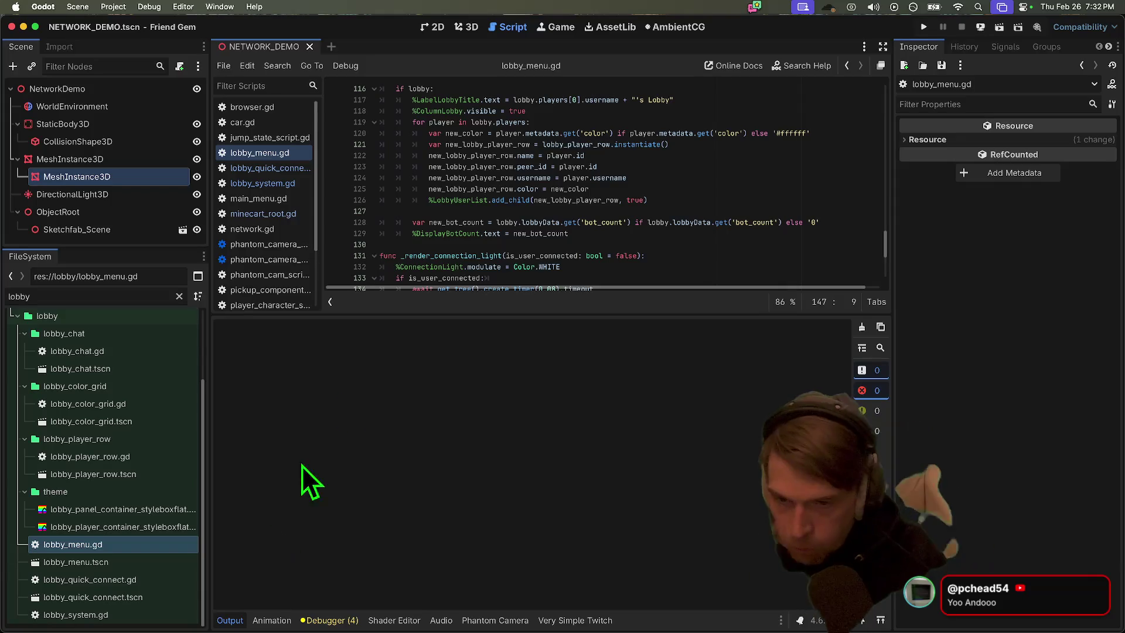
Lower the bottom panel so lobby_menu.gd gets more editor height, then switch to Antigravity
{"action": "left_click_drag", "start_coordinate": [420, 316], "coordinate": [421, 445]}
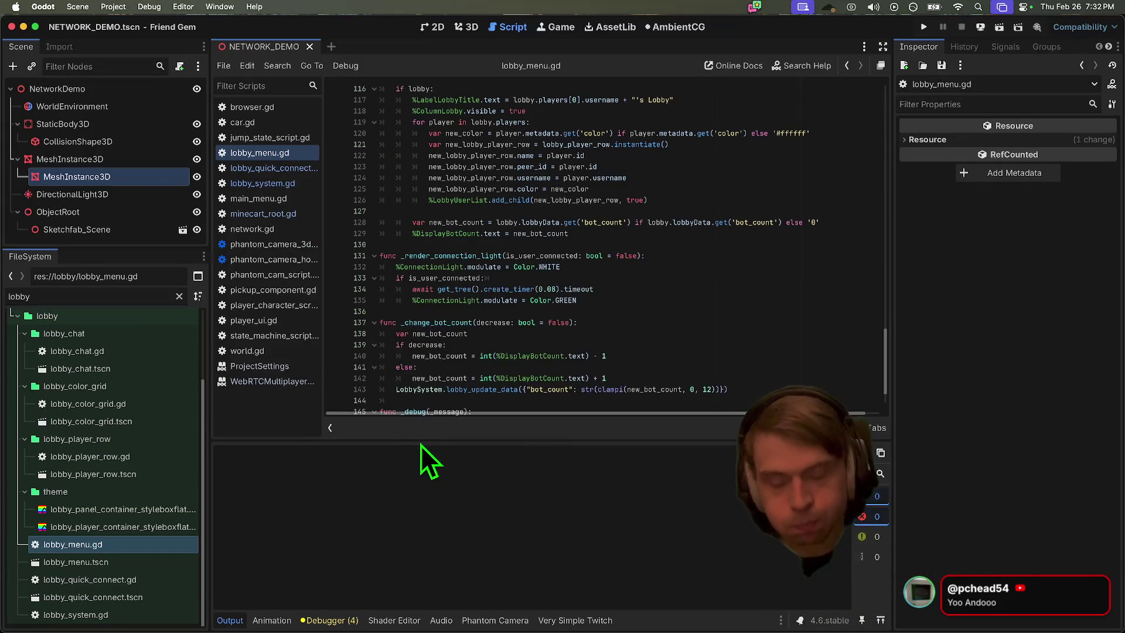
{"action": "key", "text": "super+Tab"}
{"action": "key", "text": "super+Tab"}
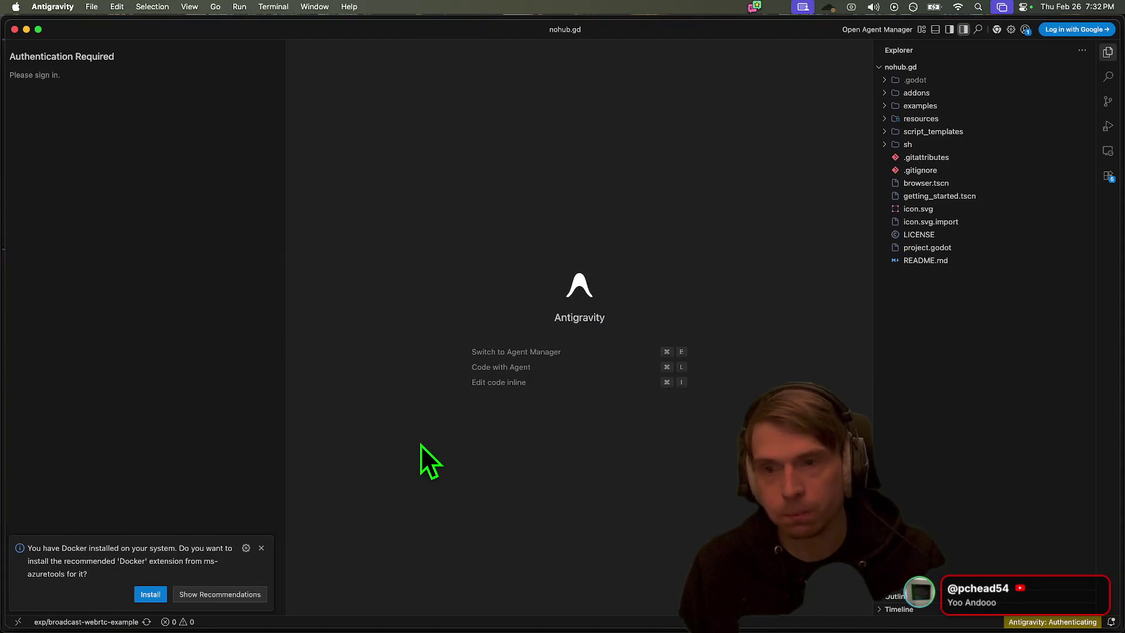
Start the 'Log in with Google' sign-in in Antigravity, then dismiss the app switcher
{"action": "left_click", "coordinate": [1102, 30]}
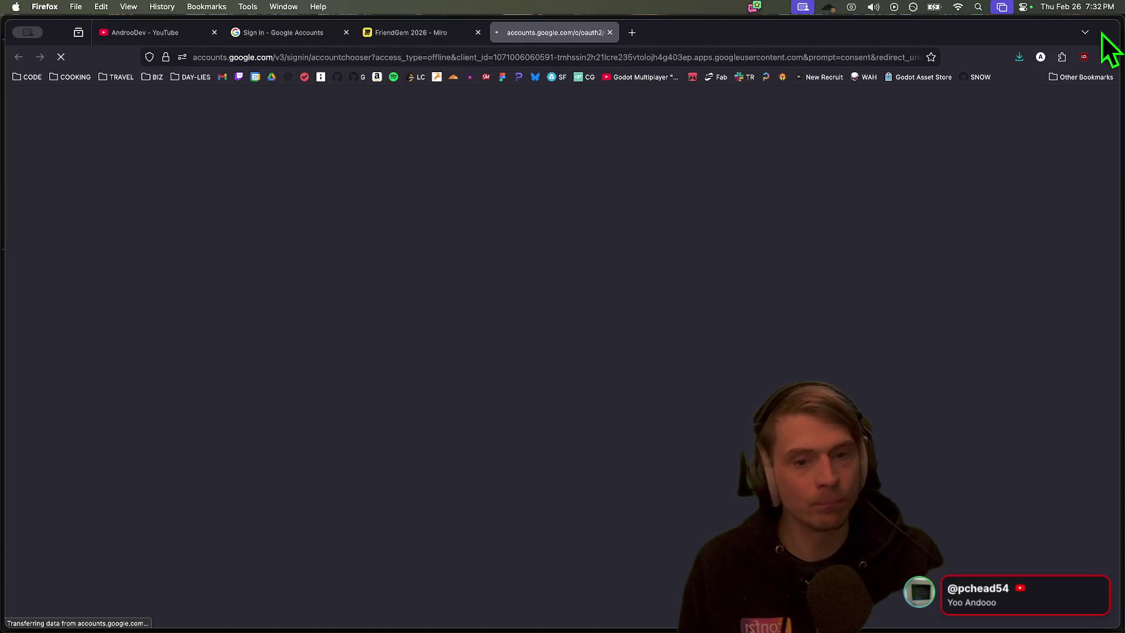
{"action": "key", "text": "super+Tab"}
{"action": "key", "text": "super+Tab"}
{"action": "key", "text": "Escape"}
Bring Visual Studio Code forward from the Dock, showing the site's config.toml
{"action": "mouse_move", "coordinate": [442, 613]}
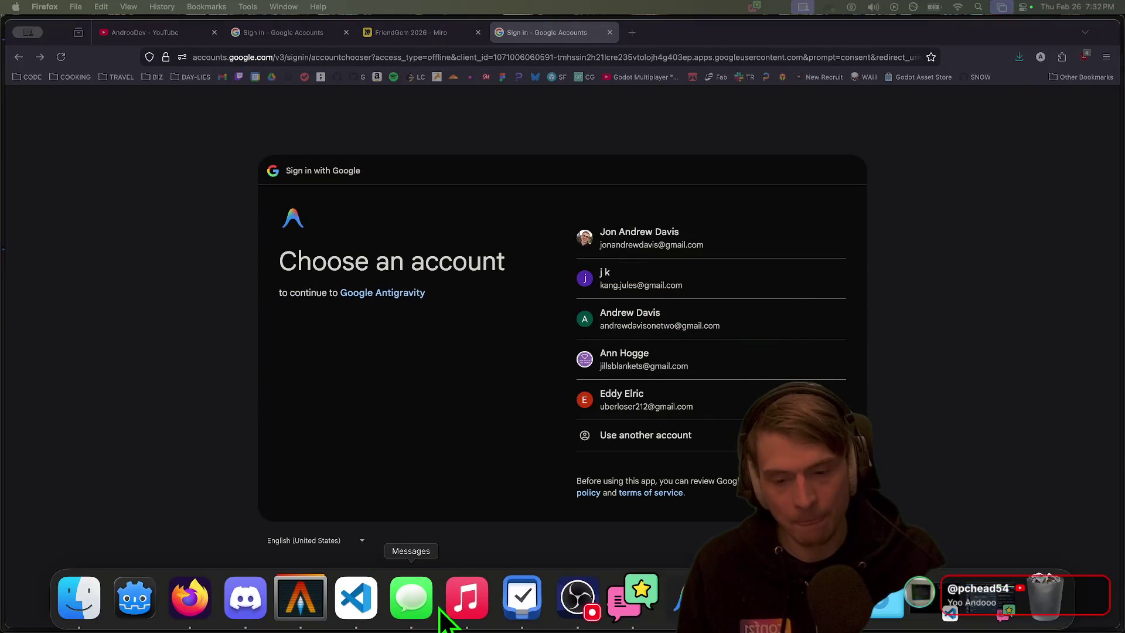
{"action": "left_click", "coordinate": [411, 597]}
{"action": "left_click", "coordinate": [469, 610]}
{"action": "left_click", "coordinate": [356, 607]}
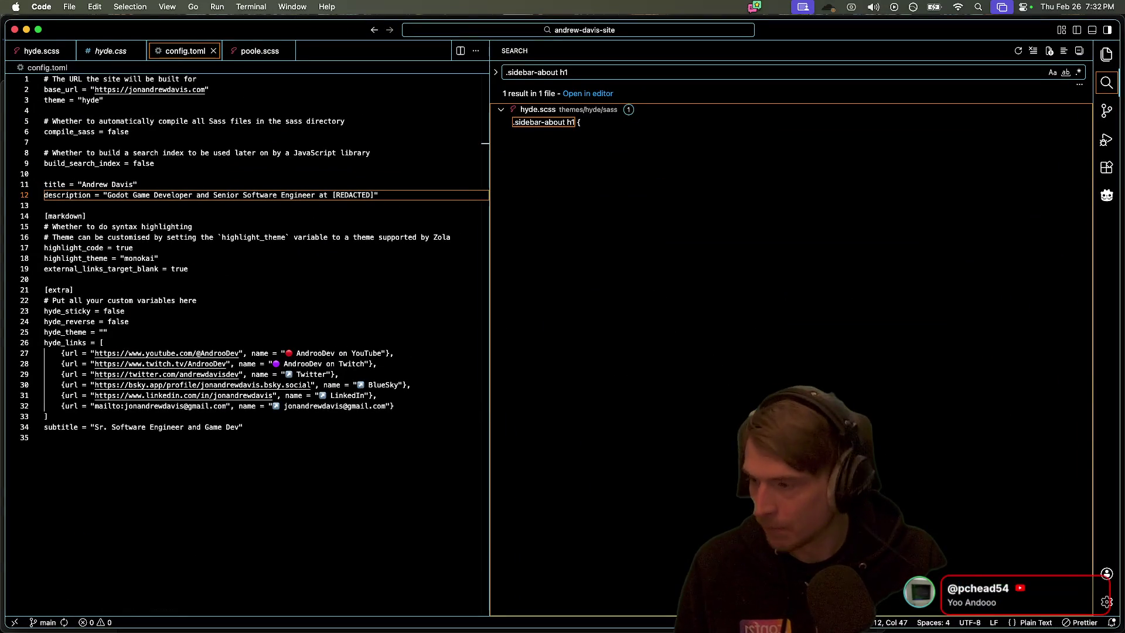
Switch from VS Code back to Godot's lobby_menu.gd script
{"action": "key", "text": "super+Tab"}
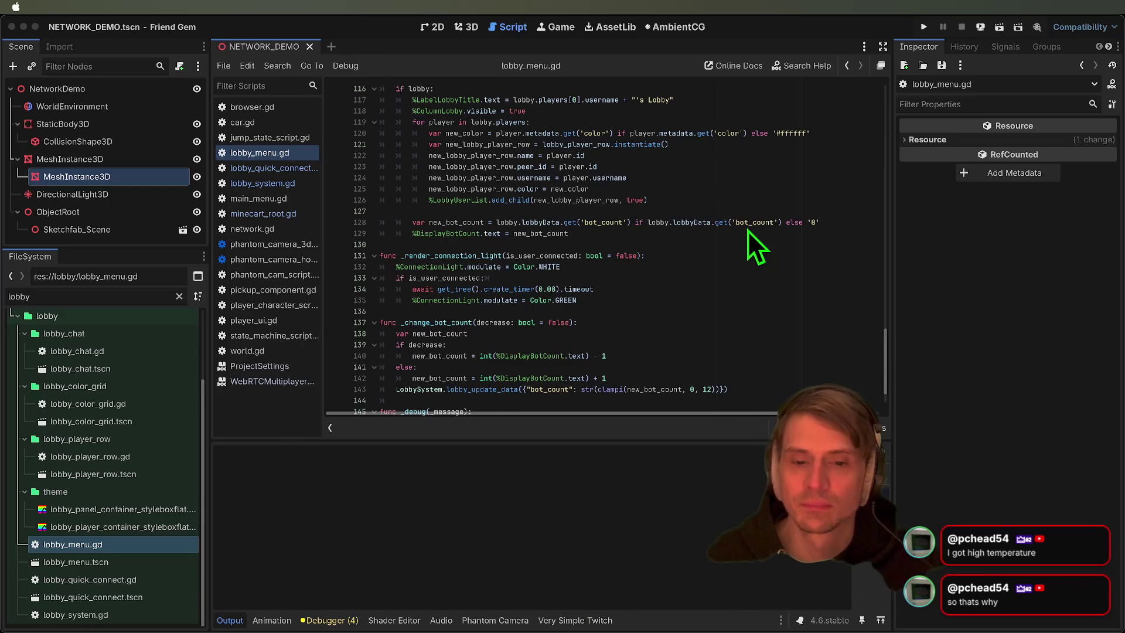
Default the bot count after 'else' on line 128 to 0, then switch applications
{"action": "type", "text": "'0'"}
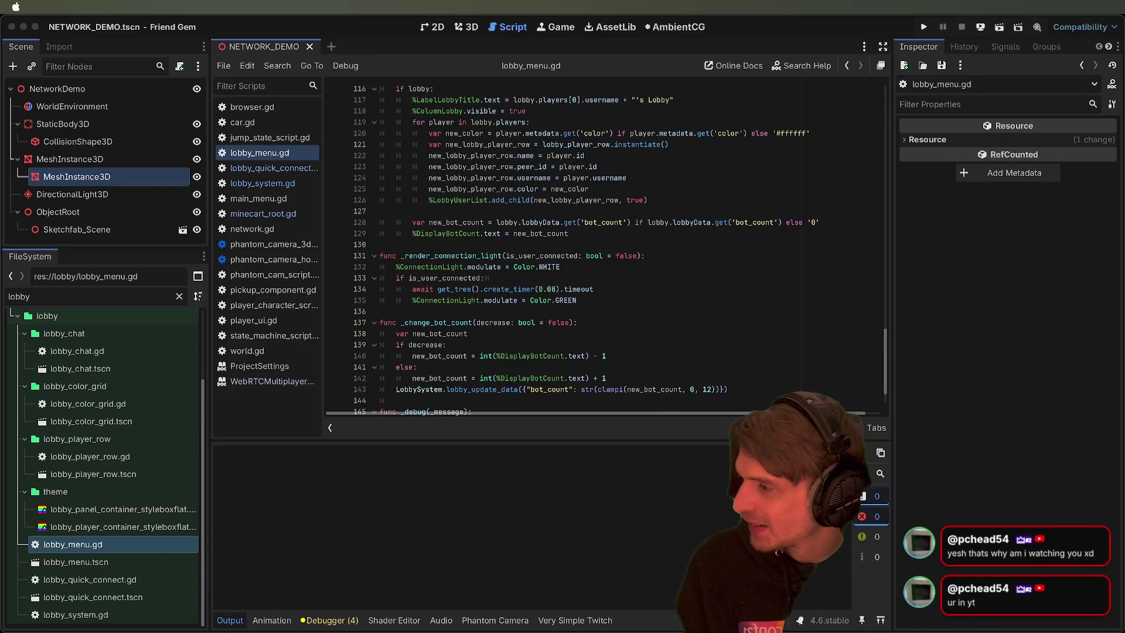
{"action": "key", "text": "super+Tab"}
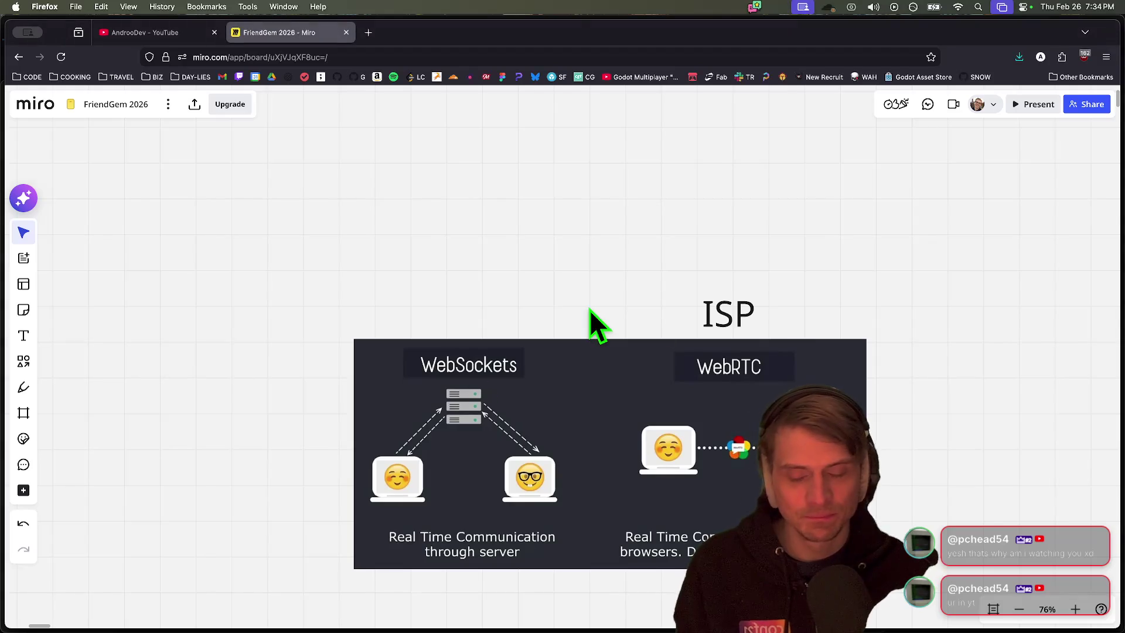
Bring Antigravity forward and launch an Alacritty terminal from the Dock
{"action": "key", "text": "super+Tab"}
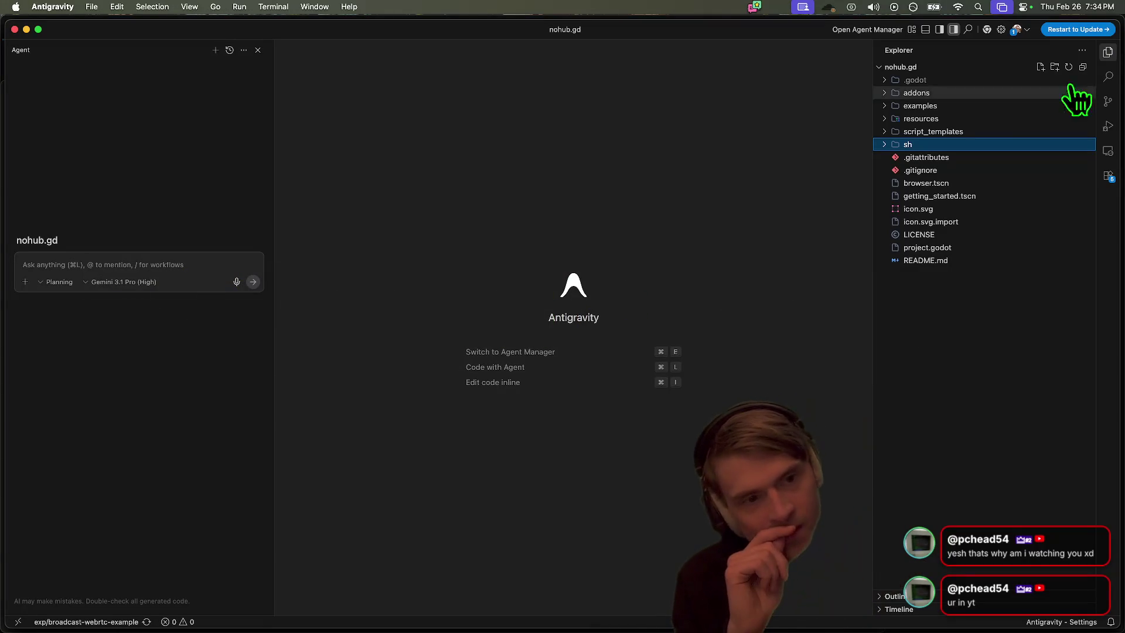
{"action": "mouse_move", "coordinate": [432, 621]}
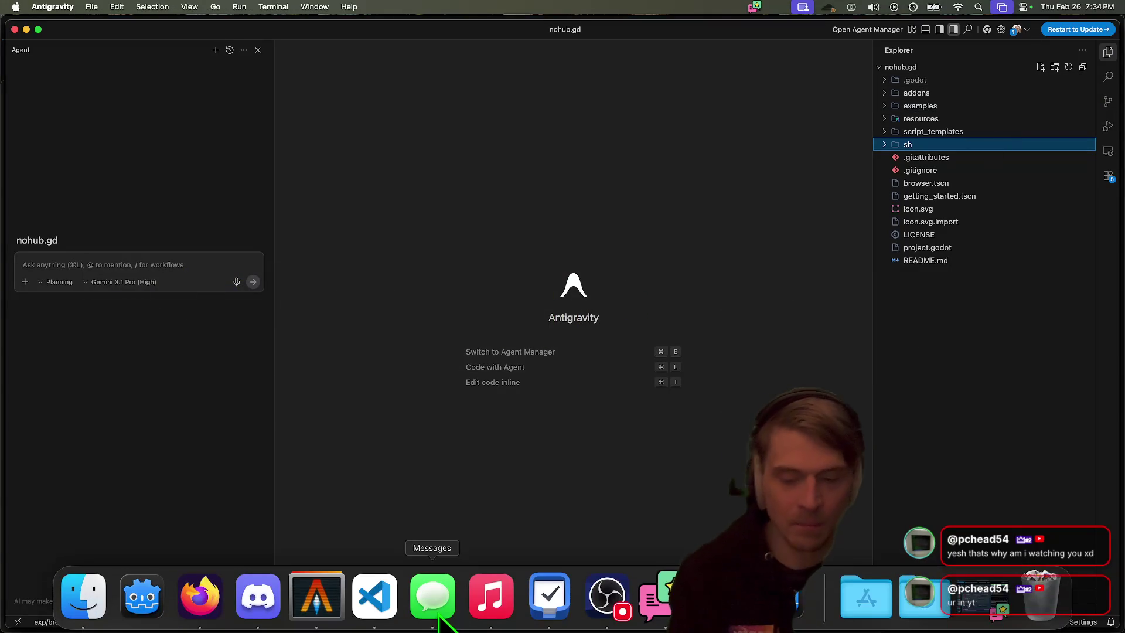
{"action": "left_click", "coordinate": [319, 603]}
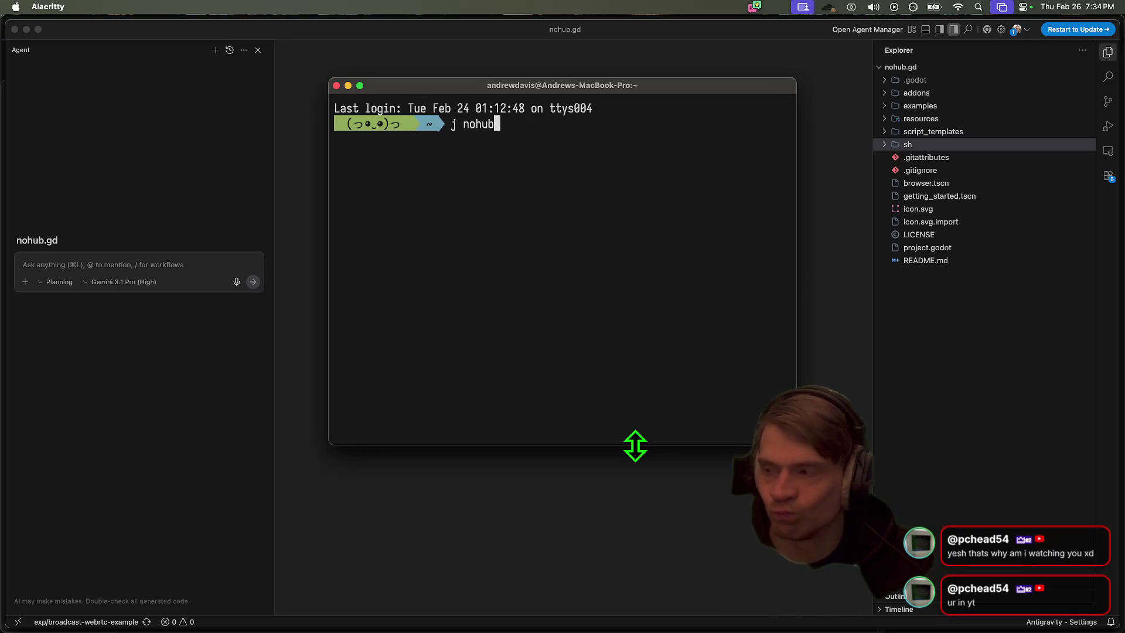
{"action": "type", "text": "j nohu"}
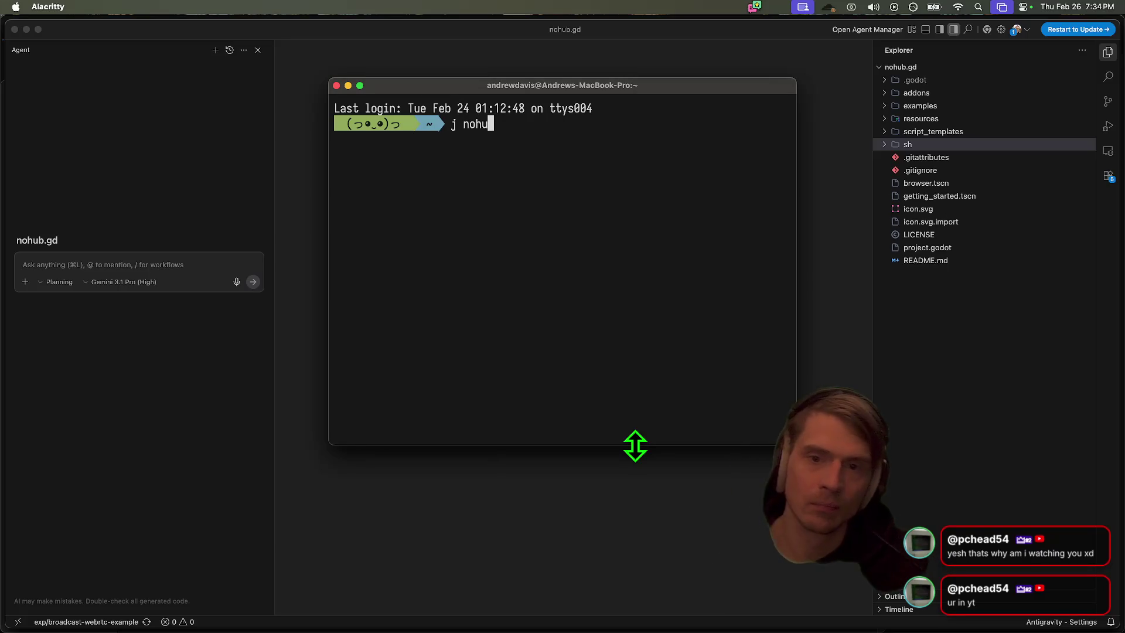
Jump to the p2p project, enlarge the terminal window, and run gst for its git status
{"action": "key", "text": "BackSpace"}
{"action": "key", "text": "BackSpace"}
{"action": "key", "text": "BackSpace"}
{"action": "type", "text": "p2p"}
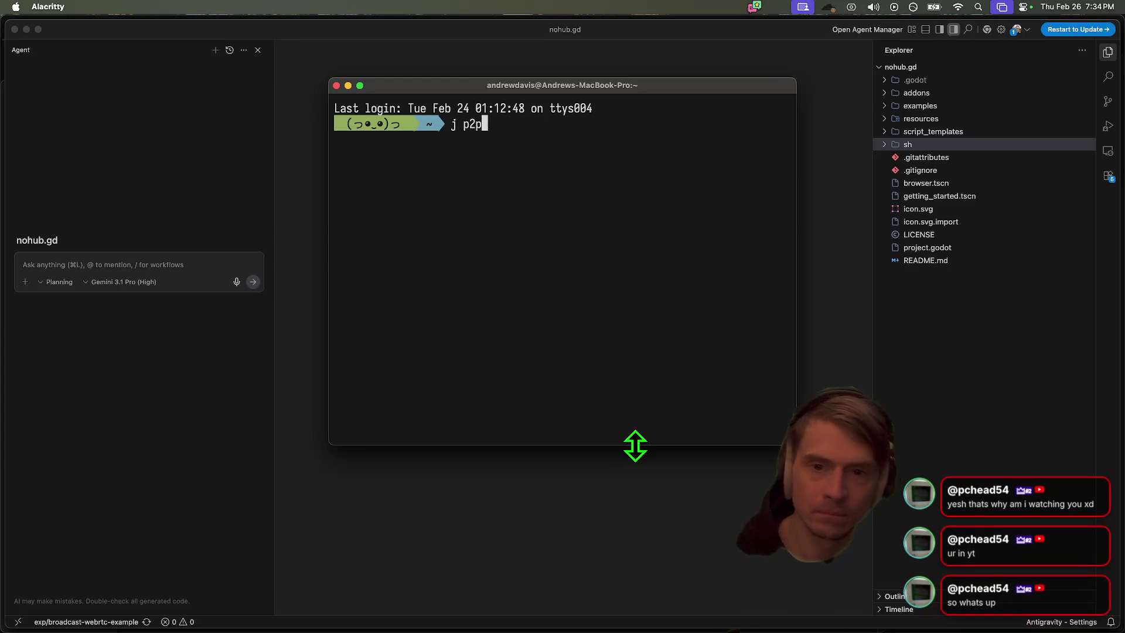
{"action": "key", "text": "Return"}
{"action": "left_click_drag", "start_coordinate": [631, 87], "coordinate": [499, 42]}
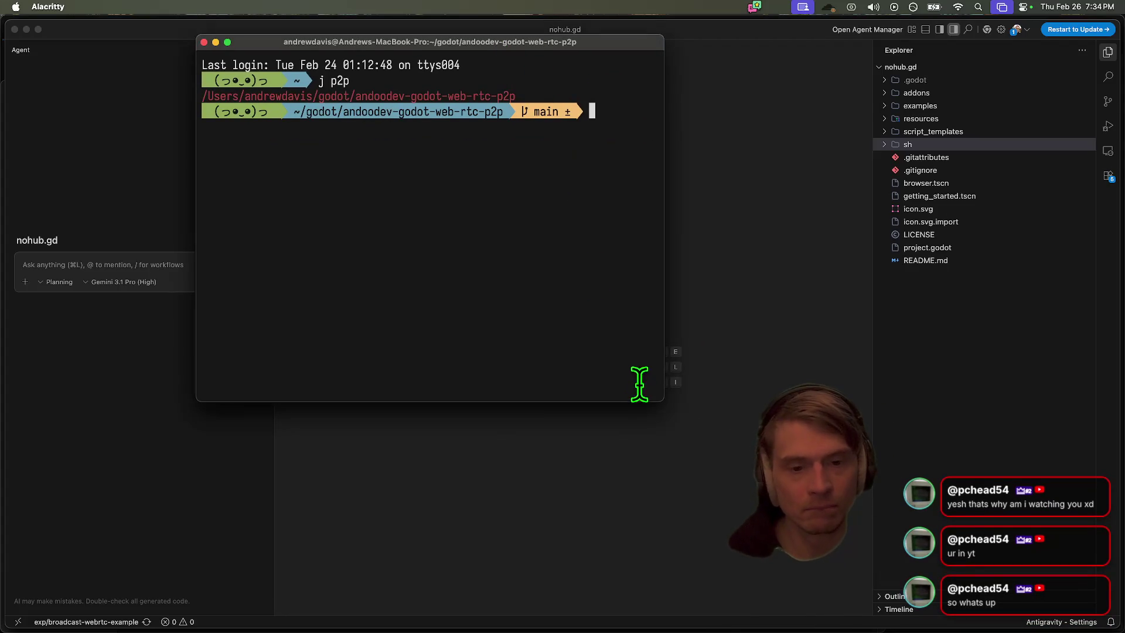
{"action": "left_click_drag", "start_coordinate": [657, 394], "coordinate": [1003, 557]}
{"action": "type", "text": "gst"}
{"action": "key", "text": "Return"}
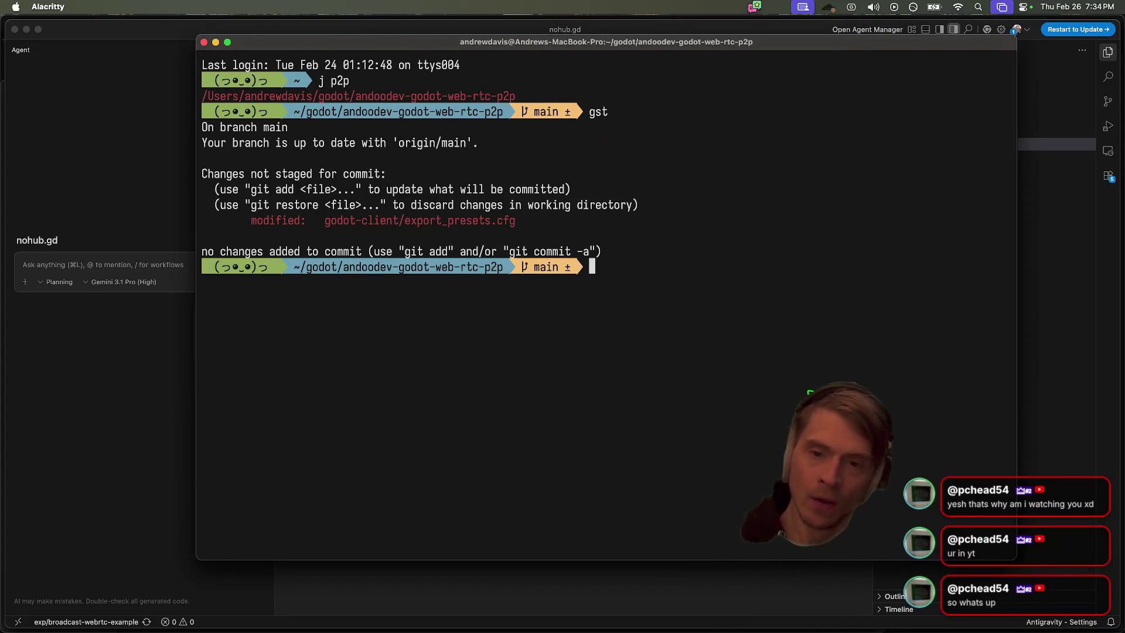
Jump to friend-gem with 'j friend' and review its git status output
{"action": "type", "text": "j friend"}
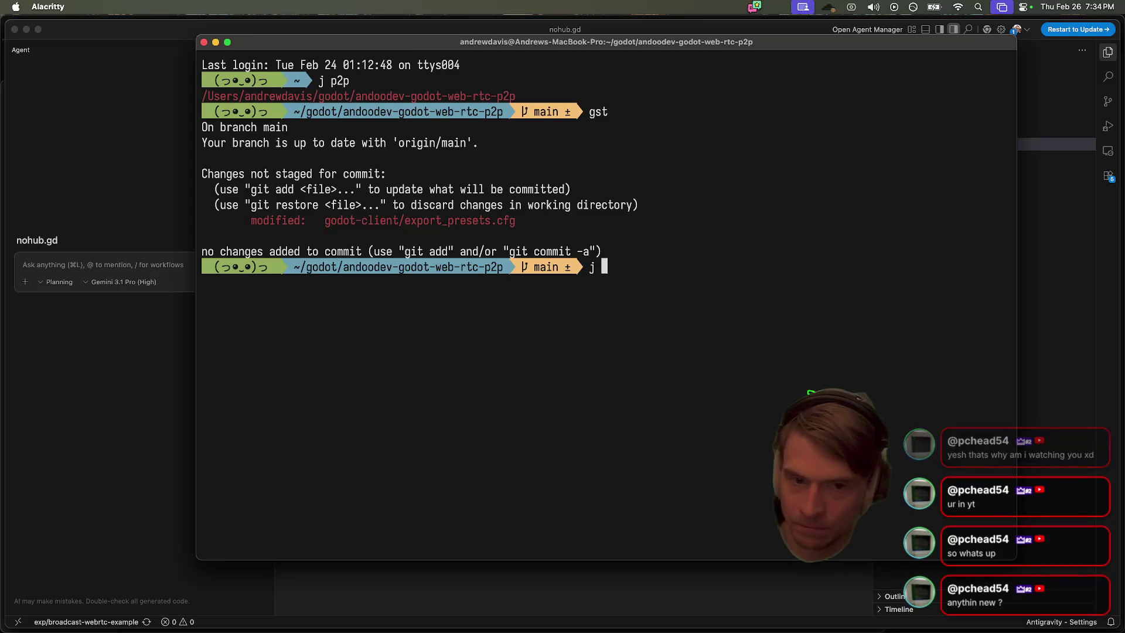
{"action": "key", "text": "Return"}
{"action": "type", "text": "gst"}
{"action": "key", "text": "Return"}
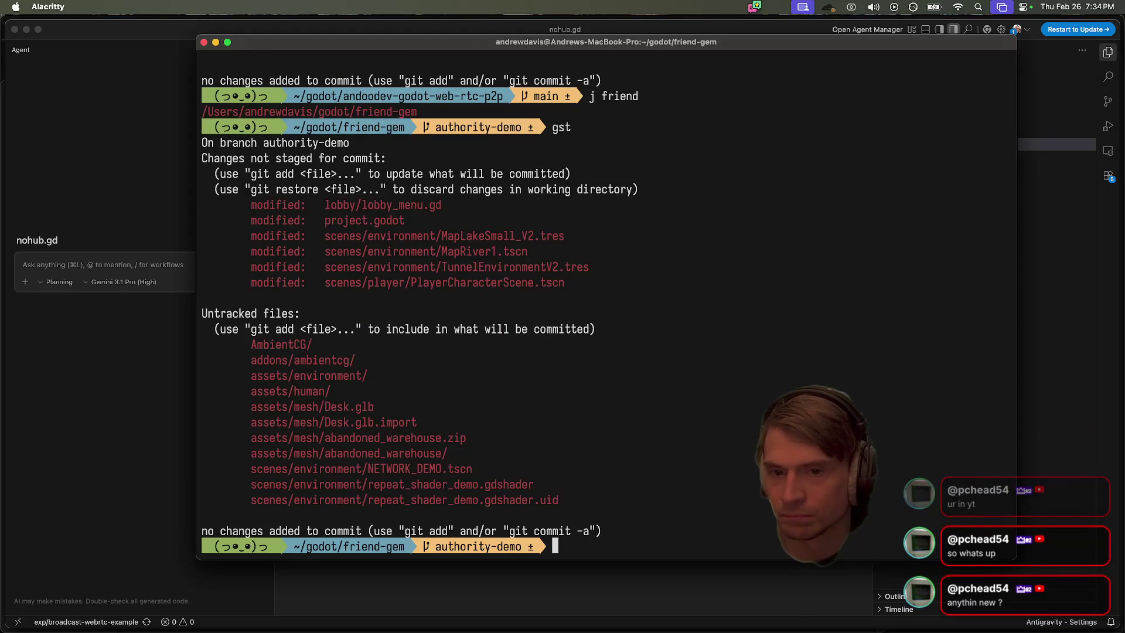
{"action": "double_click", "coordinate": [383, 204]}
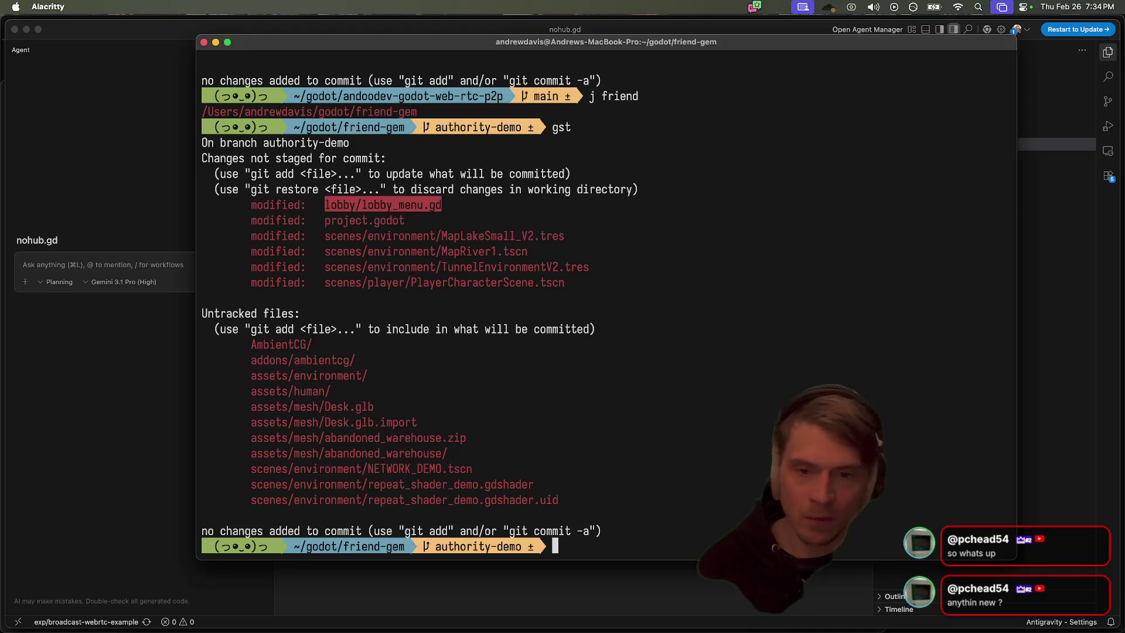
{"action": "mouse_move", "coordinate": [738, 630]}
{"action": "left_click", "coordinate": [758, 384]}
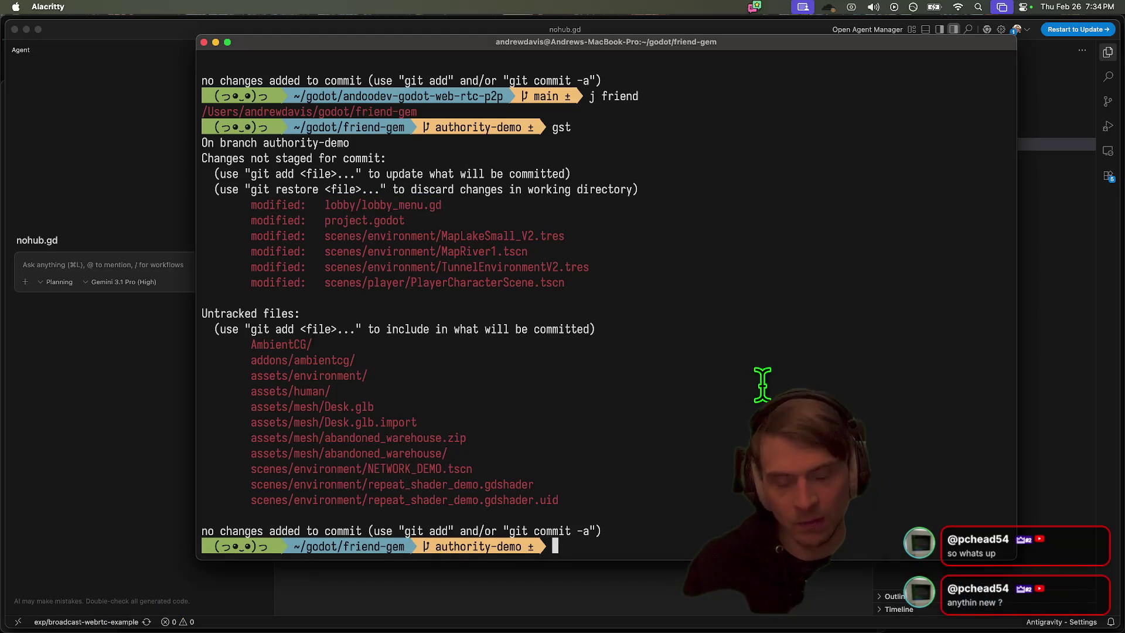
{"action": "mouse_move", "coordinate": [640, 39]}
{"action": "left_mouse_down"}
{"action": "mouse_move", "coordinate": [632, 20]}
{"action": "mouse_move", "coordinate": [621, 30]}
{"action": "mouse_move", "coordinate": [621, 6]}
{"action": "left_mouse_up"}
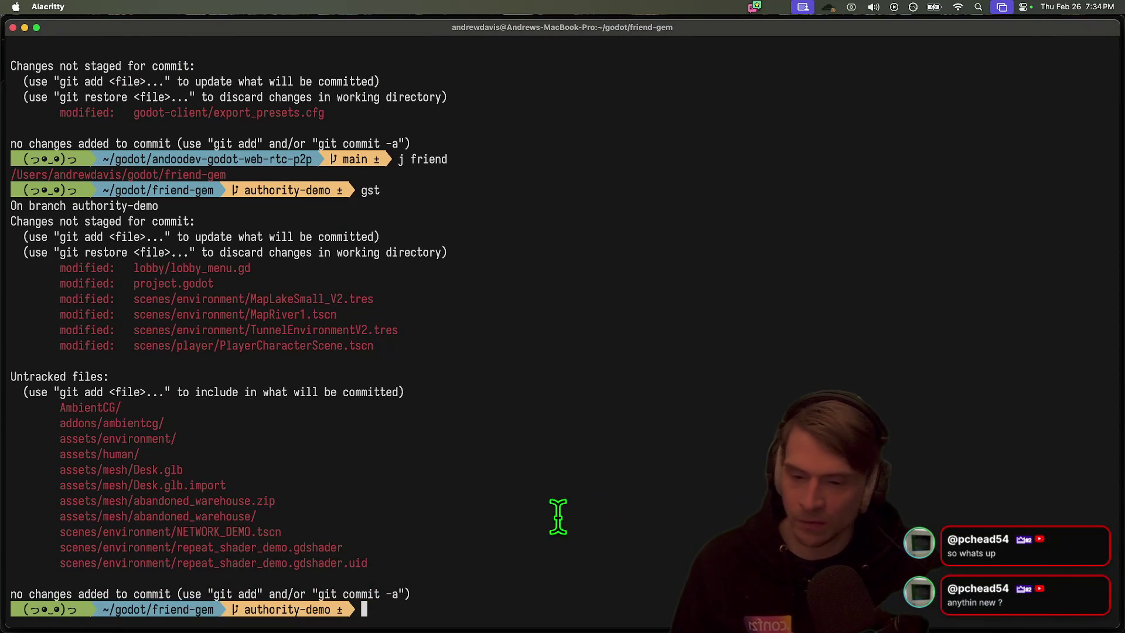
{"action": "left_click_drag", "start_coordinate": [533, 516], "coordinate": [533, 490]}
{"action": "left_click", "coordinate": [534, 487]}
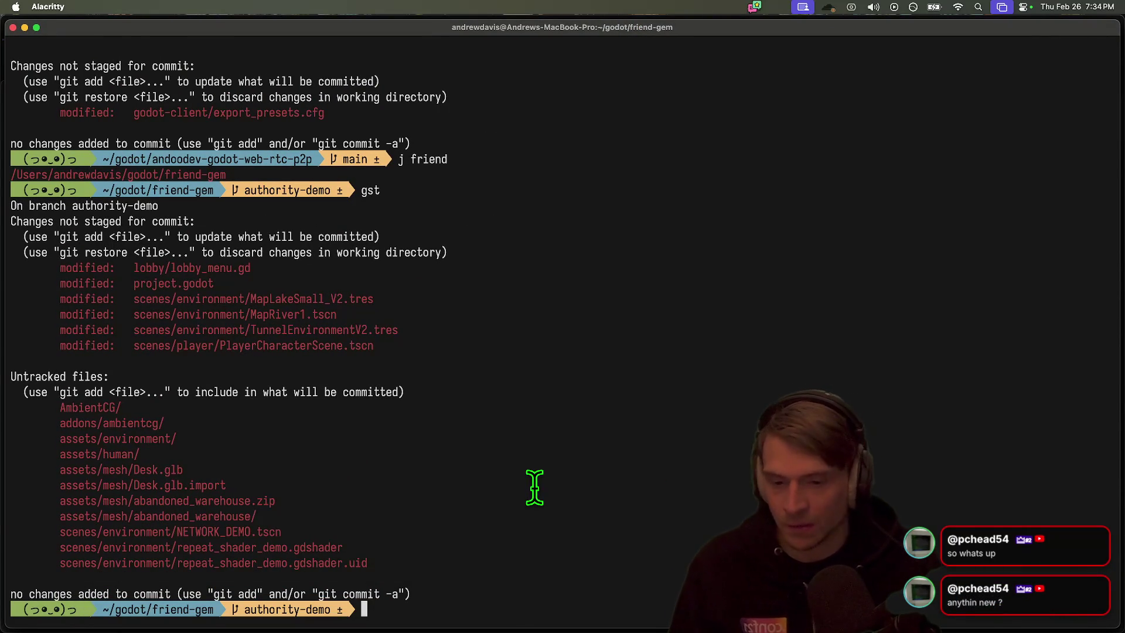
Return to andoodev-godot-web-rtc-p2p with 'j p2p', then switch to Firefox
{"action": "type", "text": "j p2p"}
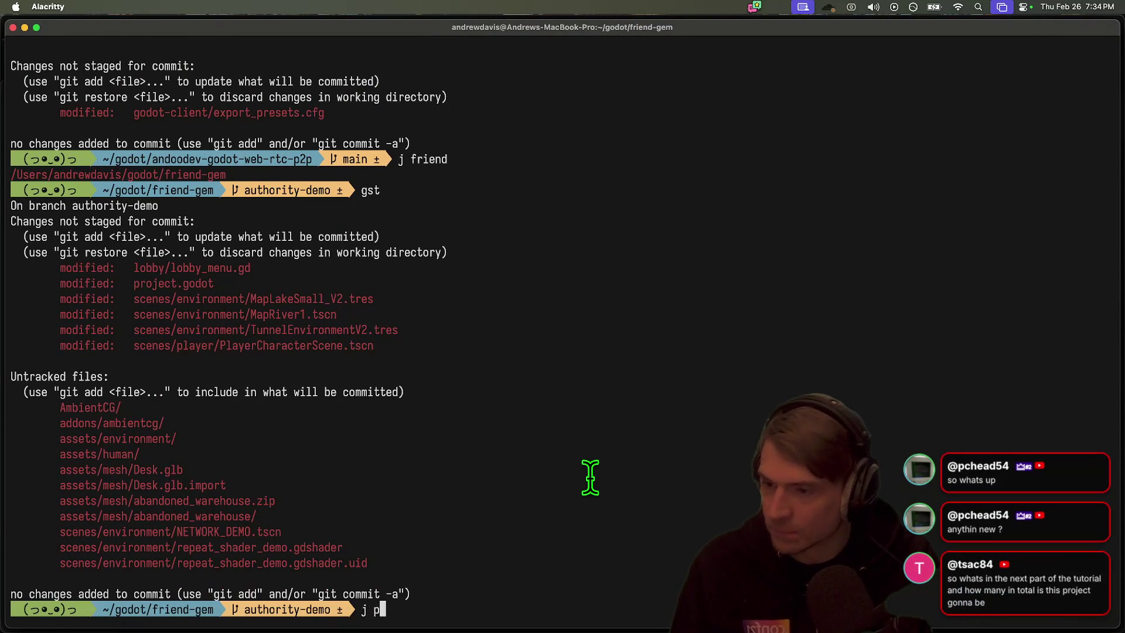
{"action": "key", "text": "Return"}
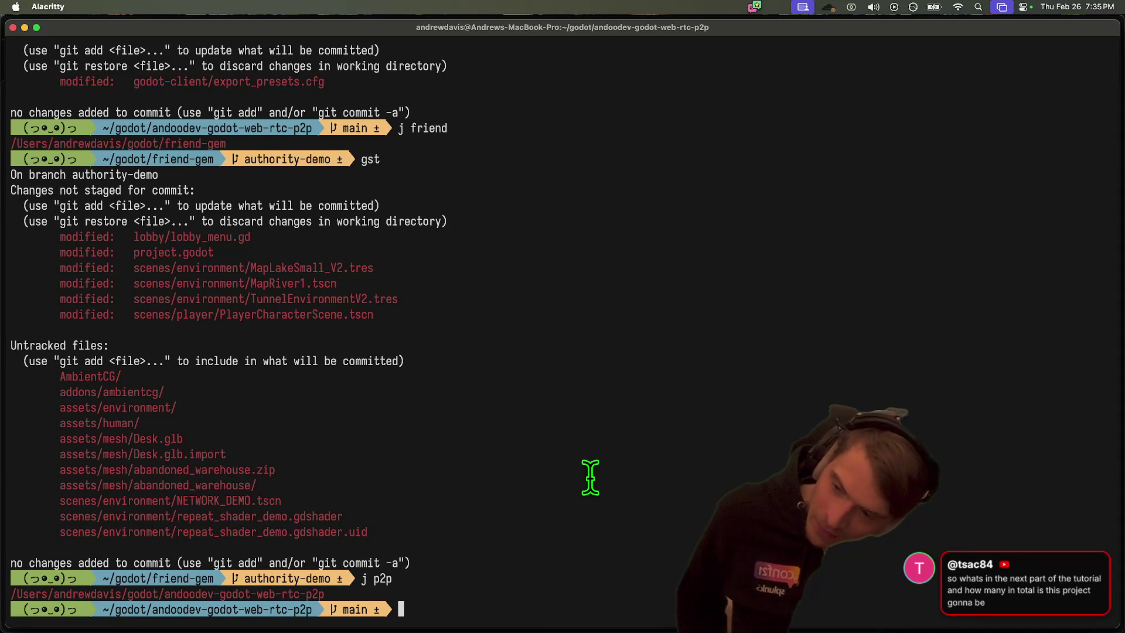
{"action": "key", "text": "super+Tab"}
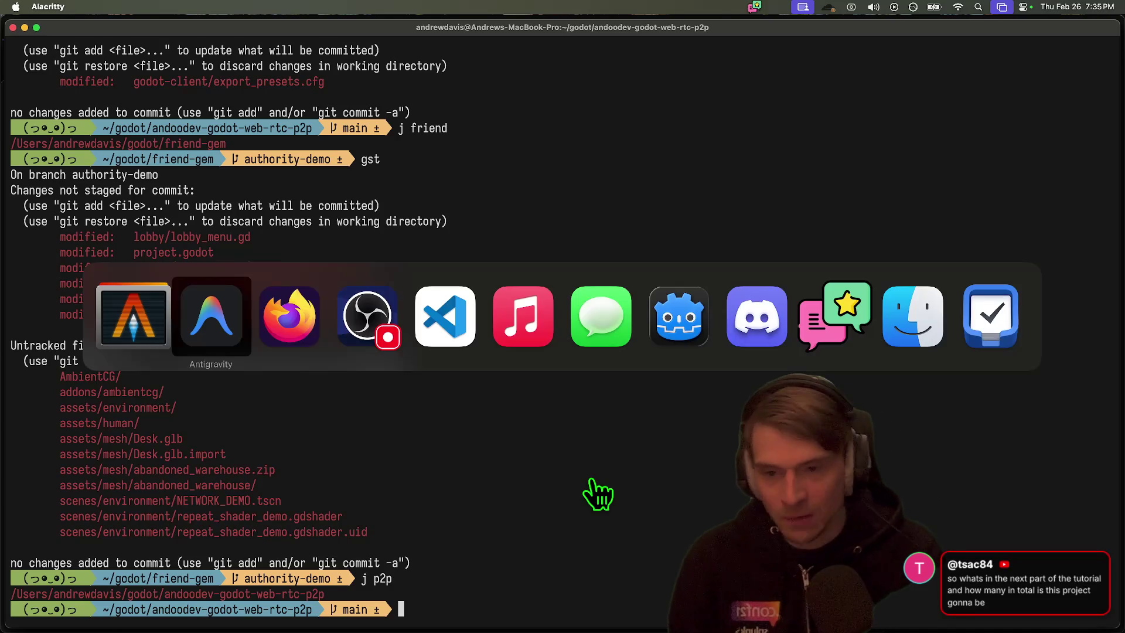
Go to Google Drive via the 'dr' suggestion, then close that tab
{"action": "type", "text": "dri"}
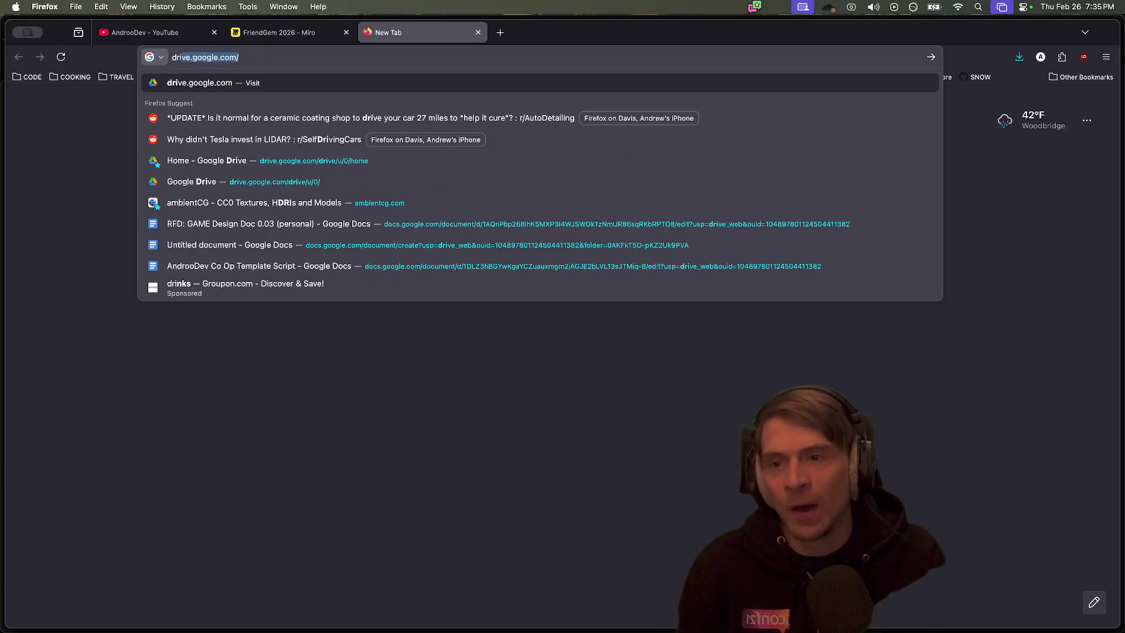
{"action": "key", "text": "Return"}
{"action": "key", "text": "super+b"}
{"action": "key", "text": "super+w"}
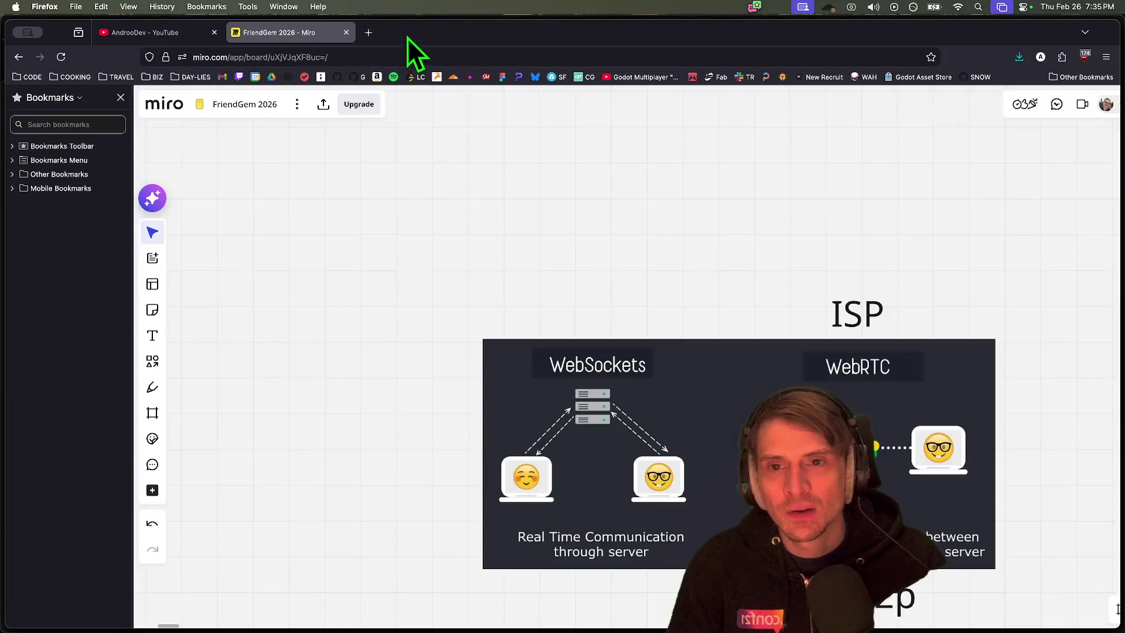
In a new tab, open the Co Op Template Script doc from the 'docs' suggestions
{"action": "key", "text": "super+t"}
{"action": "type", "text": "docs"}
{"action": "key", "text": "Down"}
{"action": "key", "text": "Down"}
{"action": "key", "text": "Down"}
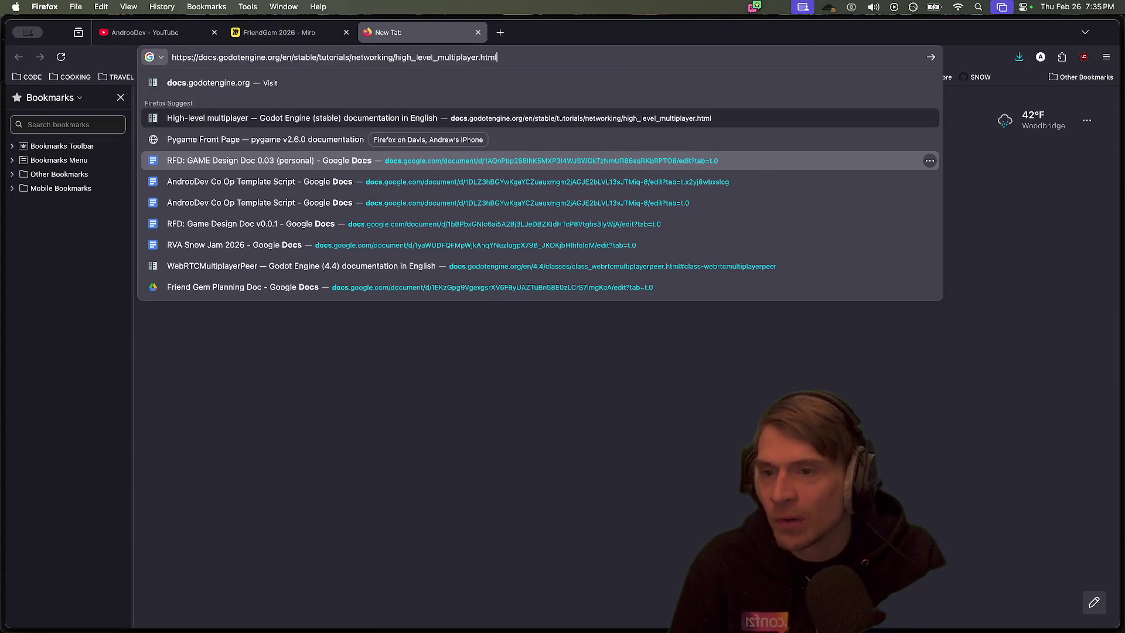
{"action": "key", "text": "Up"}
{"action": "key", "text": "Up"}
{"action": "key", "text": "Return"}
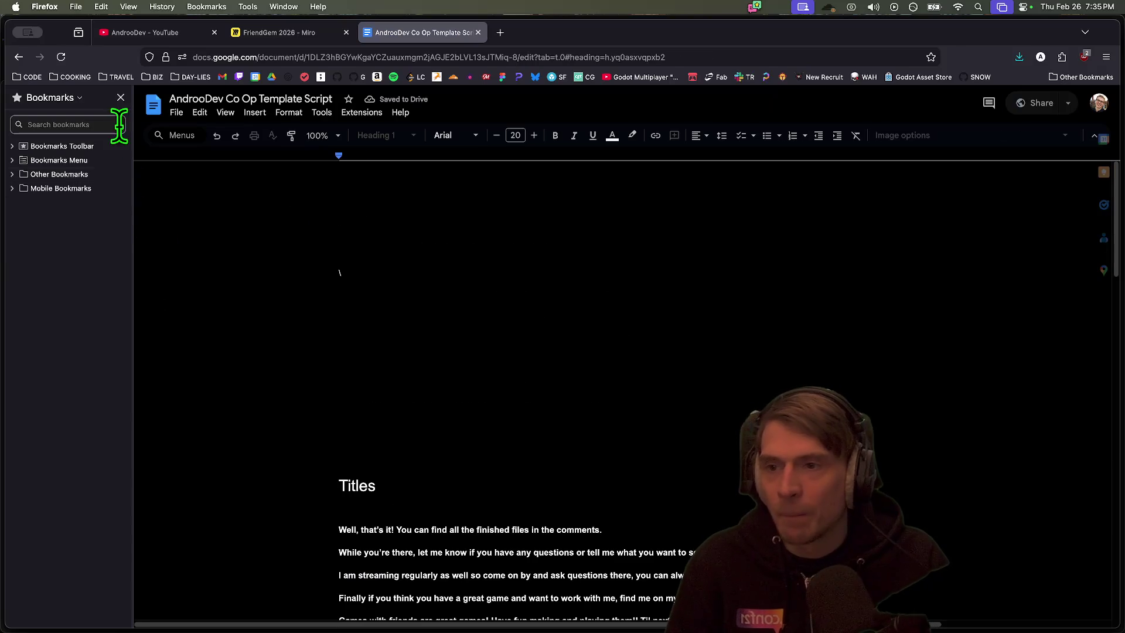
Add a new document tab headed 'Part 3' in the Title style
{"action": "left_click", "coordinate": [120, 98]}
{"action": "left_click", "coordinate": [165, 206]}
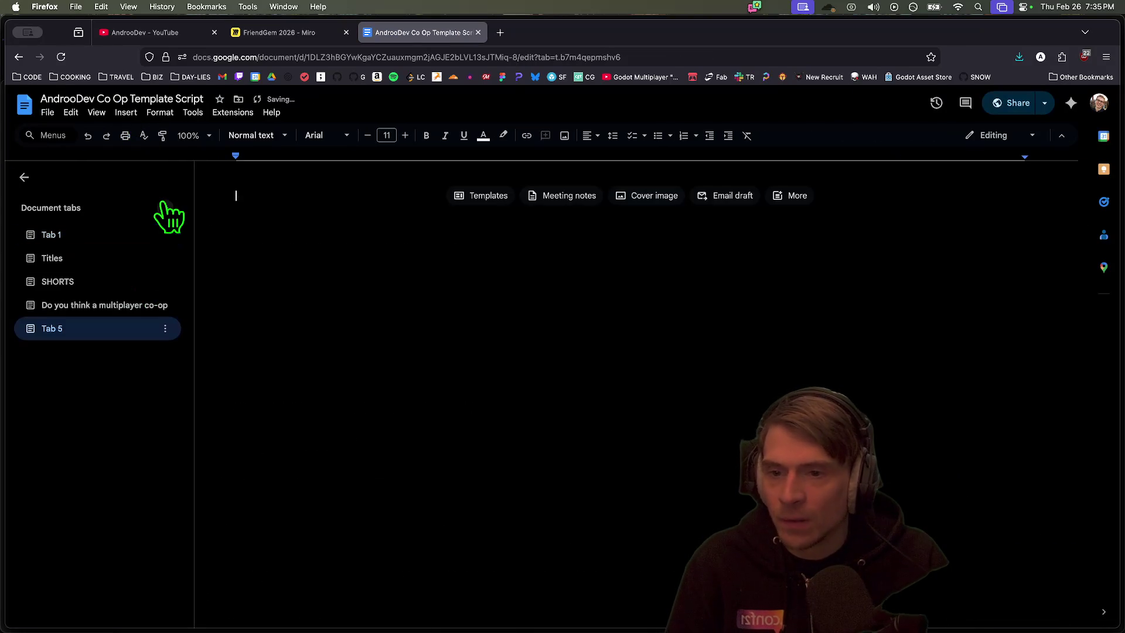
{"action": "type", "text": "Par"}
{"action": "left_click_drag", "start_coordinate": [336, 211], "coordinate": [337, 168]}
{"action": "left_click", "coordinate": [267, 137]}
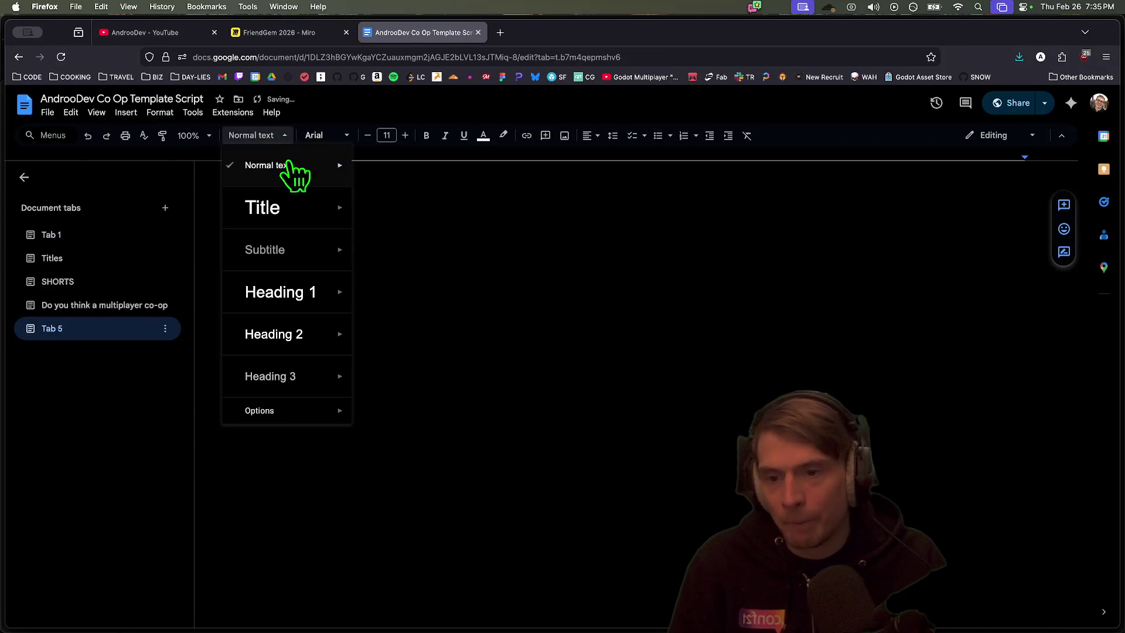
{"action": "mouse_move", "coordinate": [310, 208]}
{"action": "left_click", "coordinate": [420, 199]}
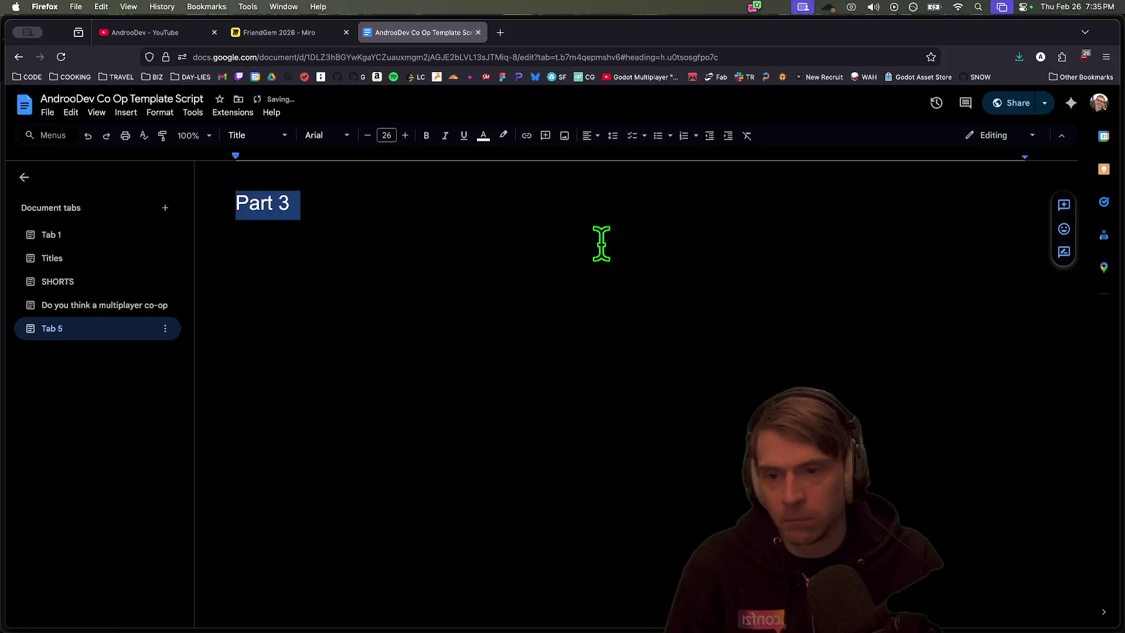
{"action": "left_click", "coordinate": [587, 198]}
Make the heading 'Part 3:' and begin a Normal-text high-level pitch about WebRTC and Enet
{"action": "type", "text": ":"}
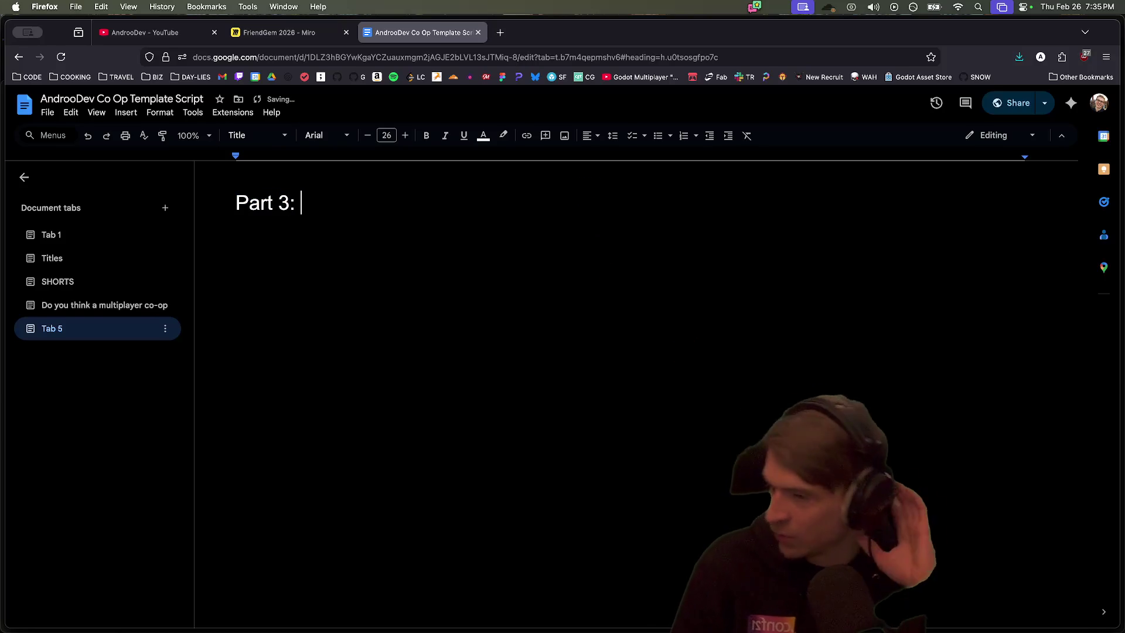
{"action": "key", "text": "Return"}
{"action": "key", "text": "super+shift+backslash"}
{"action": "key", "text": "Escape"}
{"action": "type", "text": "High level pitch: Make your WebRTC set up more resilient"}
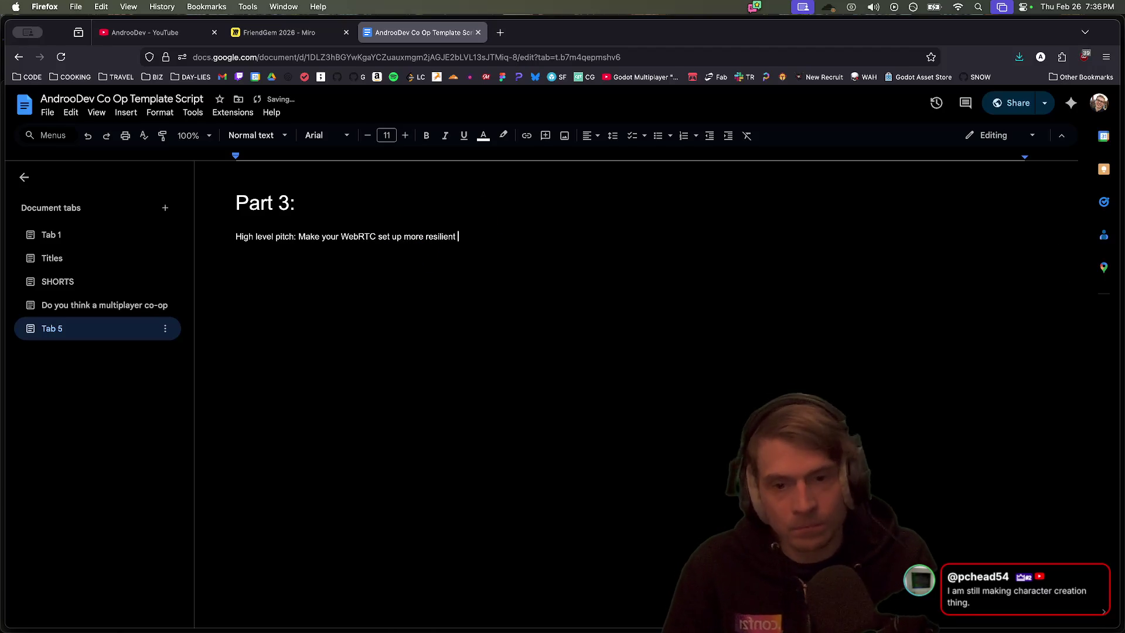
{"action": "type", "text": "Enet Relay"}
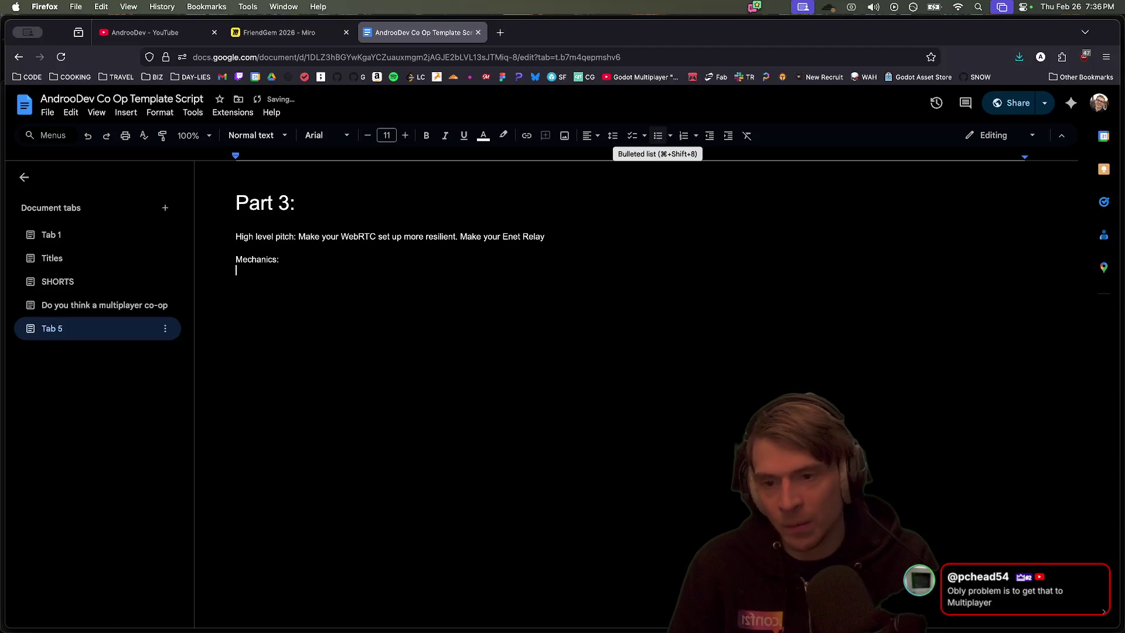
Bullet the Mechanics items: picking up & throwing, moving targets, melee combat & damage
{"action": "left_click", "coordinate": [658, 136]}
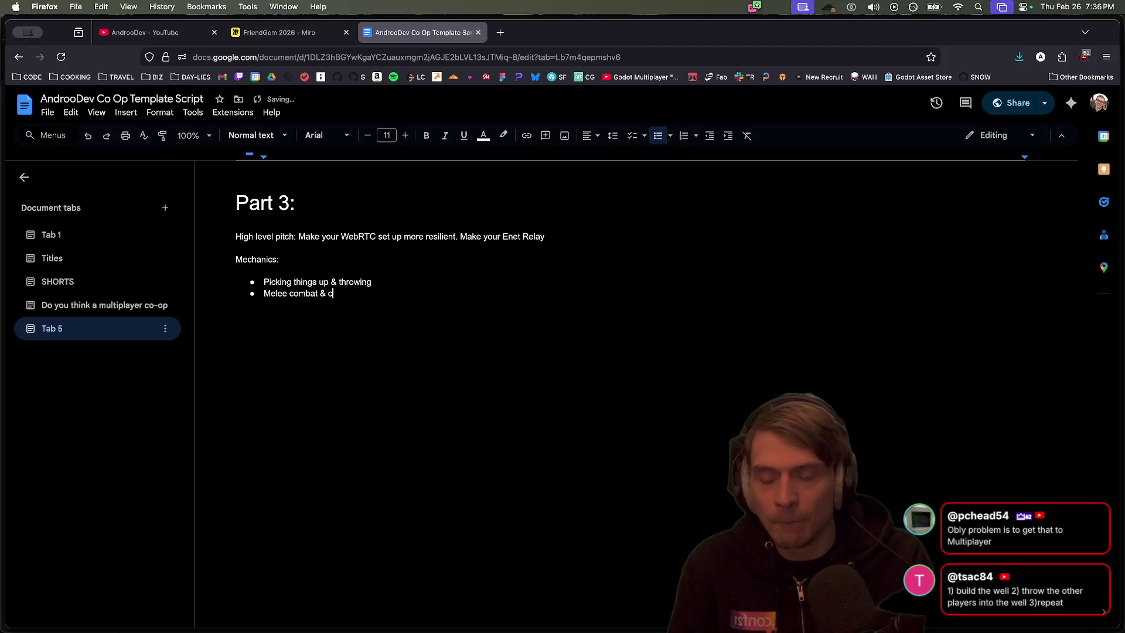
{"action": "type", "text": "amage"}
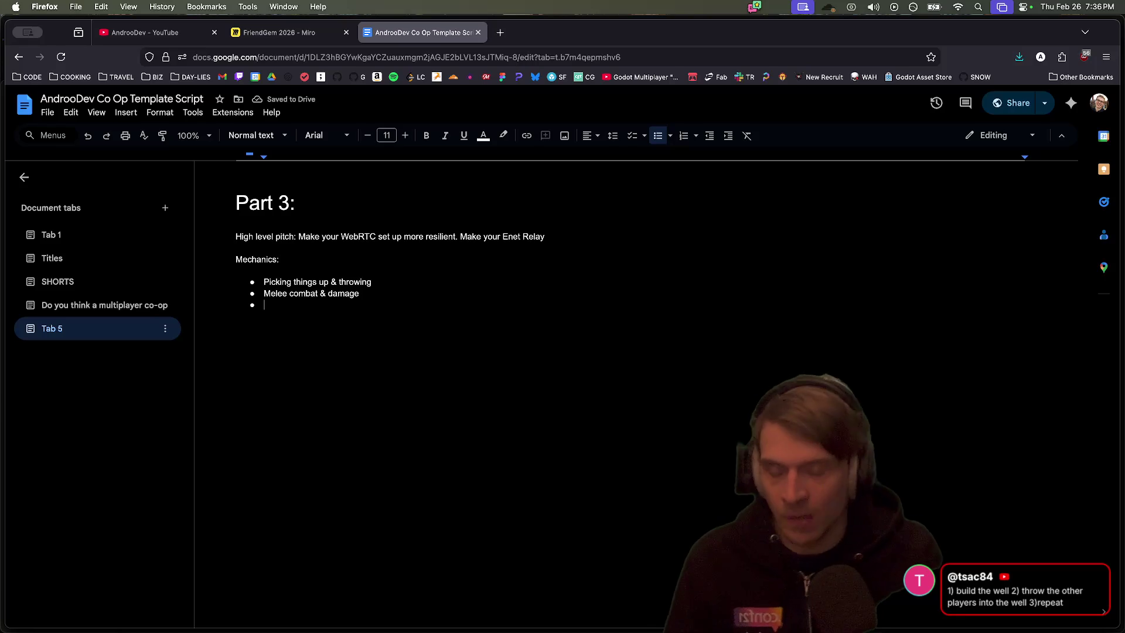
{"action": "key", "text": "Return"}
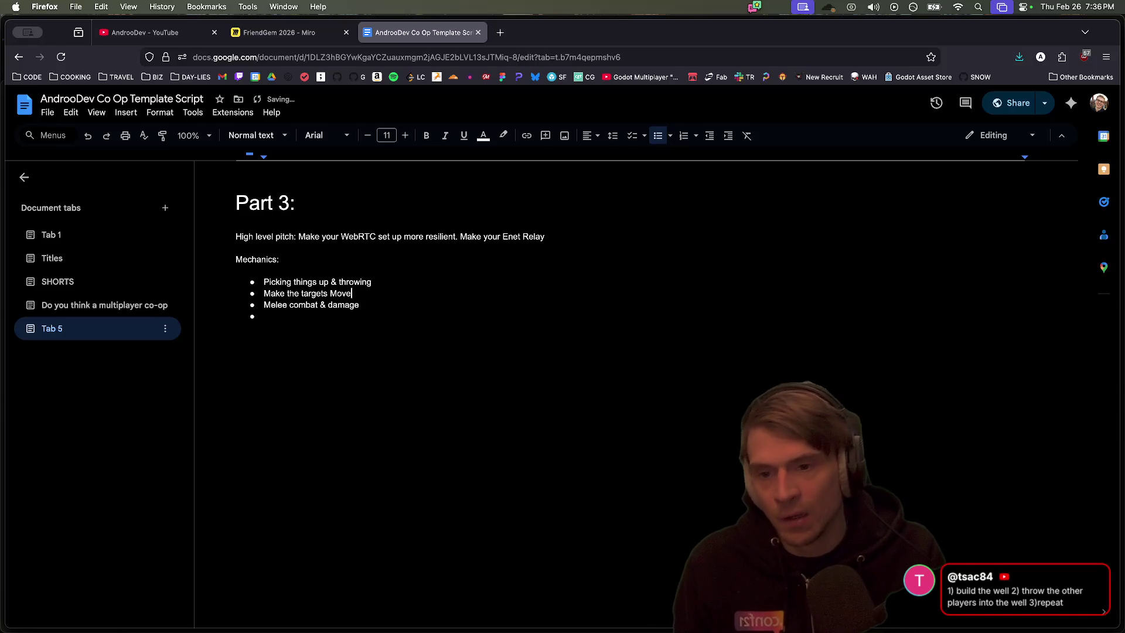
Open and close an empty browser tab, then view the SHORTS document tab
{"action": "key", "text": "super+t"}
{"action": "key", "text": "super+w"}
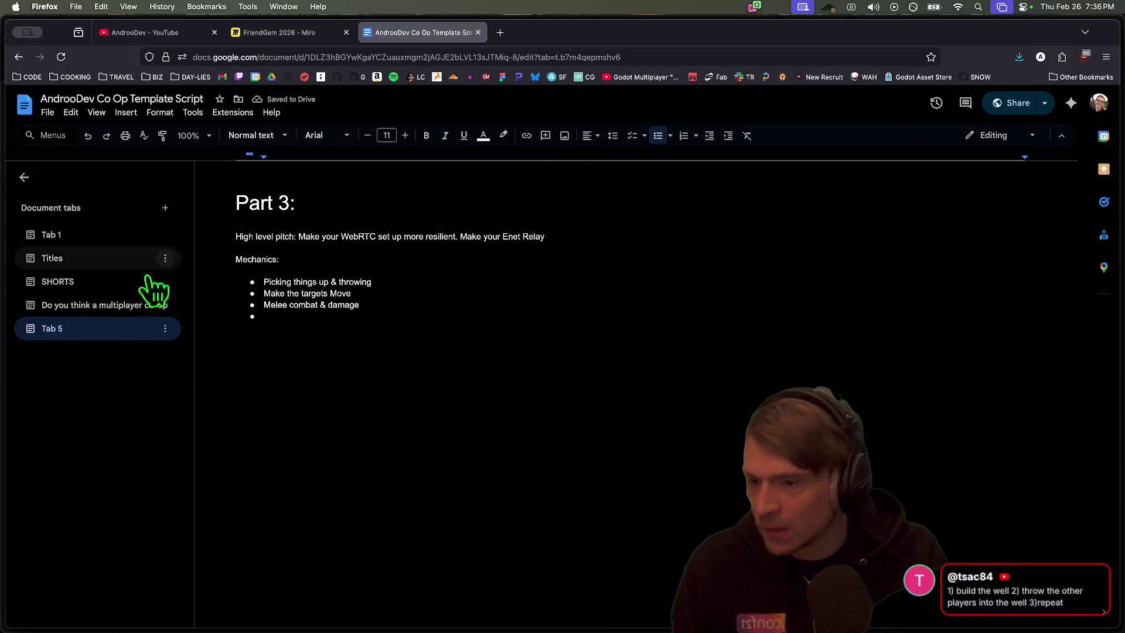
{"action": "left_click", "coordinate": [102, 282]}
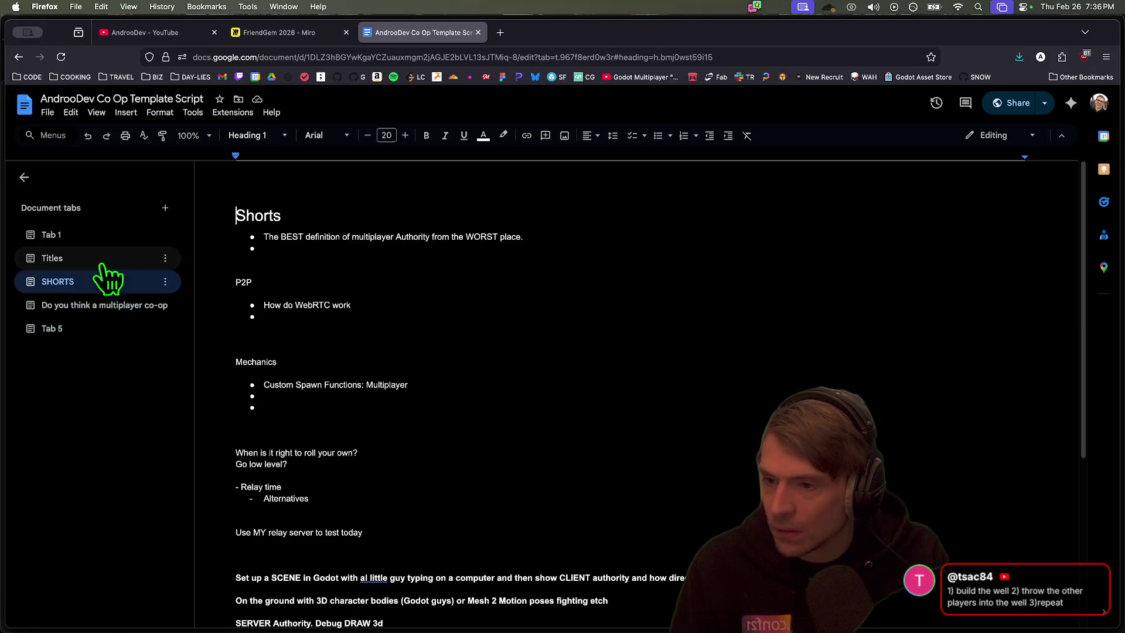
Copy the bow-shooter game image from Tab 1's Part 3 notes, then go back to Tab 5
{"action": "left_click", "coordinate": [101, 264]}
{"action": "left_click", "coordinate": [103, 235]}
{"action": "scroll", "coordinate": [554, 398], "scroll_direction": "down", "scroll_amount": 15}
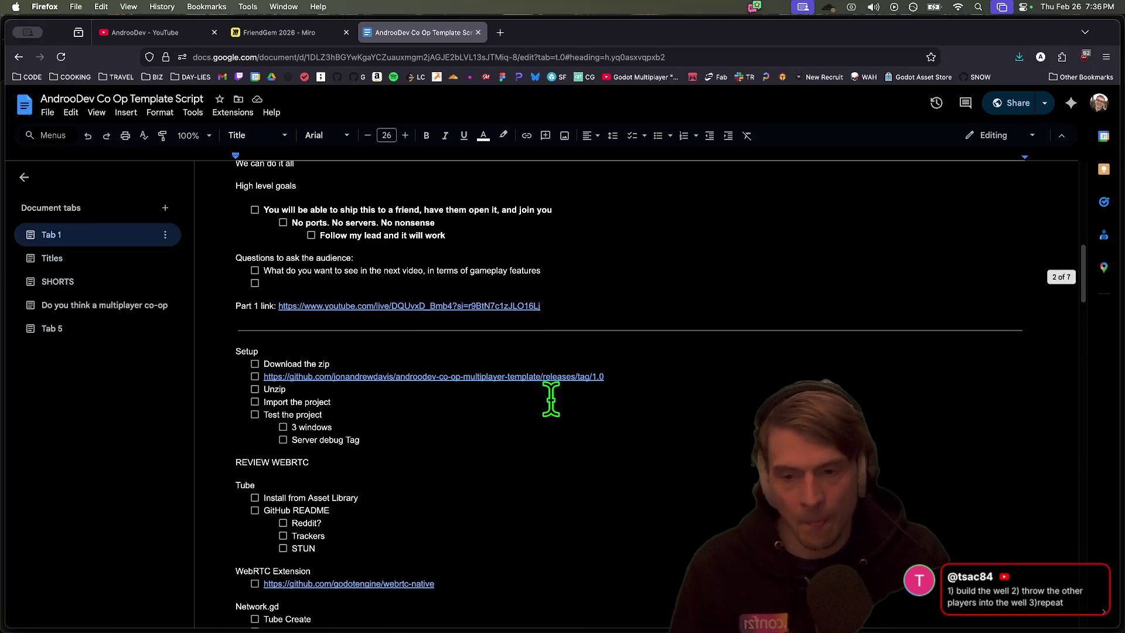
{"action": "scroll", "coordinate": [546, 399], "scroll_direction": "down", "scroll_amount": 10}
{"action": "right_click", "coordinate": [443, 381]}
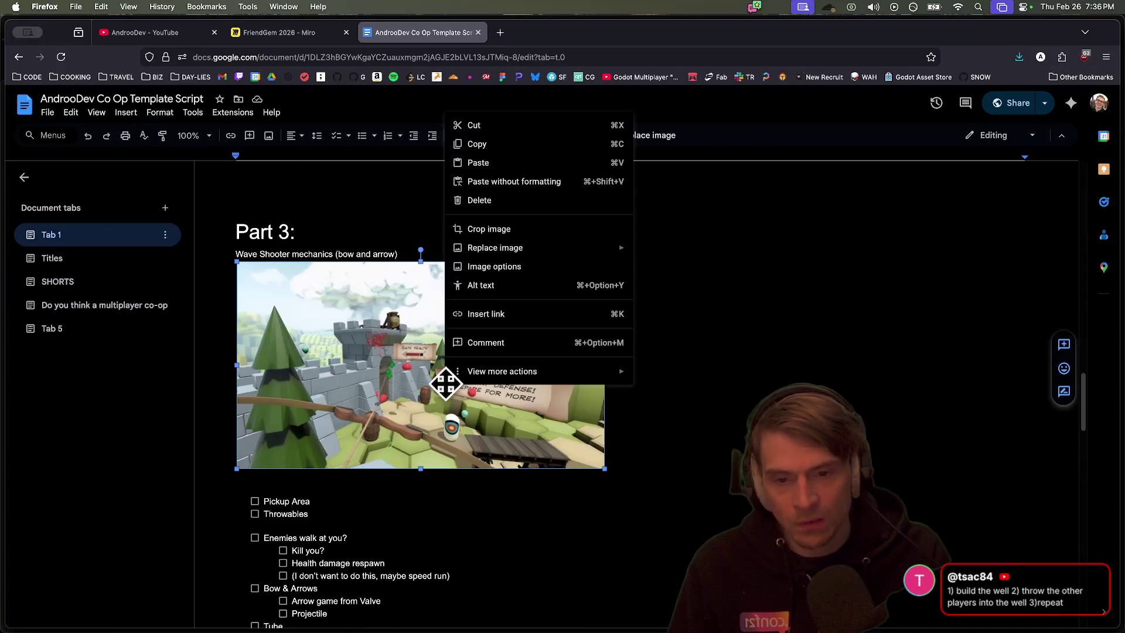
{"action": "left_click", "coordinate": [477, 145]}
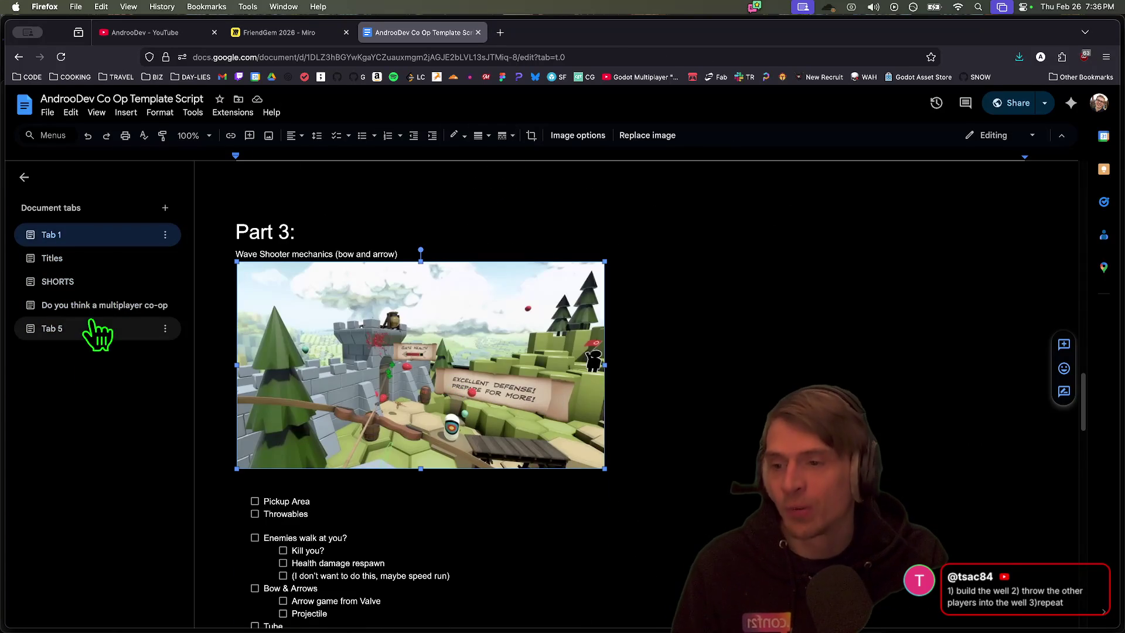
{"action": "left_click", "coordinate": [101, 286]}
{"action": "left_click", "coordinate": [99, 328]}
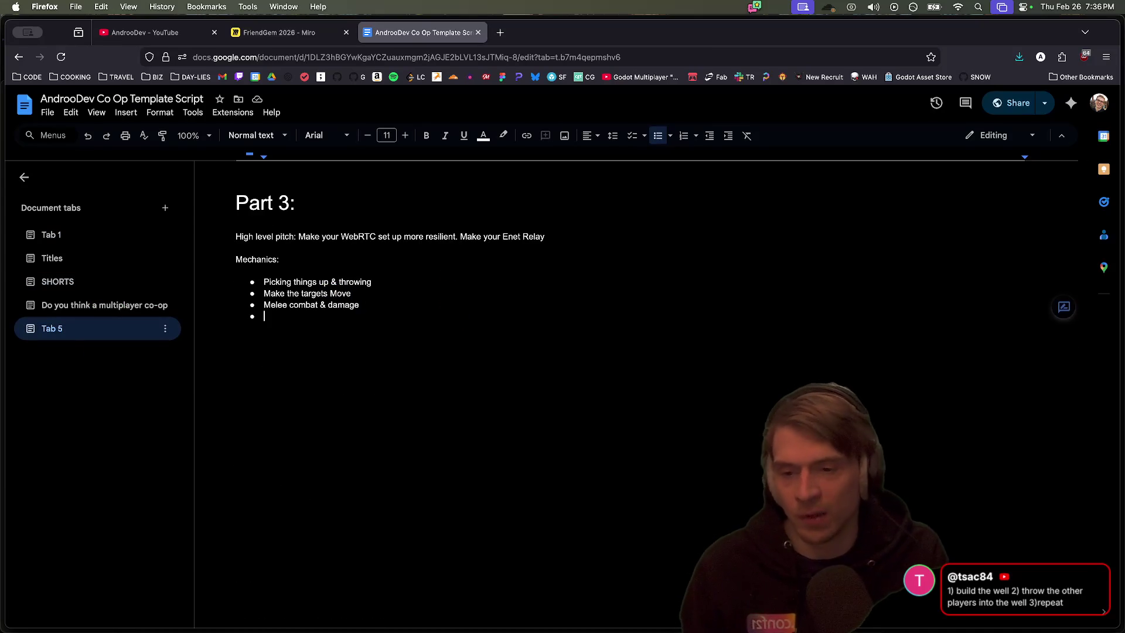
Add a 'Projectiles' bullet and paste the bow-shooter image beneath it, shrunk to a smaller size
{"action": "type", "text": "Projectiles"}
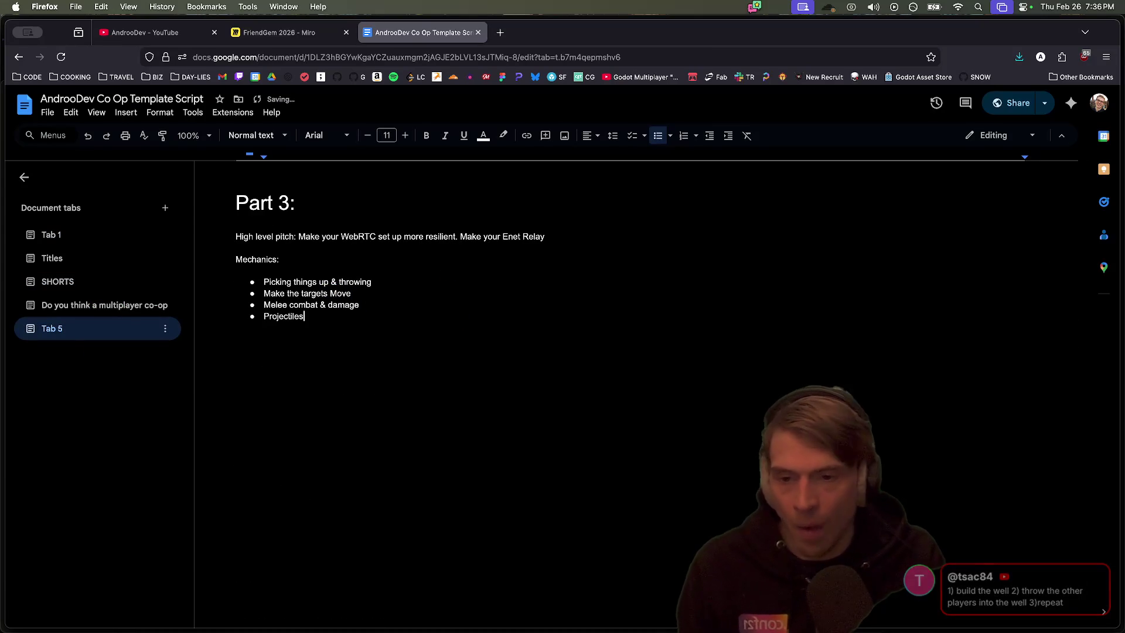
{"action": "key", "text": "Return"}
{"action": "key", "text": "Return"}
{"action": "key", "text": "super+v"}
{"action": "left_click", "coordinate": [432, 459]}
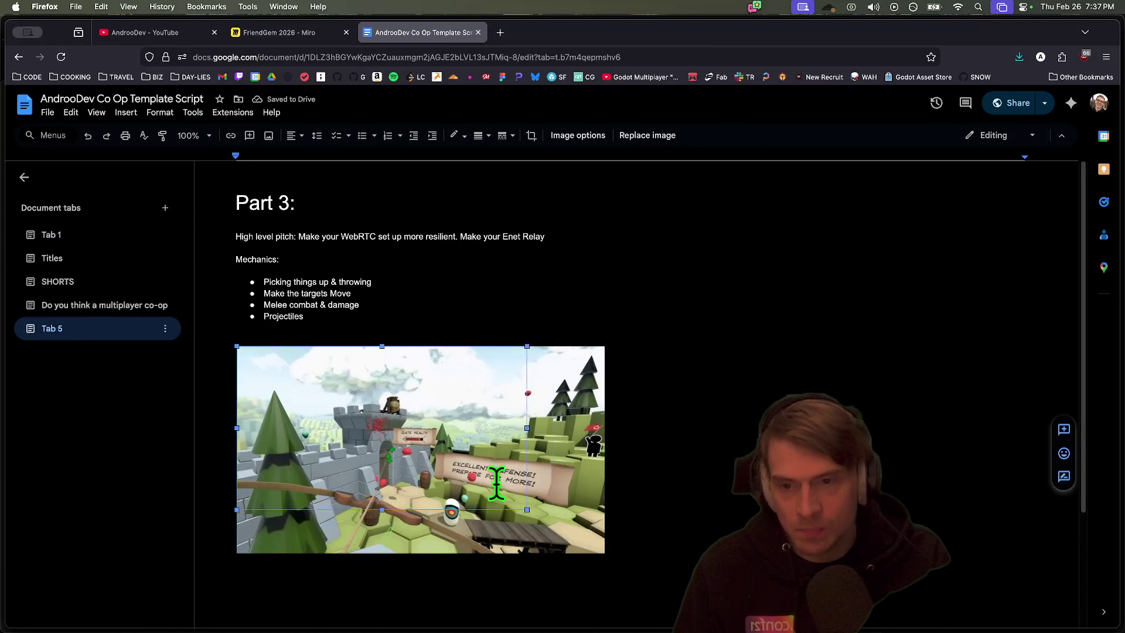
{"action": "mouse_move", "coordinate": [608, 556]}
{"action": "left_mouse_down"}
{"action": "mouse_move", "coordinate": [454, 472]}
{"action": "mouse_move", "coordinate": [469, 477]}
{"action": "left_mouse_up"}
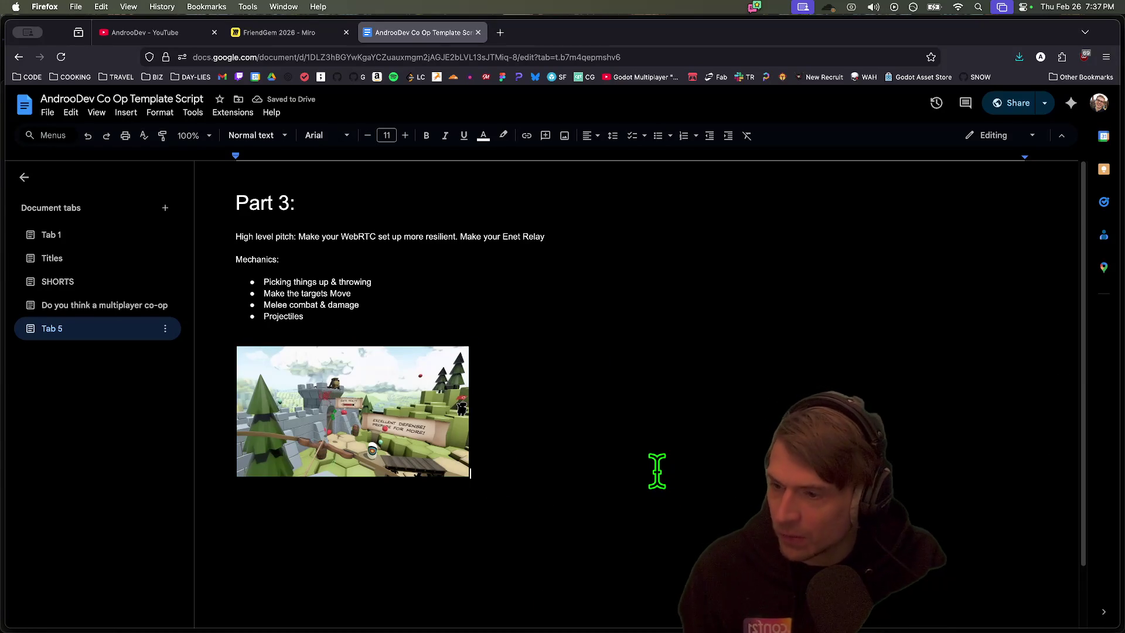
End the Mechanics list with a plain line after Projectiles
{"action": "left_click", "coordinate": [606, 282]}
{"action": "key", "text": "super+Left"}
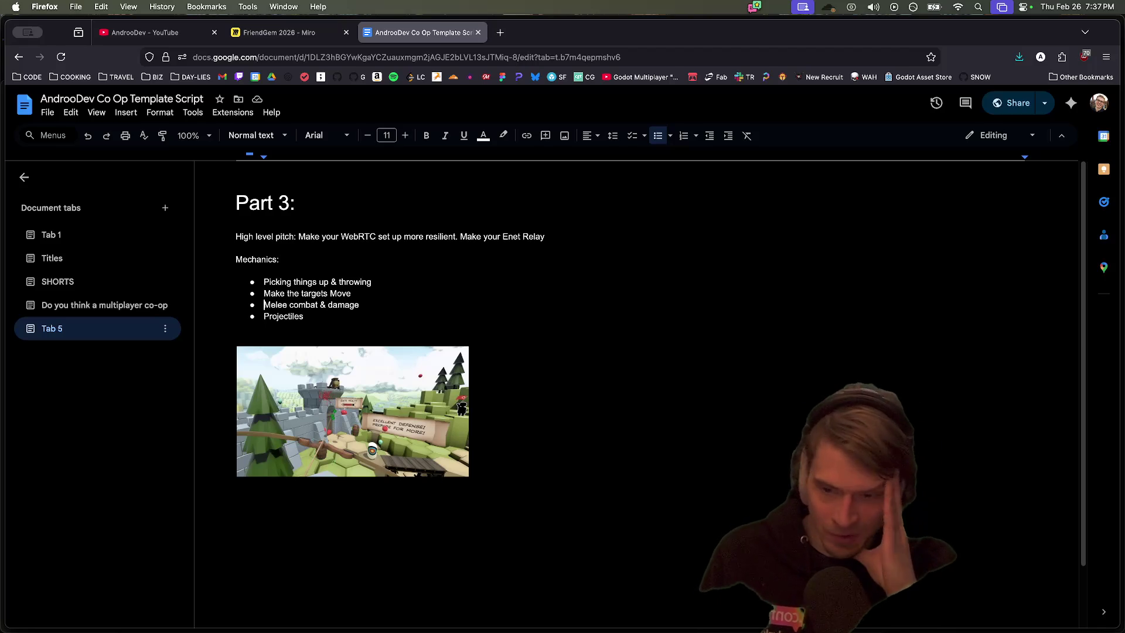
{"action": "left_click", "coordinate": [264, 305]}
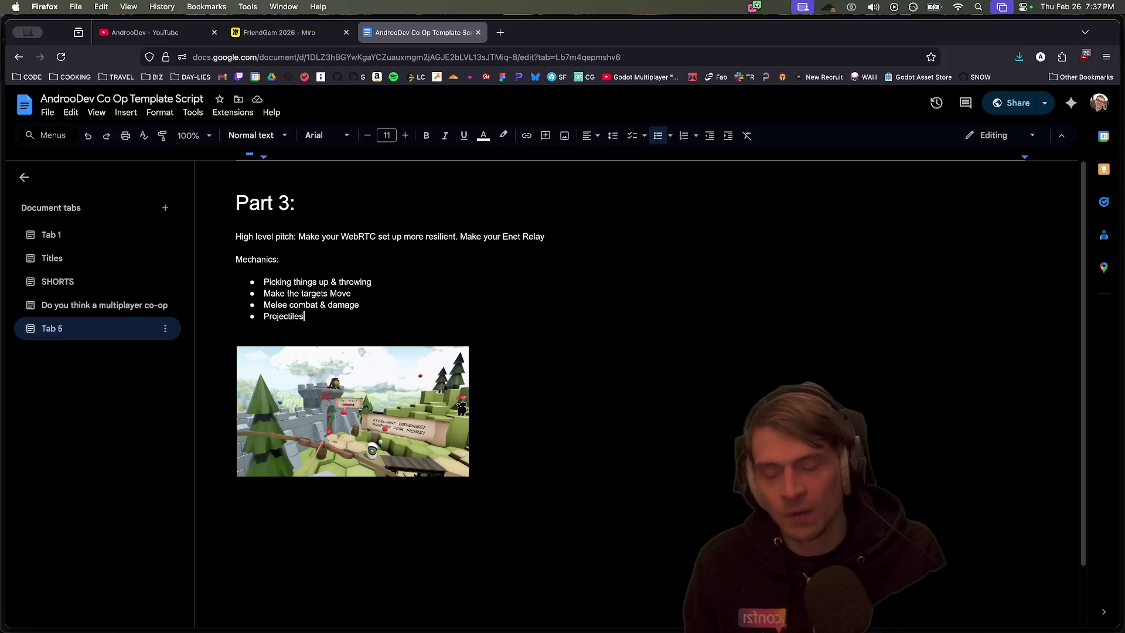
{"action": "key", "text": "Return"}
{"action": "key", "text": "Return"}
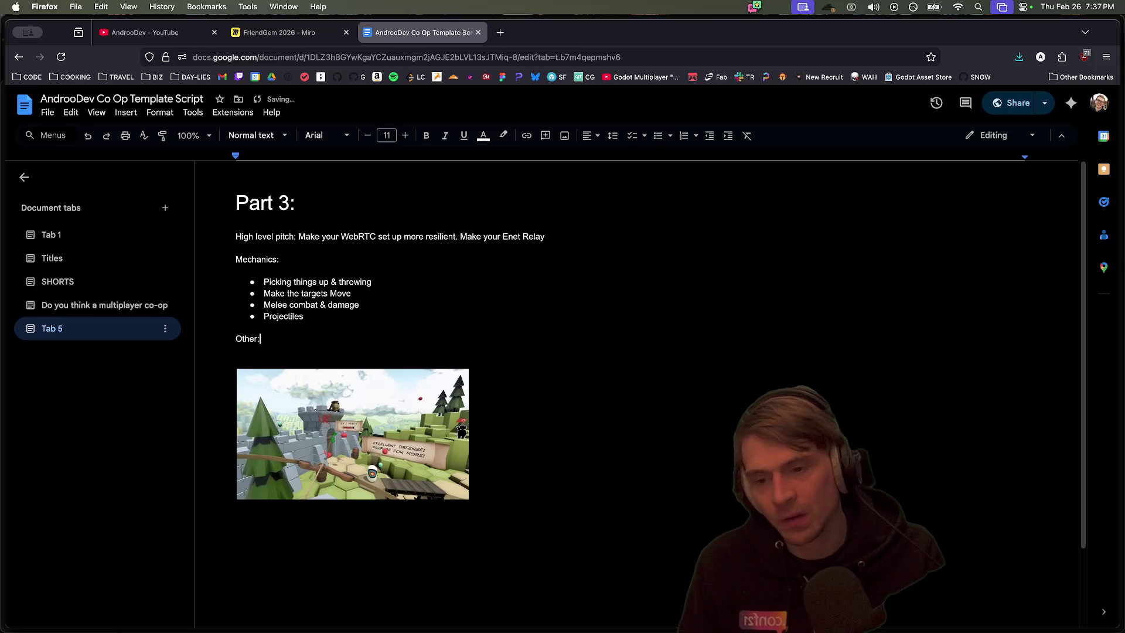
Add an 'Other:' bulleted list with Player Models and Player Animations, removing the empty bullet
{"action": "key", "text": "Return"}
{"action": "left_click", "coordinate": [661, 129]}
{"action": "type", "text": "Player Animations"}
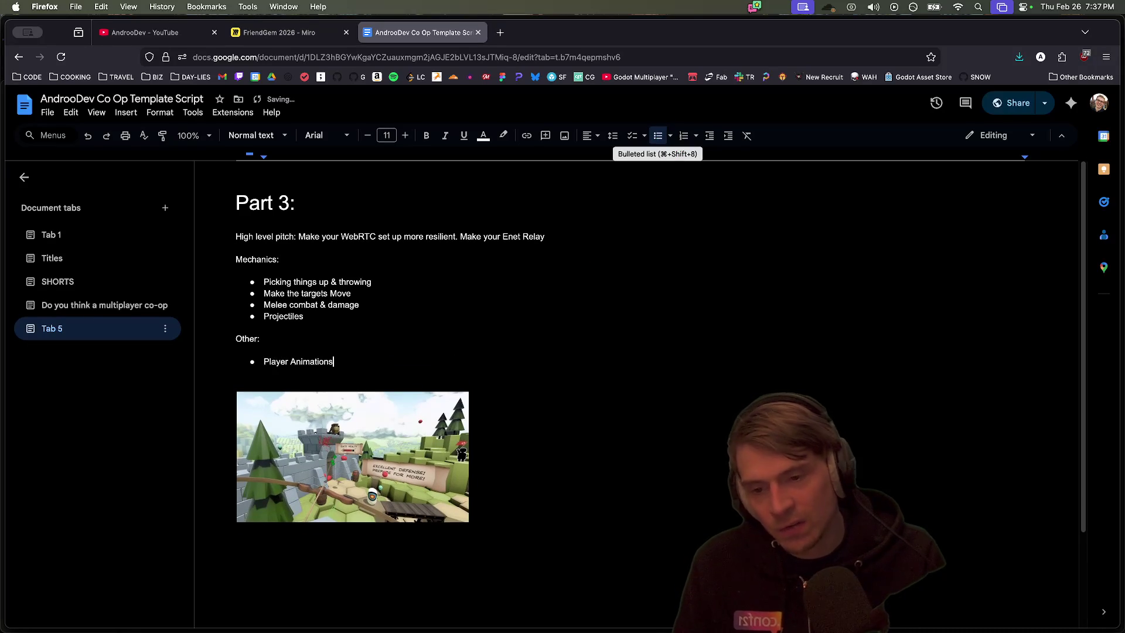
{"action": "key", "text": "Return"}
{"action": "key", "text": "Up"}
{"action": "key", "text": "Return"}
{"action": "key", "text": "Down"}
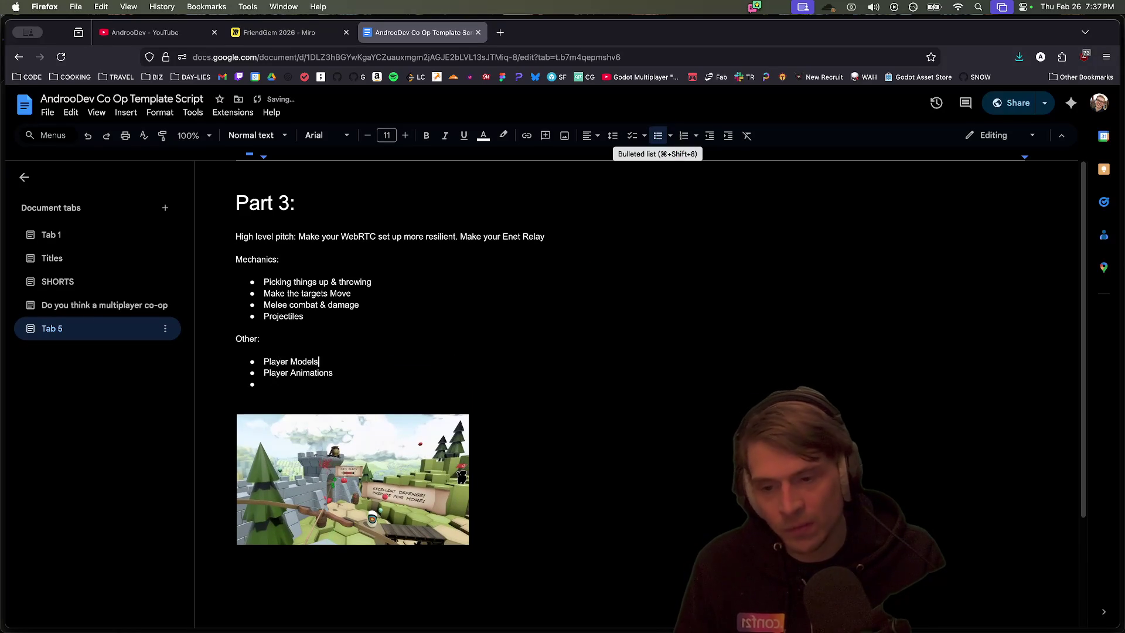
{"action": "key", "text": "BackSpace"}
{"action": "key", "text": "BackSpace"}
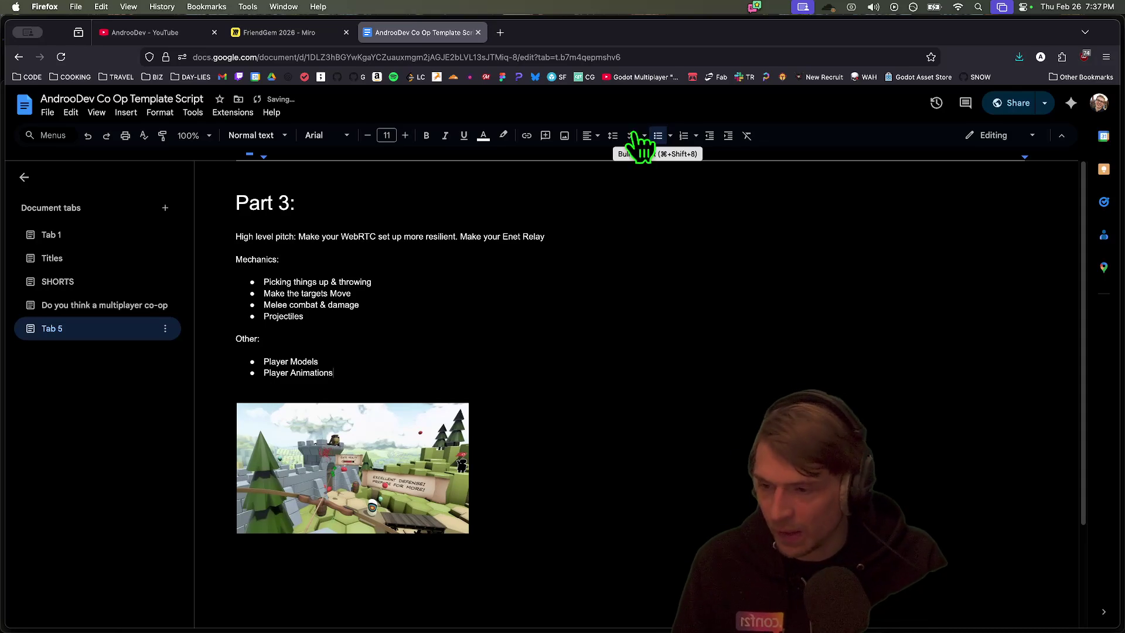
{"action": "mouse_move", "coordinate": [607, 597]}
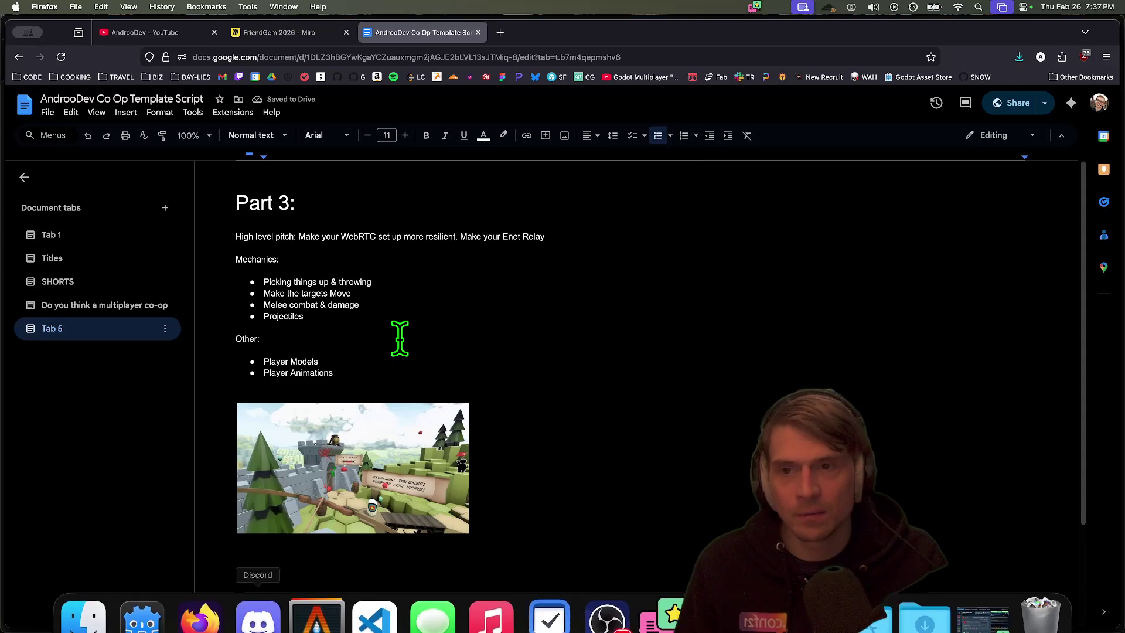
{"action": "key", "text": "super+t"}
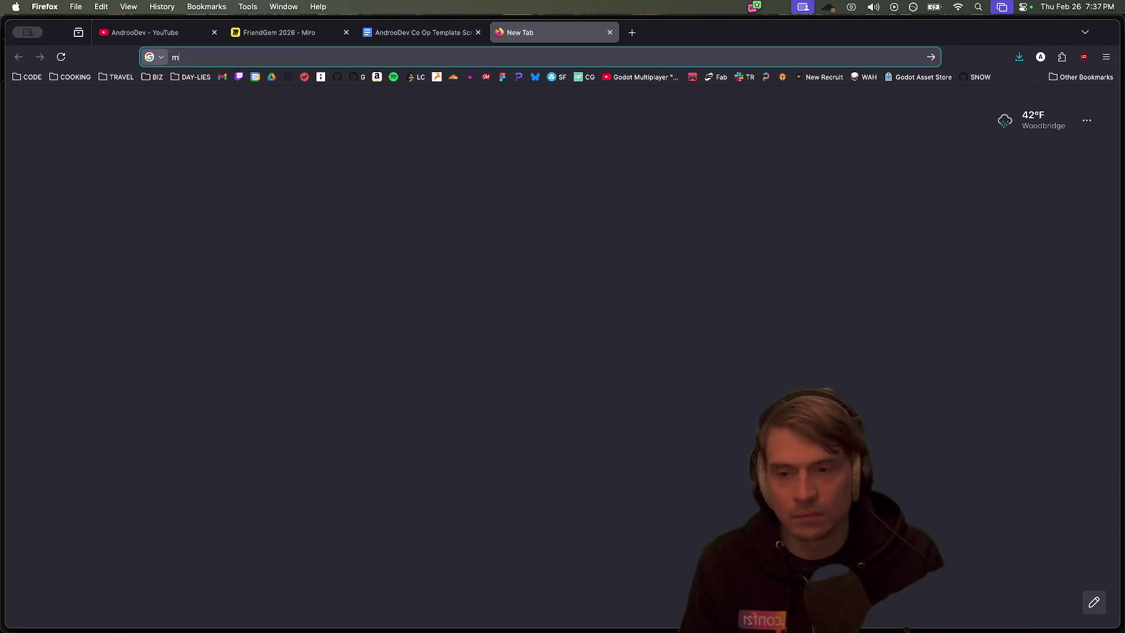
Load the Mesh2Motion site from the 'mesh' address suggestion
{"action": "type", "text": "mesh"}
{"action": "key", "text": "Down"}
{"action": "key", "text": "Return"}
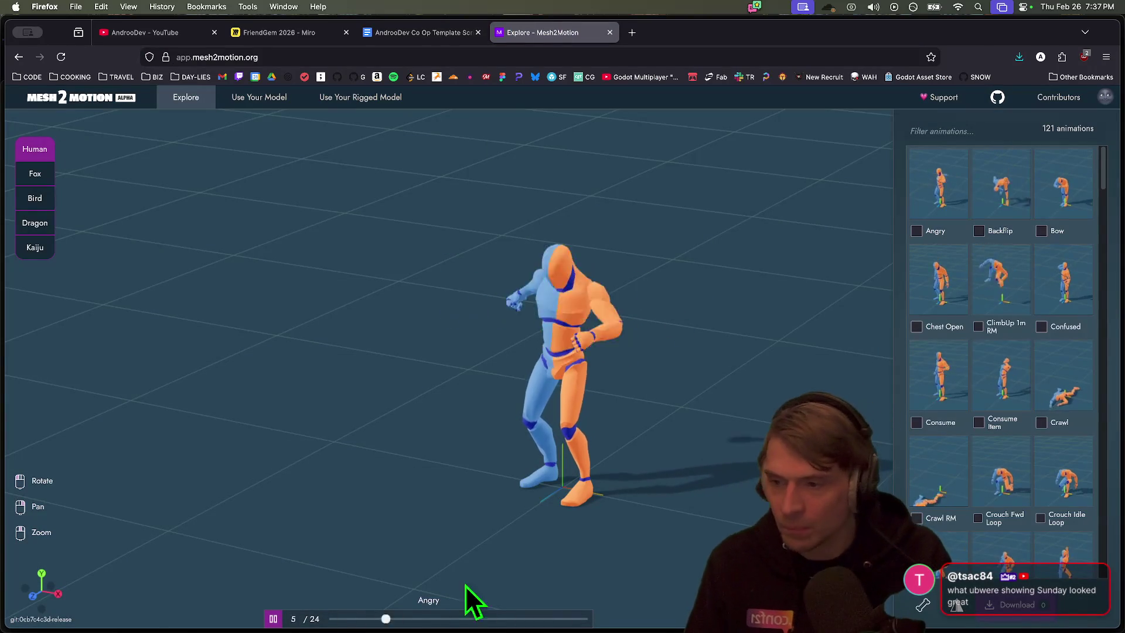
Preview the Backflip, Angry and Consume human animations
{"action": "left_click", "coordinate": [1027, 187]}
{"action": "left_click", "coordinate": [942, 185]}
{"action": "scroll", "coordinate": [1096, 340], "scroll_direction": "down", "scroll_amount": 8}
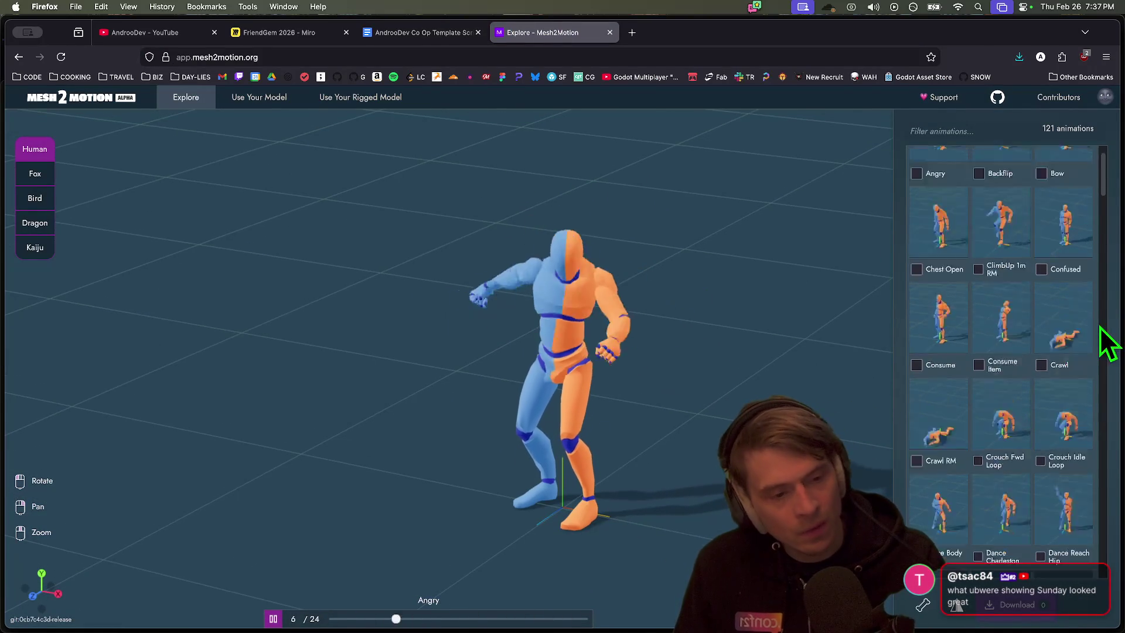
{"action": "scroll", "coordinate": [973, 352], "scroll_direction": "up", "scroll_amount": 8}
{"action": "left_click", "coordinate": [938, 319]}
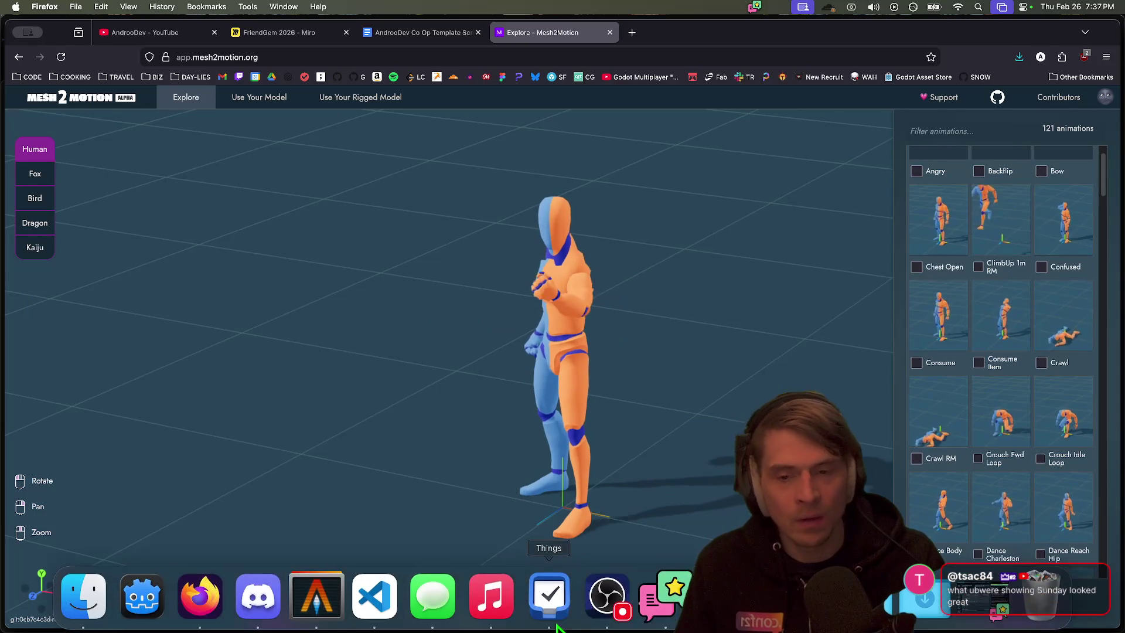
{"action": "key", "text": "super+Tab"}
{"action": "key", "text": "super+Tab"}
{"action": "key", "text": "super+Tab"}
{"action": "key", "text": "super+Tab"}
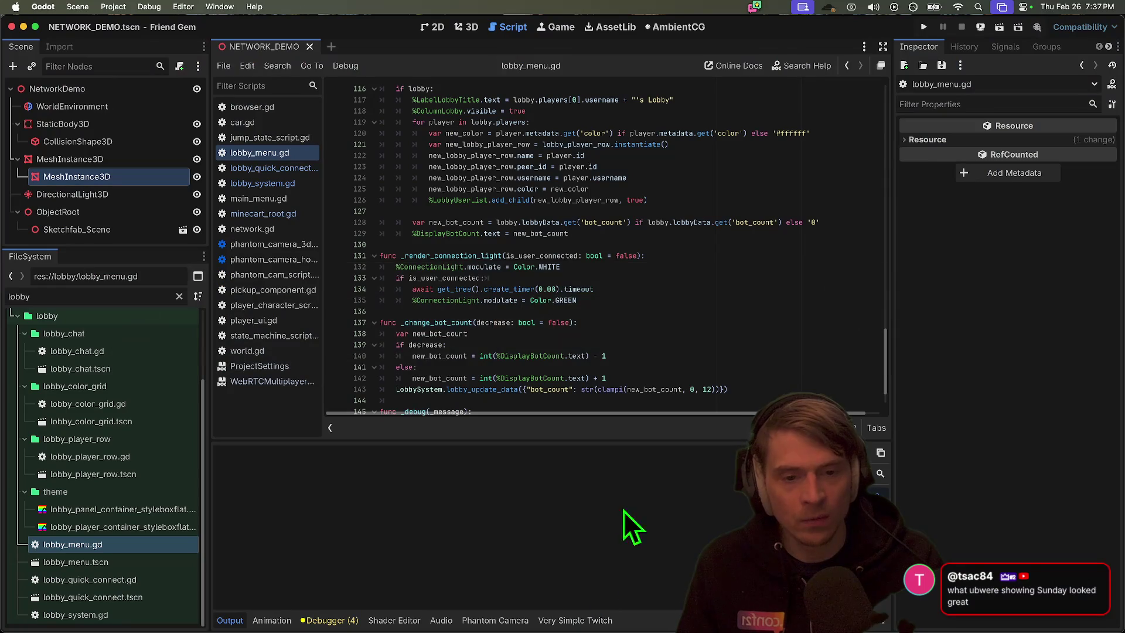
Run the project, host a lobby in one window, join from the other and start the game
{"action": "key", "text": "super+b"}
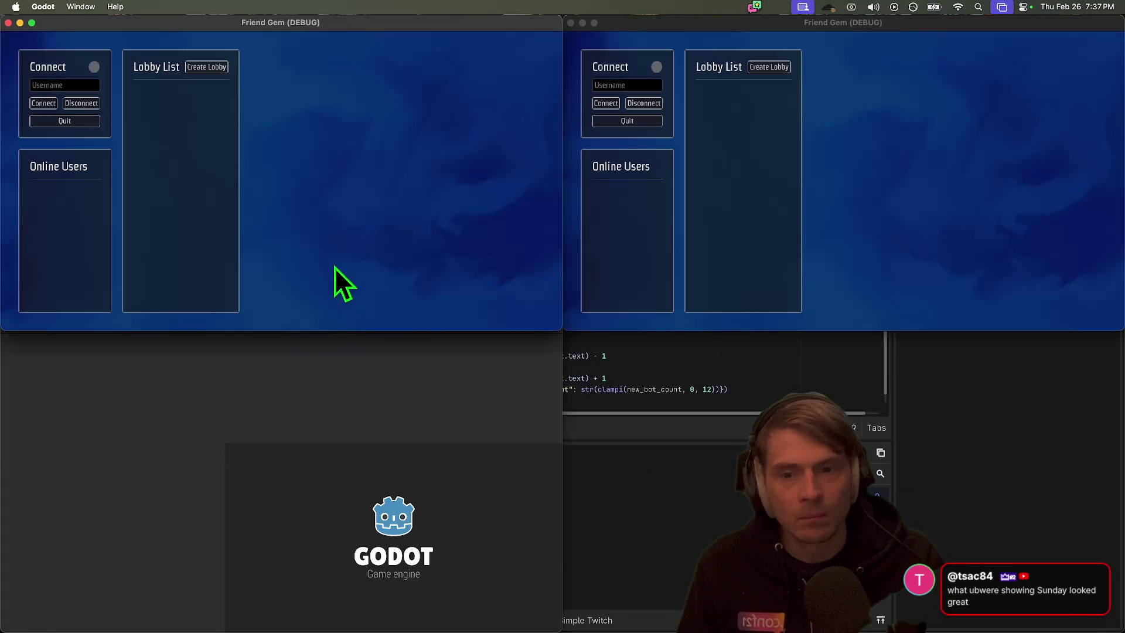
{"action": "left_click", "coordinate": [43, 103]}
{"action": "left_click", "coordinate": [206, 66]}
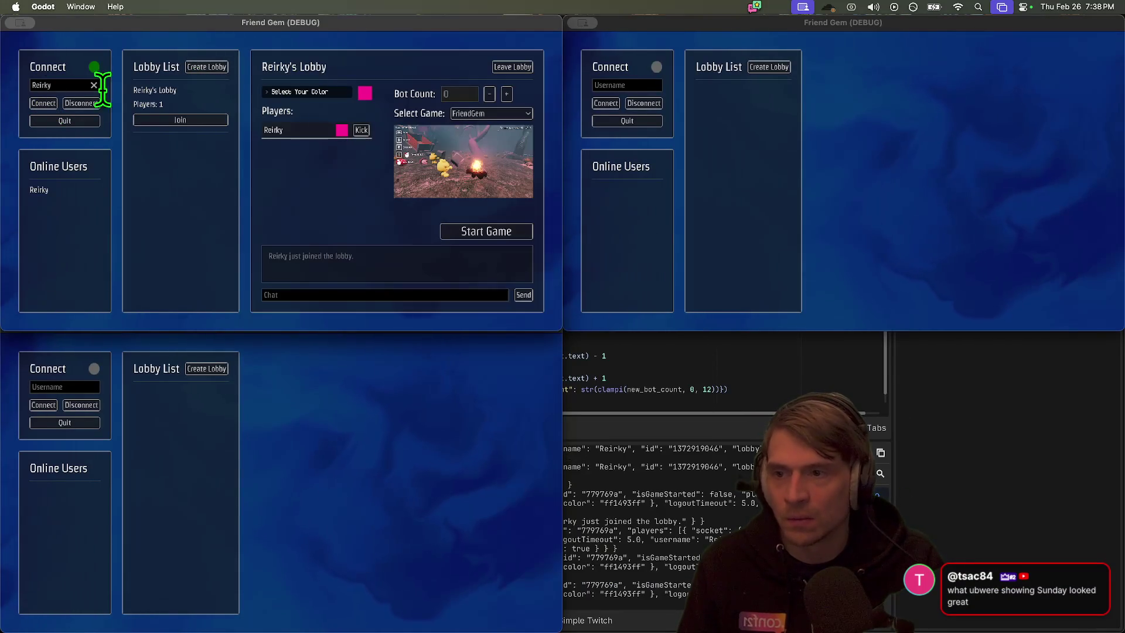
{"action": "left_click", "coordinate": [606, 103]}
{"action": "left_click", "coordinate": [740, 120]}
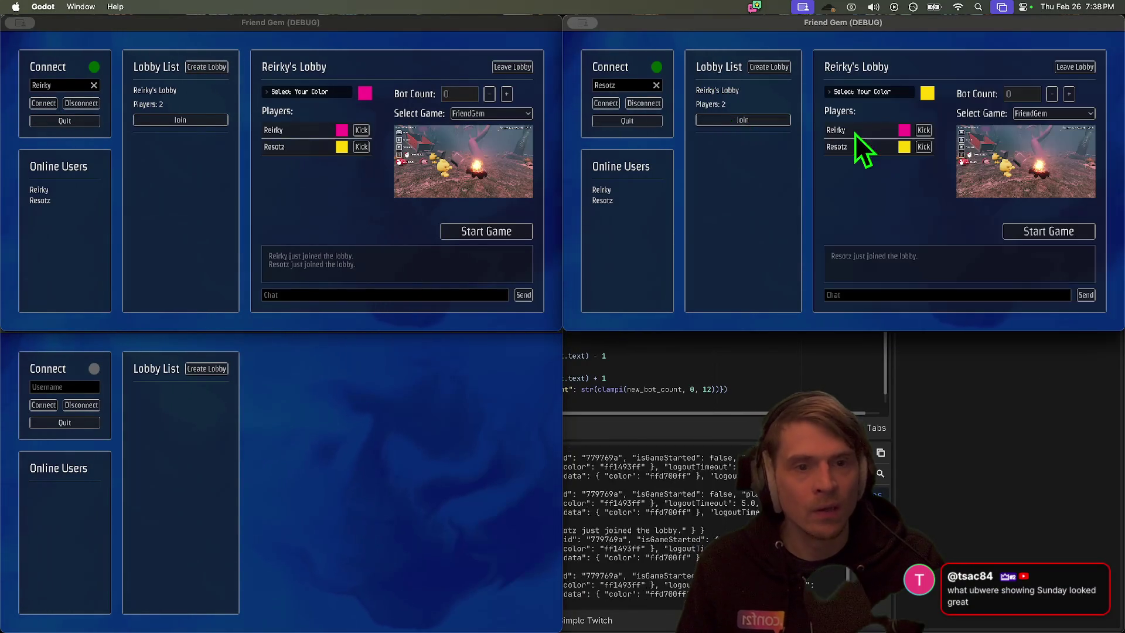
{"action": "left_click", "coordinate": [1064, 232]}
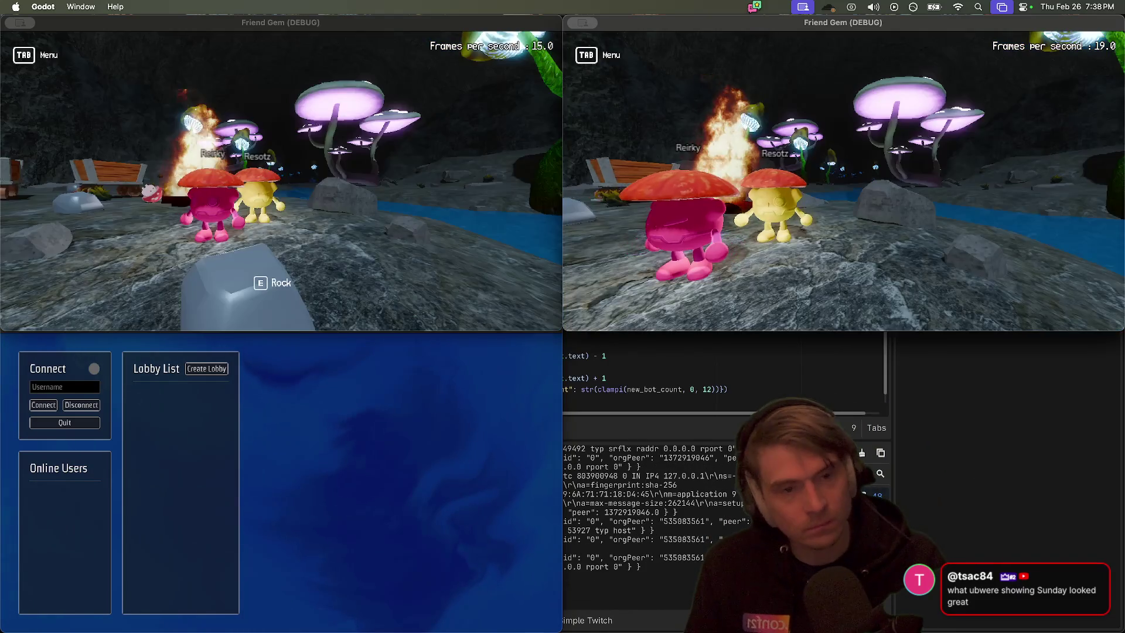
Open the in-game menu, pick up a rock, then quit both Friend Gem debug windows
{"action": "key", "text": "Tab"}
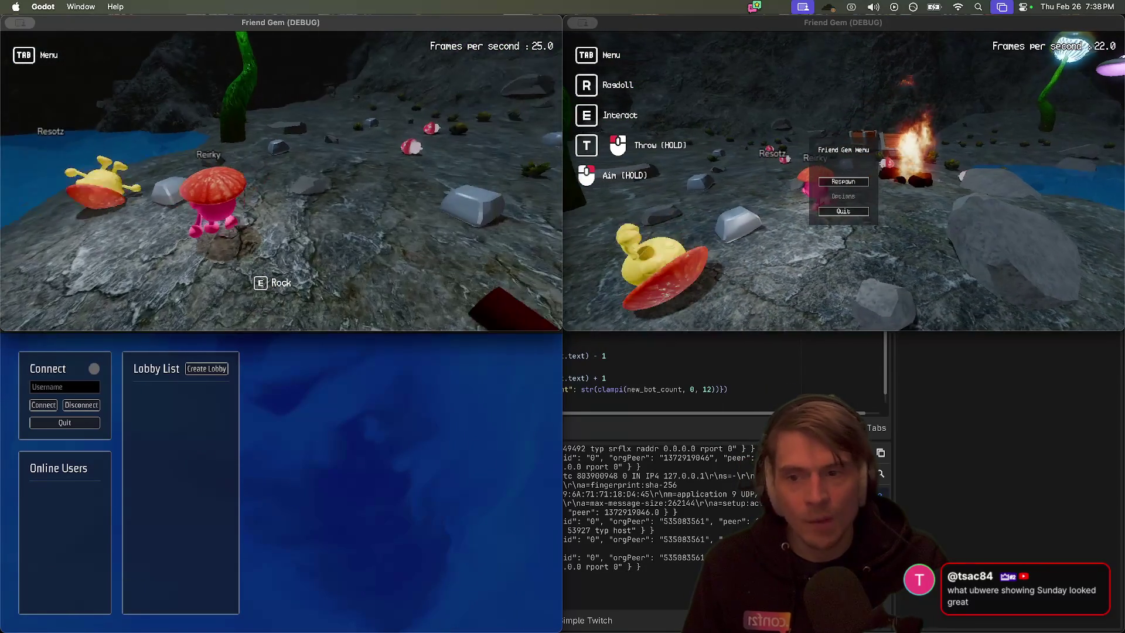
{"action": "key", "text": "e"}
{"action": "key", "text": "e"}
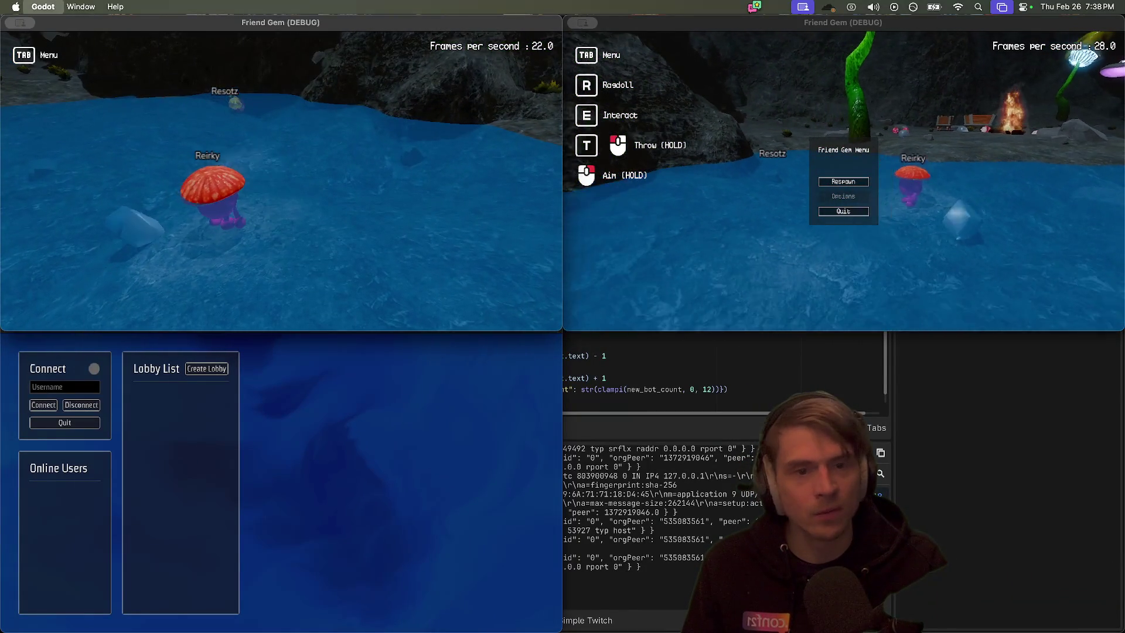
{"action": "left_click", "coordinate": [935, 137]}
{"action": "key", "text": "super+q"}
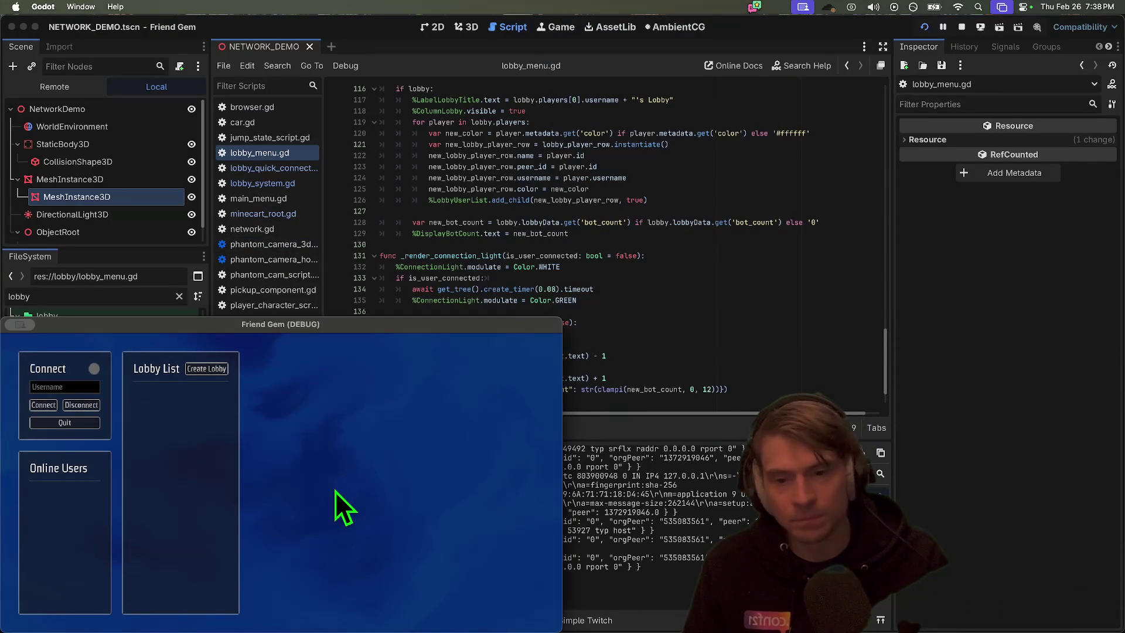
{"action": "key", "text": "super+q"}
{"action": "scroll", "coordinate": [633, 334], "scroll_direction": "down", "scroll_amount": 3}
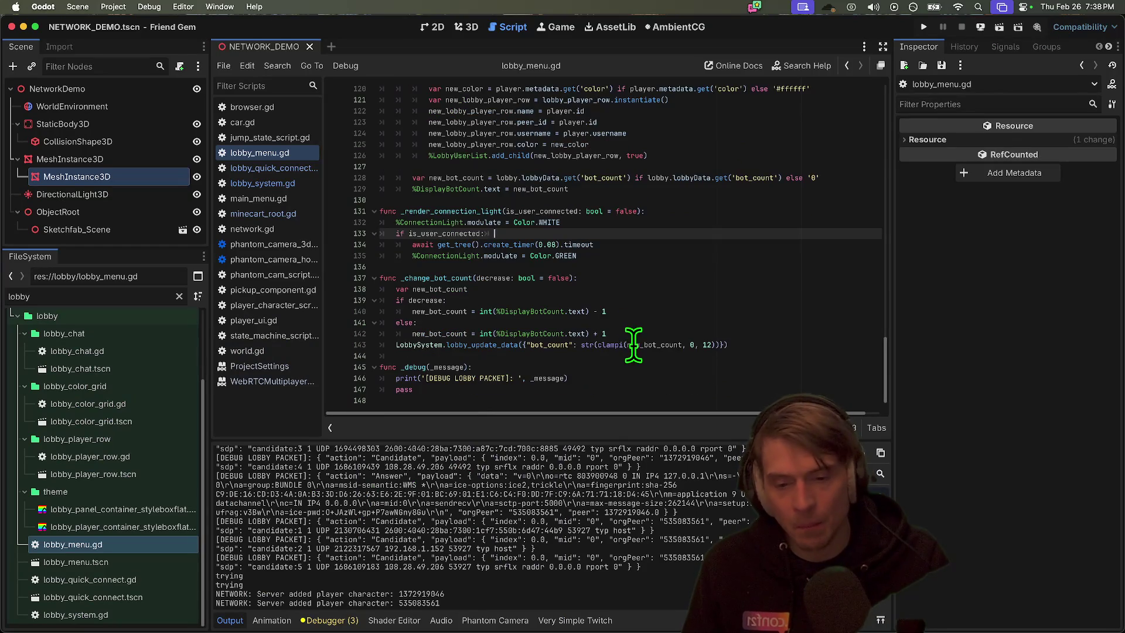
{"action": "key", "text": "super+Tab"}
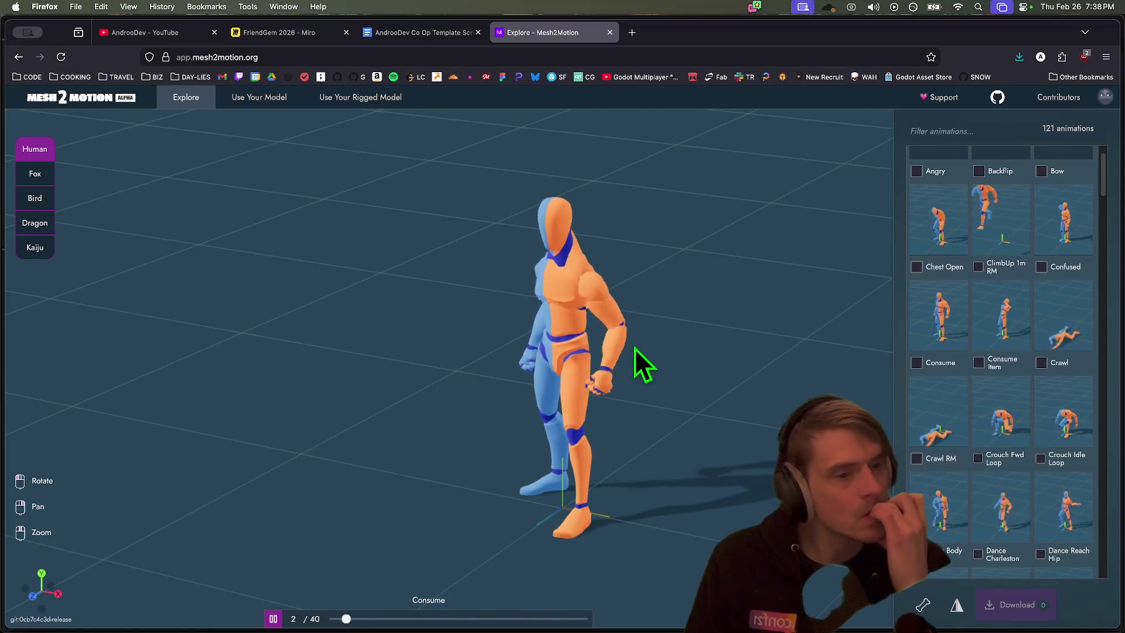
{"action": "scroll", "coordinate": [1079, 328], "scroll_direction": "up", "scroll_amount": 2}
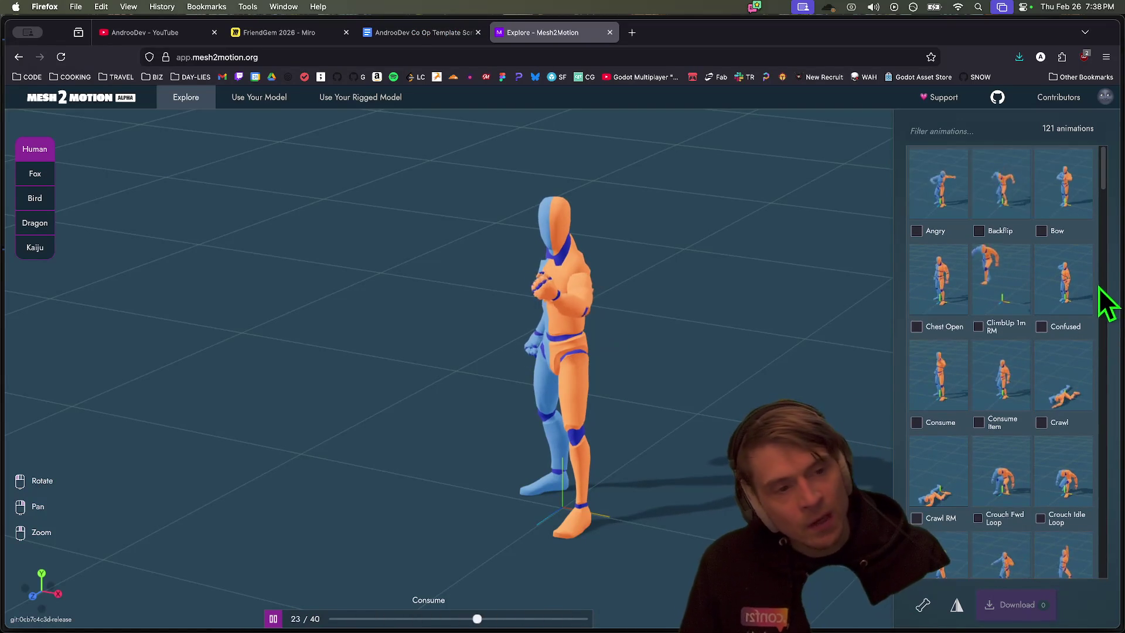
{"action": "left_click", "coordinate": [950, 201]}
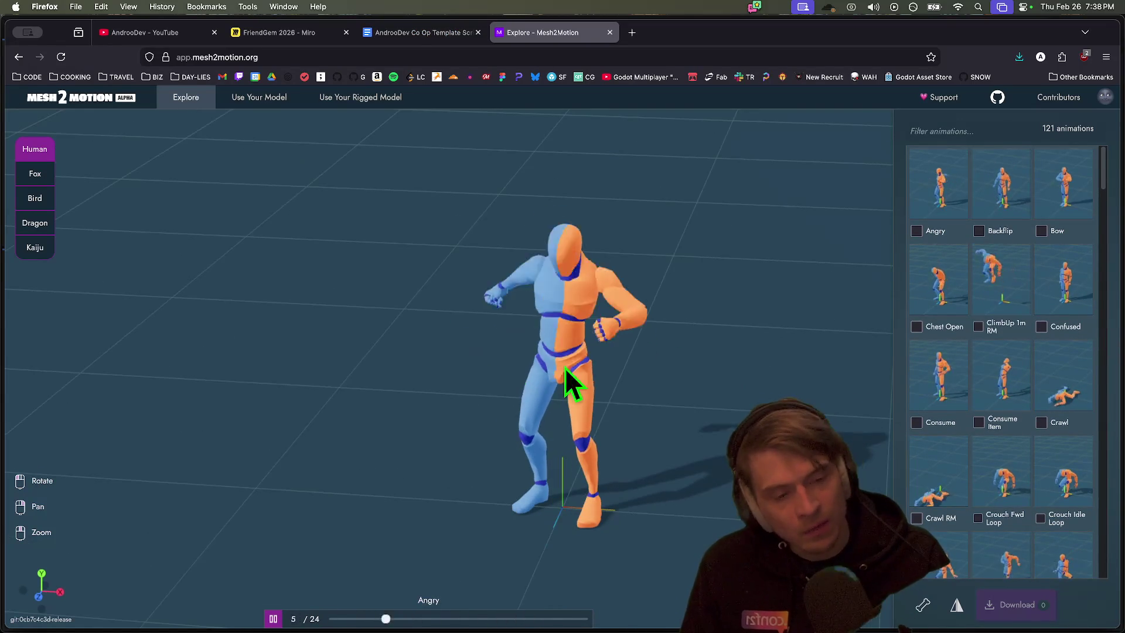
{"action": "scroll", "coordinate": [988, 359], "scroll_direction": "down", "scroll_amount": 8}
{"action": "left_click", "coordinate": [941, 419]}
{"action": "scroll", "coordinate": [929, 474], "scroll_direction": "down", "scroll_amount": 10}
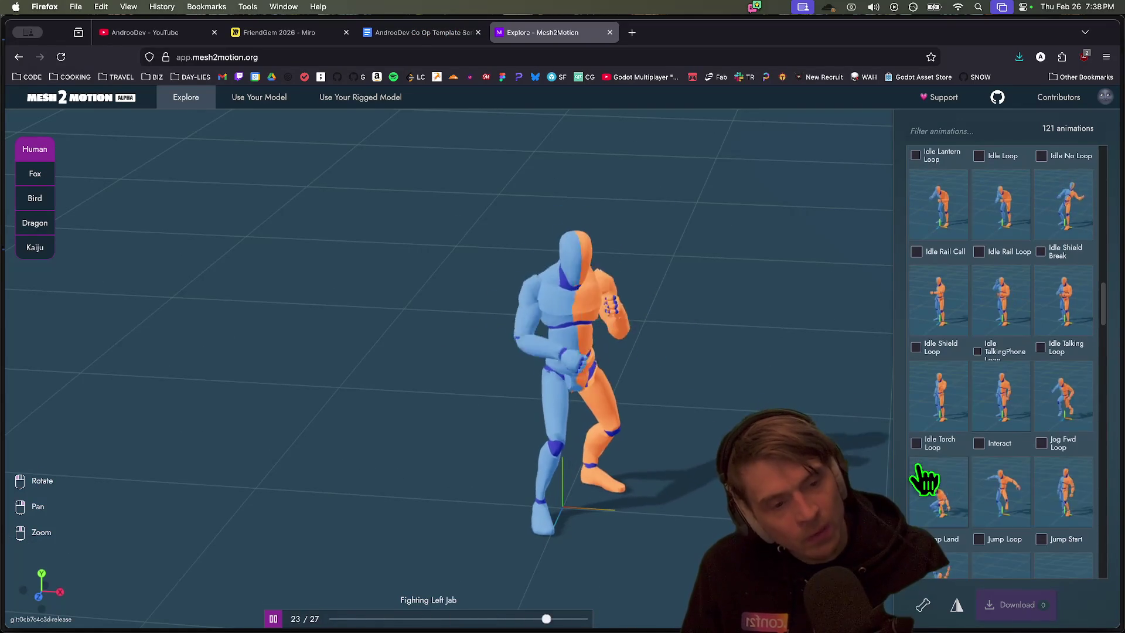
{"action": "left_click", "coordinate": [1060, 410]}
{"action": "mouse_move", "coordinate": [414, 371]}
{"action": "left_mouse_down"}
{"action": "mouse_move", "coordinate": [406, 484]}
{"action": "mouse_move", "coordinate": [651, 427]}
{"action": "mouse_move", "coordinate": [526, 359]}
{"action": "mouse_move", "coordinate": [558, 377]}
{"action": "mouse_move", "coordinate": [620, 467]}
{"action": "mouse_move", "coordinate": [686, 351]}
{"action": "mouse_move", "coordinate": [467, 304]}
{"action": "left_mouse_up"}
{"action": "key", "text": "ctrl+shift+Tab"}
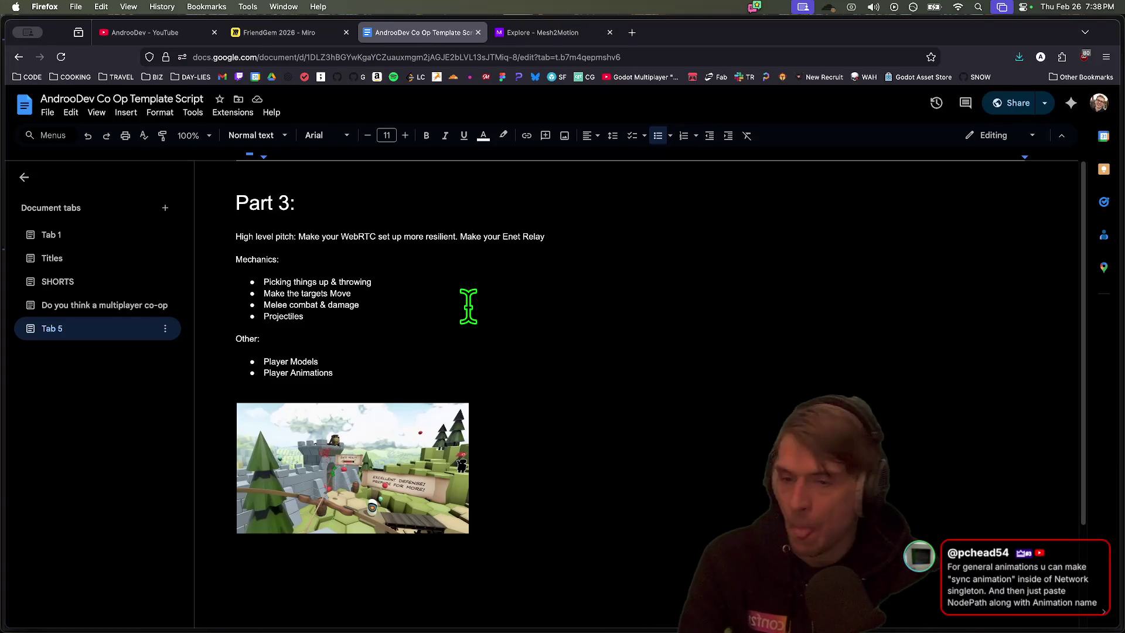
{"action": "key", "text": "ctrl+Tab"}
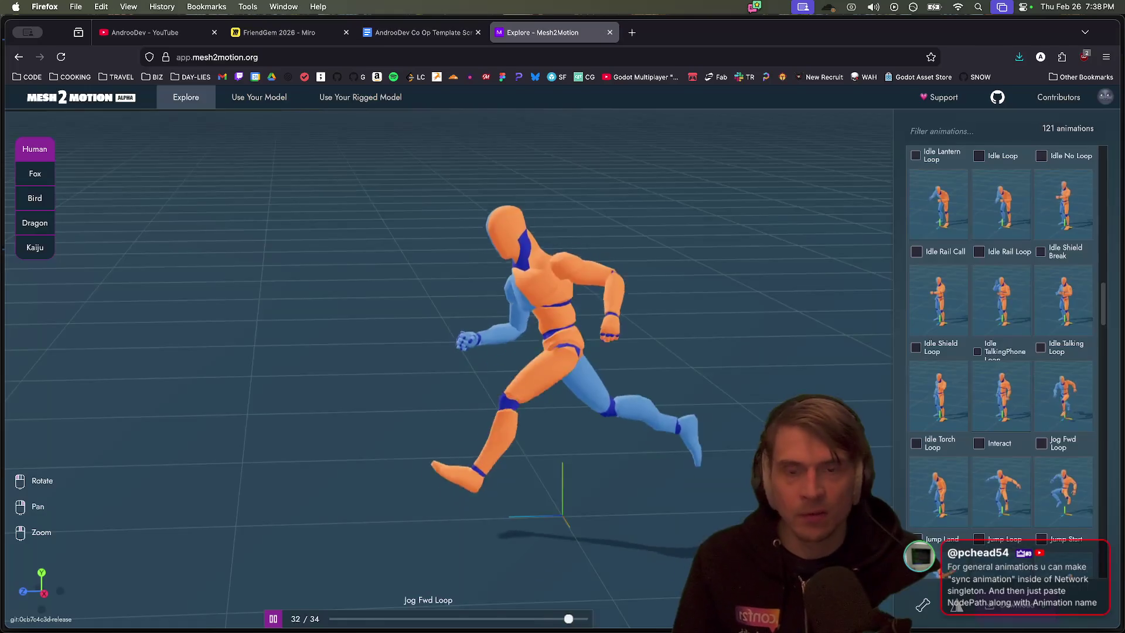
{"action": "key", "text": "super+Tab"}
{"action": "left_click", "coordinate": [128, 296]}
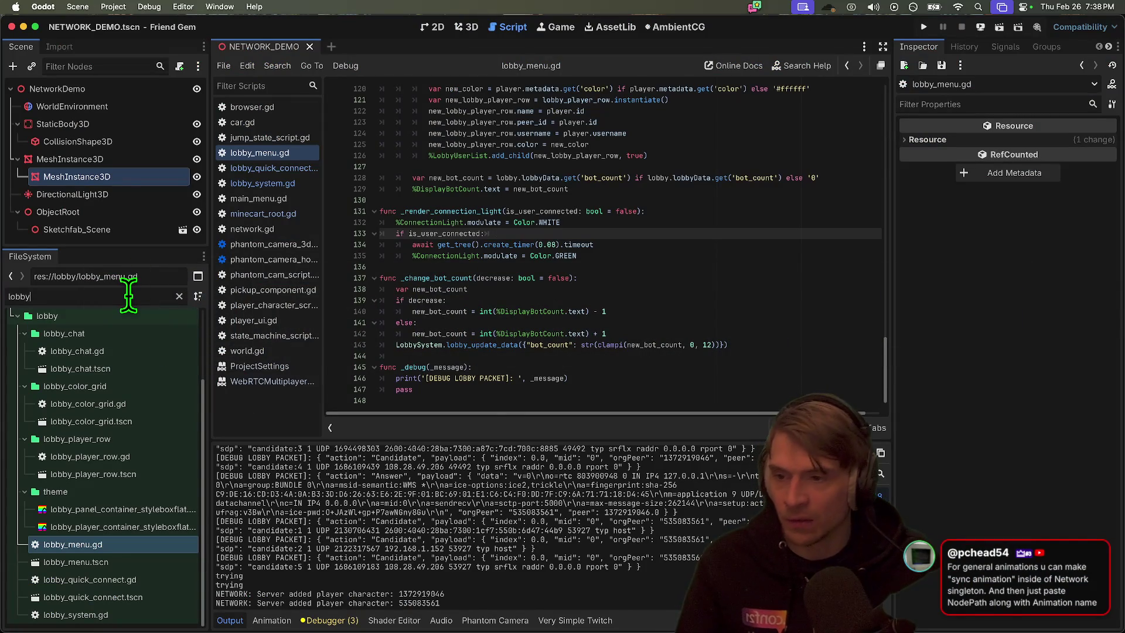
Open PlayerCharacterScene.tscn via a 'player' FileSystem filter and frame it in the 3D view
{"action": "type", "text": "player"}
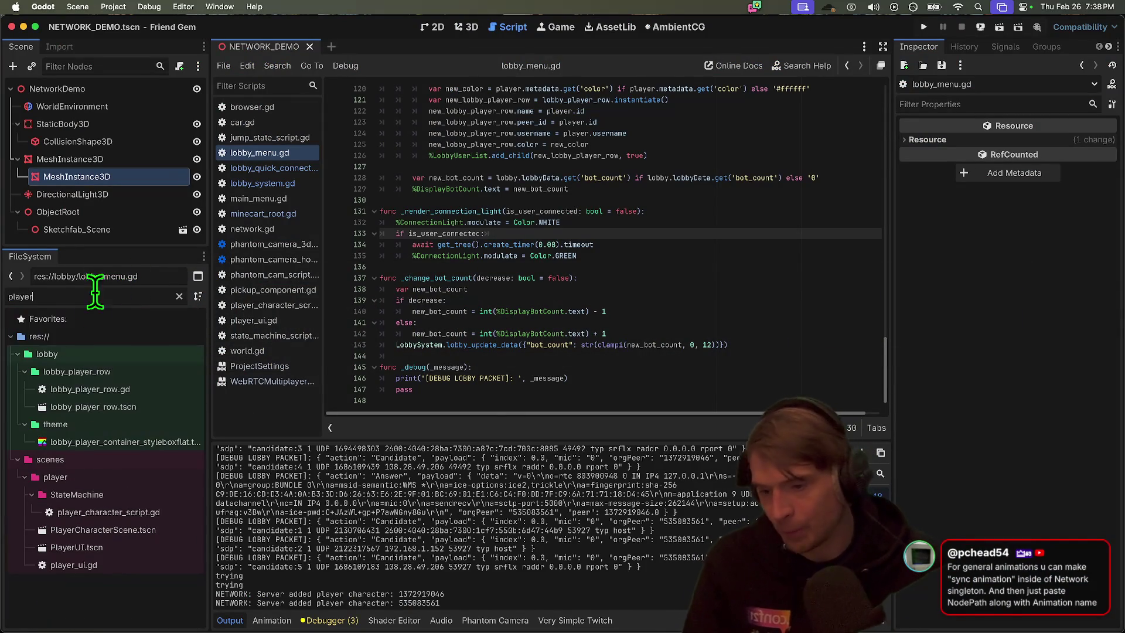
{"action": "double_click", "coordinate": [94, 529]}
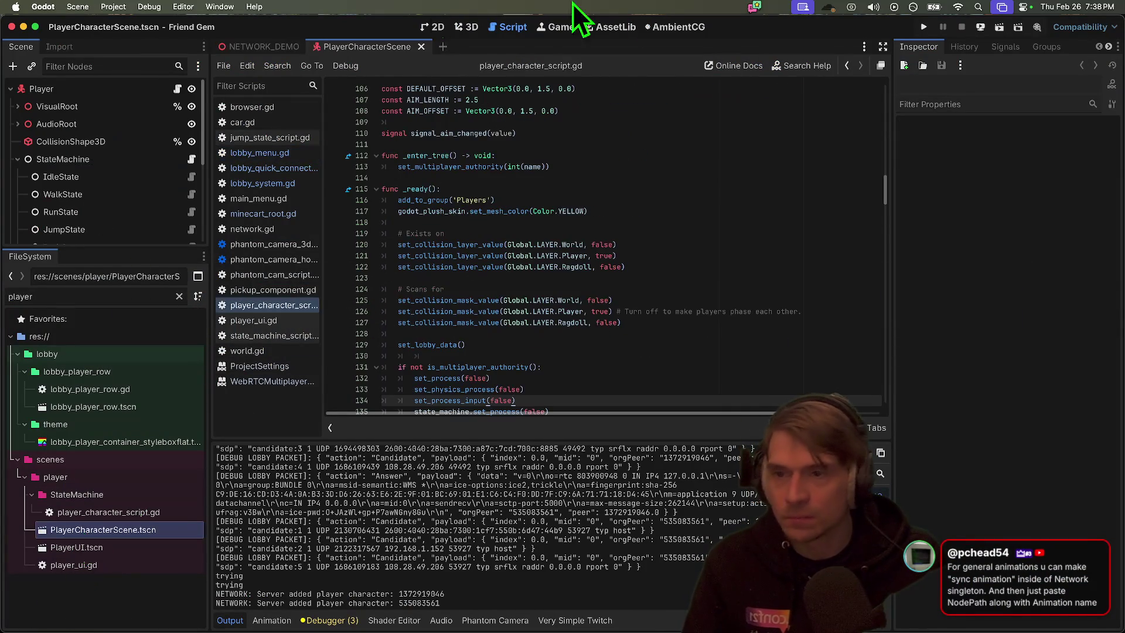
{"action": "key", "text": "alt+2"}
{"action": "scroll", "coordinate": [586, 252], "scroll_direction": "up", "scroll_amount": 4}
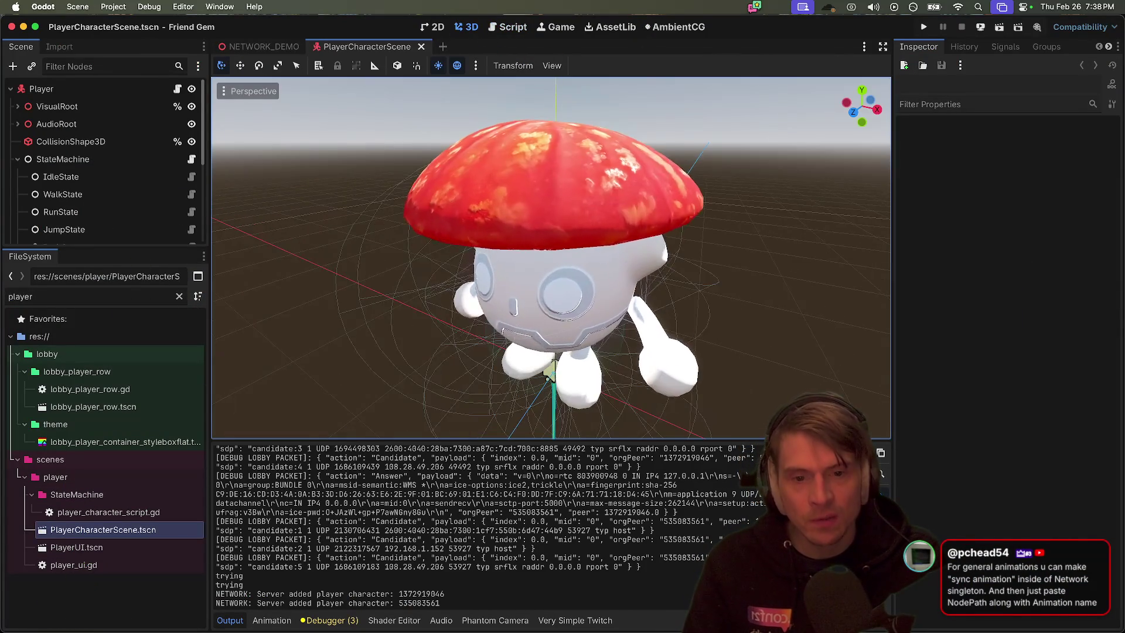
{"action": "key", "text": "o"}
{"action": "scroll", "coordinate": [551, 258], "scroll_direction": "up", "scroll_amount": 3}
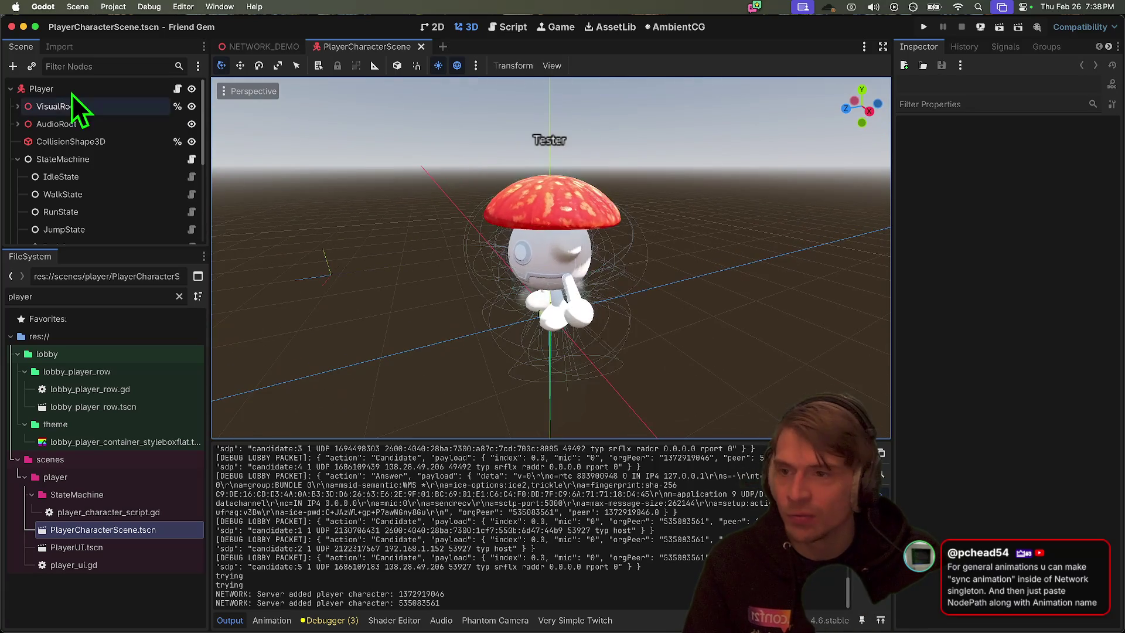
Hide GodotPlushMesh under VisualRoot to reveal the skeleton, then collapse GodotPlushModel
{"action": "left_click", "coordinate": [18, 106], "text": "shift"}
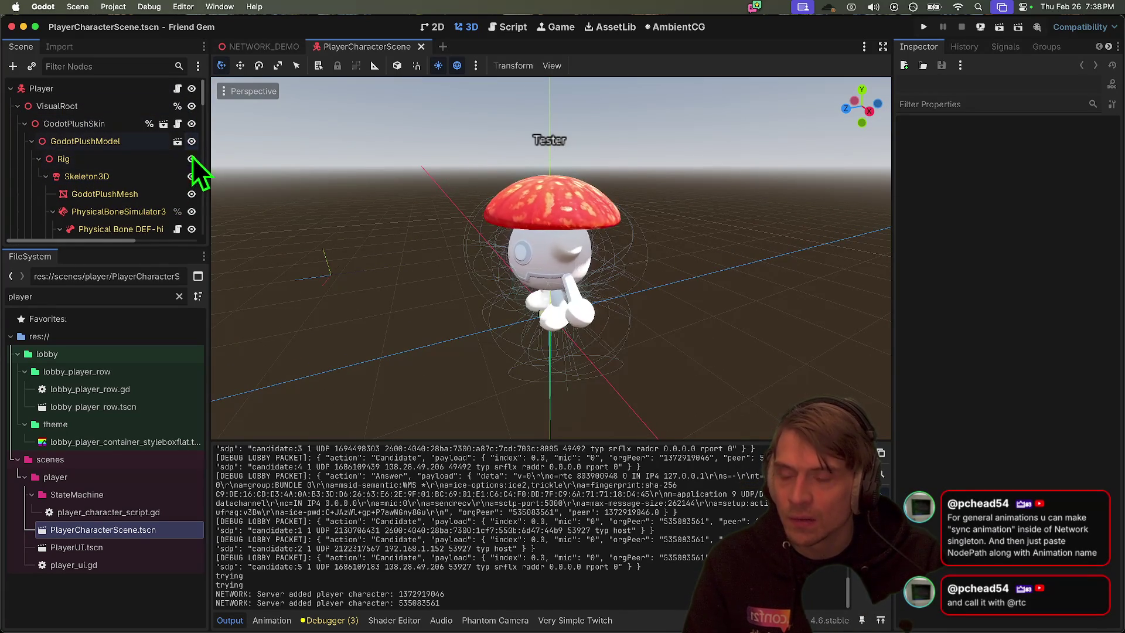
{"action": "left_click", "coordinate": [192, 194]}
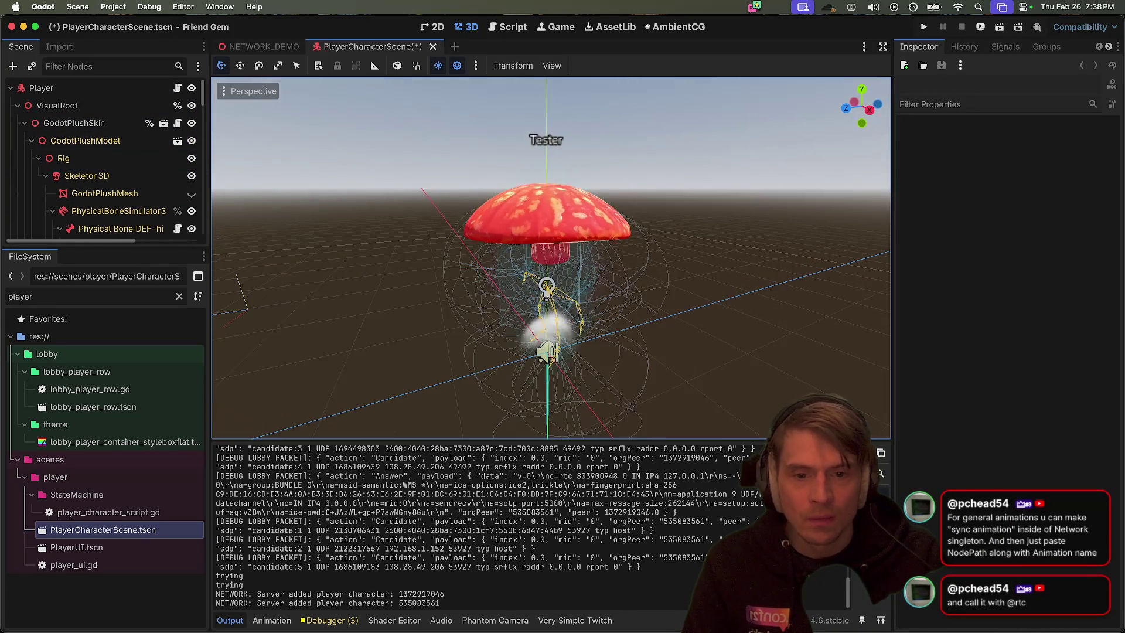
{"action": "scroll", "coordinate": [551, 258], "scroll_direction": "up", "scroll_amount": 3}
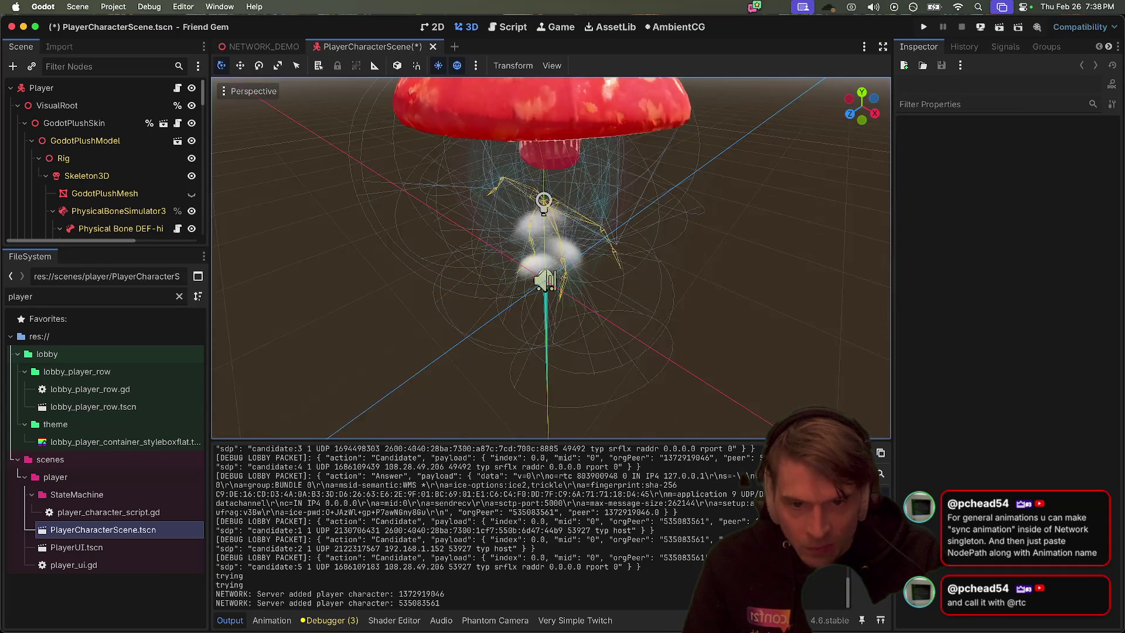
{"action": "scroll", "coordinate": [656, 305], "scroll_direction": "down", "scroll_amount": 5}
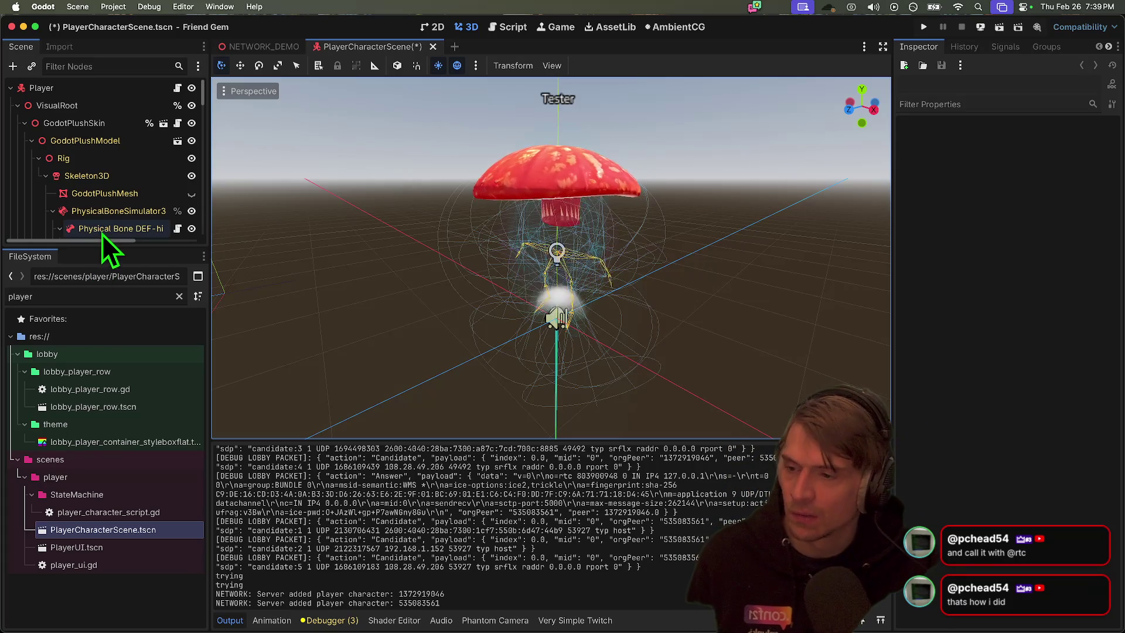
{"action": "mouse_move", "coordinate": [100, 248]}
{"action": "left_mouse_down"}
{"action": "mouse_move", "coordinate": [103, 417]}
{"action": "mouse_move", "coordinate": [76, 480]}
{"action": "left_mouse_up"}
{"action": "left_click", "coordinate": [31, 143]}
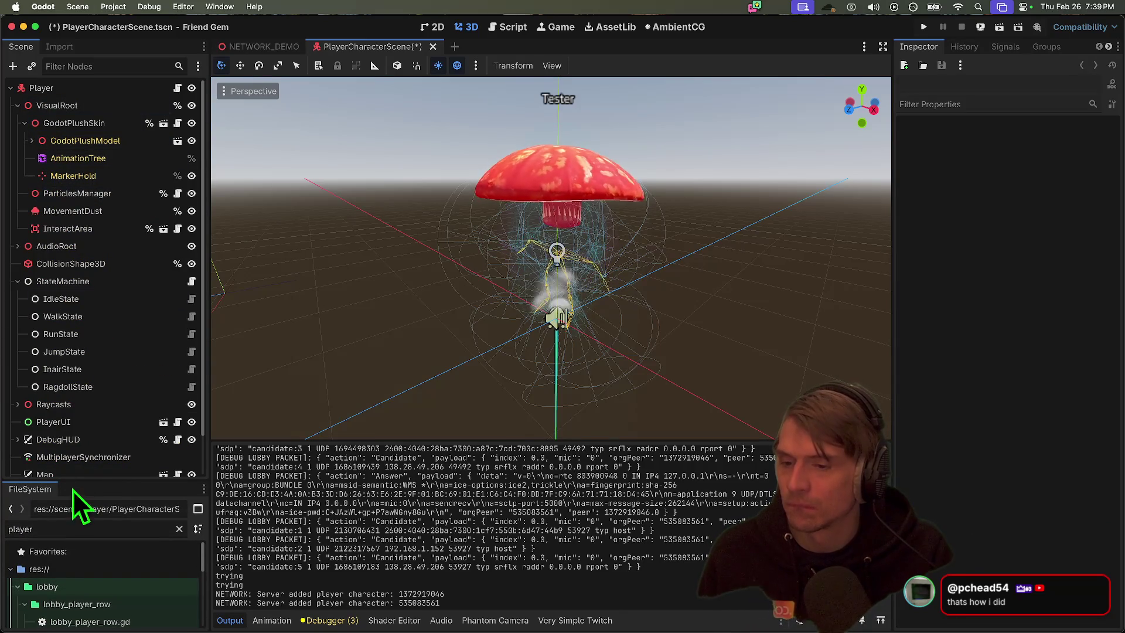
Select MultiplayerSynchronizer, enlarge its Replication panel and start 'Add property to sync...'
{"action": "left_click", "coordinate": [98, 457]}
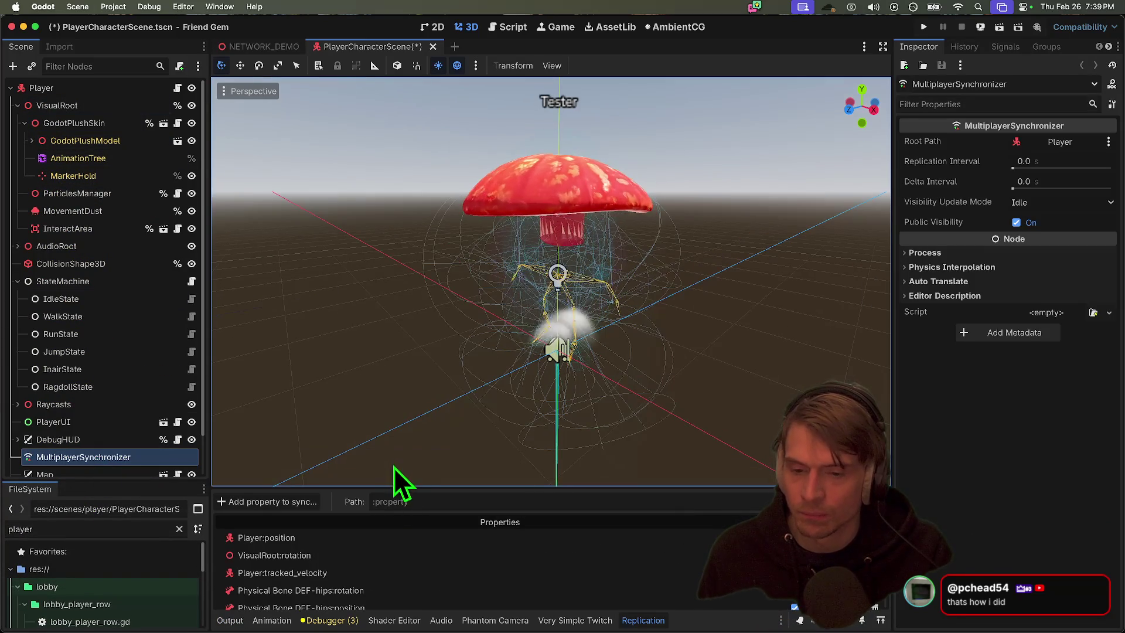
{"action": "left_click_drag", "start_coordinate": [389, 487], "coordinate": [405, 367]}
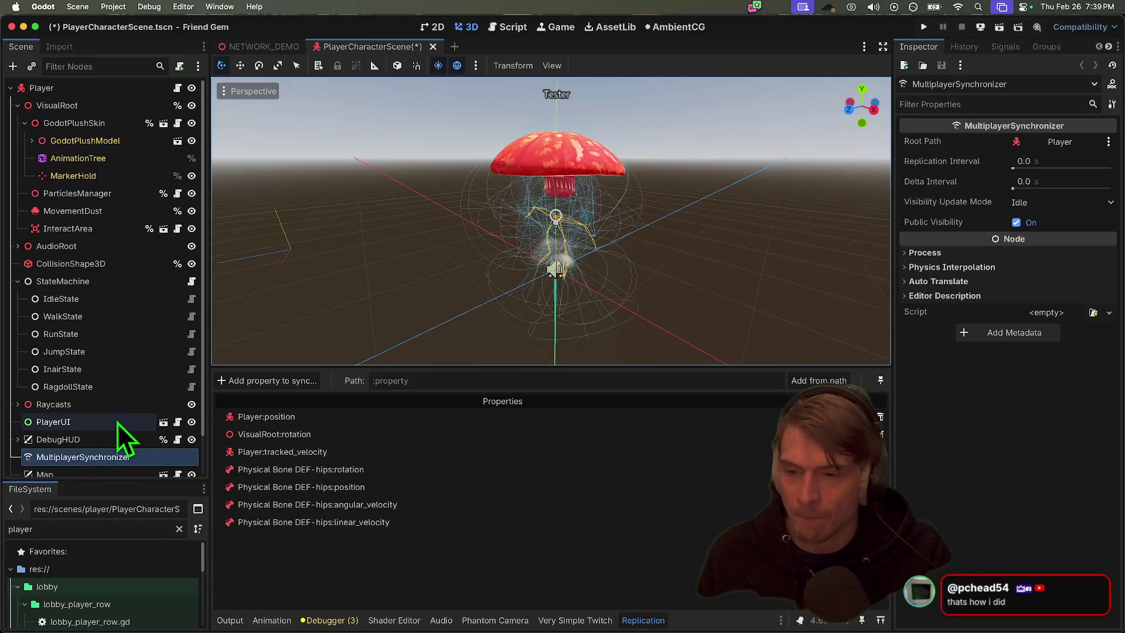
{"action": "left_click", "coordinate": [268, 380]}
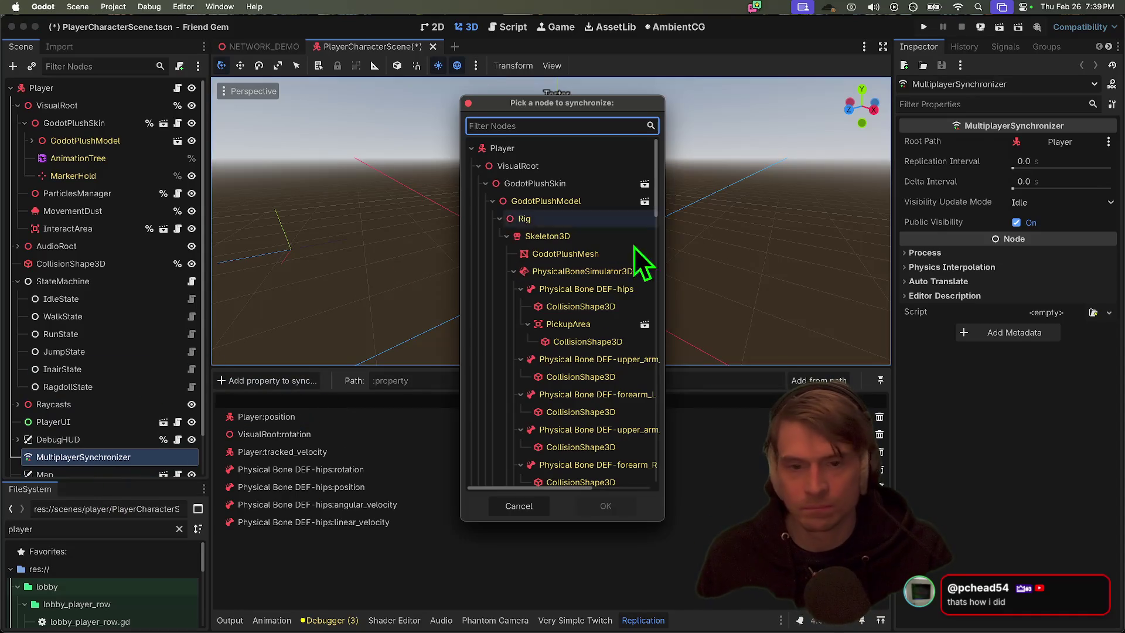
Add AnimationPlayer's current_animation to the synced properties, then delete it again
{"action": "scroll", "coordinate": [522, 331], "scroll_direction": "down", "scroll_amount": 10}
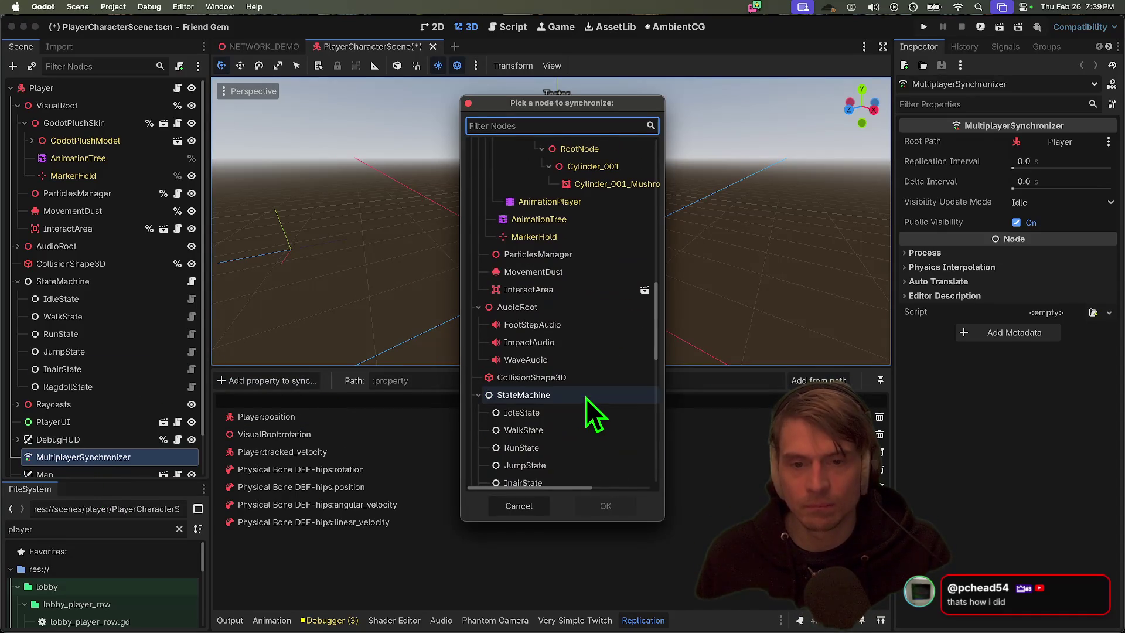
{"action": "left_click", "coordinate": [572, 201]}
{"action": "left_click", "coordinate": [615, 506]}
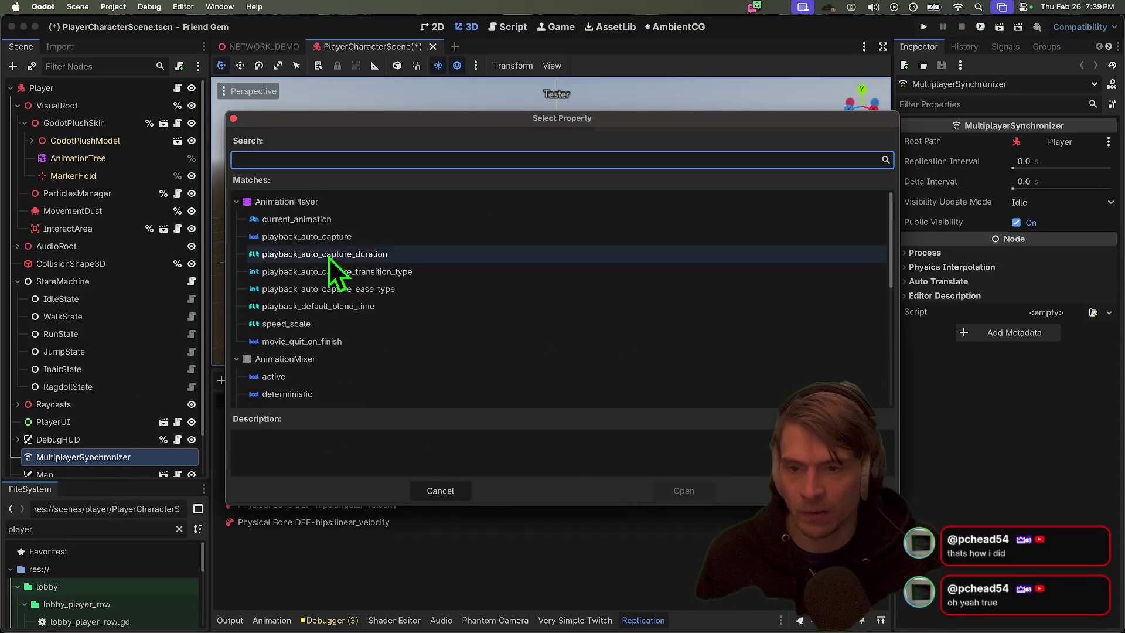
{"action": "key", "text": "Tab"}
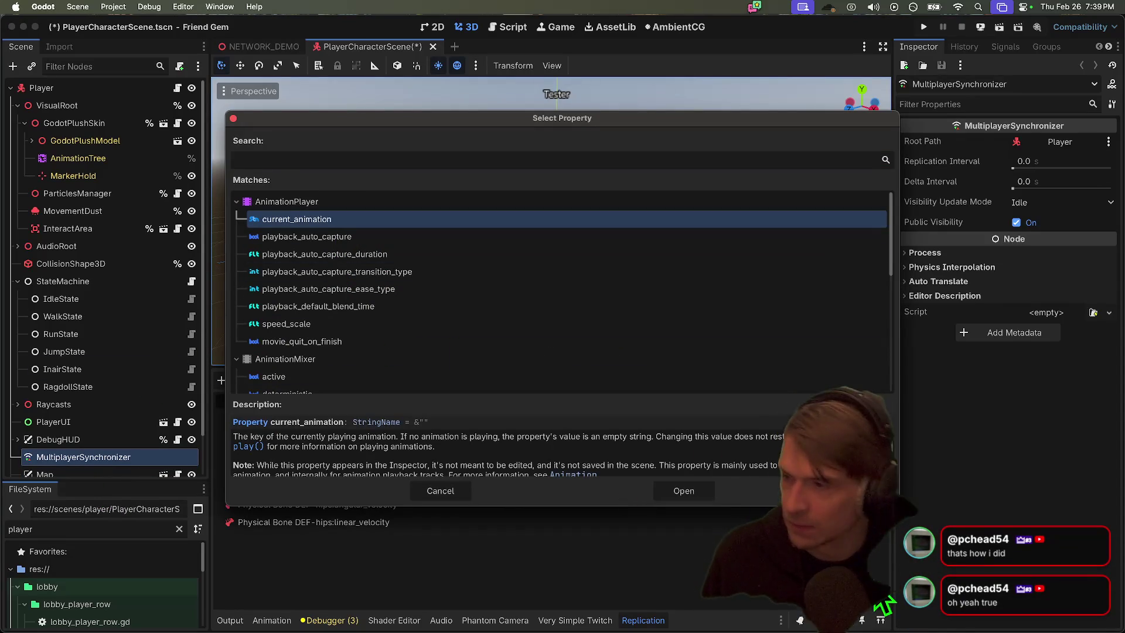
{"action": "left_click", "coordinate": [700, 493]}
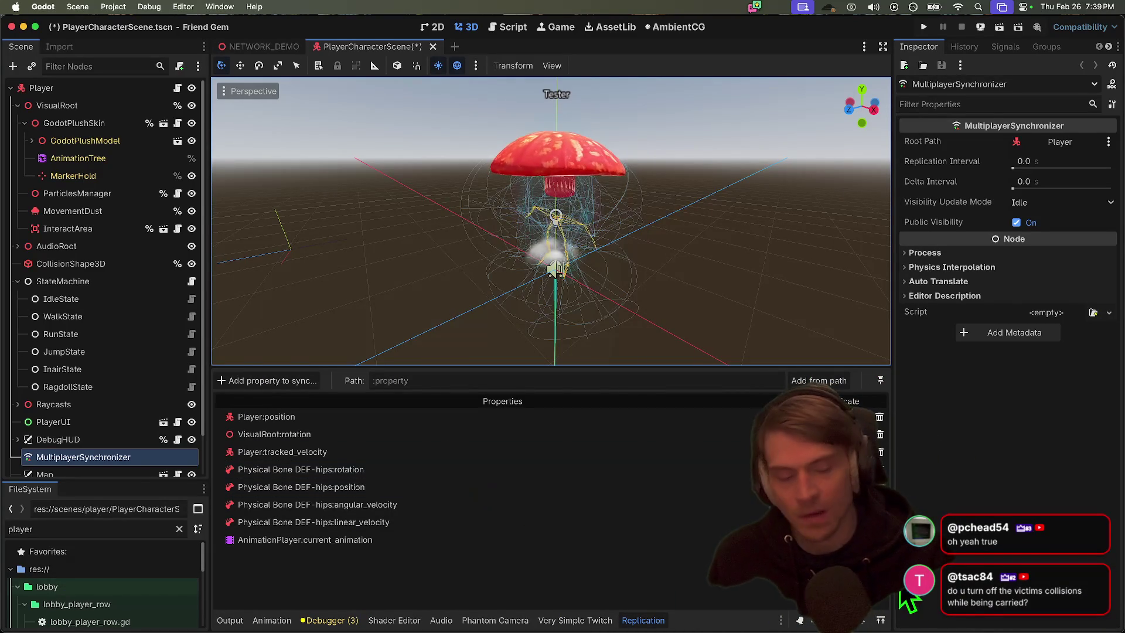
{"action": "left_click", "coordinate": [880, 540]}
{"action": "left_click", "coordinate": [596, 332]}
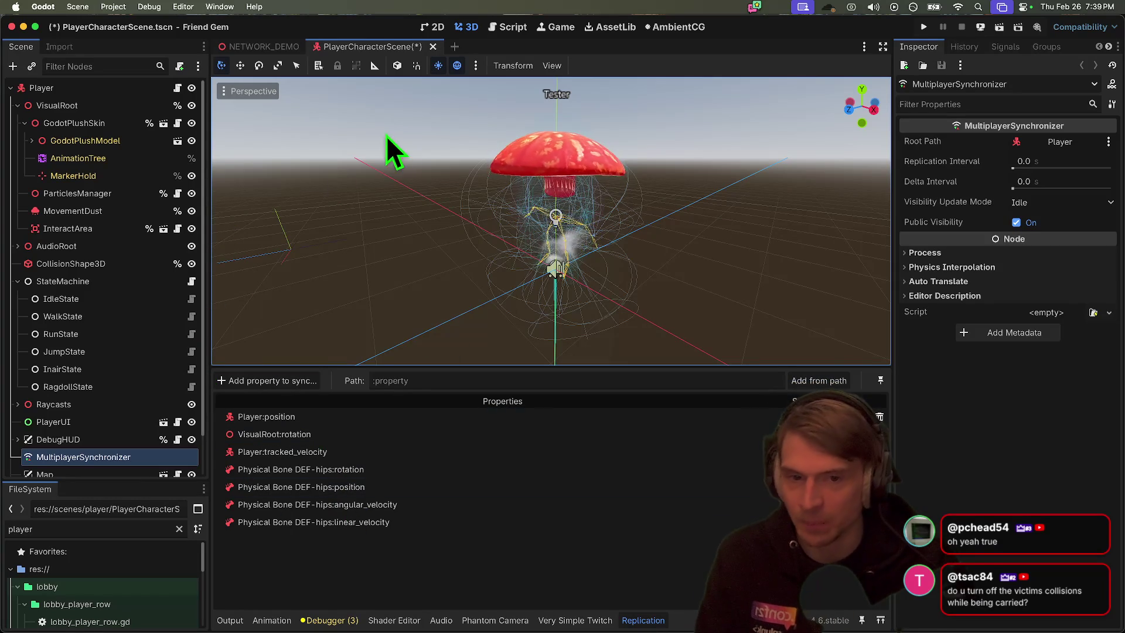
Check the preview sun/environment and viewport display options, then close them
{"action": "scroll", "coordinate": [389, 145], "scroll_direction": "up", "scroll_amount": 3}
{"action": "scroll", "coordinate": [551, 220], "scroll_direction": "down", "scroll_amount": 3}
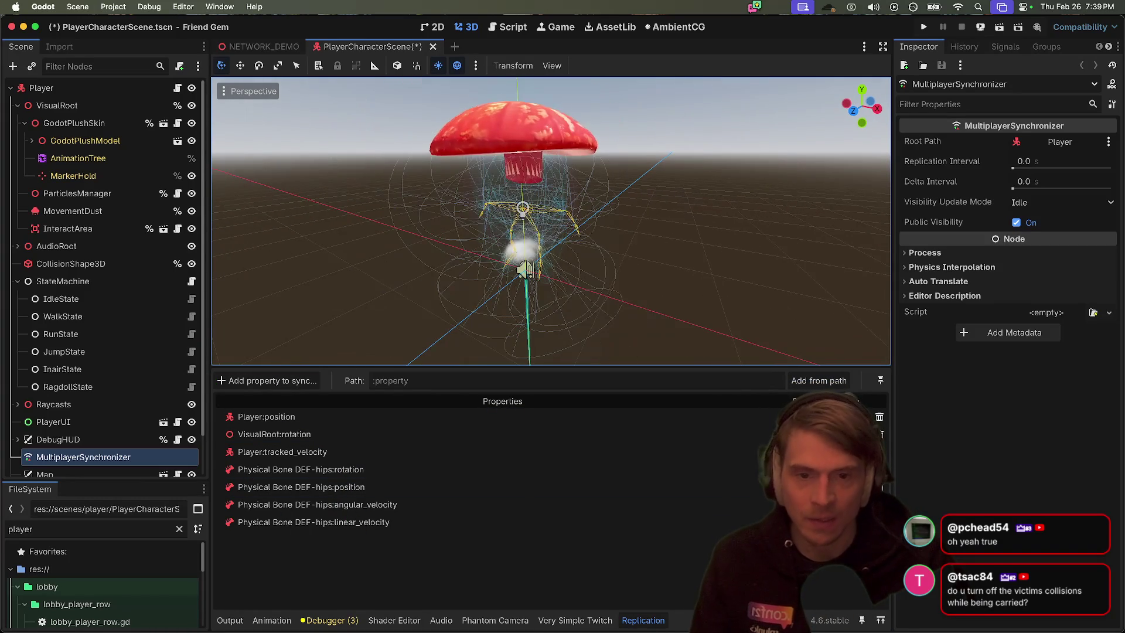
{"action": "left_click", "coordinate": [477, 67]}
{"action": "left_click", "coordinate": [478, 66]}
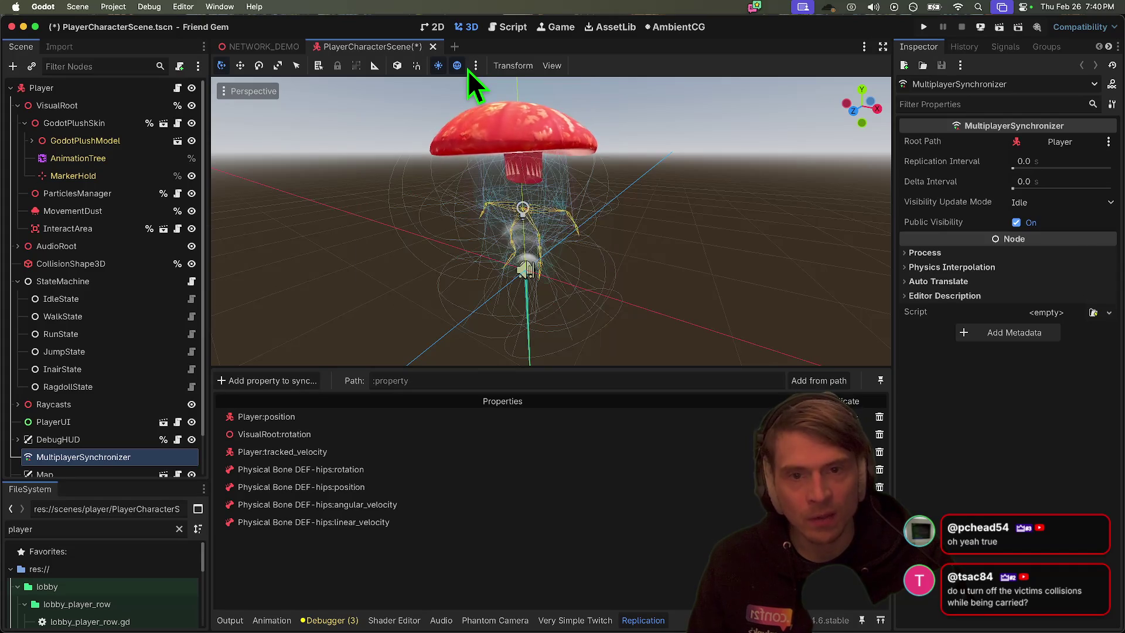
{"action": "left_click", "coordinate": [556, 67]}
{"action": "mouse_move", "coordinate": [660, 182]}
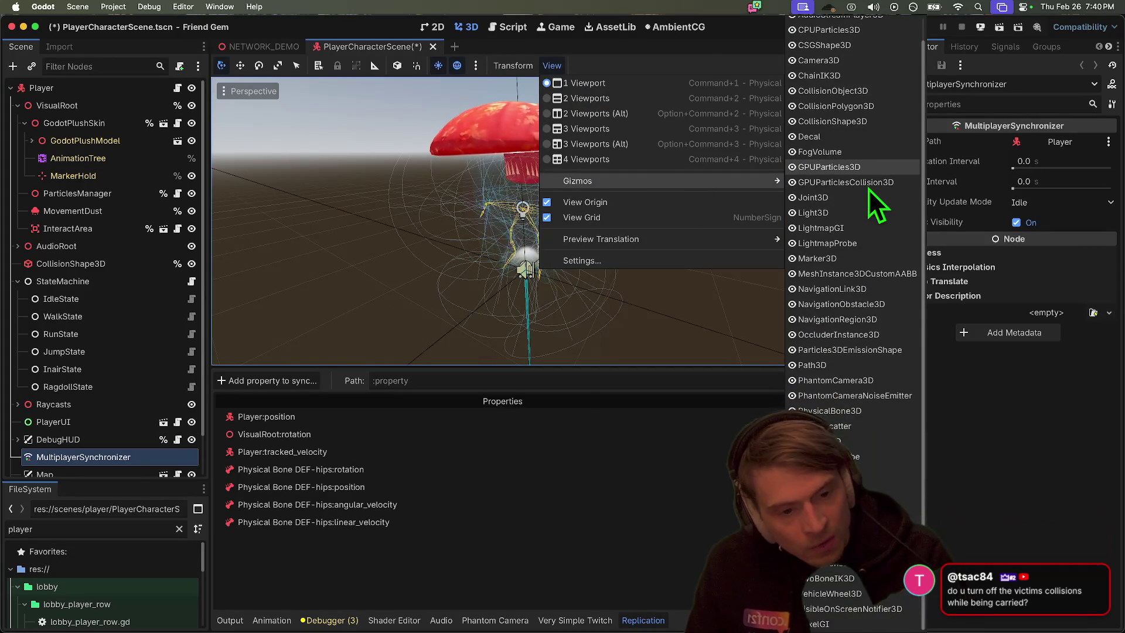
{"action": "scroll", "coordinate": [818, 589], "scroll_direction": "down", "scroll_amount": 1}
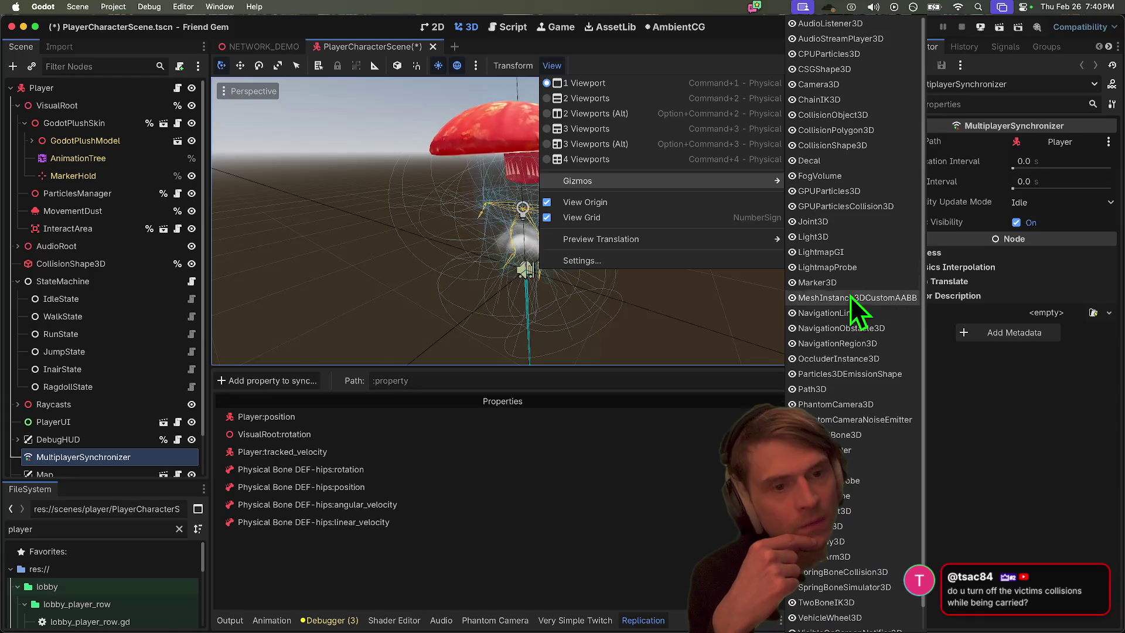
{"action": "scroll", "coordinate": [860, 50], "scroll_direction": "up", "scroll_amount": 1}
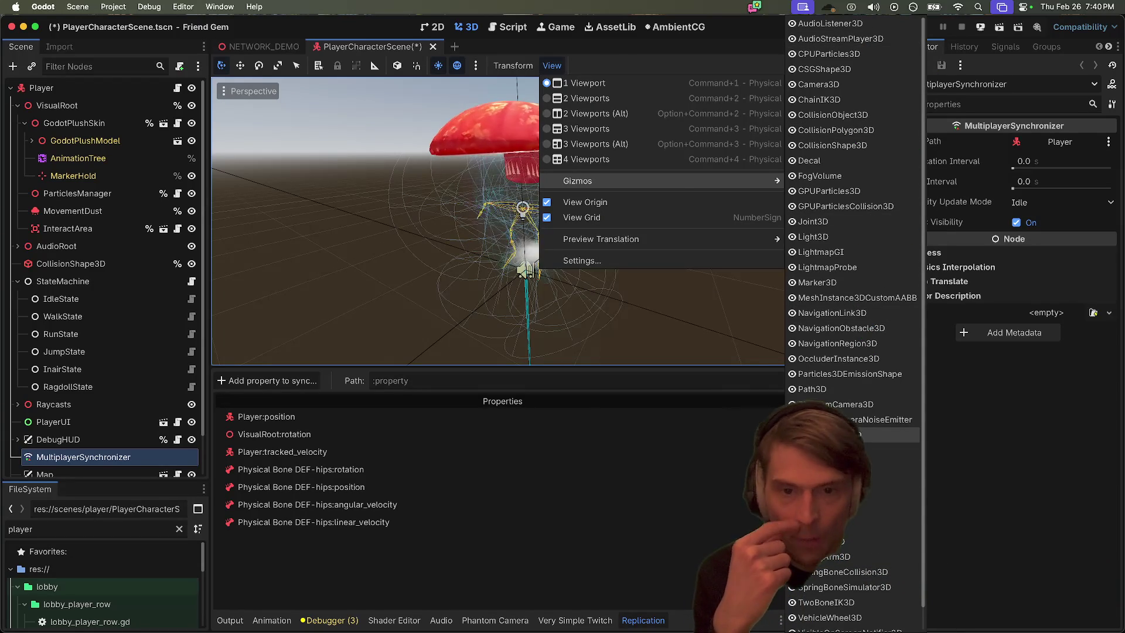
{"action": "left_click", "coordinate": [740, 351]}
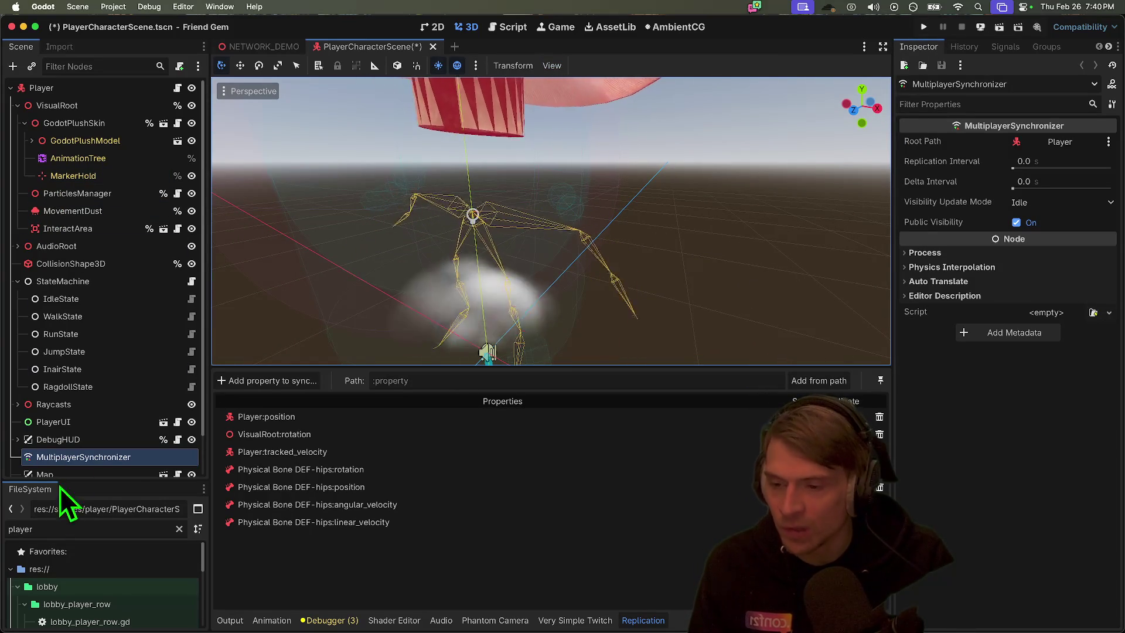
Save the player scene and enable Debug > Small Deploy with Network Filesystem
{"action": "scroll", "coordinate": [414, 176], "scroll_direction": "down", "scroll_amount": 5}
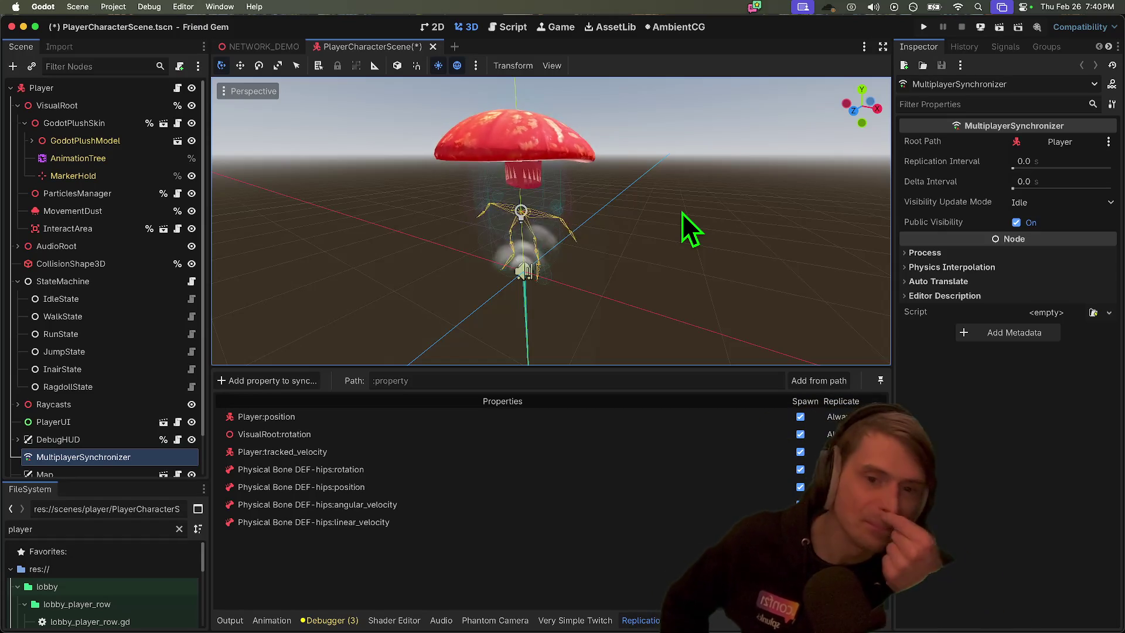
{"action": "key", "text": "ctrl+s"}
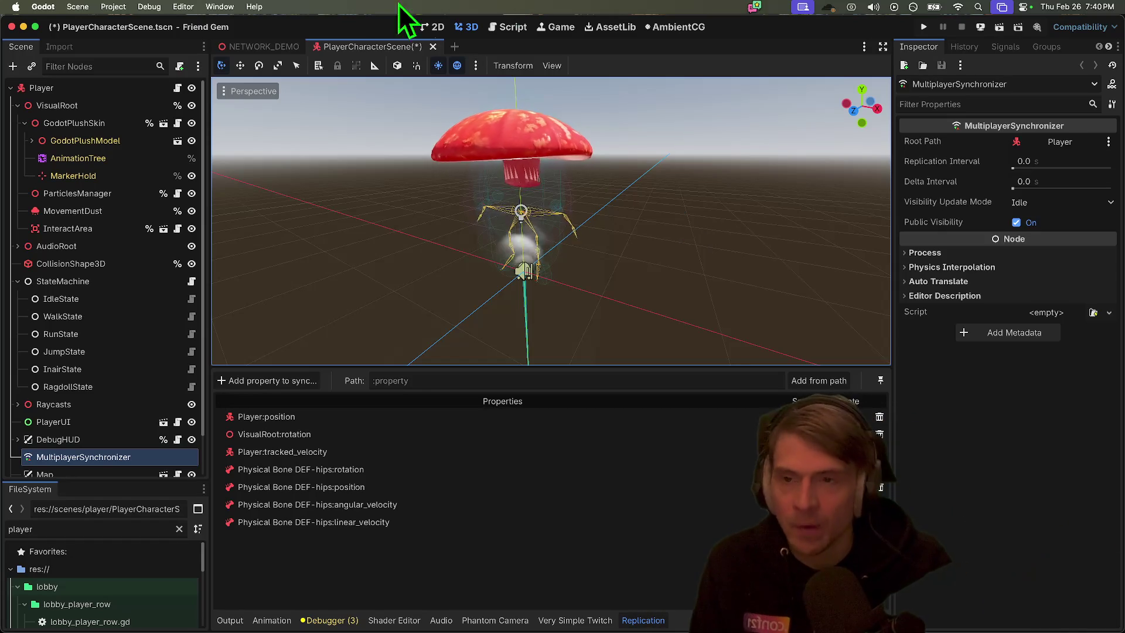
{"action": "left_click", "coordinate": [148, 7]}
{"action": "left_click", "coordinate": [179, 38]}
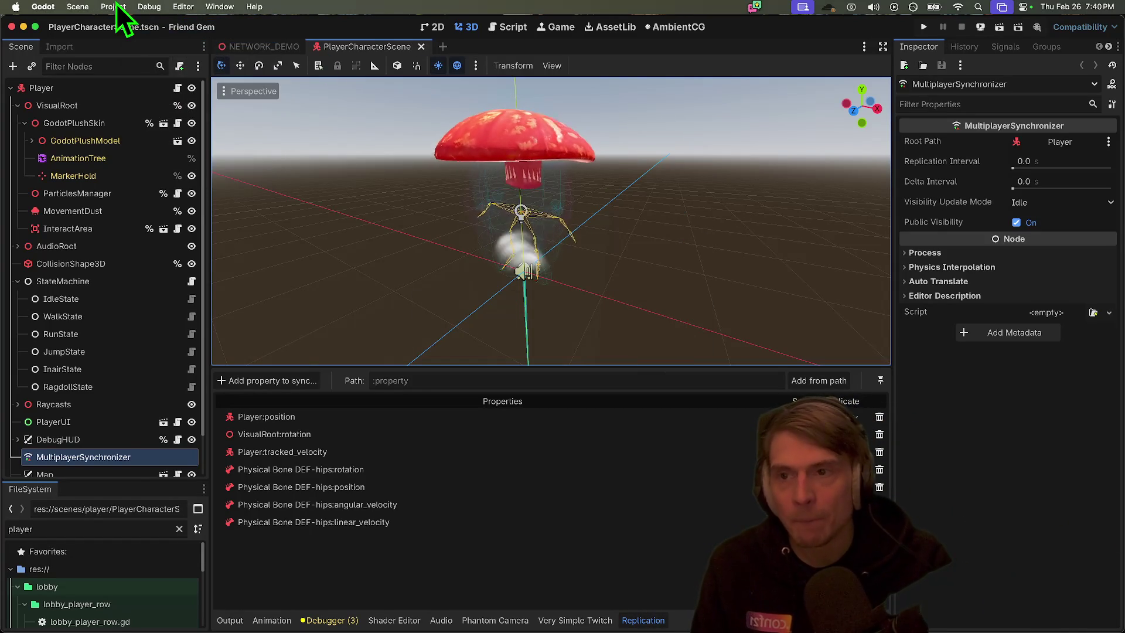
Launch the game instances and create a lobby as host in the first one
{"action": "left_click", "coordinate": [149, 7]}
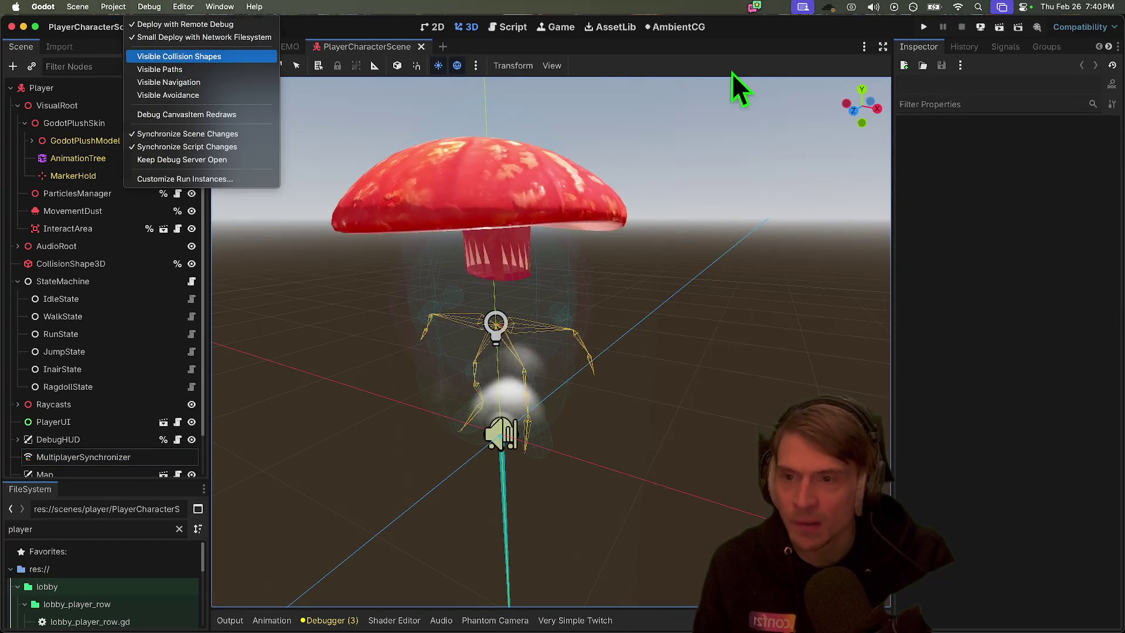
{"action": "key", "text": "super+b"}
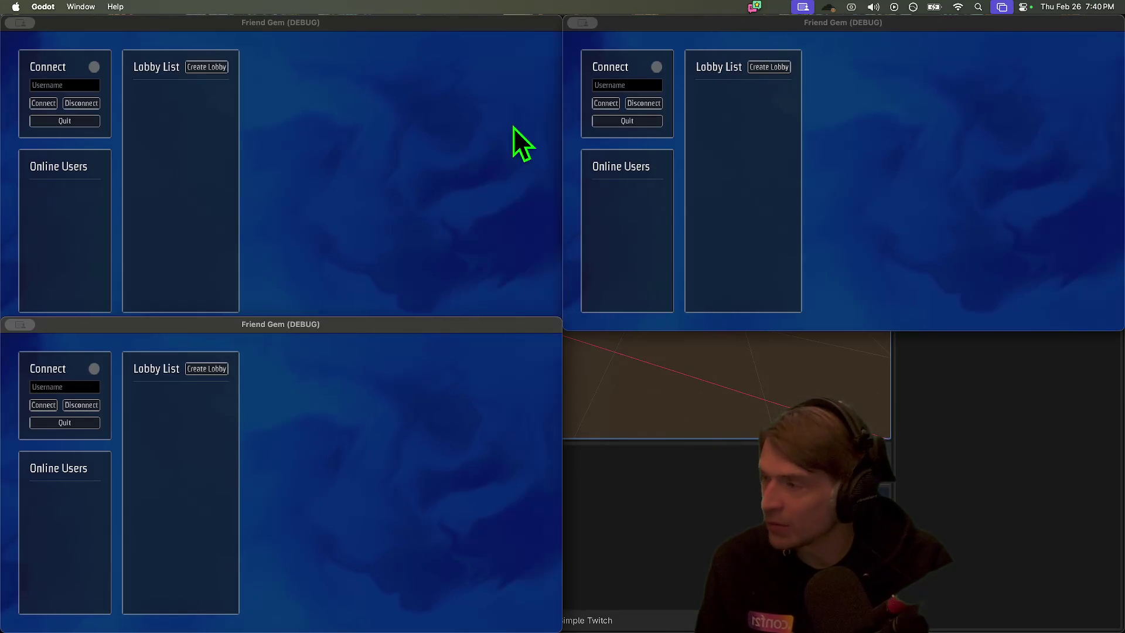
{"action": "left_click", "coordinate": [62, 101]}
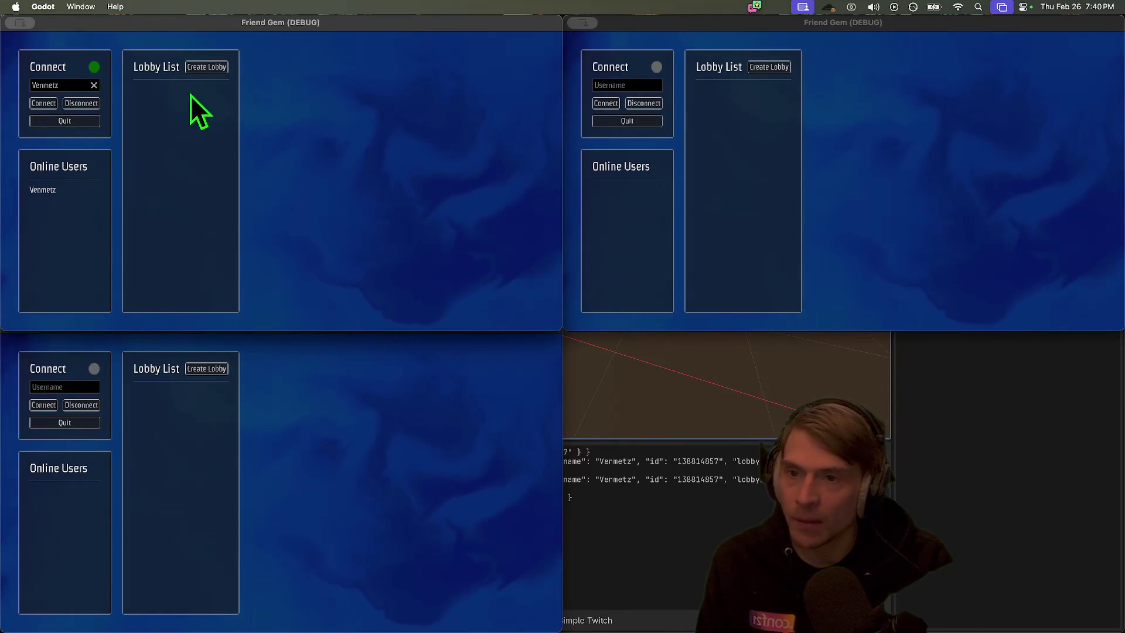
{"action": "left_click", "coordinate": [205, 68]}
{"action": "left_click", "coordinate": [810, 170]}
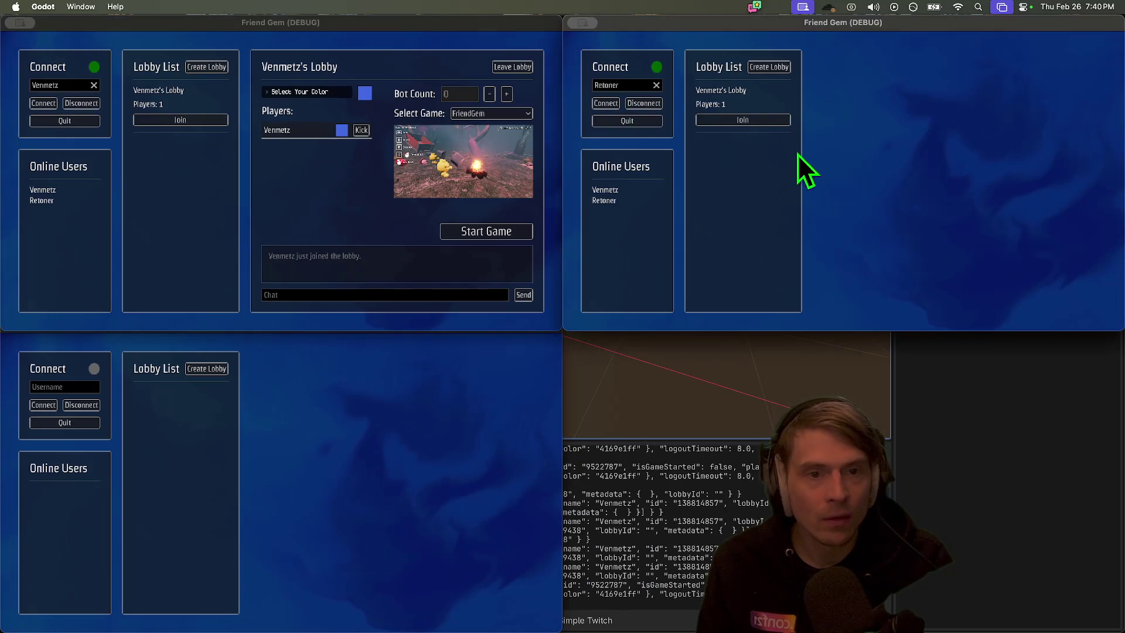
Join the host's lobby from the second instance and close the unused third one
{"action": "left_click", "coordinate": [743, 120]}
{"action": "left_click", "coordinate": [448, 409]}
{"action": "key", "text": "super+q"}
{"action": "left_click", "coordinate": [226, 148]}
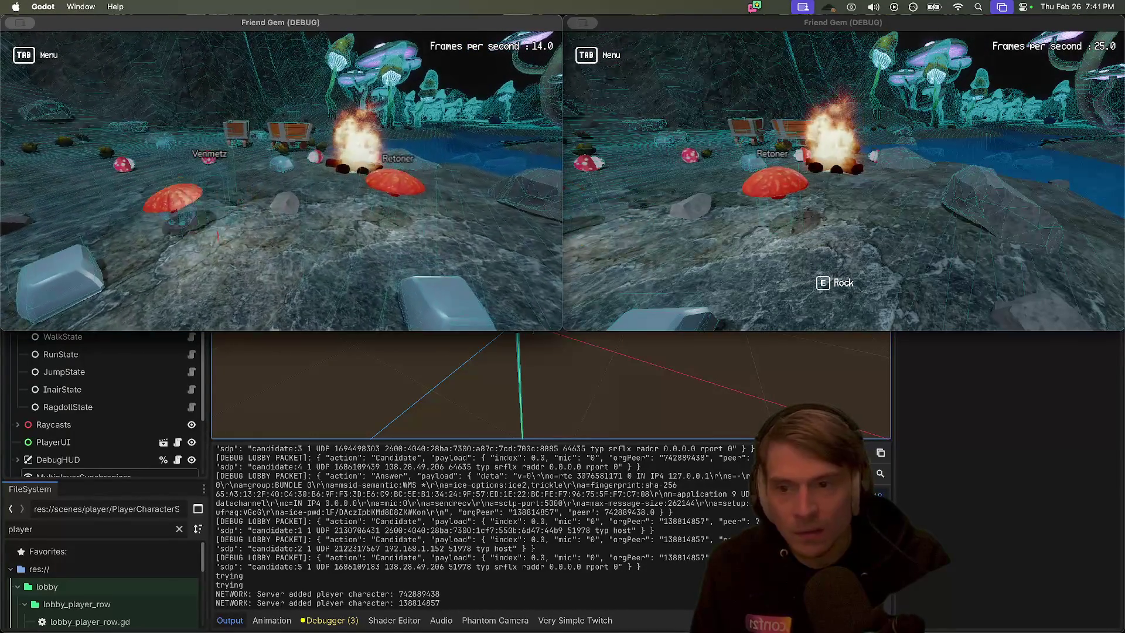
Respawn the host's character and close the pause menu in the second window
{"action": "left_click", "coordinate": [280, 181]}
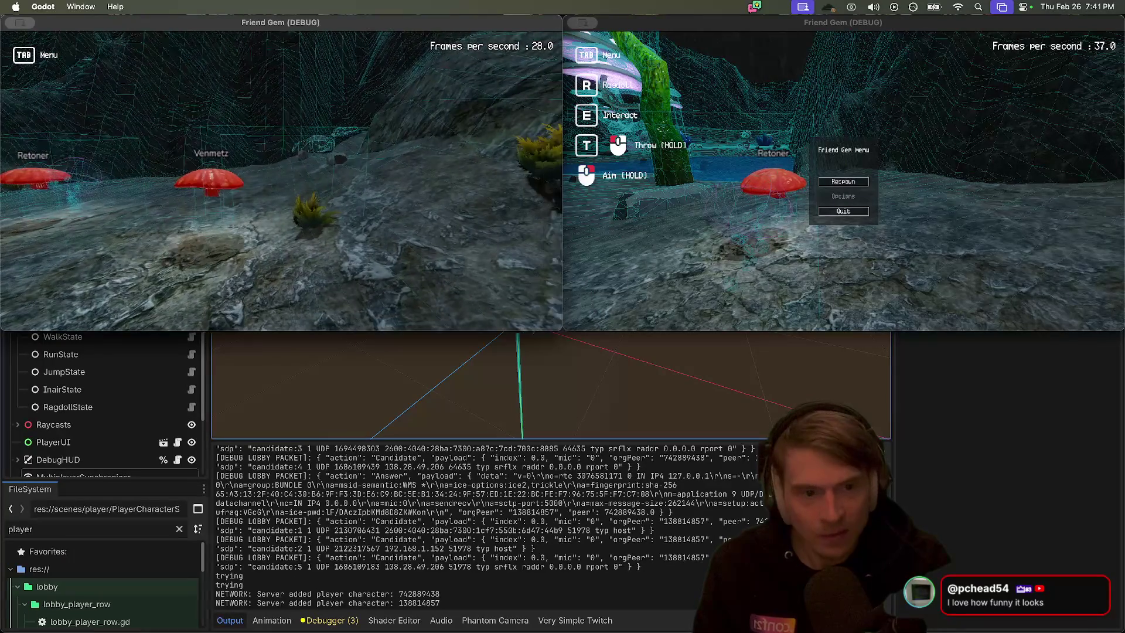
{"action": "key", "text": "Tab"}
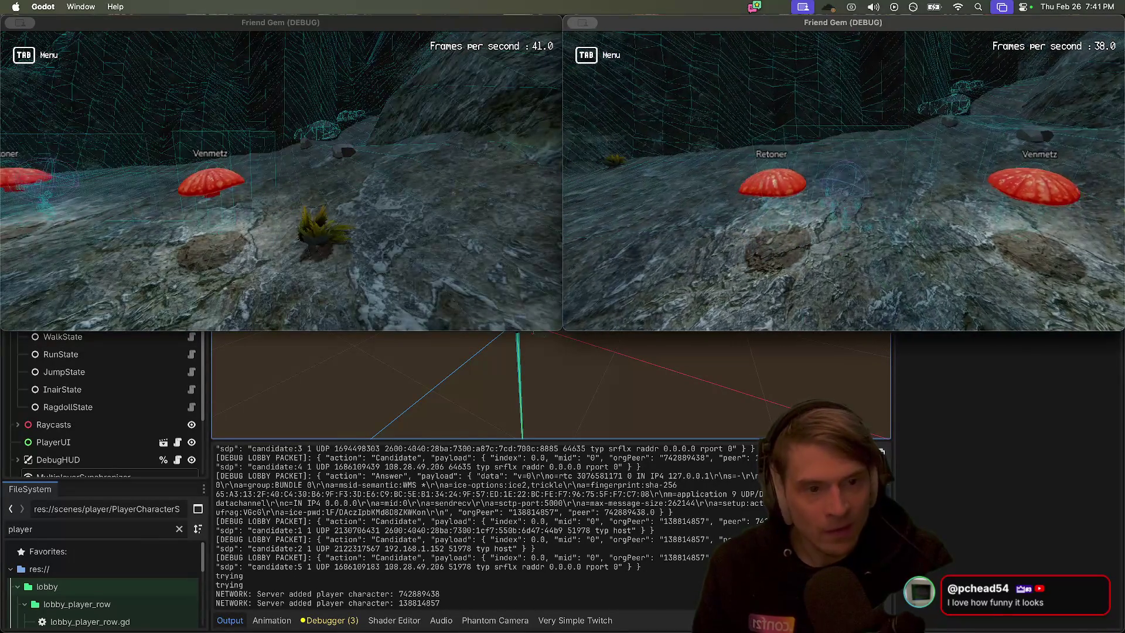
Respawn the second player's character from the Tab pause menu, toggling both windows' menus
{"action": "key", "text": "Tab"}
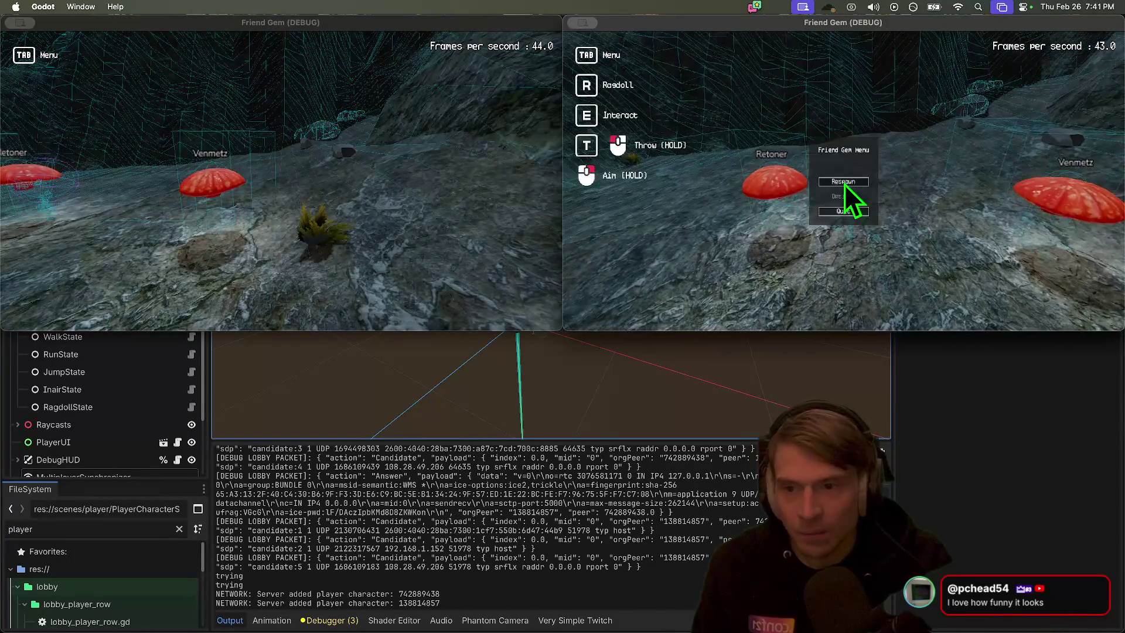
{"action": "left_click", "coordinate": [844, 183]}
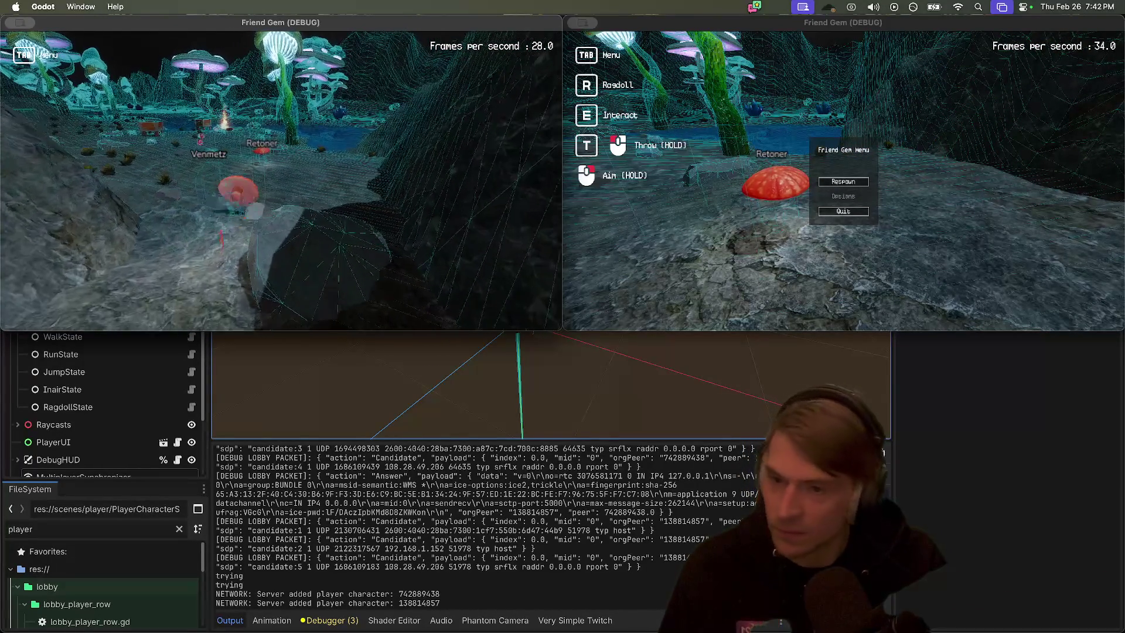
{"action": "key", "text": "Tab"}
{"action": "key", "text": "Tab"}
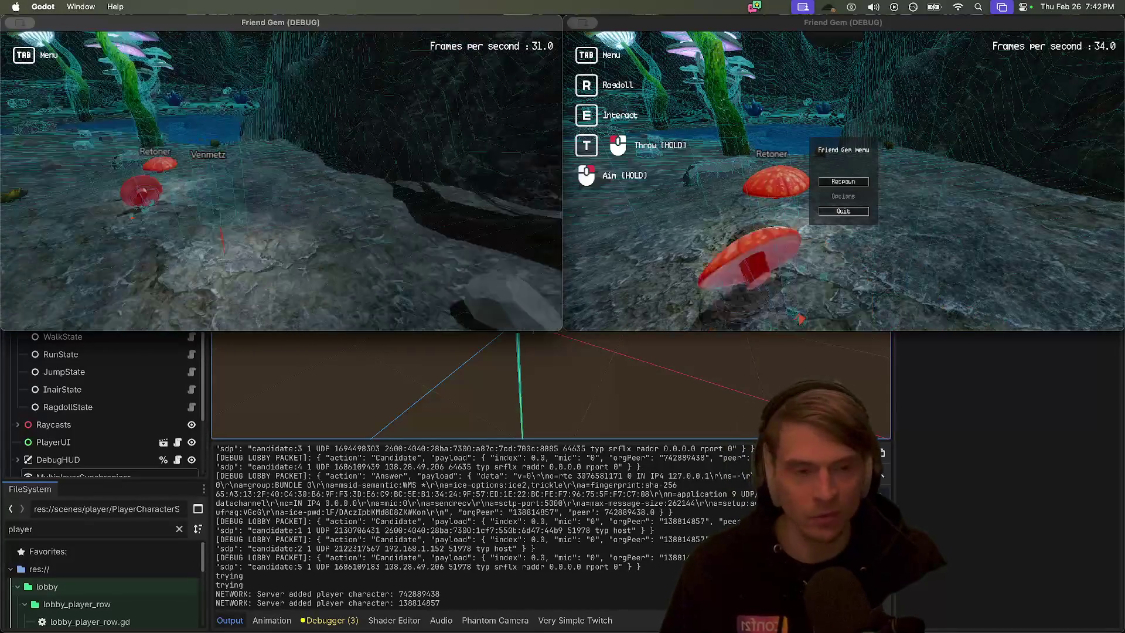
{"action": "key", "text": "Tab"}
{"action": "left_click", "coordinate": [624, 188]}
{"action": "key", "text": "Tab"}
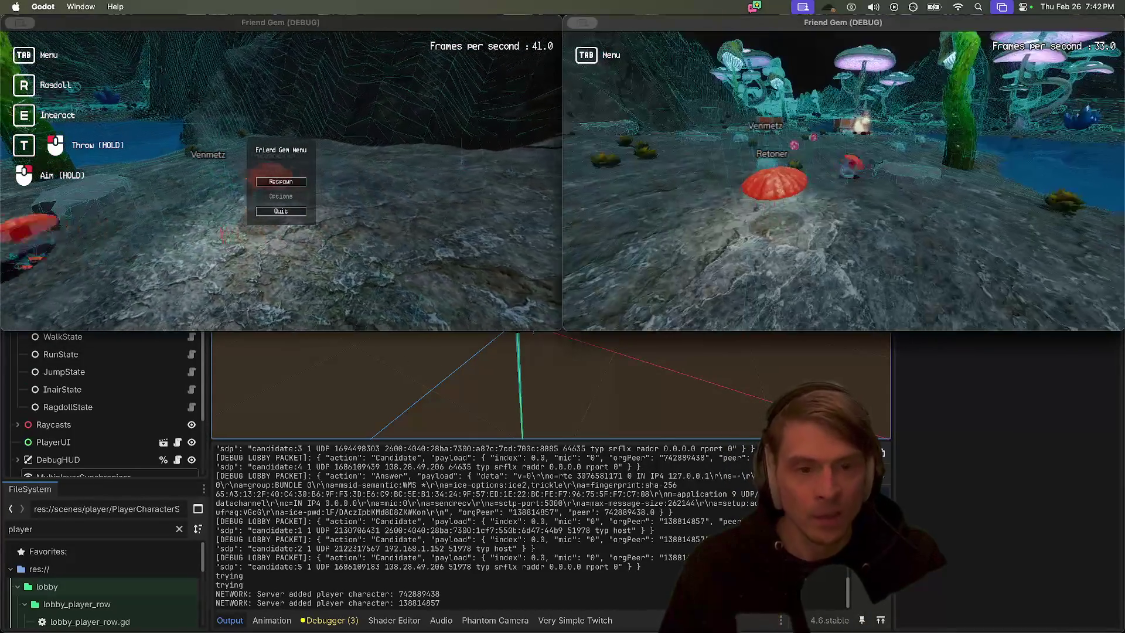
{"action": "key", "text": "Tab"}
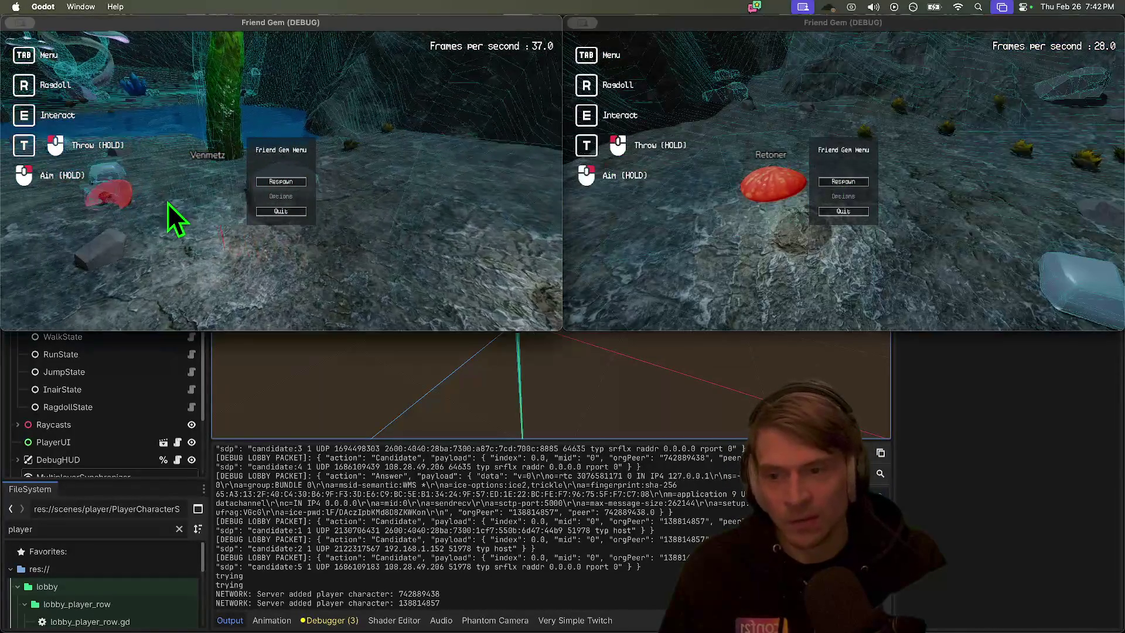
{"action": "left_click", "coordinate": [176, 221]}
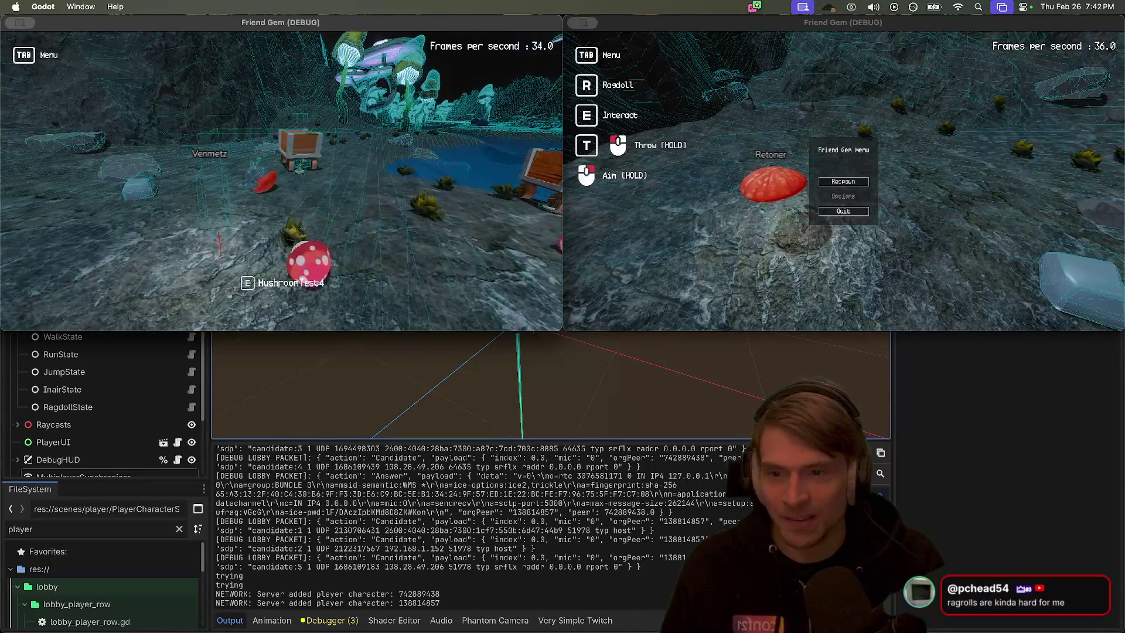
Walk the character through the water past the other player, then stop both game instances
{"action": "key", "text": "w"}
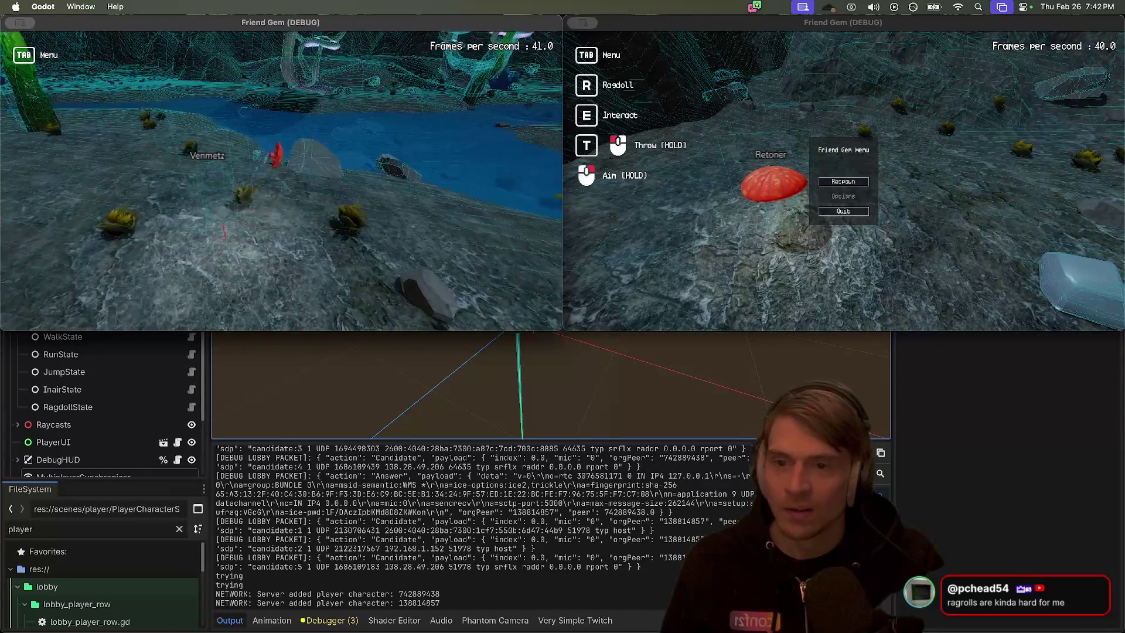
{"action": "key", "text": "w"}
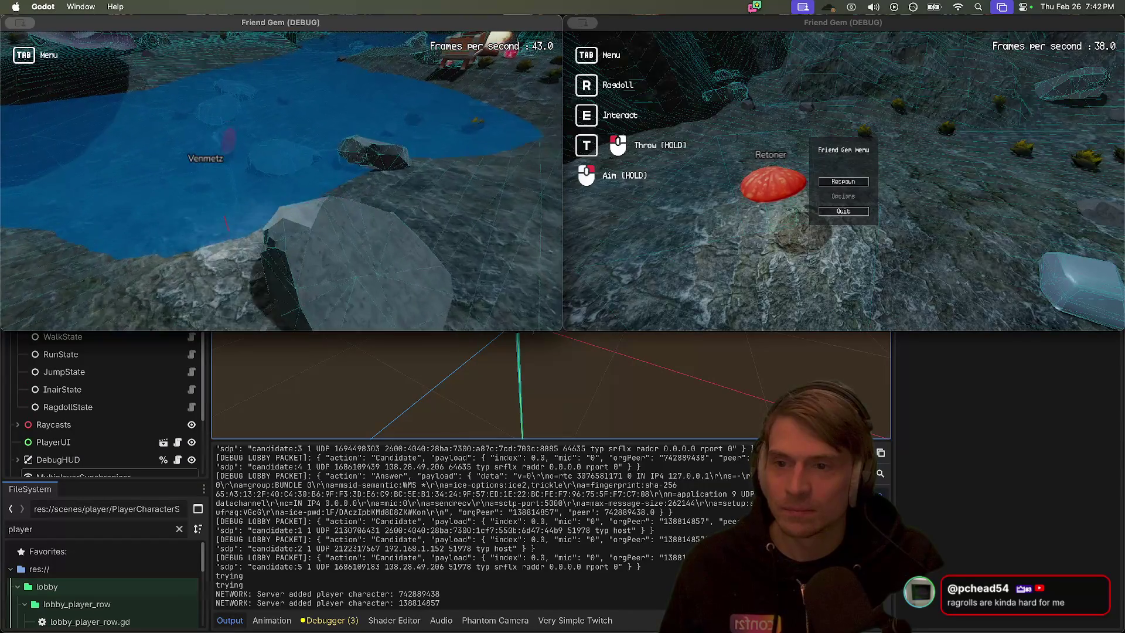
{"action": "key", "text": "w"}
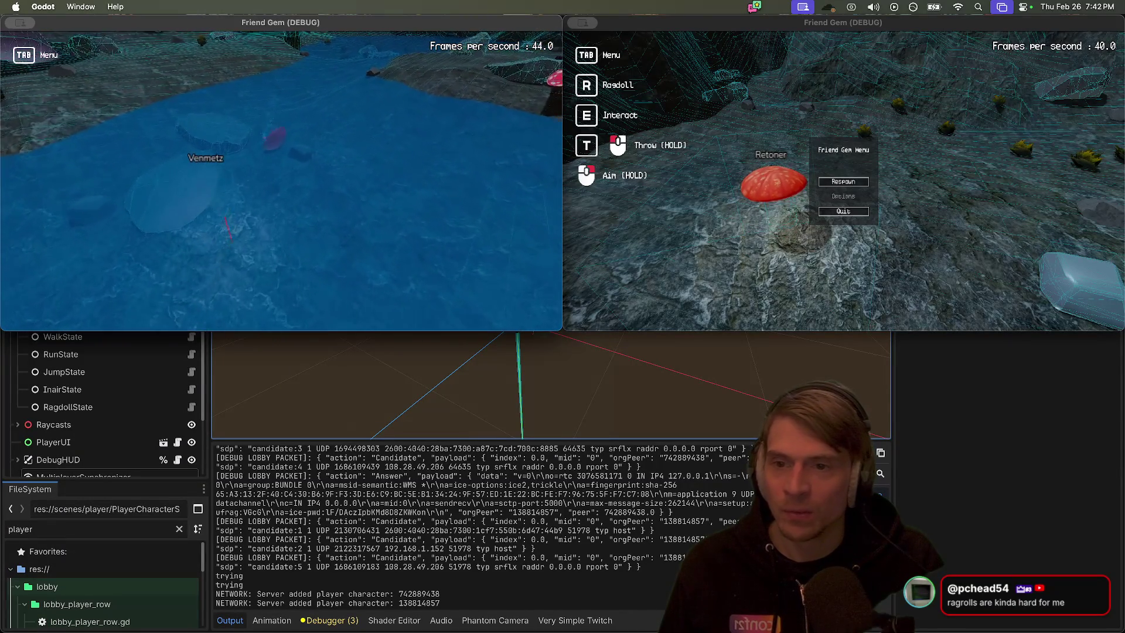
{"action": "key", "text": "w"}
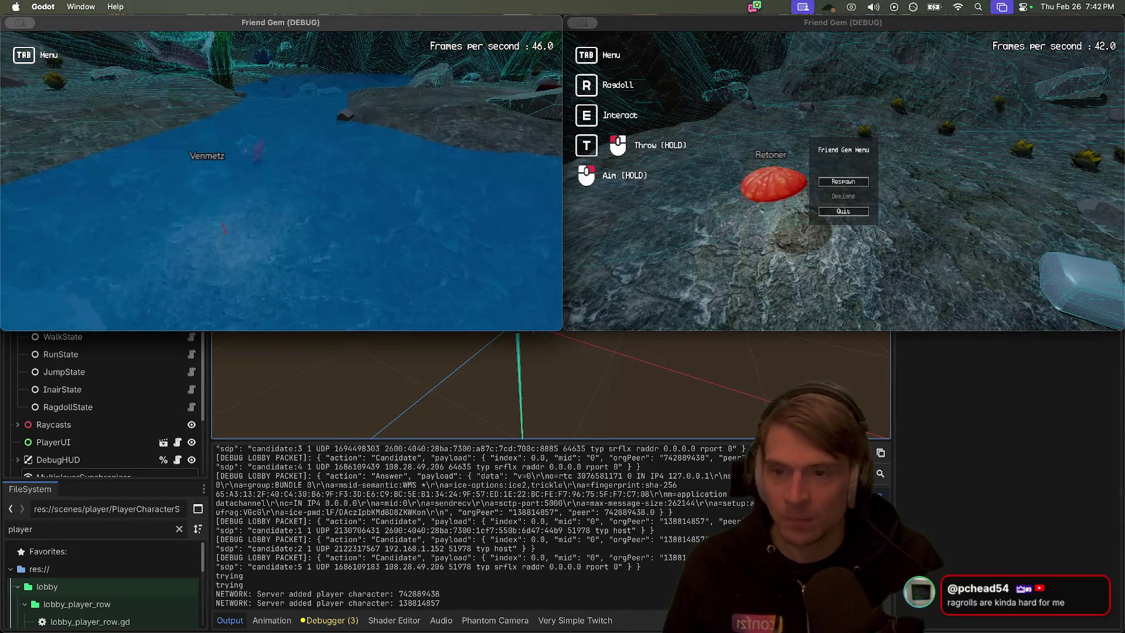
{"action": "key", "text": "w"}
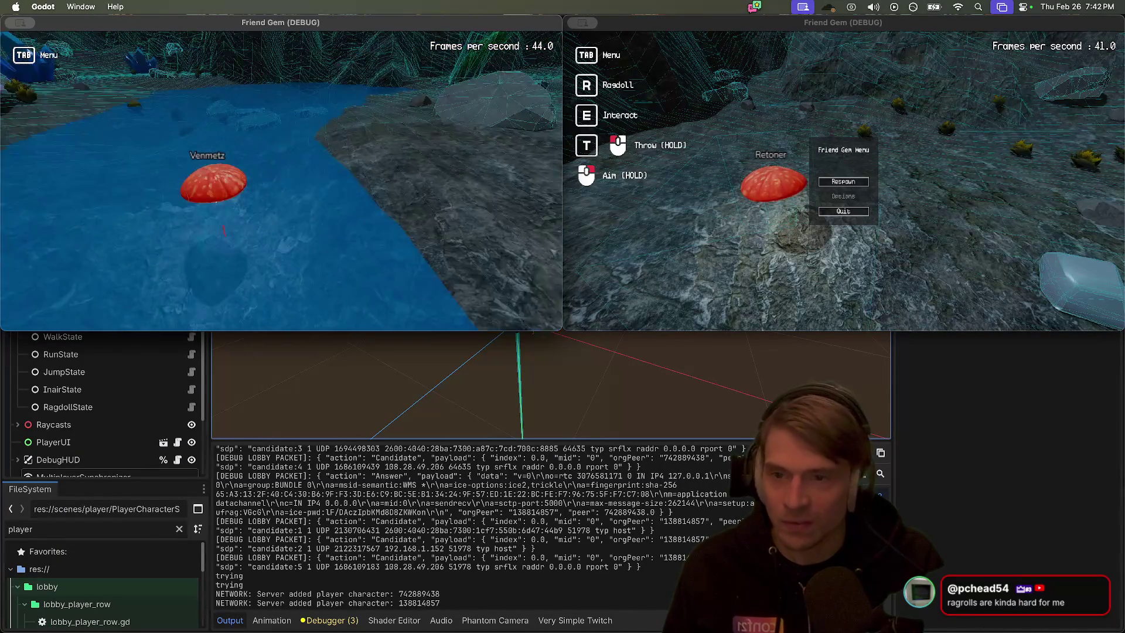
{"action": "key", "text": "w"}
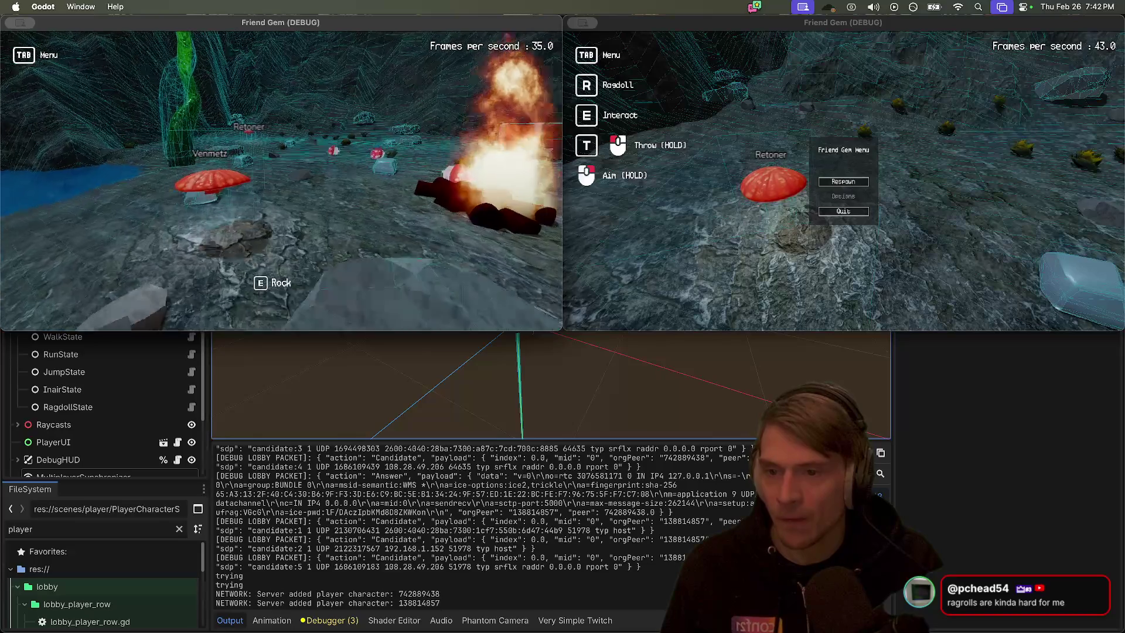
{"action": "key", "text": "w"}
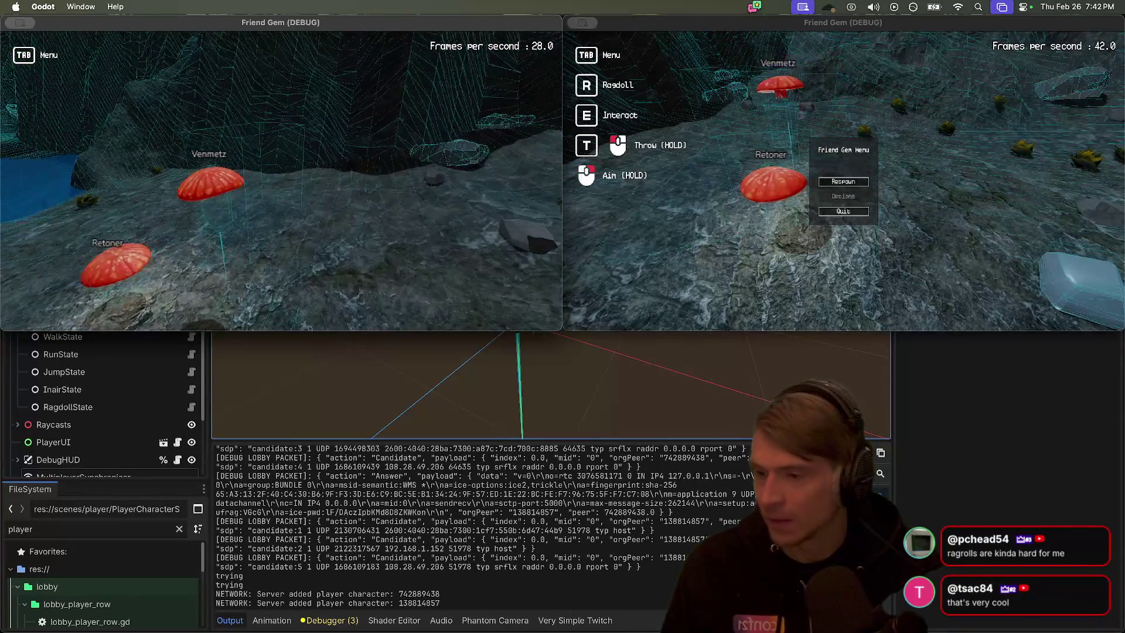
{"action": "key", "text": "super+period"}
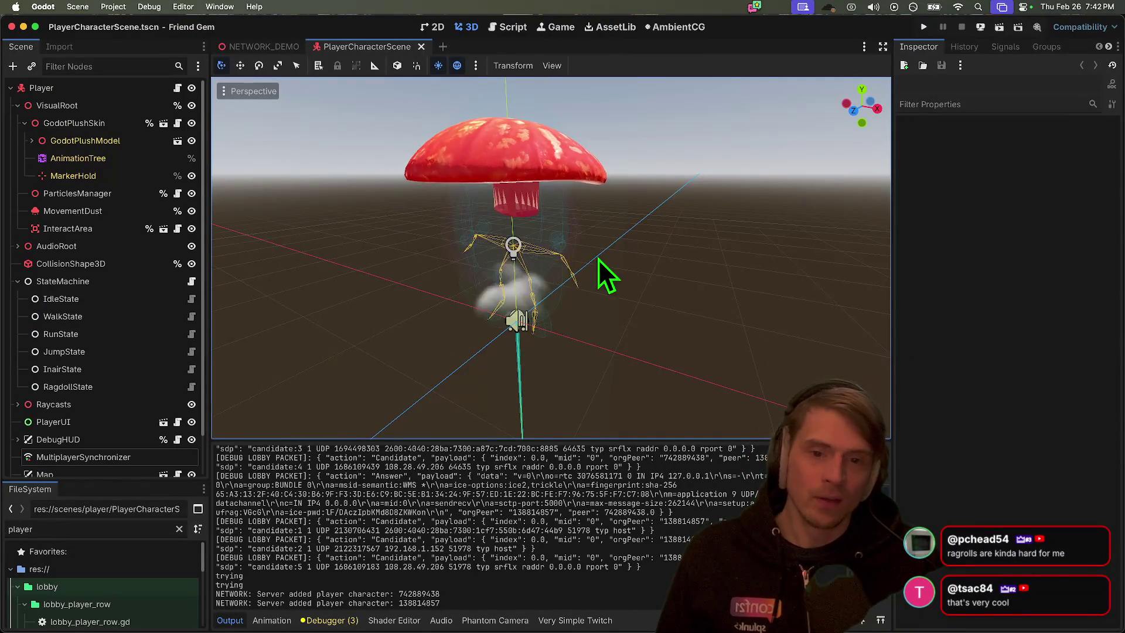
Glance at the Debug menu, then open godot_plush_skin.gd from the GodotPlushSkin node
{"action": "left_click", "coordinate": [78, 7]}
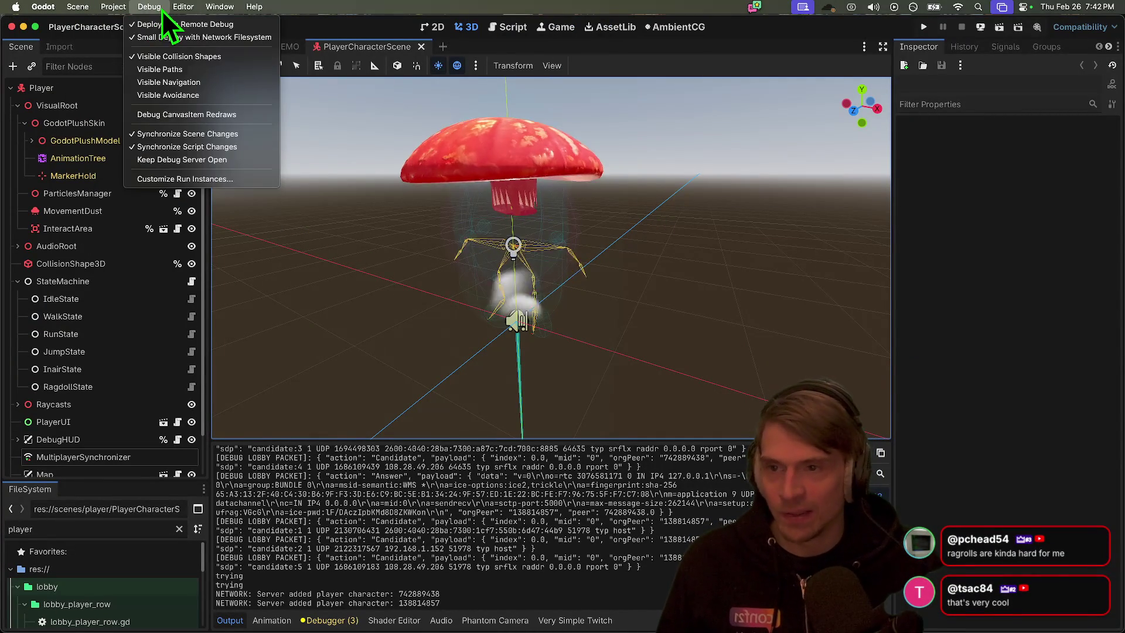
{"action": "left_click", "coordinate": [166, 66]}
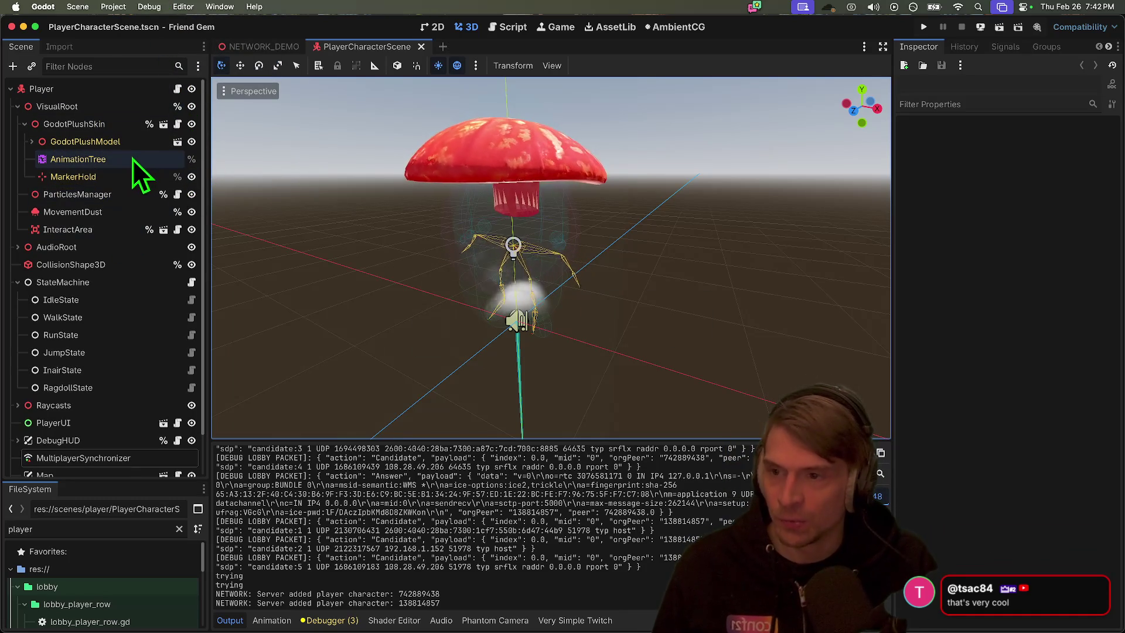
{"action": "left_click", "coordinate": [177, 124]}
{"action": "scroll", "coordinate": [597, 276], "scroll_direction": "up", "scroll_amount": 5}
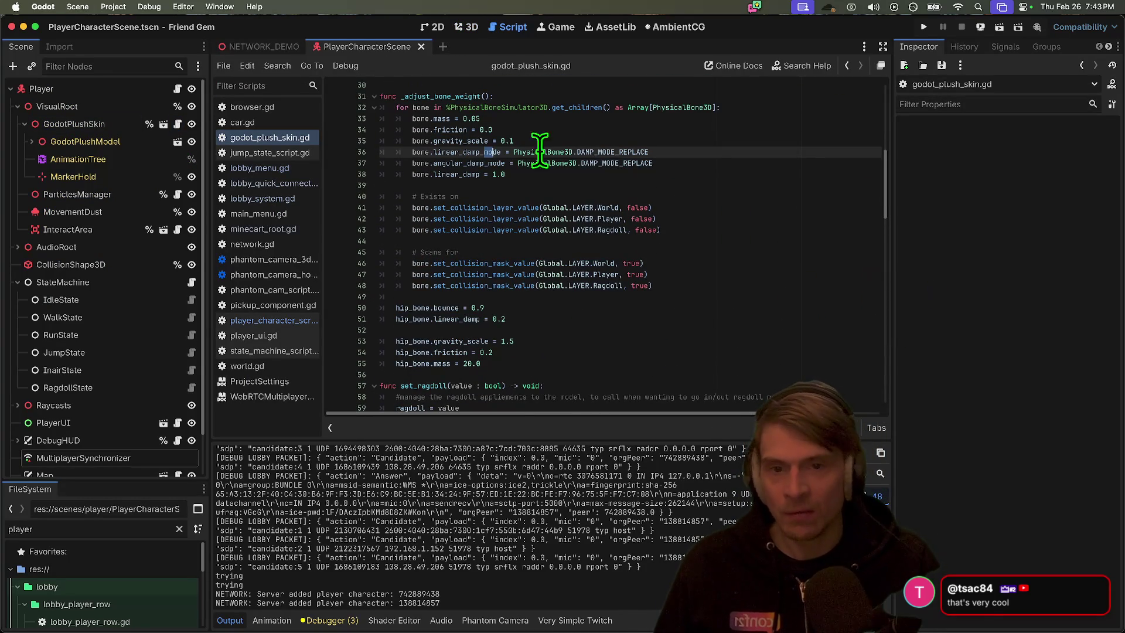
{"action": "left_click_drag", "start_coordinate": [427, 119], "coordinate": [821, 182]}
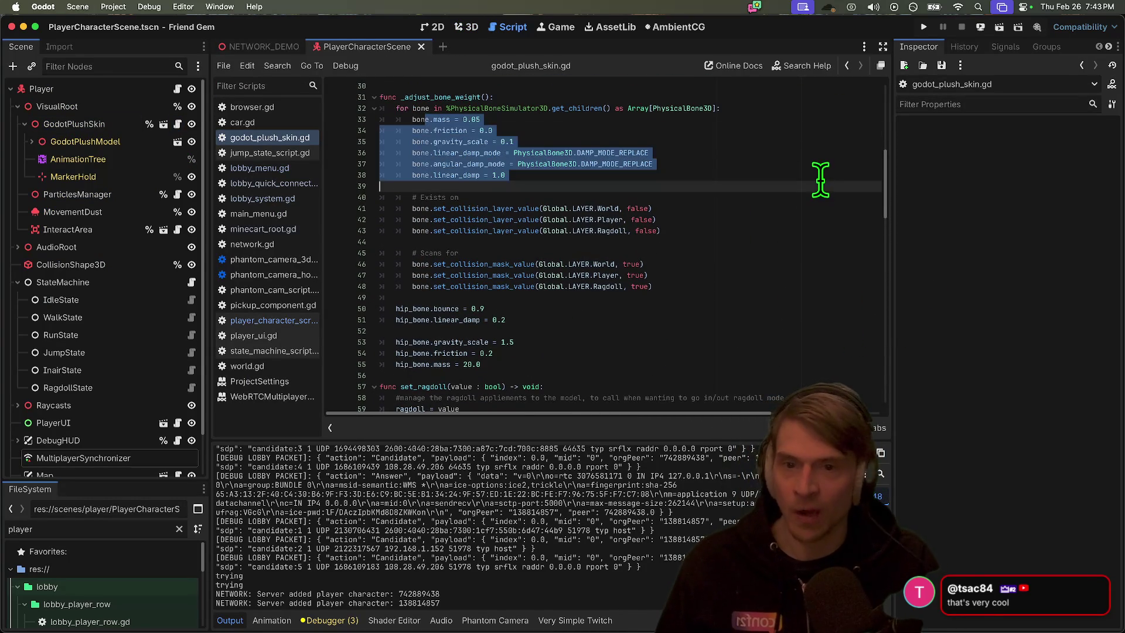
{"action": "triple_click", "coordinate": [548, 108]}
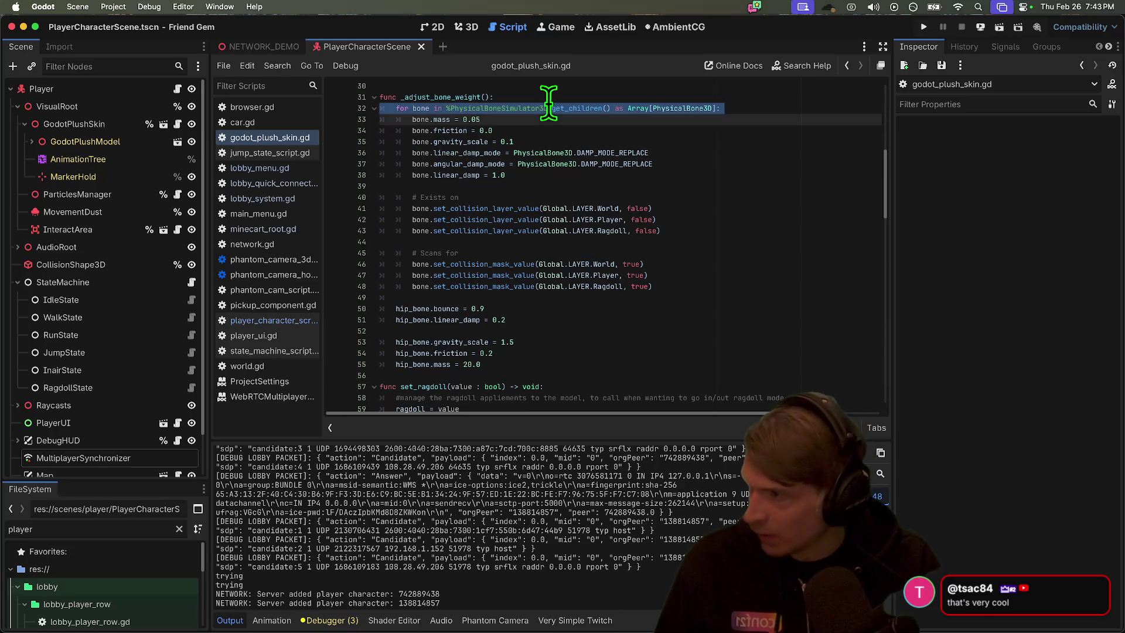
{"action": "left_click_drag", "start_coordinate": [515, 297], "coordinate": [533, 353]}
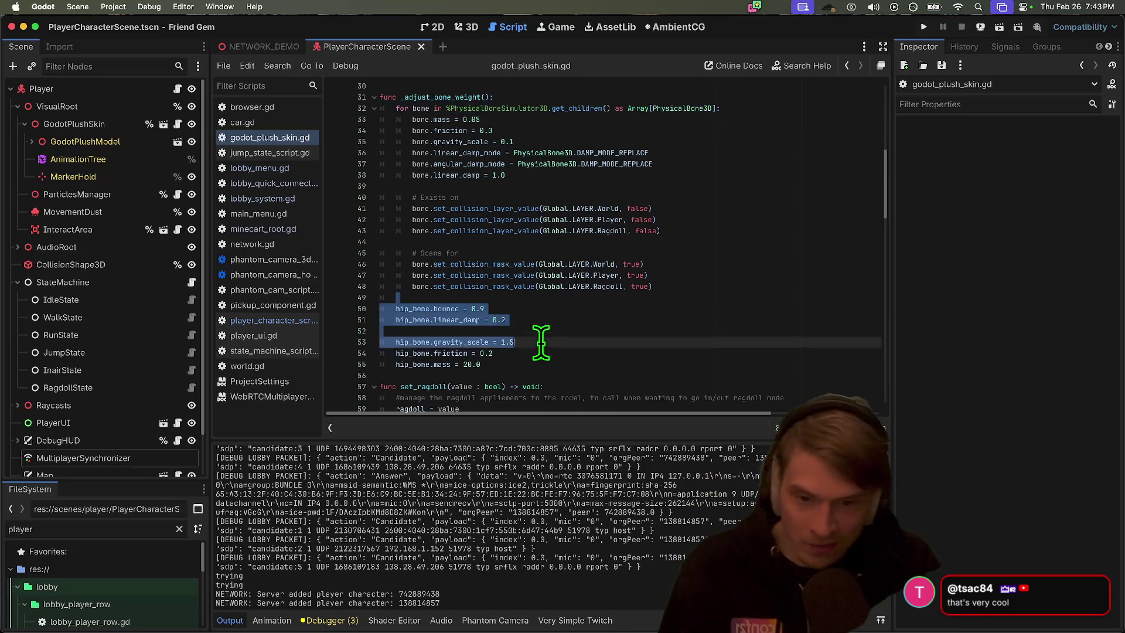
{"action": "scroll", "coordinate": [542, 334], "scroll_direction": "down", "scroll_amount": 4}
{"action": "scroll", "coordinate": [539, 288], "scroll_direction": "down", "scroll_amount": 3}
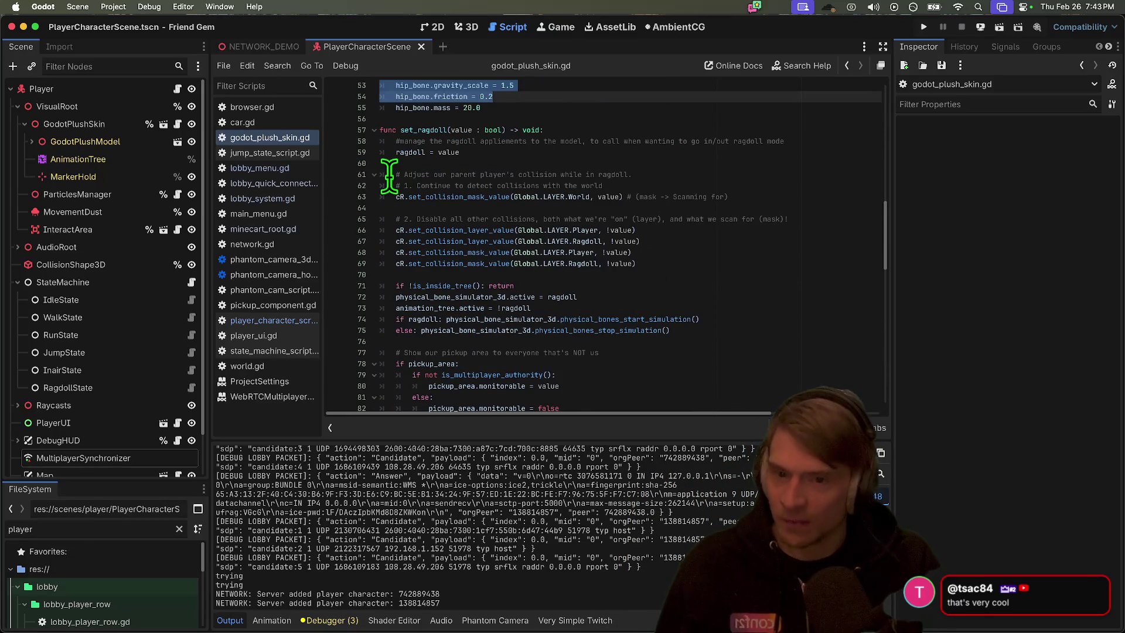
{"action": "left_click_drag", "start_coordinate": [389, 176], "coordinate": [829, 276]}
{"action": "left_click", "coordinate": [828, 276]}
{"action": "scroll", "coordinate": [829, 284], "scroll_direction": "down", "scroll_amount": 3}
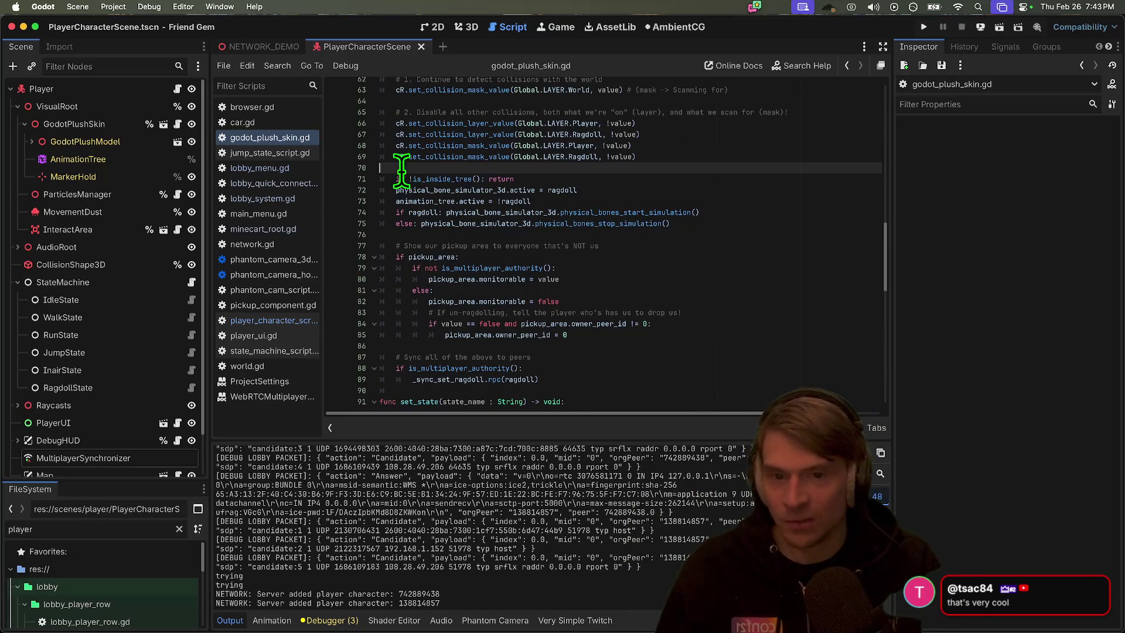
{"action": "left_click_drag", "start_coordinate": [397, 199], "coordinate": [752, 207]}
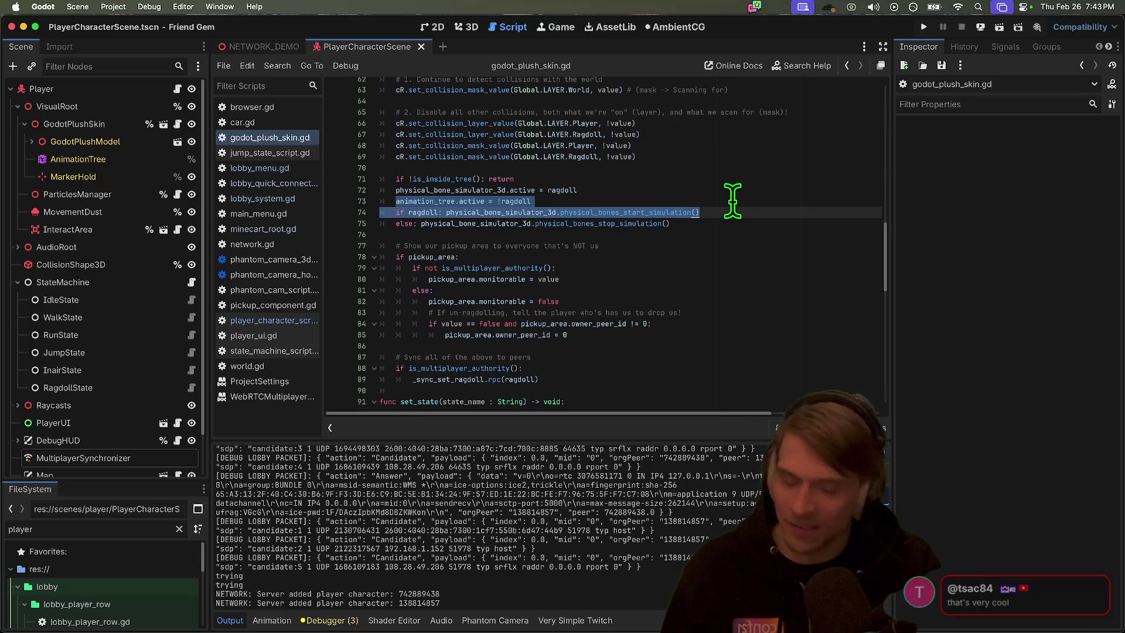
{"action": "scroll", "coordinate": [730, 199], "scroll_direction": "down", "scroll_amount": 1}
{"action": "key", "text": "super+Tab"}
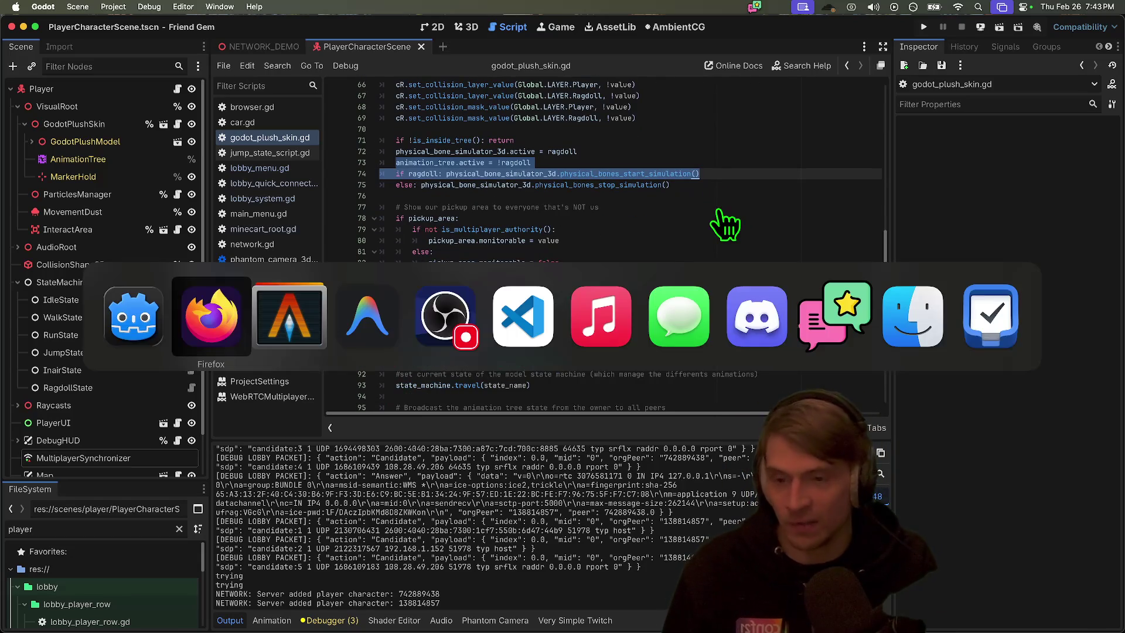
Load the p2p GitHub repository in a new tab and scroll its README
{"action": "key", "text": "super+t"}
{"action": "type", "text": "p2p"}
{"action": "key", "text": "Down"}
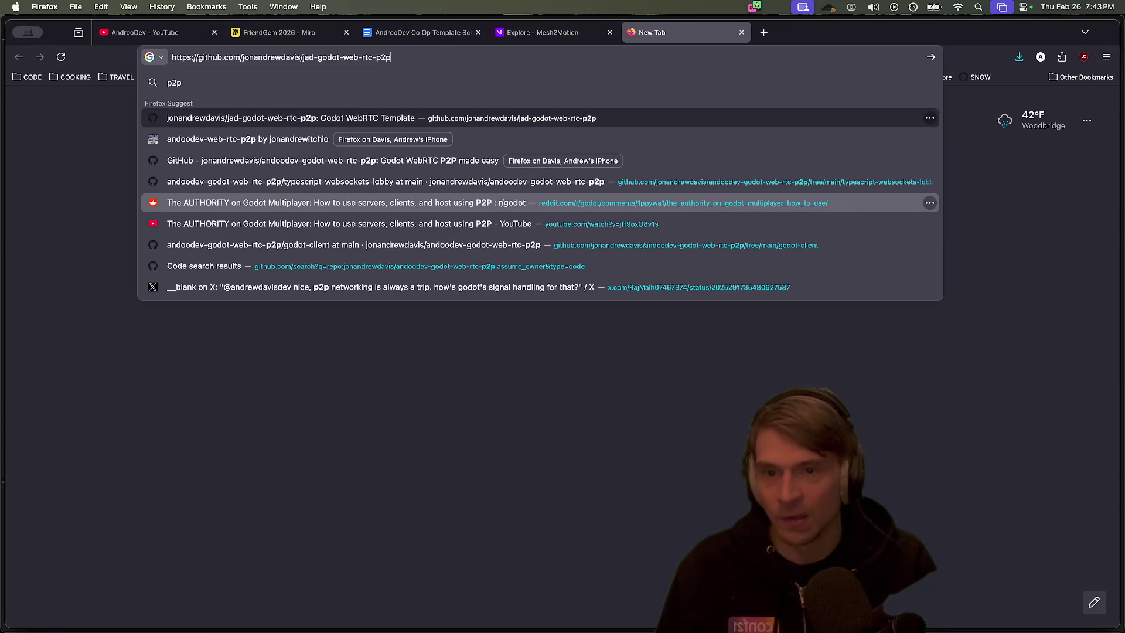
{"action": "key", "text": "Return"}
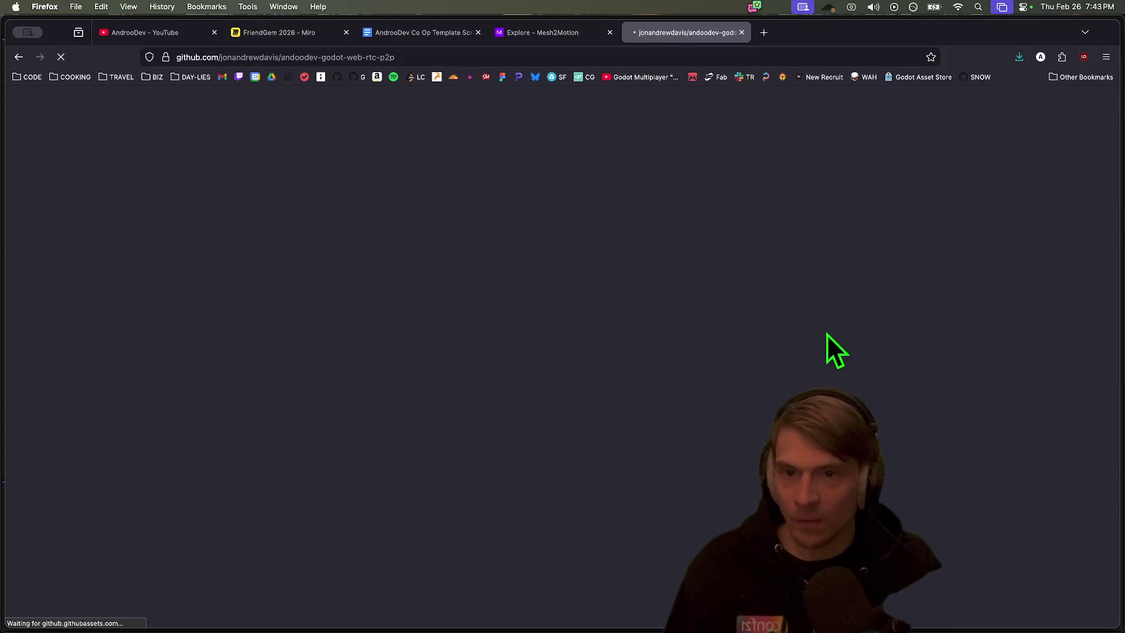
{"action": "scroll", "coordinate": [480, 378], "scroll_direction": "down", "scroll_amount": 8}
{"action": "scroll", "coordinate": [466, 375], "scroll_direction": "down", "scroll_amount": 3}
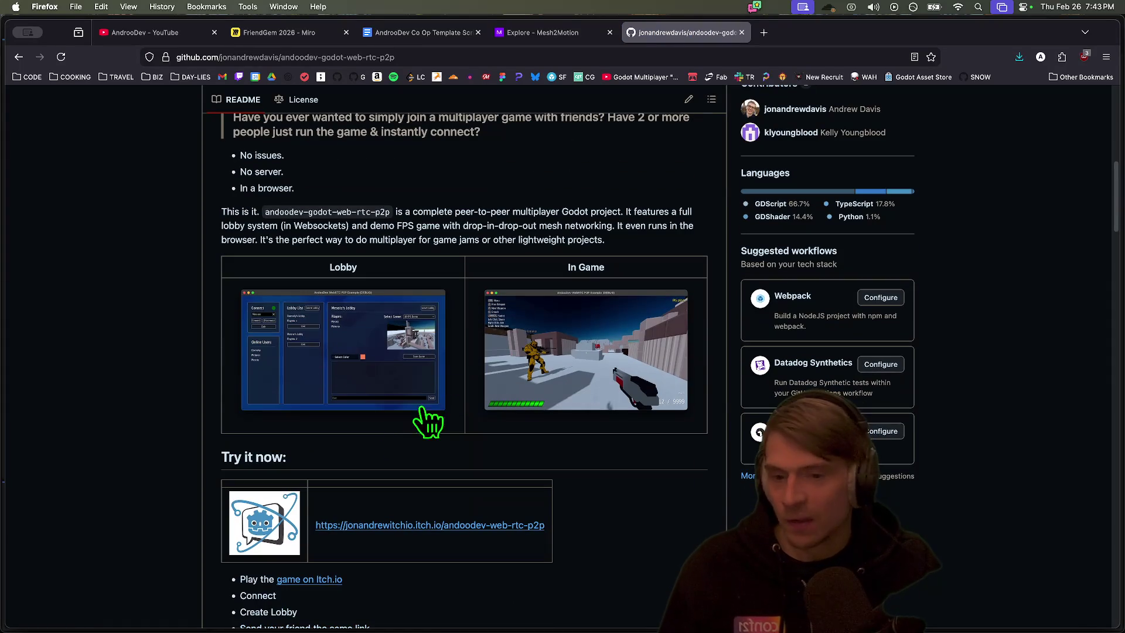
View the In Game screenshot, return to the README, then open the godot-client folder
{"action": "left_click", "coordinate": [272, 395]}
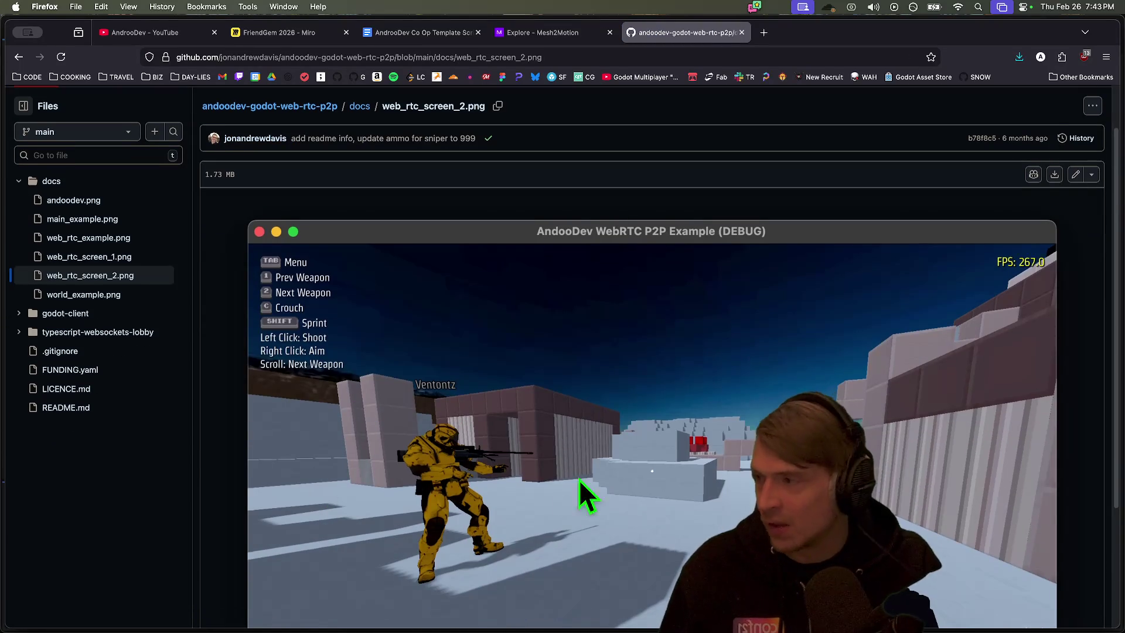
{"action": "scroll", "coordinate": [586, 422], "scroll_direction": "down", "scroll_amount": 5}
{"action": "key", "text": "super+bracketleft"}
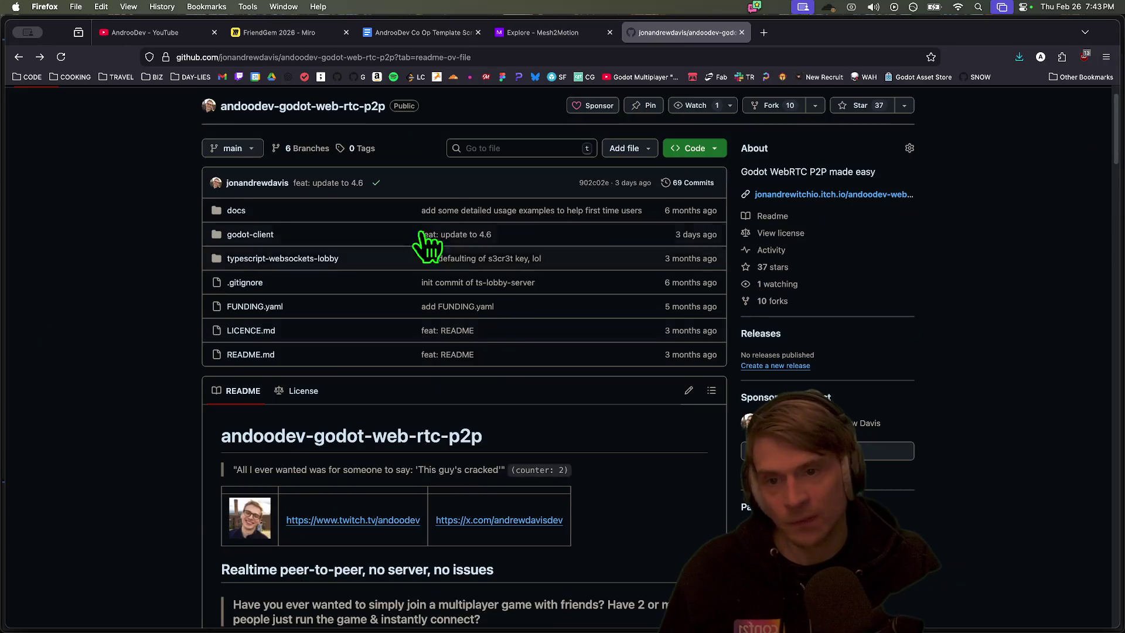
{"action": "scroll", "coordinate": [586, 410], "scroll_direction": "down", "scroll_amount": 2}
{"action": "scroll", "coordinate": [592, 469], "scroll_direction": "down", "scroll_amount": 4}
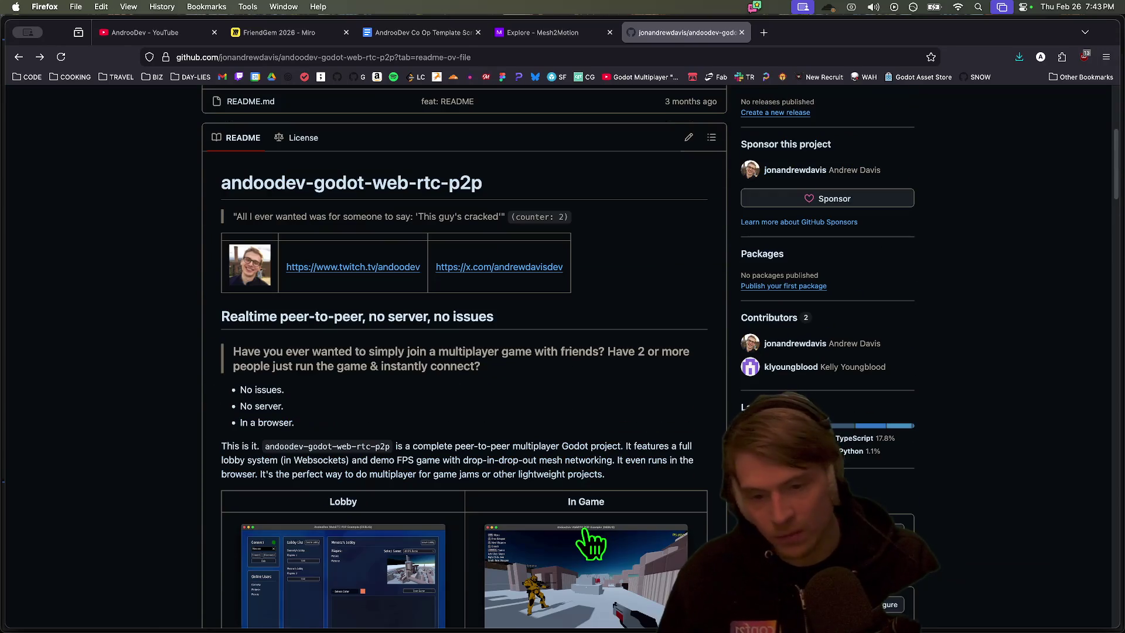
{"action": "left_click_drag", "start_coordinate": [445, 424], "coordinate": [482, 365]}
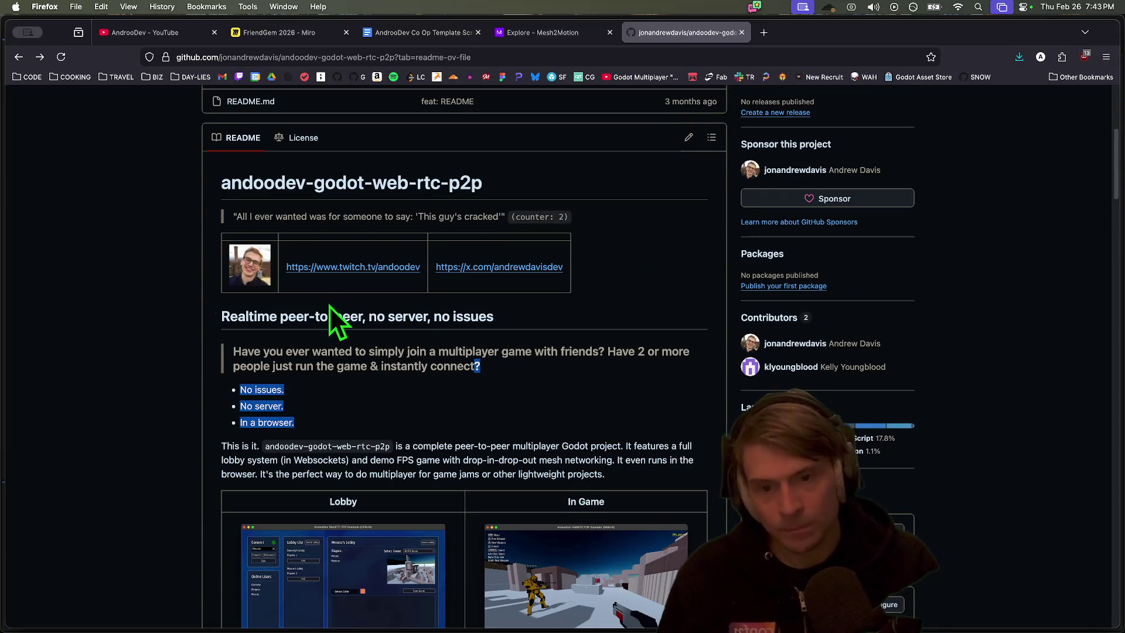
{"action": "left_click", "coordinate": [351, 364]}
{"action": "scroll", "coordinate": [439, 327], "scroll_direction": "up", "scroll_amount": 5}
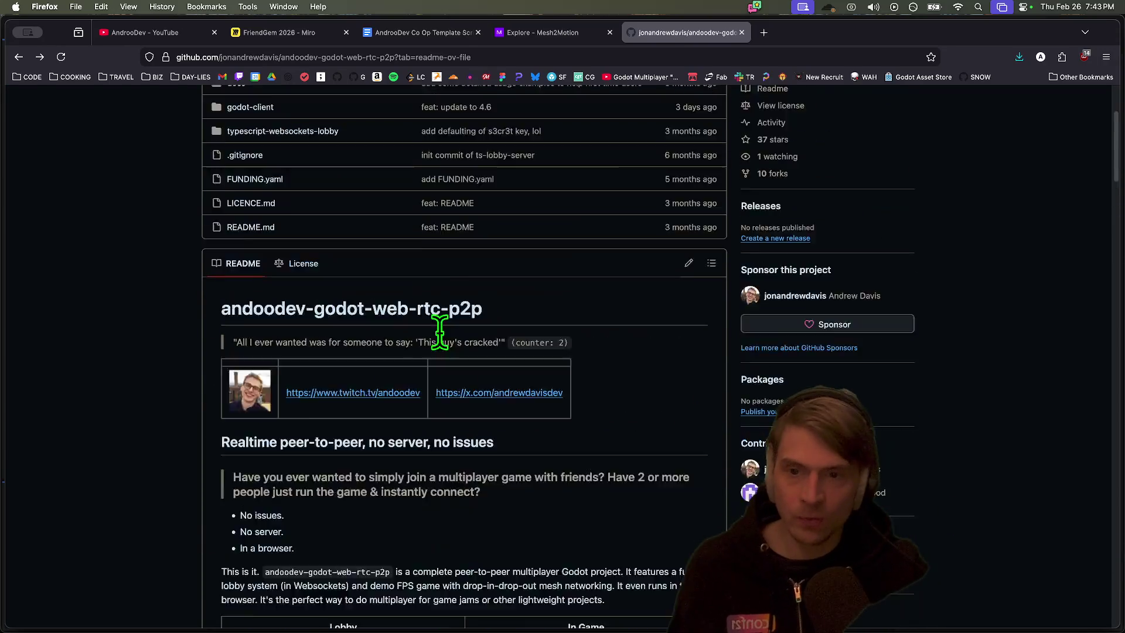
{"action": "left_click", "coordinate": [250, 243]}
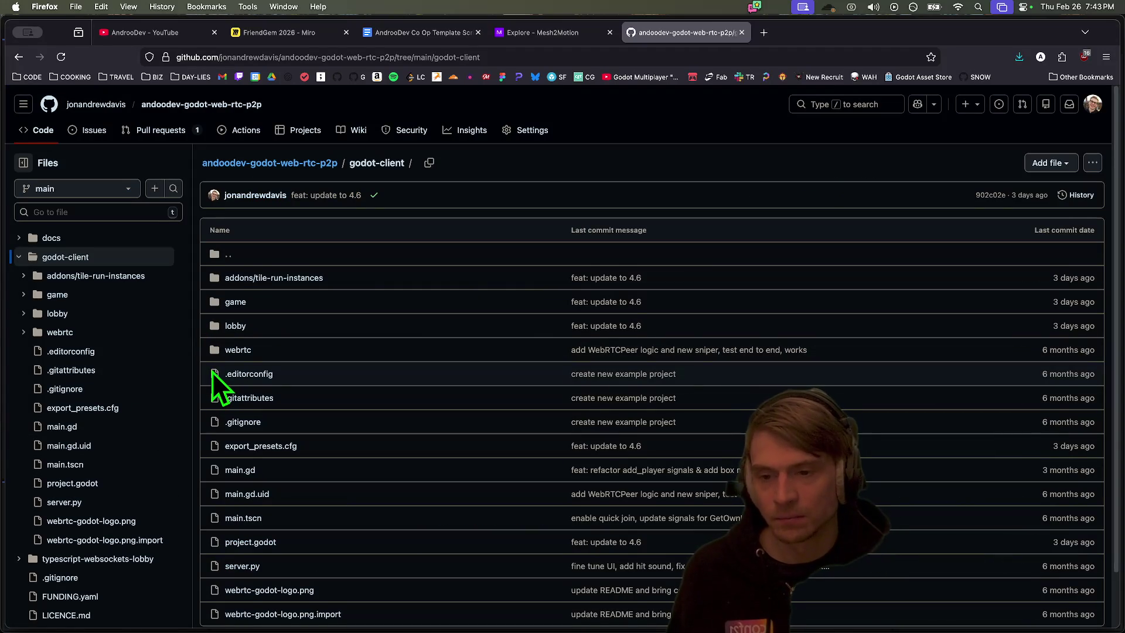
Browse into game/PlayerCharacter and read through PlayerCharacterScript.gd
{"action": "scroll", "coordinate": [88, 328], "scroll_direction": "down", "scroll_amount": 1}
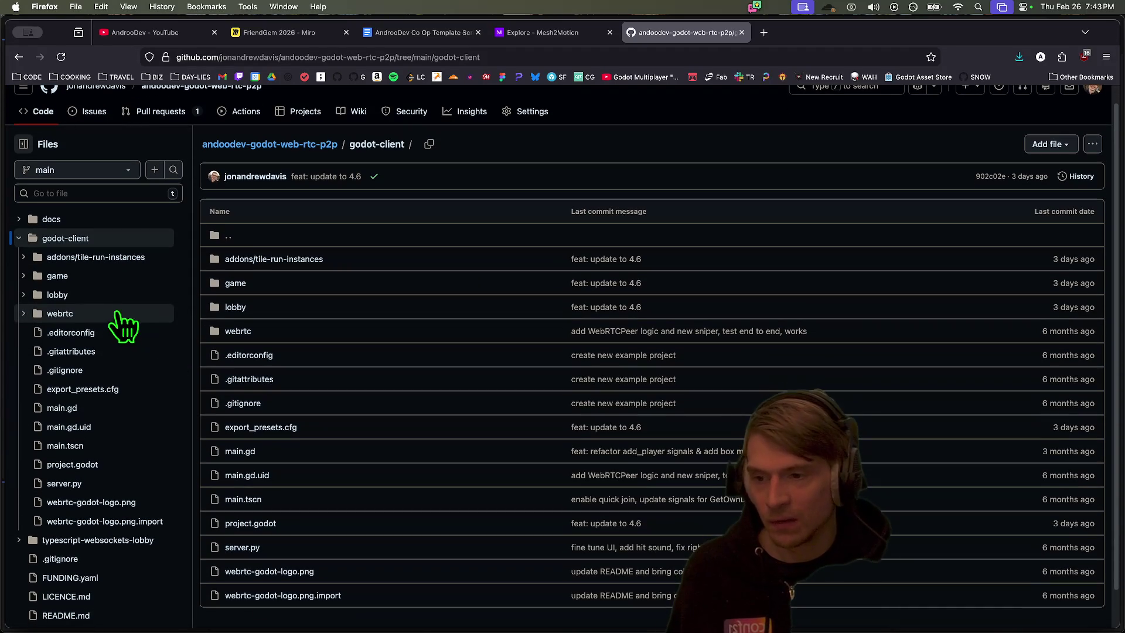
{"action": "left_click", "coordinate": [123, 278]}
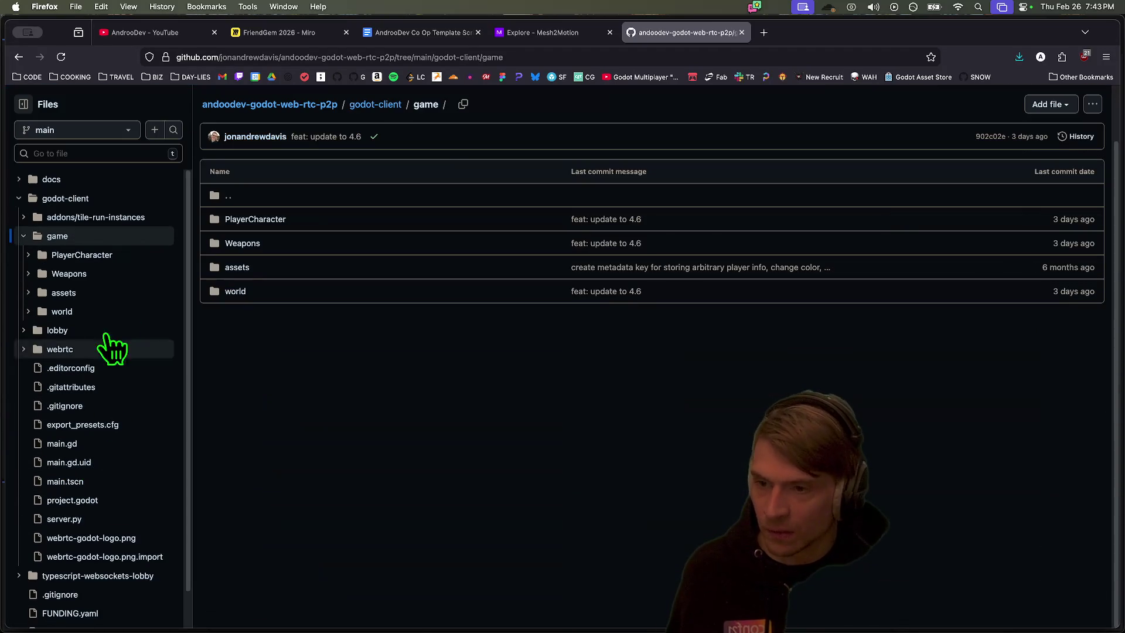
{"action": "left_click", "coordinate": [123, 256]}
{"action": "scroll", "coordinate": [126, 316], "scroll_direction": "down", "scroll_amount": 1}
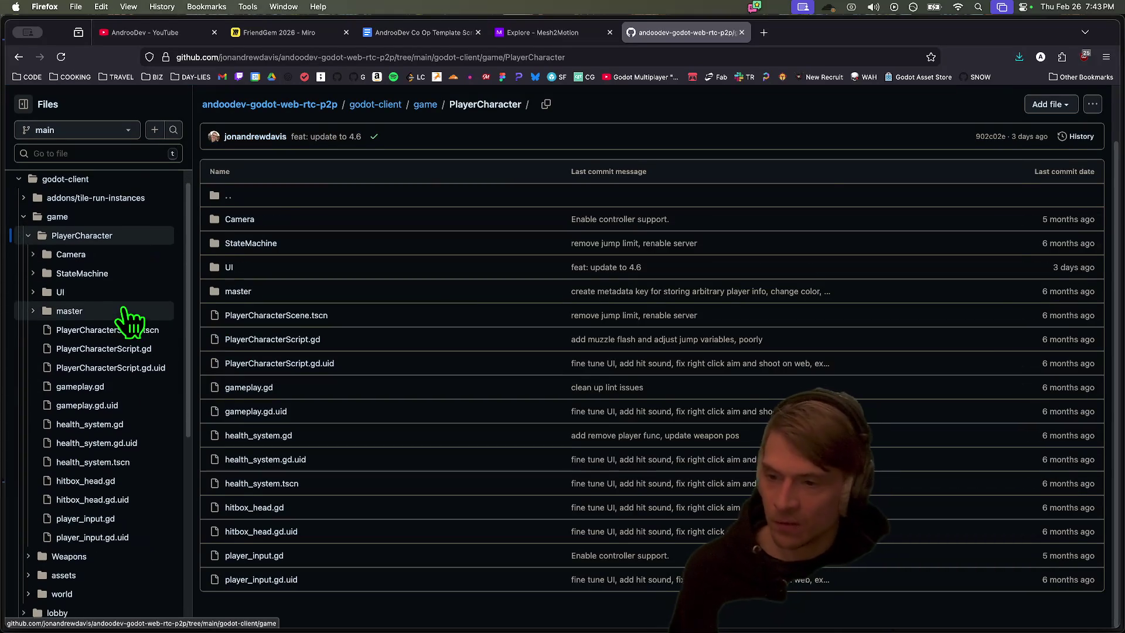
{"action": "scroll", "coordinate": [126, 319], "scroll_direction": "down", "scroll_amount": 2}
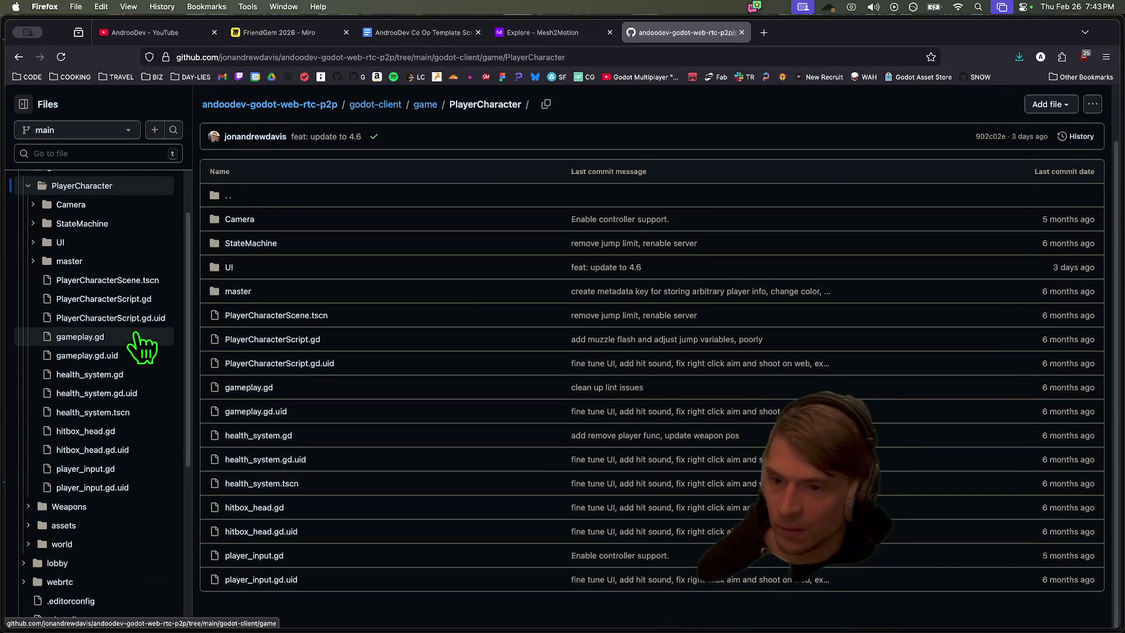
{"action": "left_click", "coordinate": [141, 300]}
{"action": "scroll", "coordinate": [1022, 385], "scroll_direction": "down", "scroll_amount": 5}
{"action": "scroll", "coordinate": [1021, 385], "scroll_direction": "down", "scroll_amount": 20}
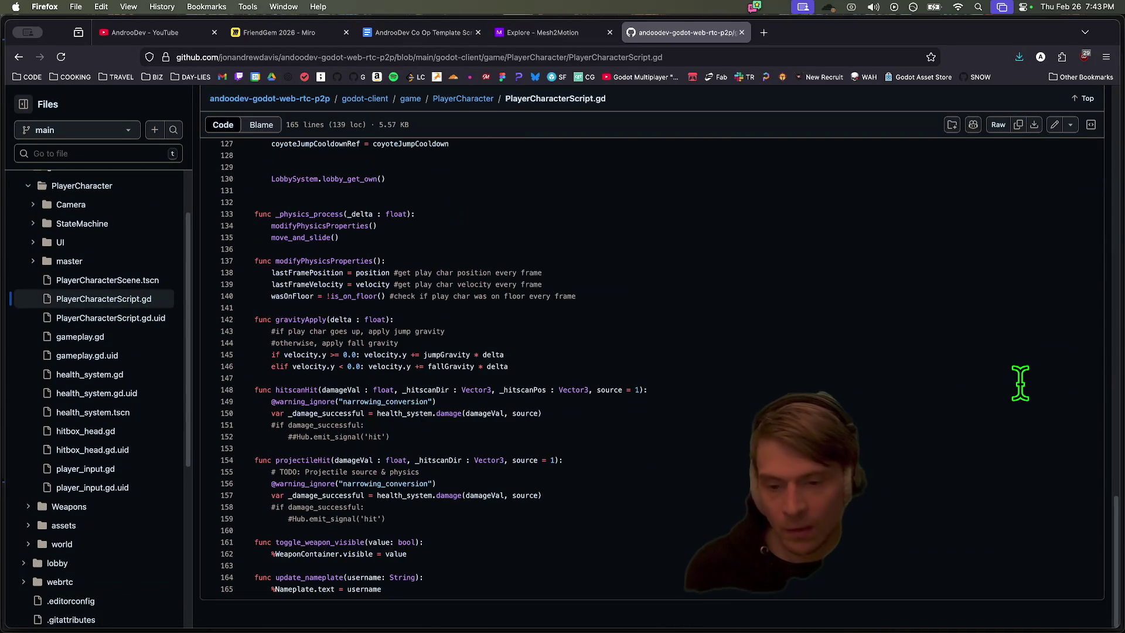
{"action": "scroll", "coordinate": [1020, 384], "scroll_direction": "up", "scroll_amount": 5}
{"action": "scroll", "coordinate": [992, 460], "scroll_direction": "up", "scroll_amount": 4}
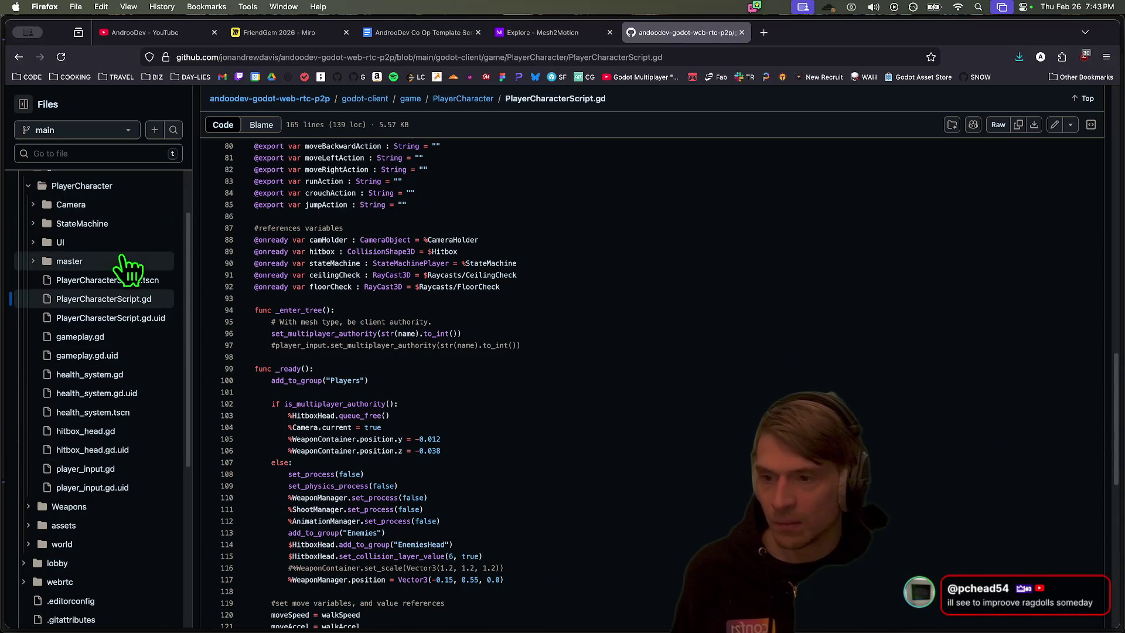
Open the master folder and its master_scene.tscn file
{"action": "left_click", "coordinate": [69, 261]}
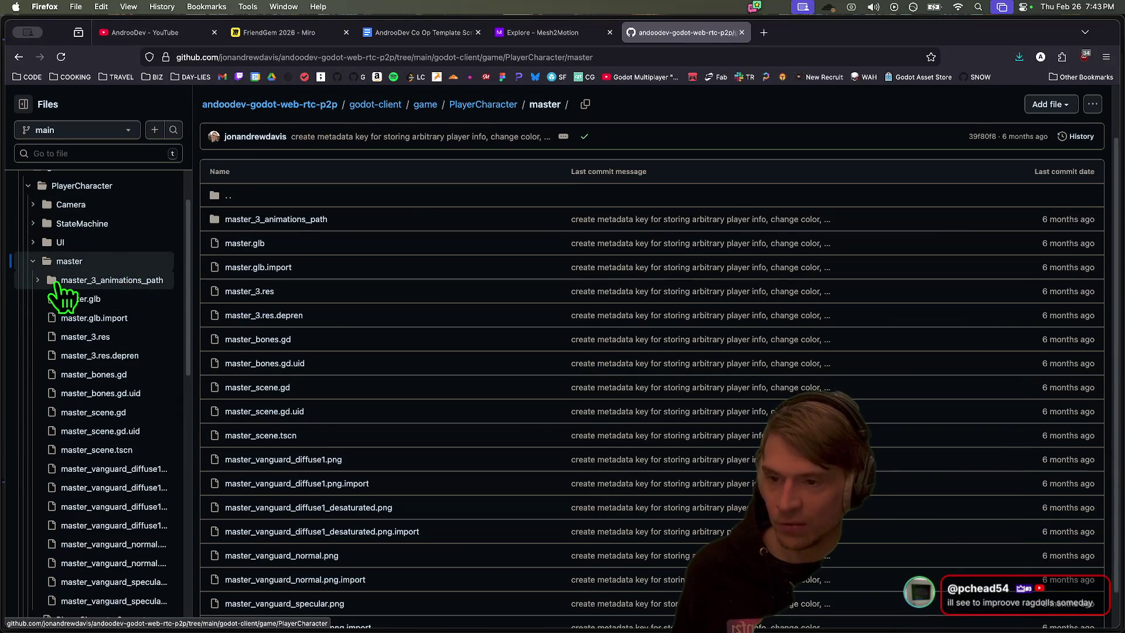
{"action": "scroll", "coordinate": [80, 410], "scroll_direction": "down", "scroll_amount": 5}
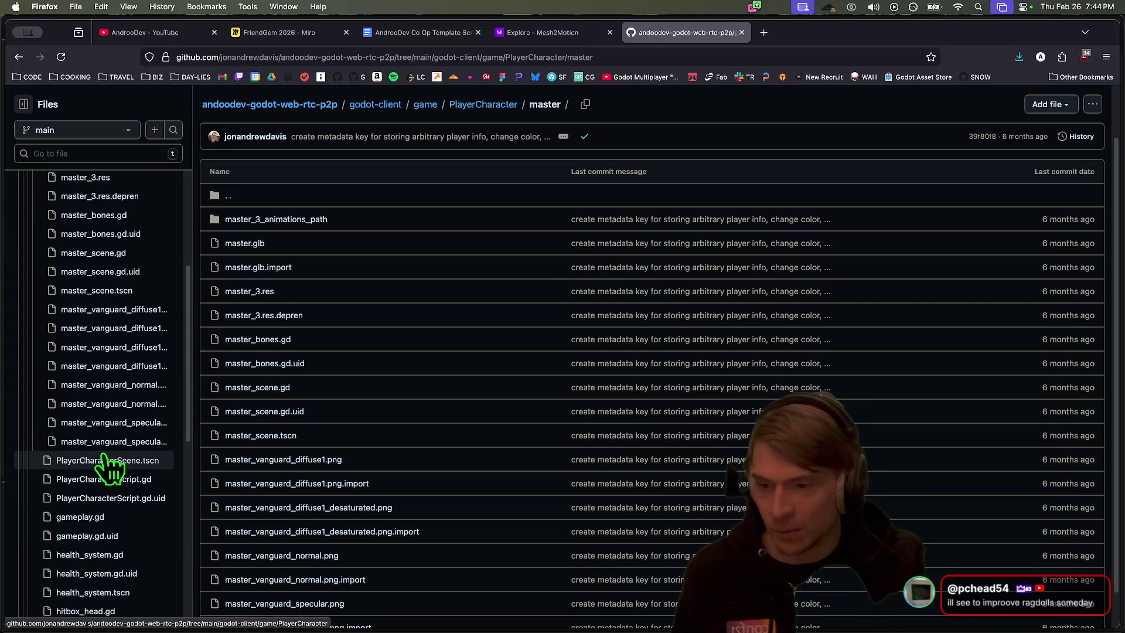
{"action": "left_click", "coordinate": [88, 302]}
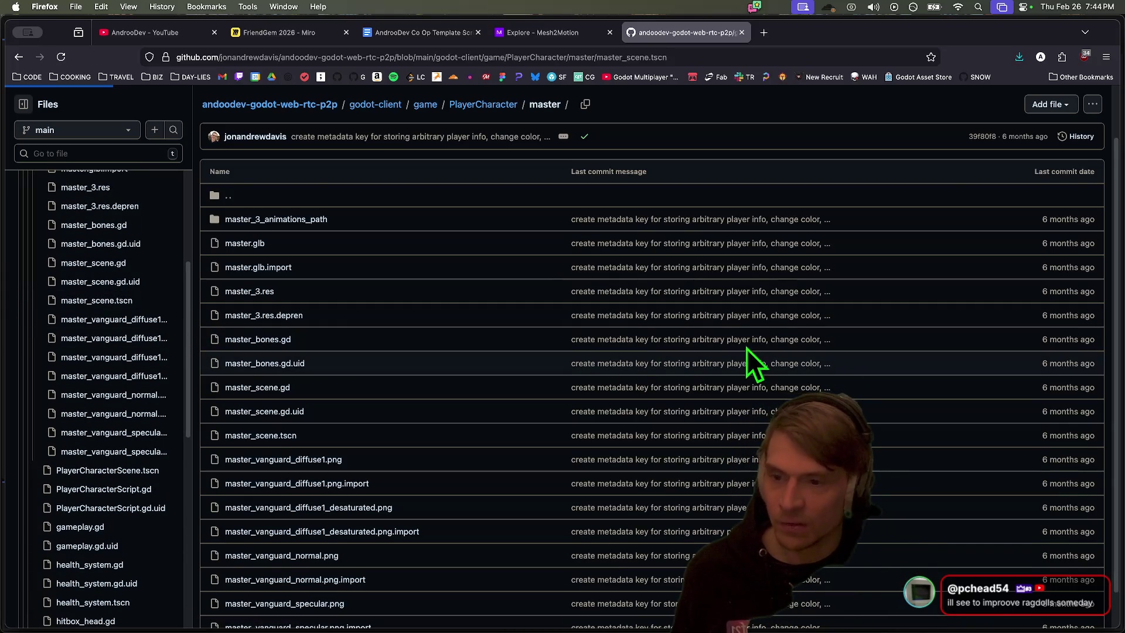
{"action": "left_click", "coordinate": [117, 265]}
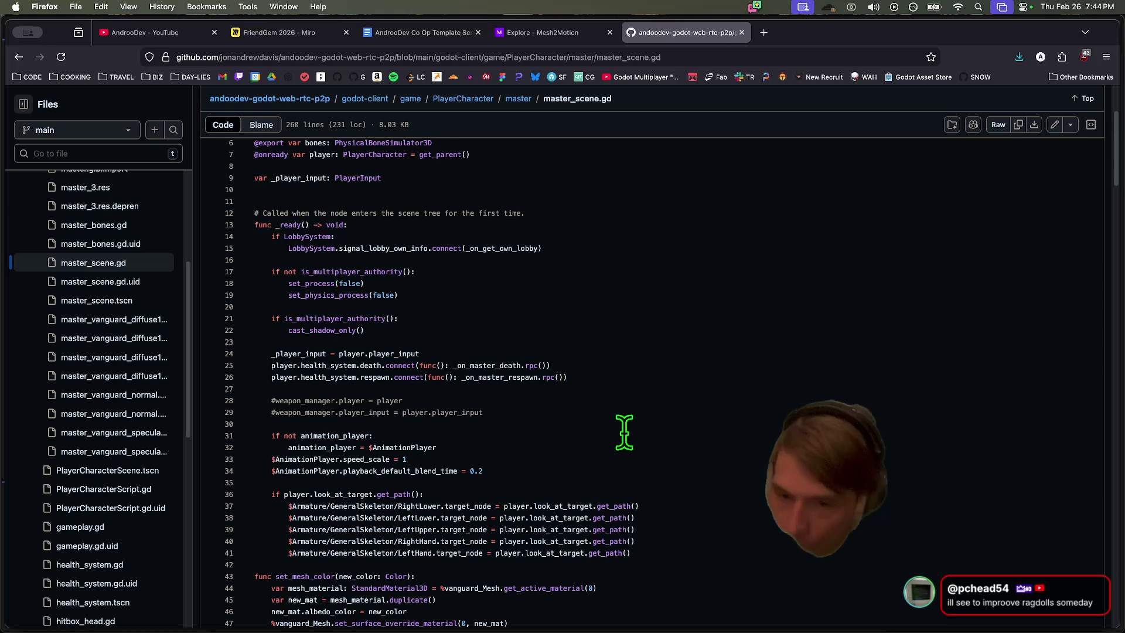
{"action": "scroll", "coordinate": [773, 403], "scroll_direction": "down", "scroll_amount": 10}
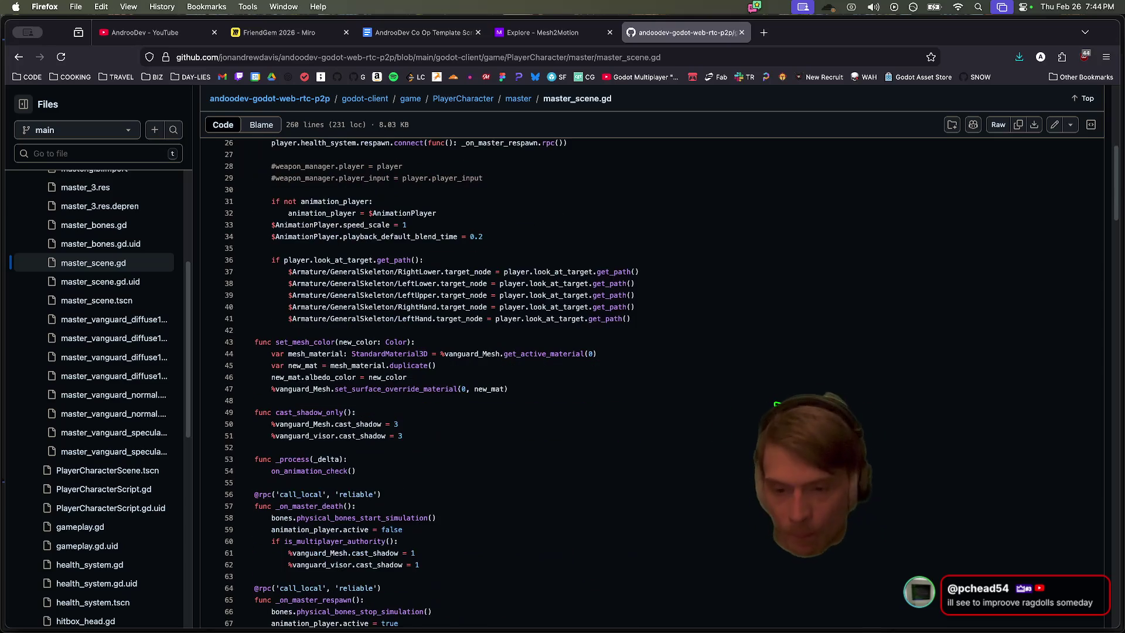
{"action": "scroll", "coordinate": [787, 398], "scroll_direction": "down", "scroll_amount": 2}
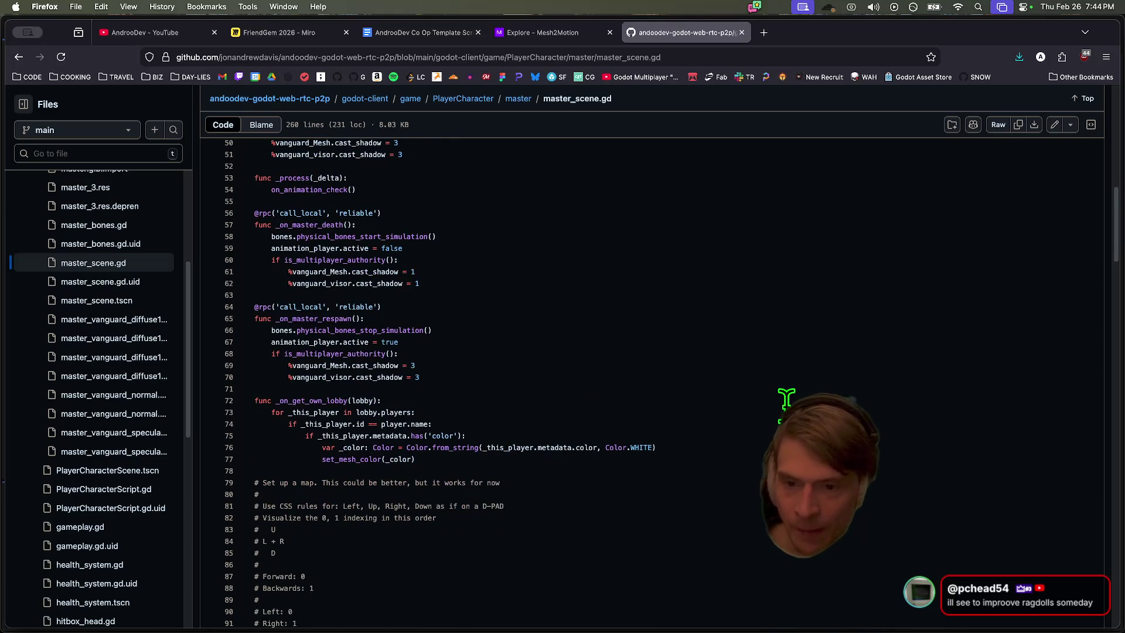
{"action": "scroll", "coordinate": [786, 398], "scroll_direction": "down", "scroll_amount": 15}
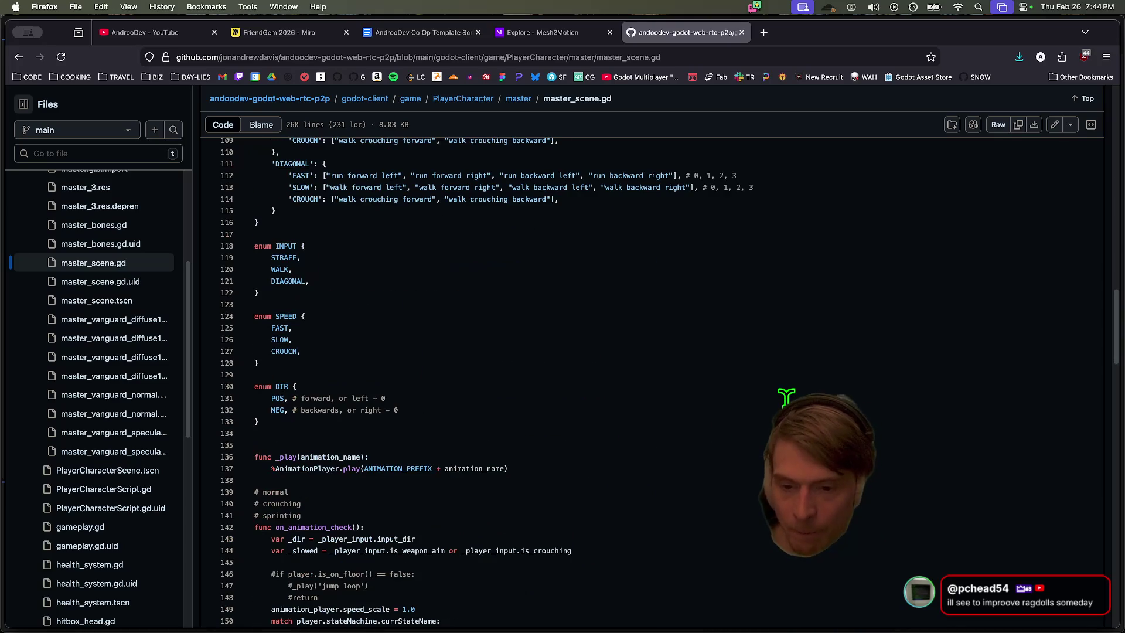
{"action": "scroll", "coordinate": [786, 398], "scroll_direction": "down", "scroll_amount": 19}
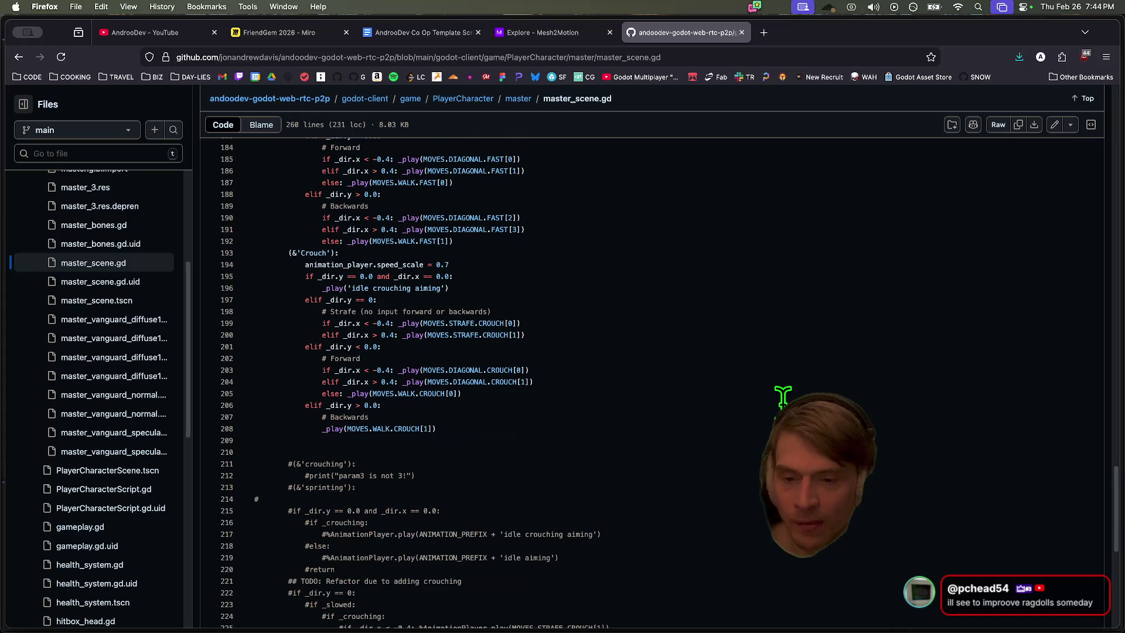
{"action": "scroll", "coordinate": [783, 397], "scroll_direction": "up", "scroll_amount": 12}
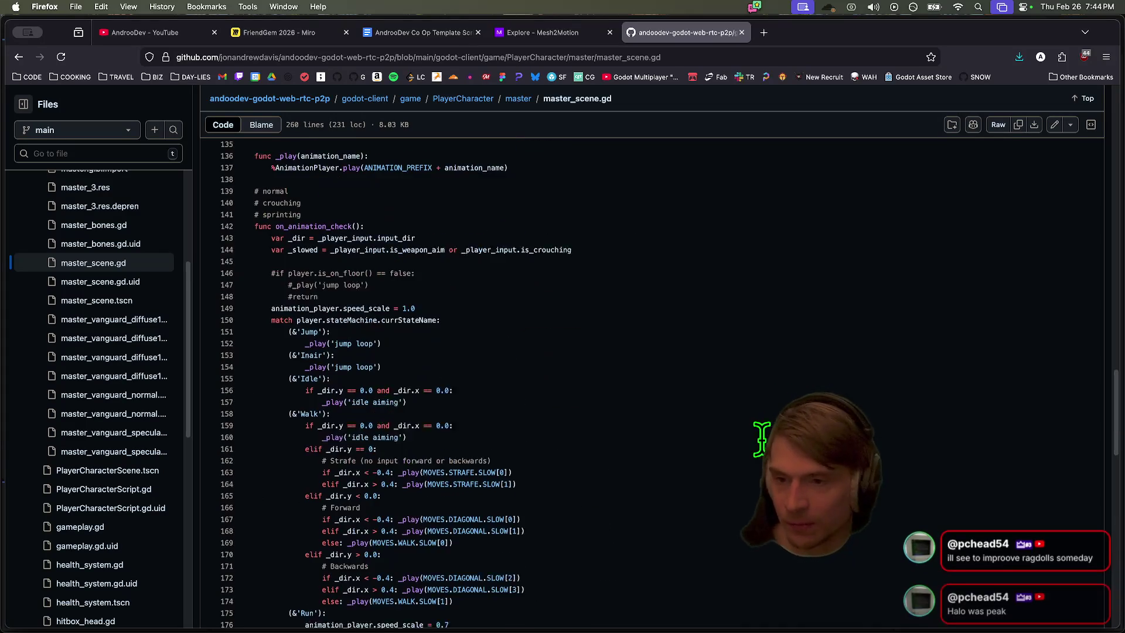
{"action": "scroll", "coordinate": [761, 437], "scroll_direction": "up", "scroll_amount": 8}
{"action": "scroll", "coordinate": [759, 440], "scroll_direction": "up", "scroll_amount": 20}
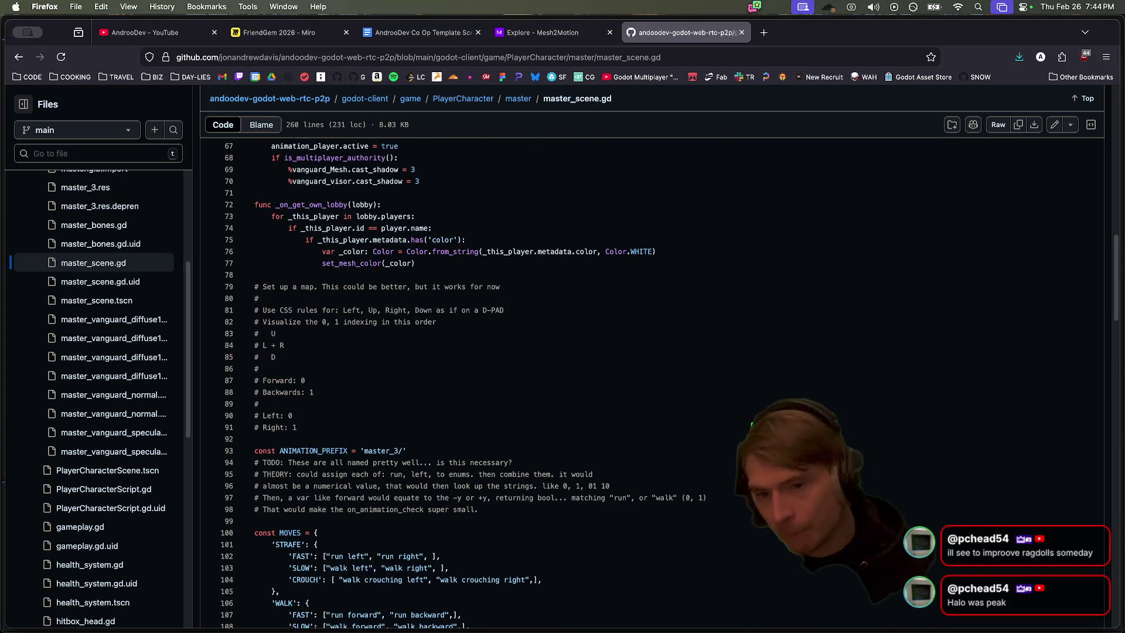
{"action": "scroll", "coordinate": [650, 381], "scroll_direction": "down", "scroll_amount": 2}
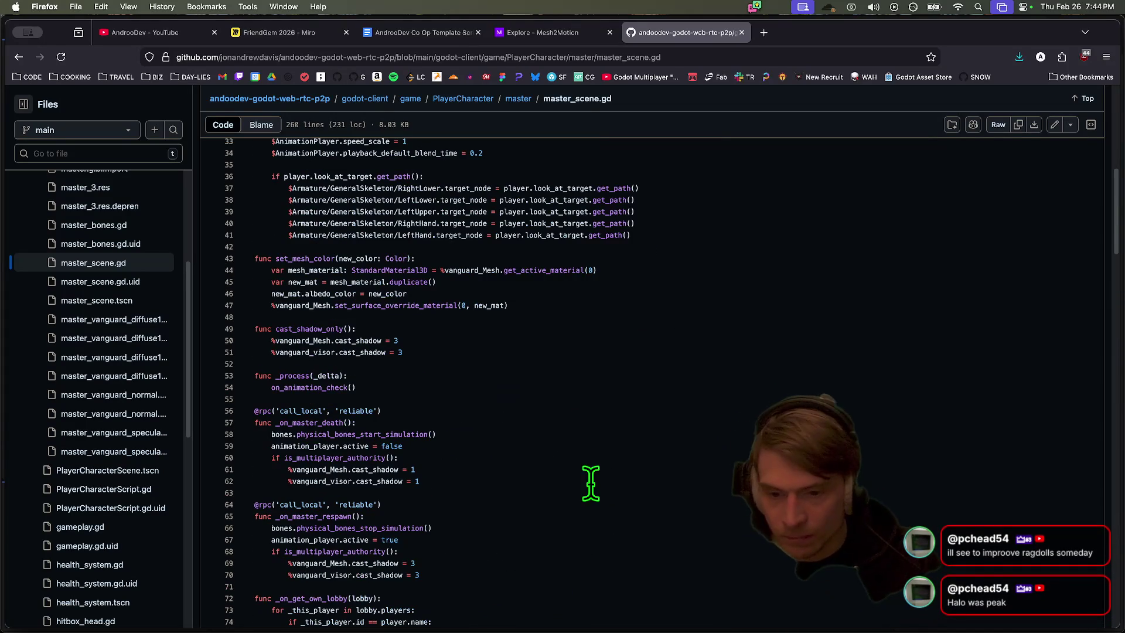
{"action": "left_click_drag", "start_coordinate": [272, 509], "coordinate": [472, 508]}
{"action": "scroll", "coordinate": [645, 480], "scroll_direction": "down", "scroll_amount": 2}
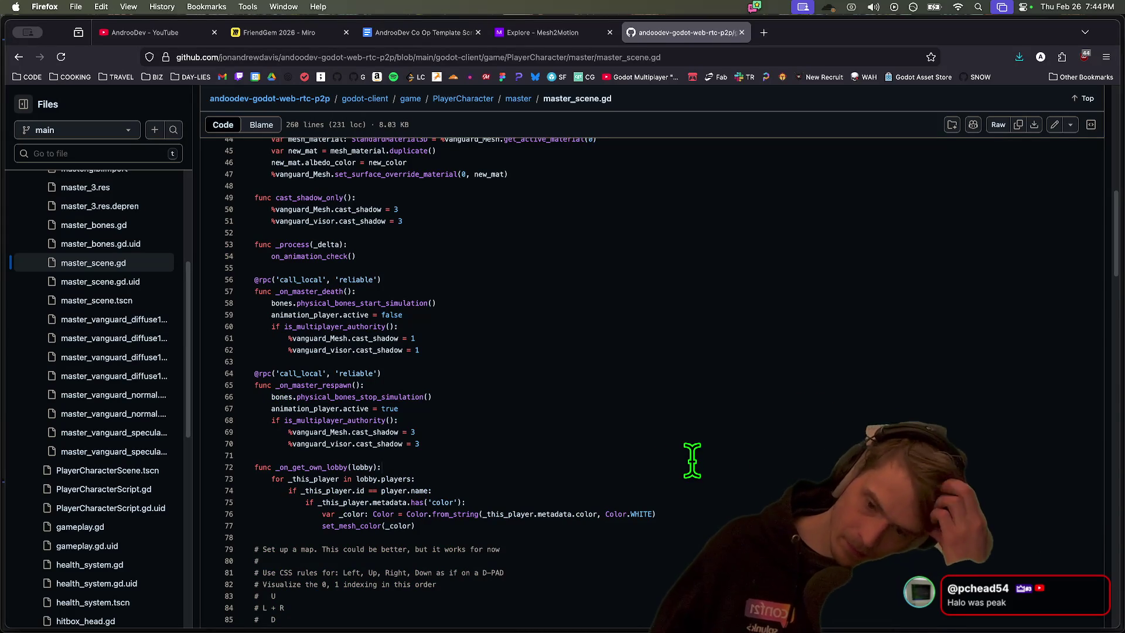
{"action": "left_click", "coordinate": [394, 396]}
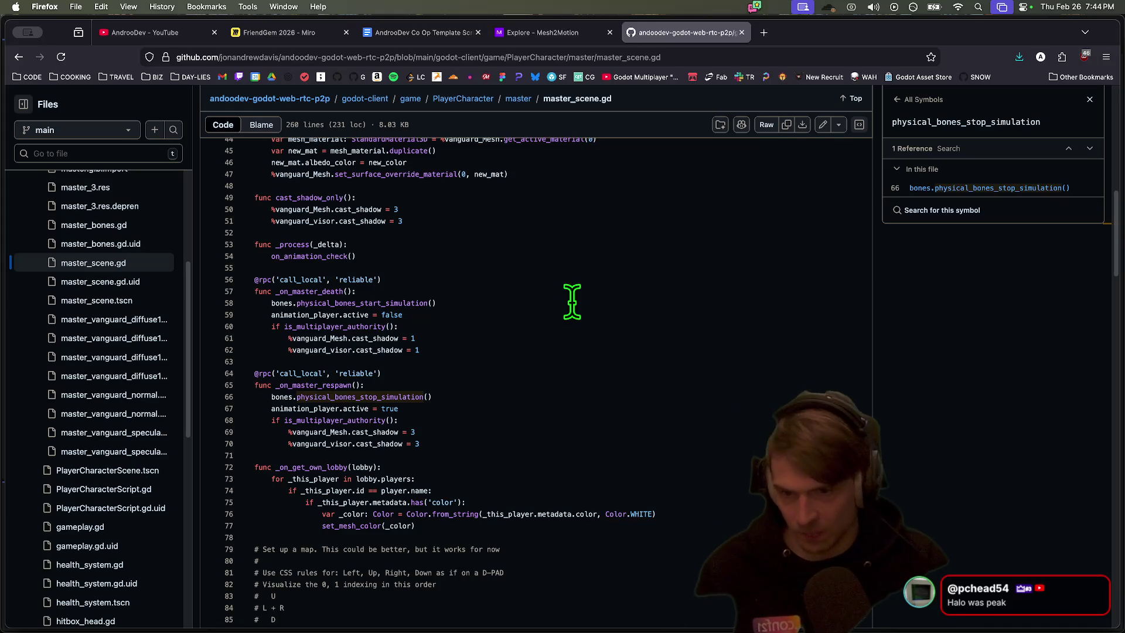
Trace bones references and the shadow lines in the death and respawn handlers, then close the tab
{"action": "left_click", "coordinate": [281, 291]}
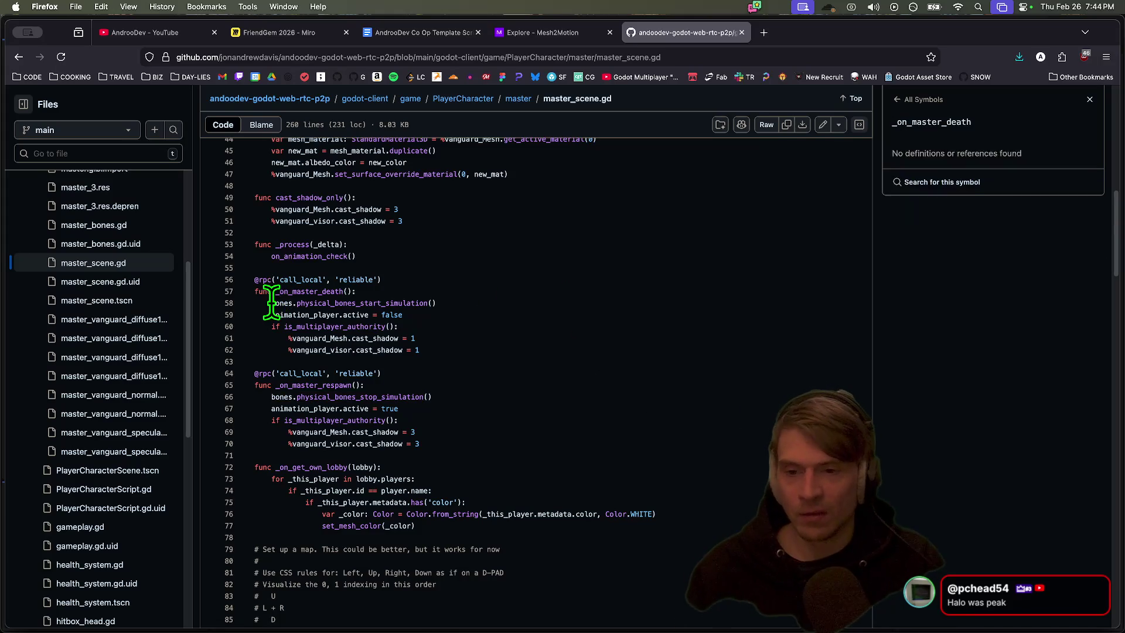
{"action": "mouse_move", "coordinate": [346, 291]}
{"action": "left_mouse_down"}
{"action": "mouse_move", "coordinate": [288, 303]}
{"action": "mouse_move", "coordinate": [542, 325]}
{"action": "left_mouse_up"}
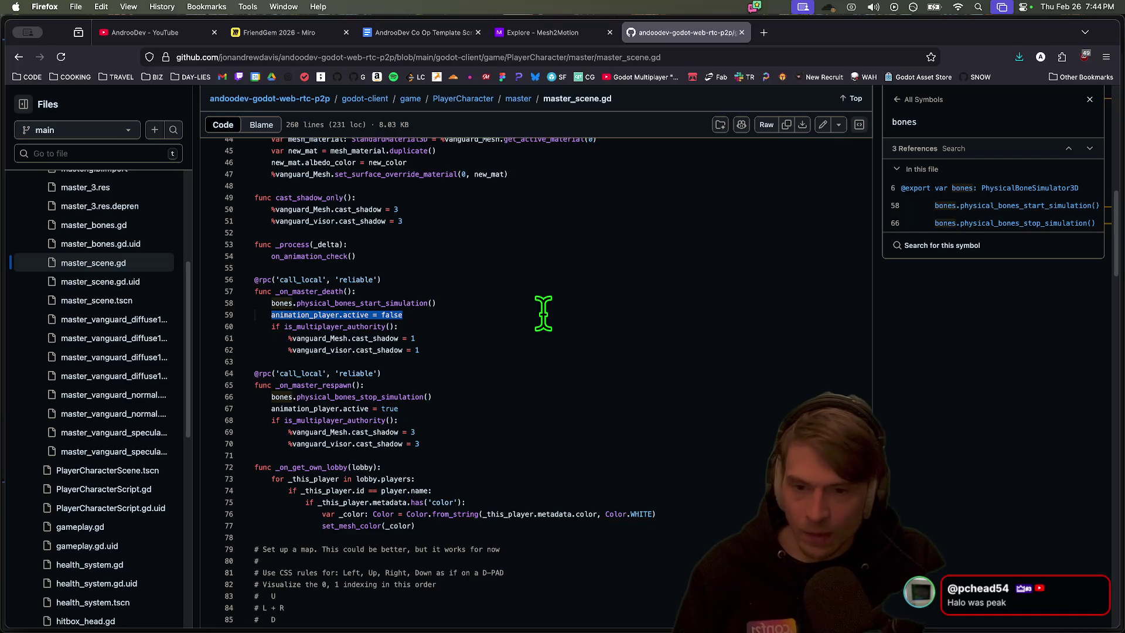
{"action": "left_click_drag", "start_coordinate": [545, 350], "coordinate": [243, 327]}
{"action": "left_click", "coordinate": [562, 340]}
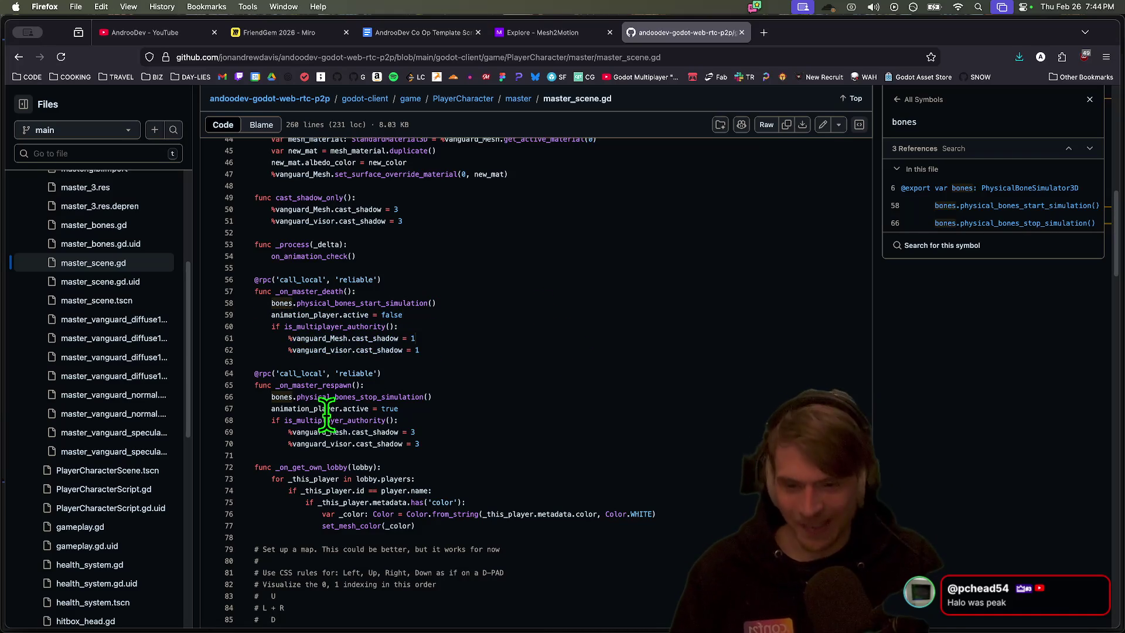
{"action": "scroll", "coordinate": [481, 373], "scroll_direction": "down", "scroll_amount": 1}
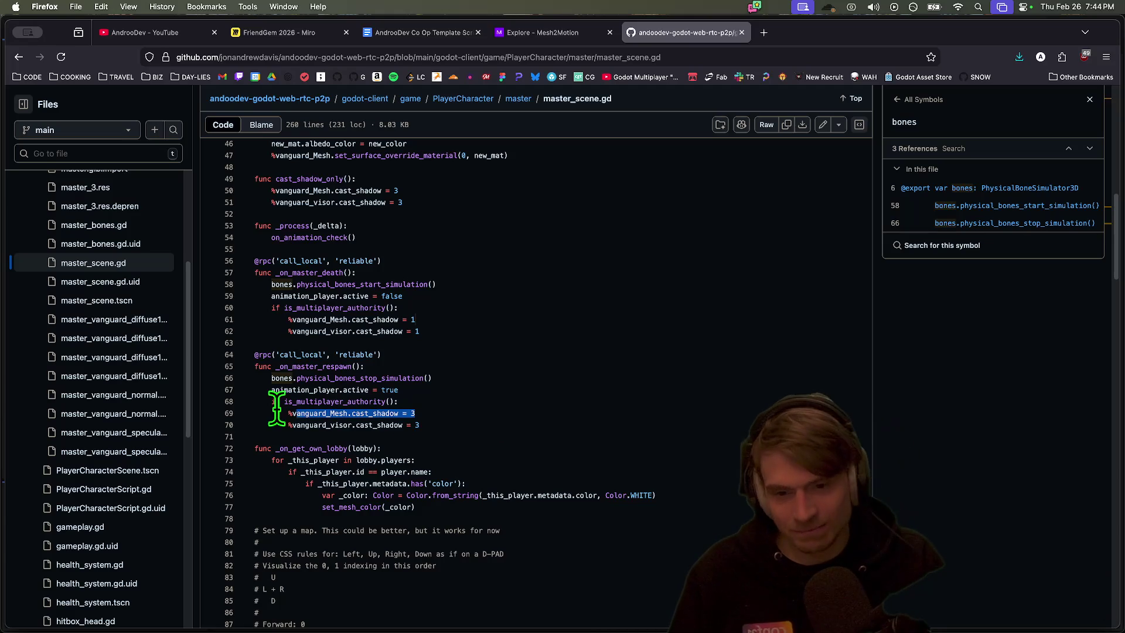
{"action": "left_click_drag", "start_coordinate": [420, 426], "coordinate": [299, 413]}
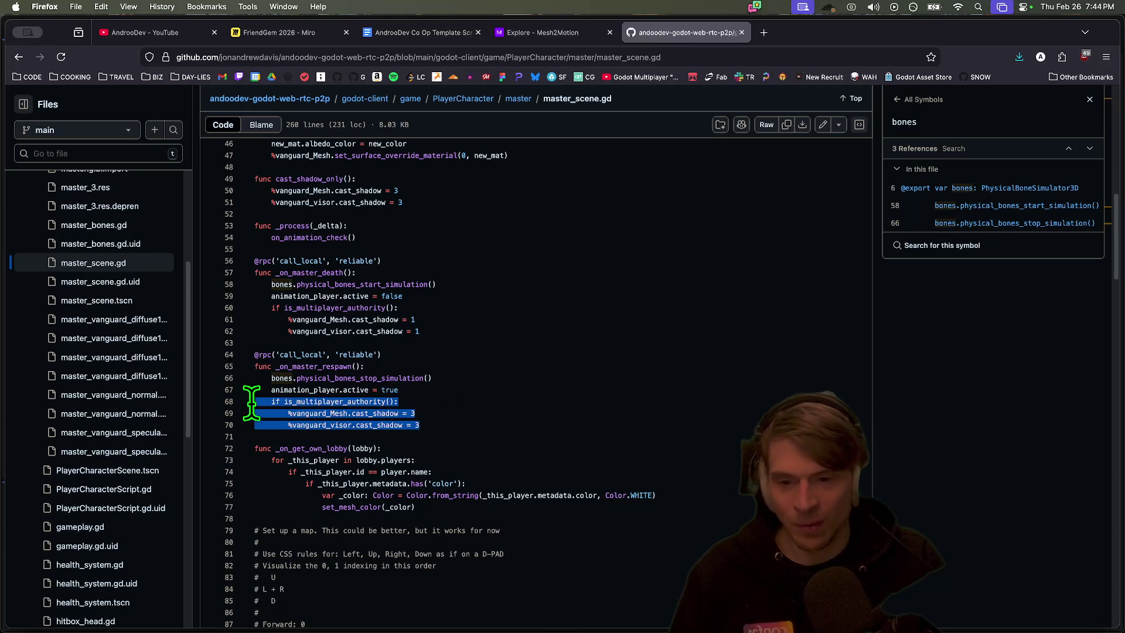
{"action": "scroll", "coordinate": [516, 293], "scroll_direction": "up", "scroll_amount": 10}
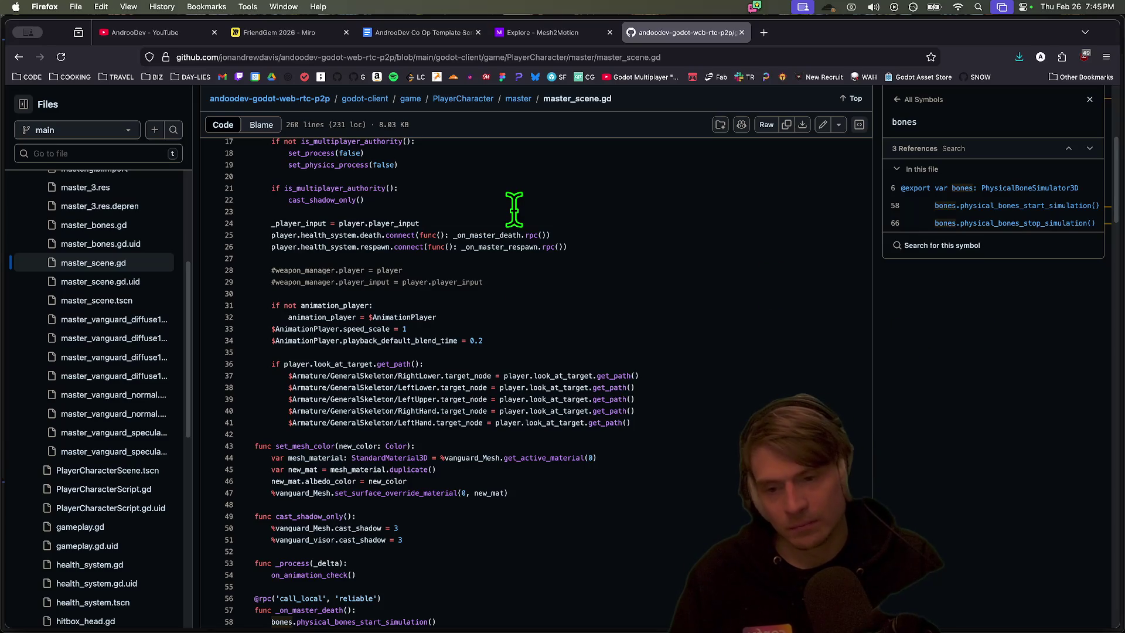
{"action": "key", "text": "super+w"}
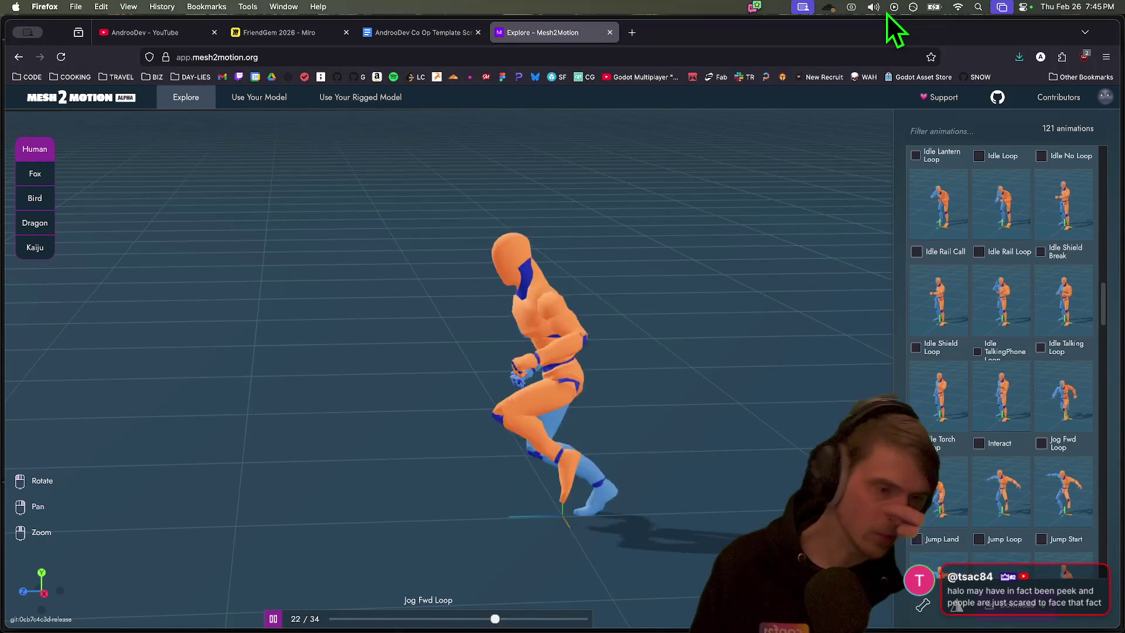
Preview Walk Carry Loop, Tired Hunched, TreeChopping Loop and Two-hand Blast, orbiting the figure between them
{"action": "scroll", "coordinate": [954, 351], "scroll_direction": "down", "scroll_amount": 15}
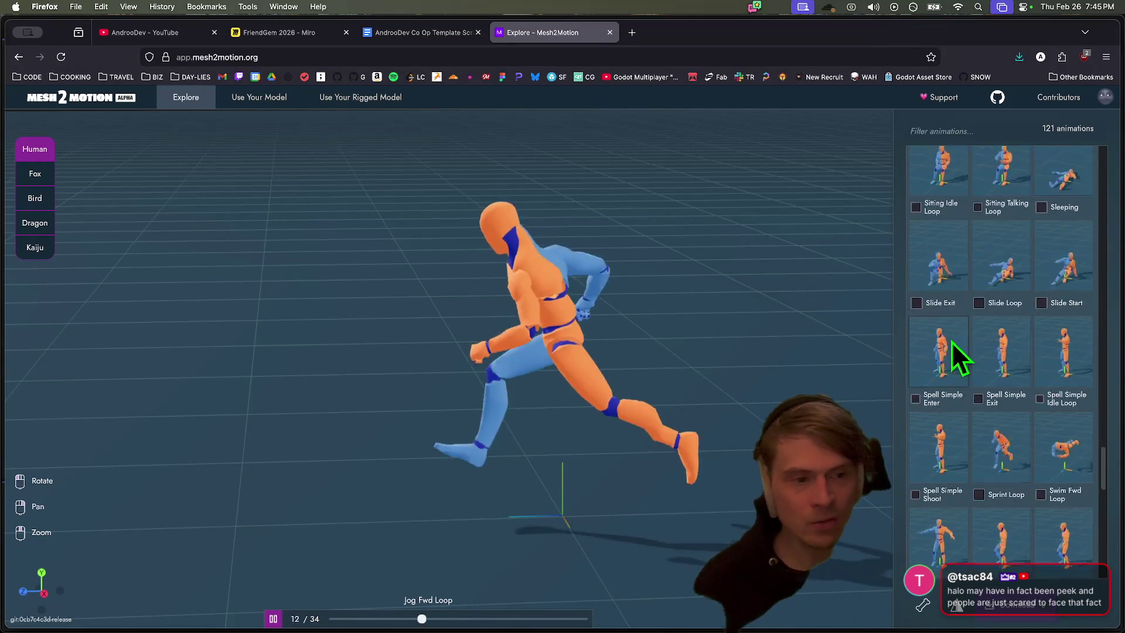
{"action": "scroll", "coordinate": [970, 316], "scroll_direction": "down", "scroll_amount": 2}
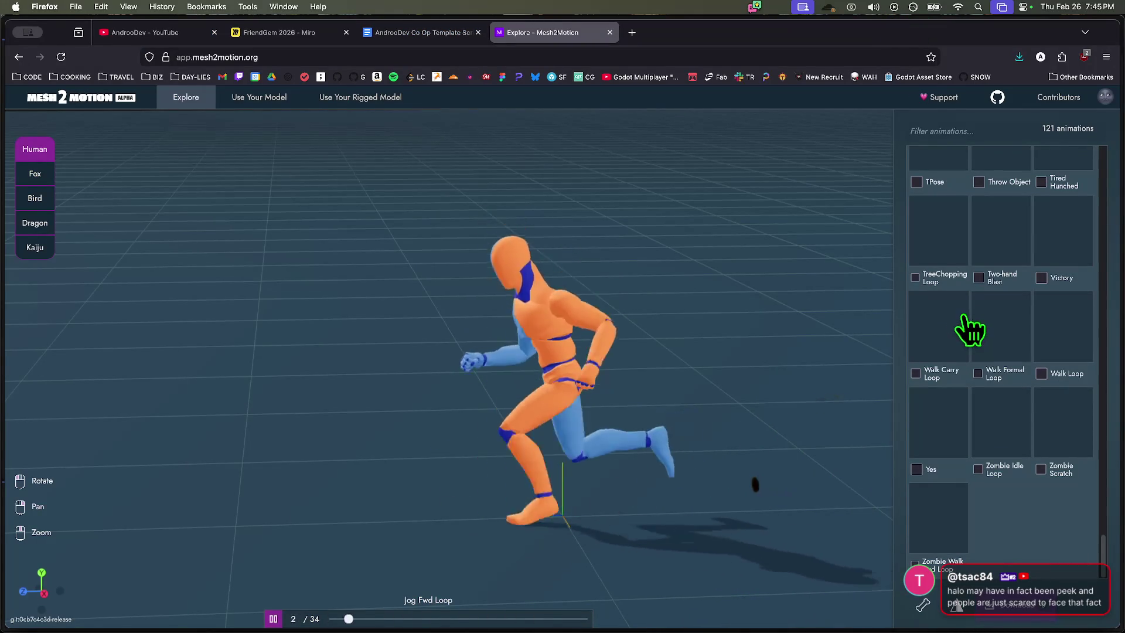
{"action": "left_click", "coordinate": [935, 342]}
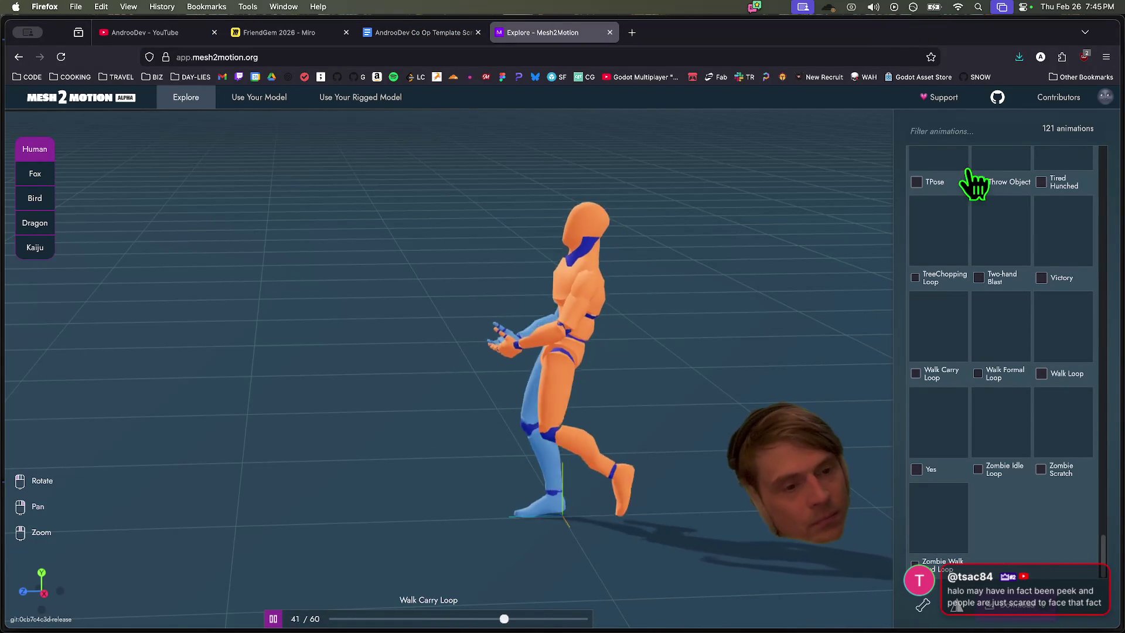
{"action": "left_click_drag", "start_coordinate": [364, 372], "coordinate": [388, 362]}
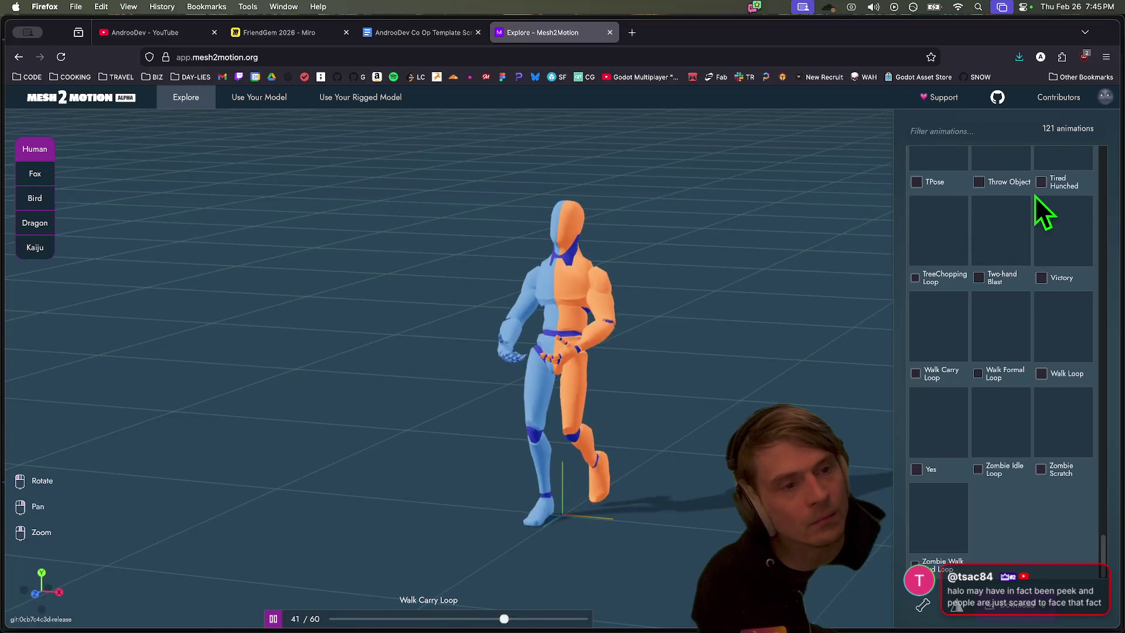
{"action": "scroll", "coordinate": [1052, 193], "scroll_direction": "up", "scroll_amount": 1}
{"action": "left_click", "coordinate": [1065, 182]}
{"action": "left_click", "coordinate": [931, 264]}
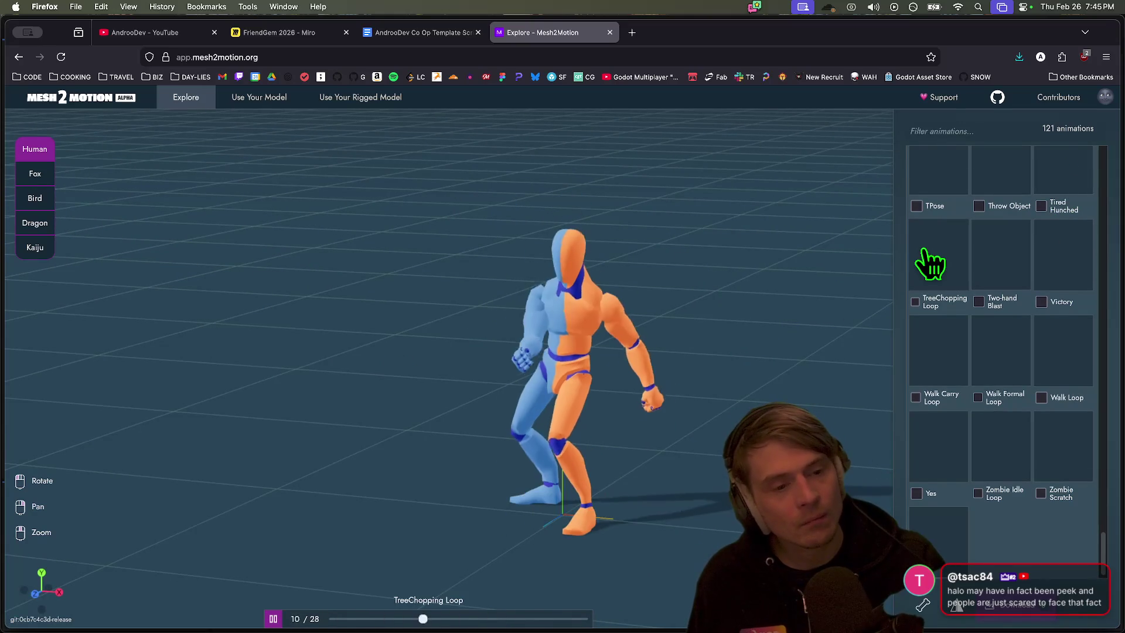
{"action": "left_click_drag", "start_coordinate": [430, 353], "coordinate": [809, 372]}
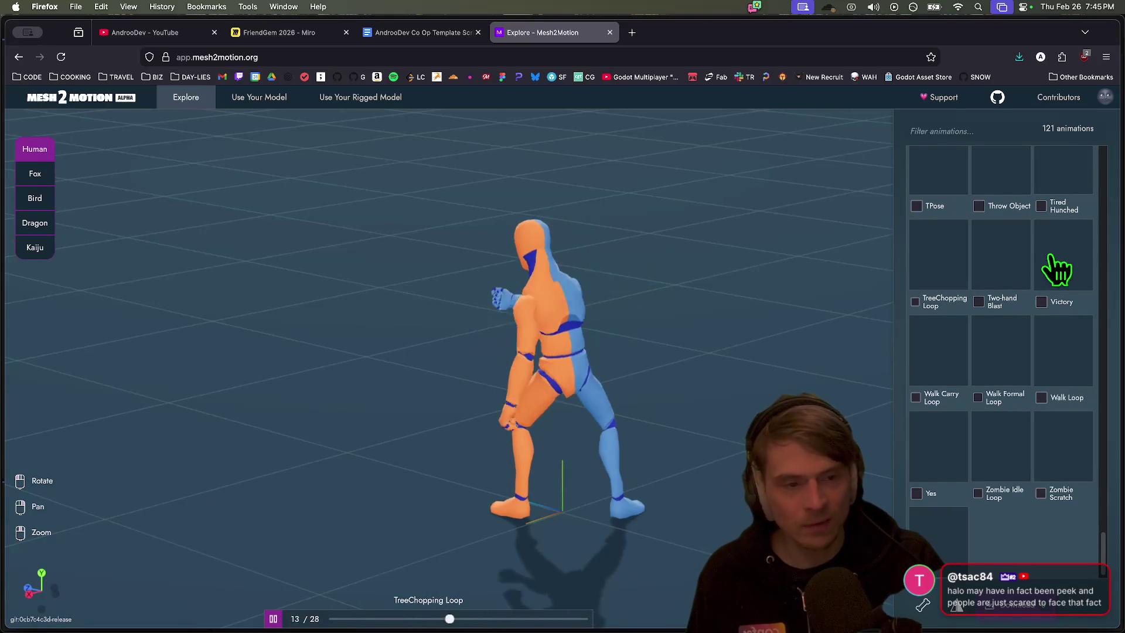
{"action": "left_click", "coordinate": [1002, 282]}
{"action": "mouse_move", "coordinate": [434, 326]}
{"action": "left_mouse_down"}
{"action": "mouse_move", "coordinate": [589, 365]}
{"action": "mouse_move", "coordinate": [611, 315]}
{"action": "mouse_move", "coordinate": [655, 296]}
{"action": "mouse_move", "coordinate": [644, 396]}
{"action": "mouse_move", "coordinate": [601, 375]}
{"action": "mouse_move", "coordinate": [535, 372]}
{"action": "mouse_move", "coordinate": [460, 335]}
{"action": "left_mouse_up"}
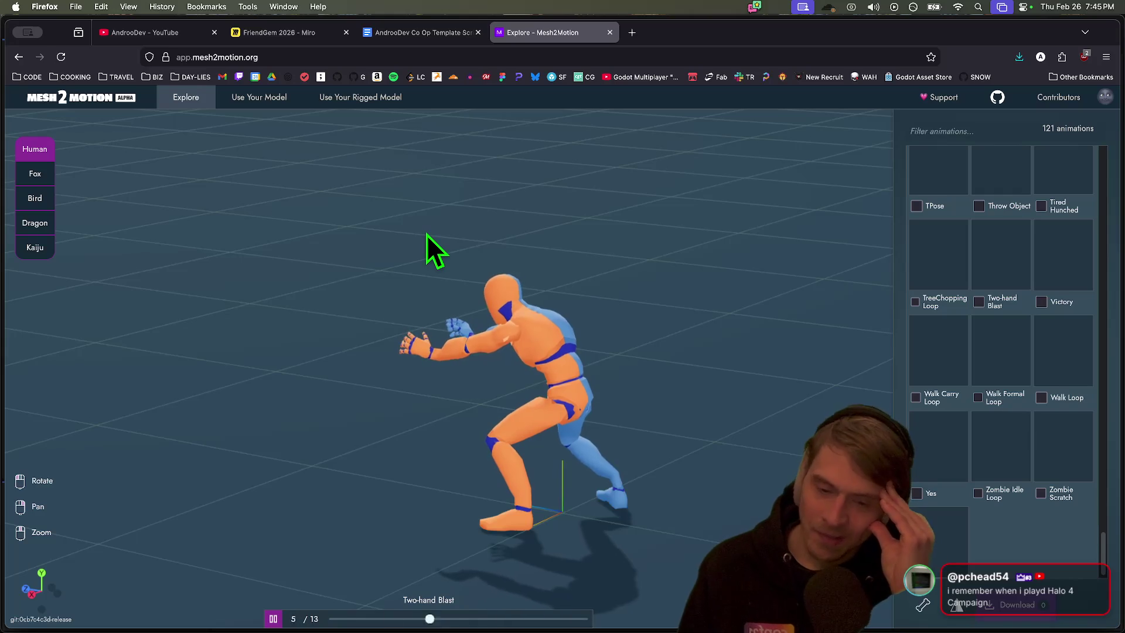
{"action": "key", "text": "ctrl+shift+Tab"}
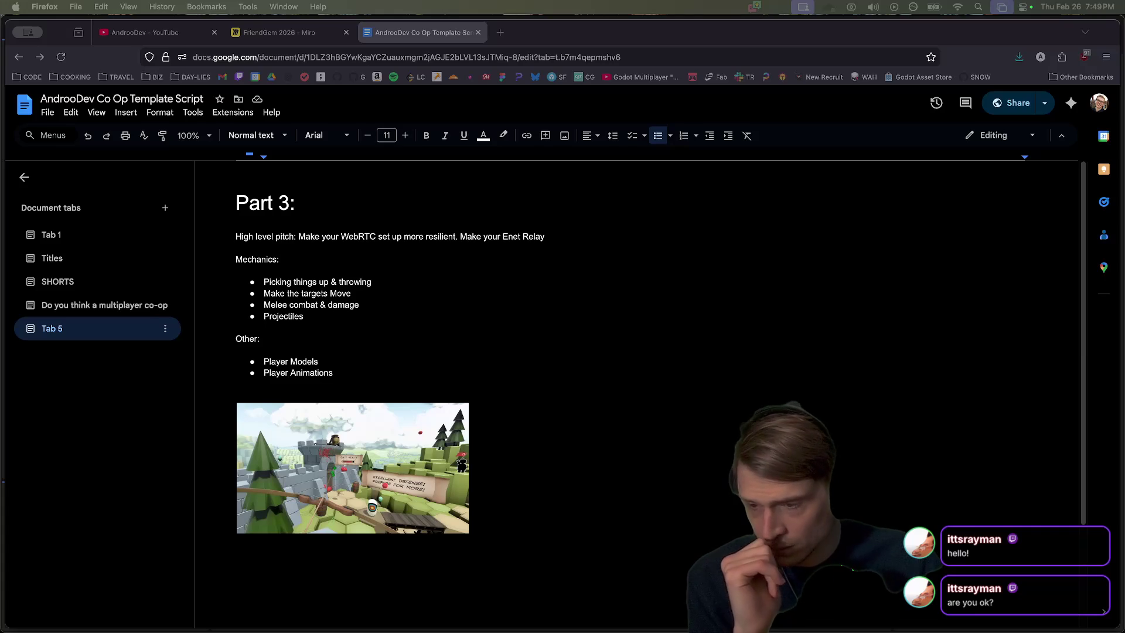
Read through the Part 3 Mechanics and Other lists, placing the caret after Player Animations
{"action": "scroll", "coordinate": [786, 309], "scroll_direction": "down", "scroll_amount": 1}
{"action": "scroll", "coordinate": [783, 310], "scroll_direction": "up", "scroll_amount": 1}
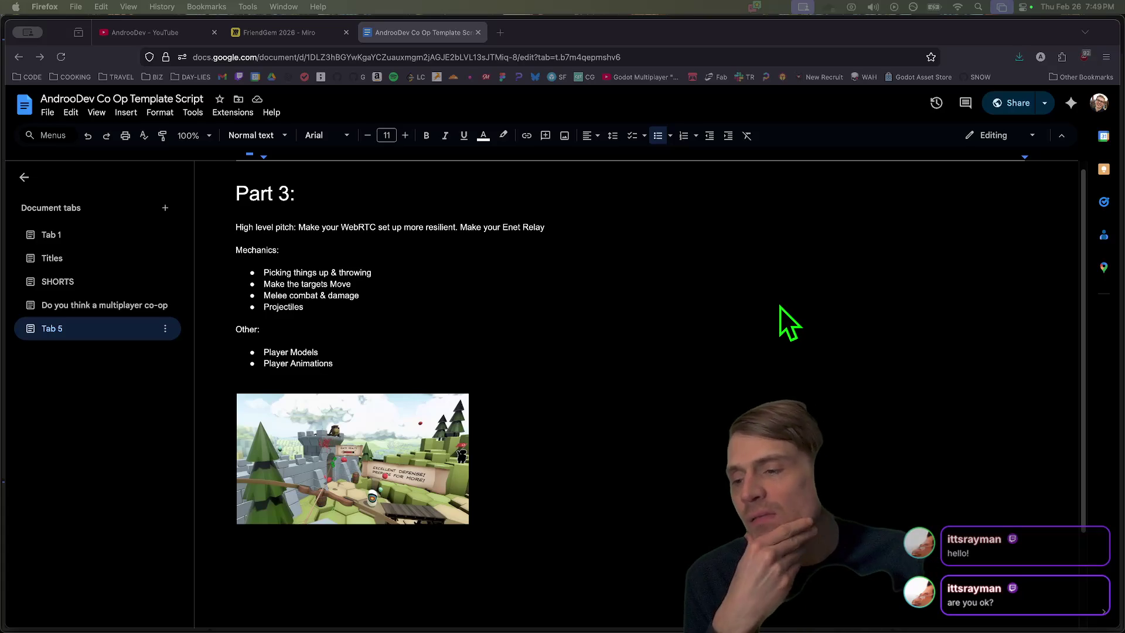
{"action": "left_click", "coordinate": [705, 306]}
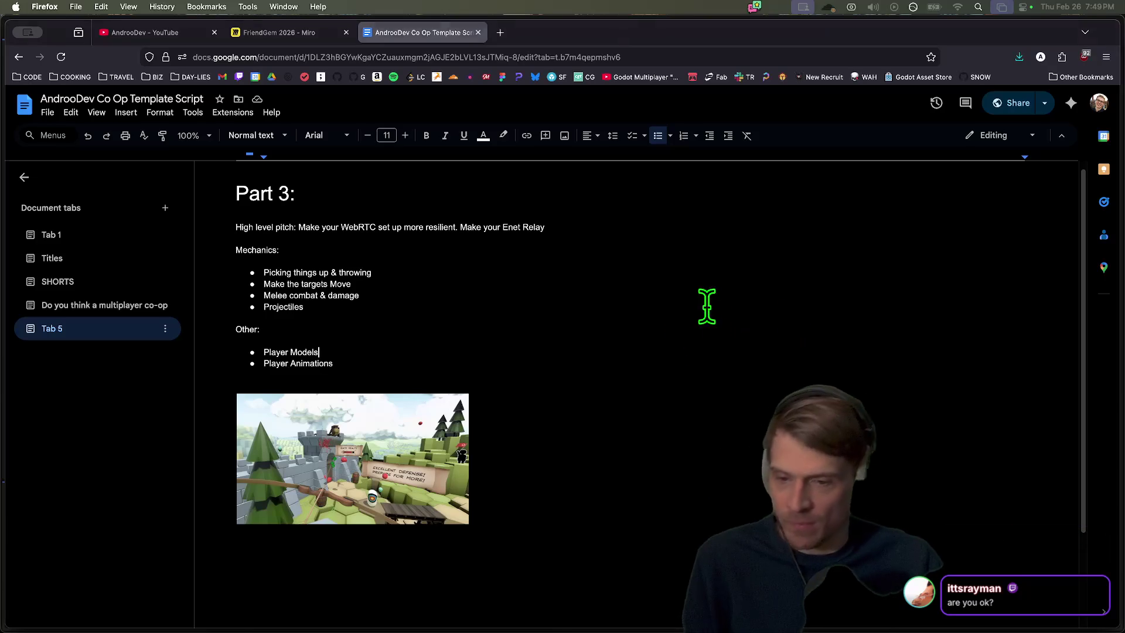
{"action": "scroll", "coordinate": [593, 363], "scroll_direction": "down", "scroll_amount": 1}
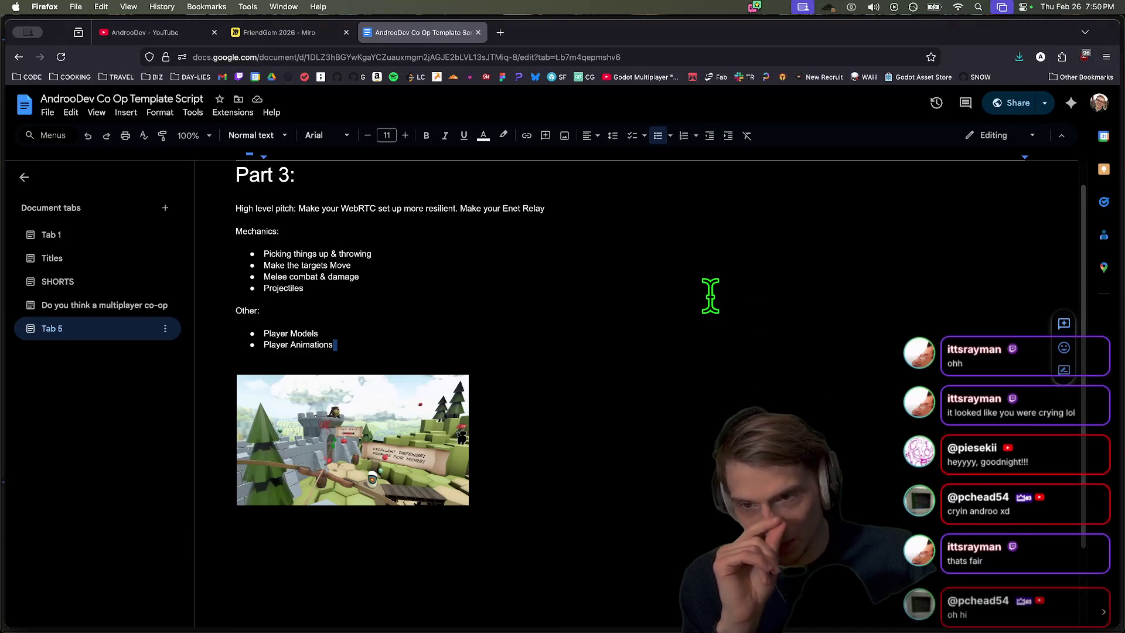
{"action": "scroll", "coordinate": [716, 279], "scroll_direction": "up", "scroll_amount": 1}
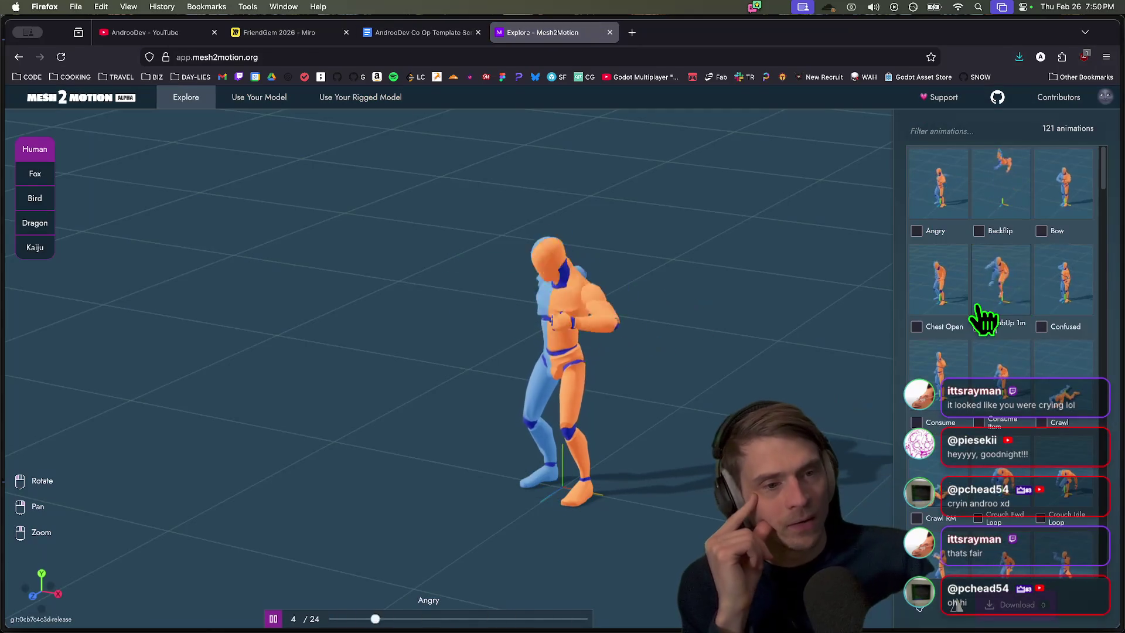
Preview Dance Loop and Jog Fwd Loop, then return to the doc's line under Other:
{"action": "scroll", "coordinate": [940, 422], "scroll_direction": "down", "scroll_amount": 4}
{"action": "scroll", "coordinate": [944, 351], "scroll_direction": "down", "scroll_amount": 3}
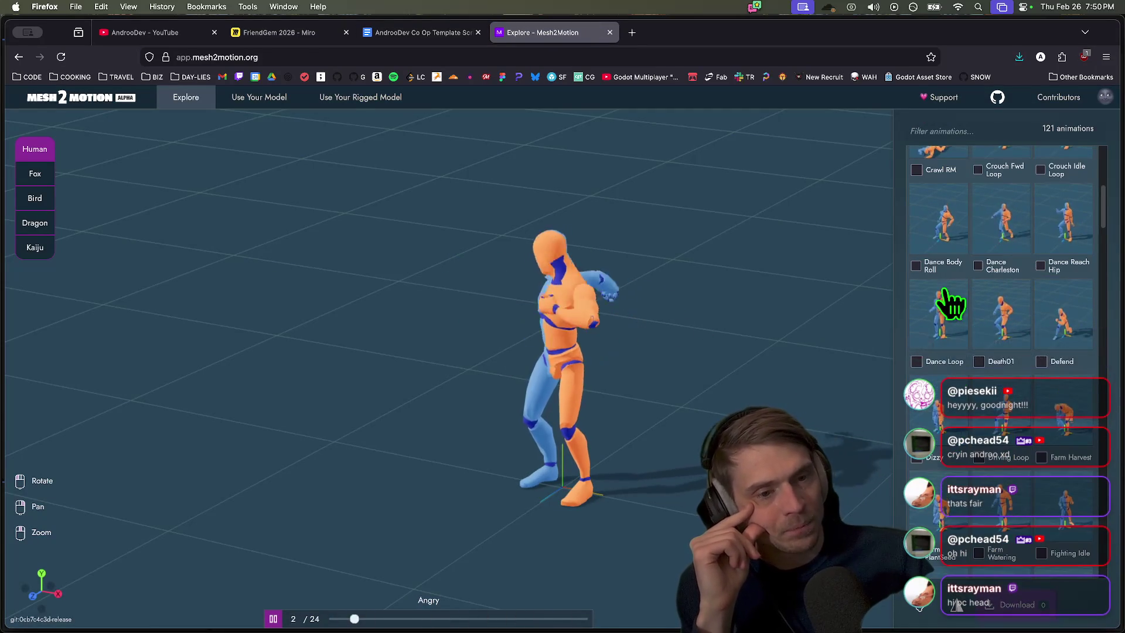
{"action": "left_click", "coordinate": [945, 305]}
{"action": "scroll", "coordinate": [973, 345], "scroll_direction": "down", "scroll_amount": 3}
{"action": "scroll", "coordinate": [987, 518], "scroll_direction": "down", "scroll_amount": 8}
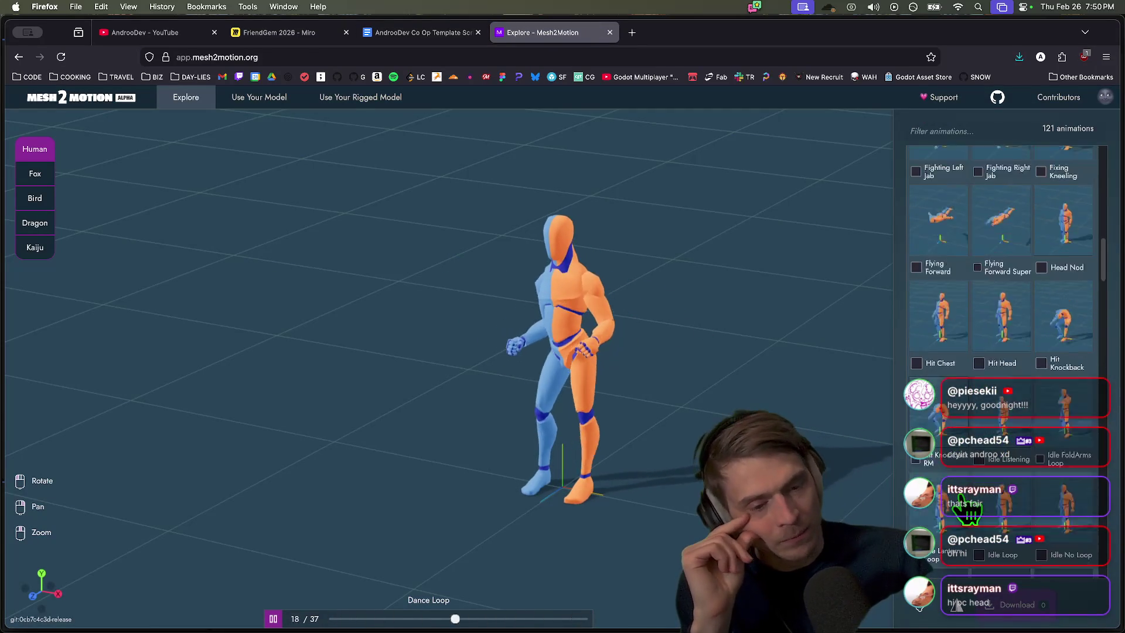
{"action": "left_click", "coordinate": [1049, 420]}
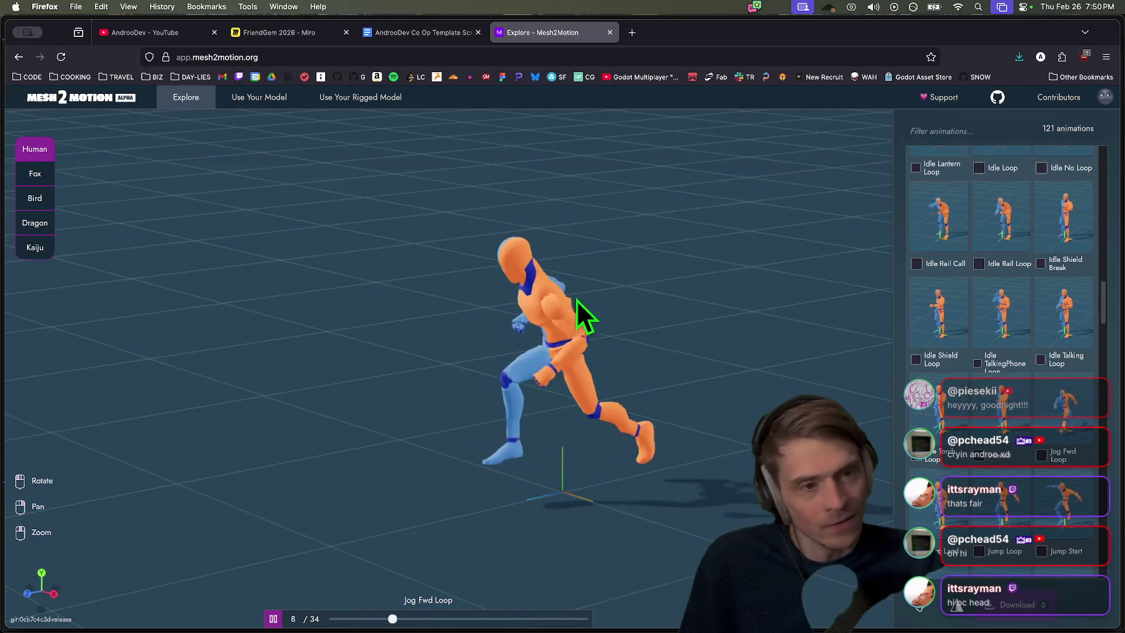
{"action": "key", "text": "ctrl+shift+Tab"}
{"action": "left_click", "coordinate": [424, 352]}
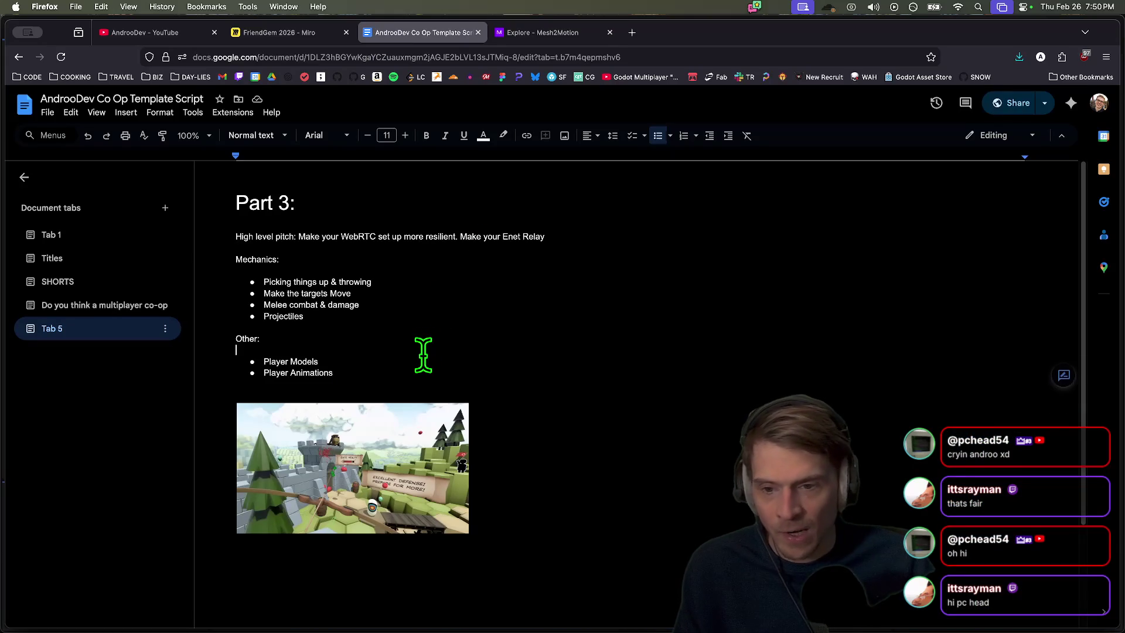
Add a bullet under Other: and make Projectiles bold
{"action": "key", "text": "Return"}
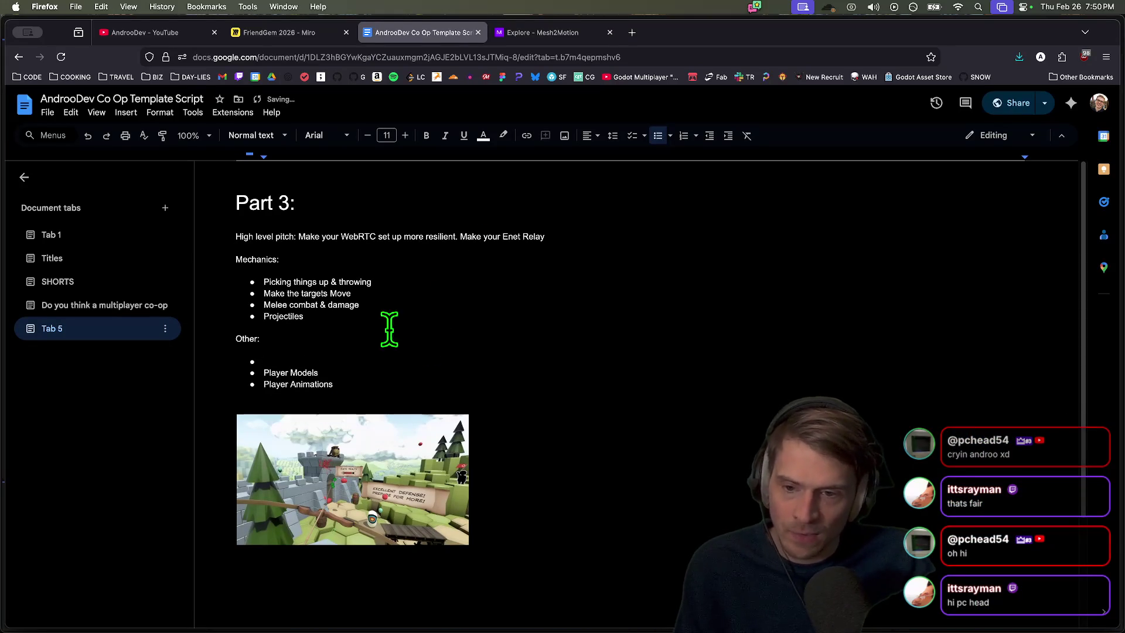
{"action": "double_click", "coordinate": [289, 317]}
{"action": "key", "text": "ctrl+b"}
{"action": "left_click", "coordinate": [419, 362]}
{"action": "type", "text": "Mesh2Mo"}
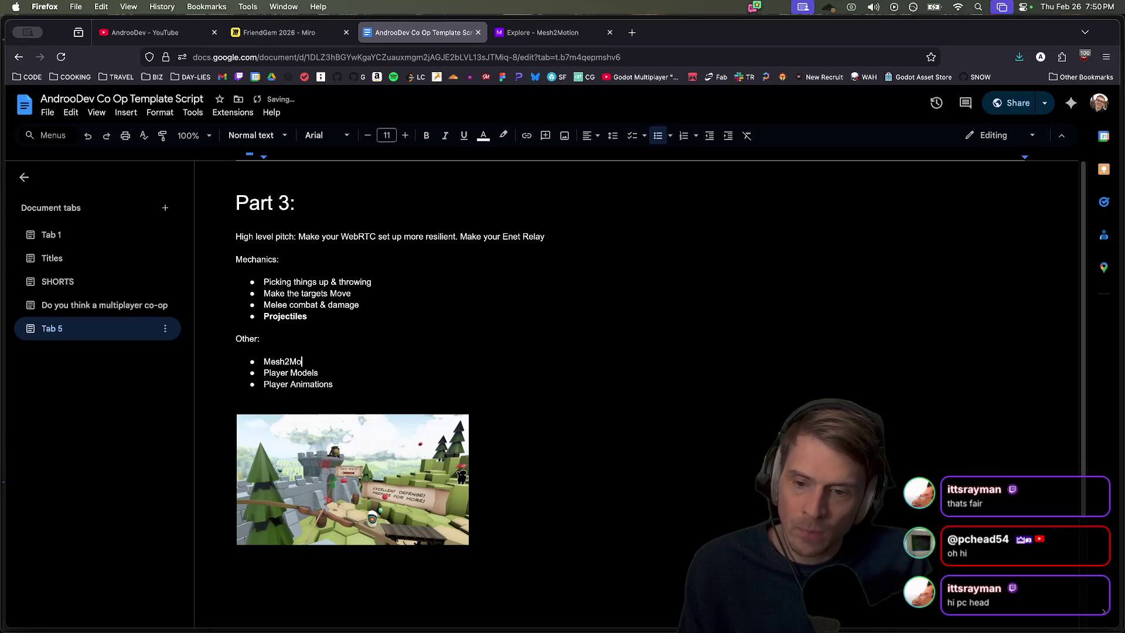
{"action": "type", "text": "tion"}
{"action": "key", "text": "Up"}
{"action": "key", "text": "Up"}
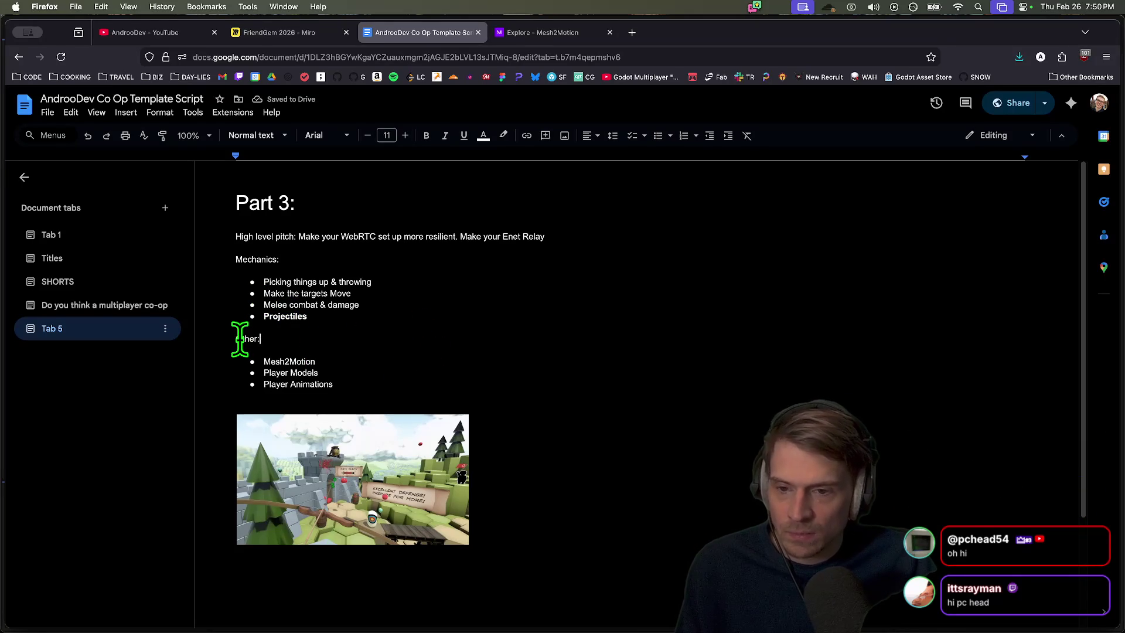
{"action": "key", "text": "BackSpace"}
{"action": "key", "text": "ctrl+z"}
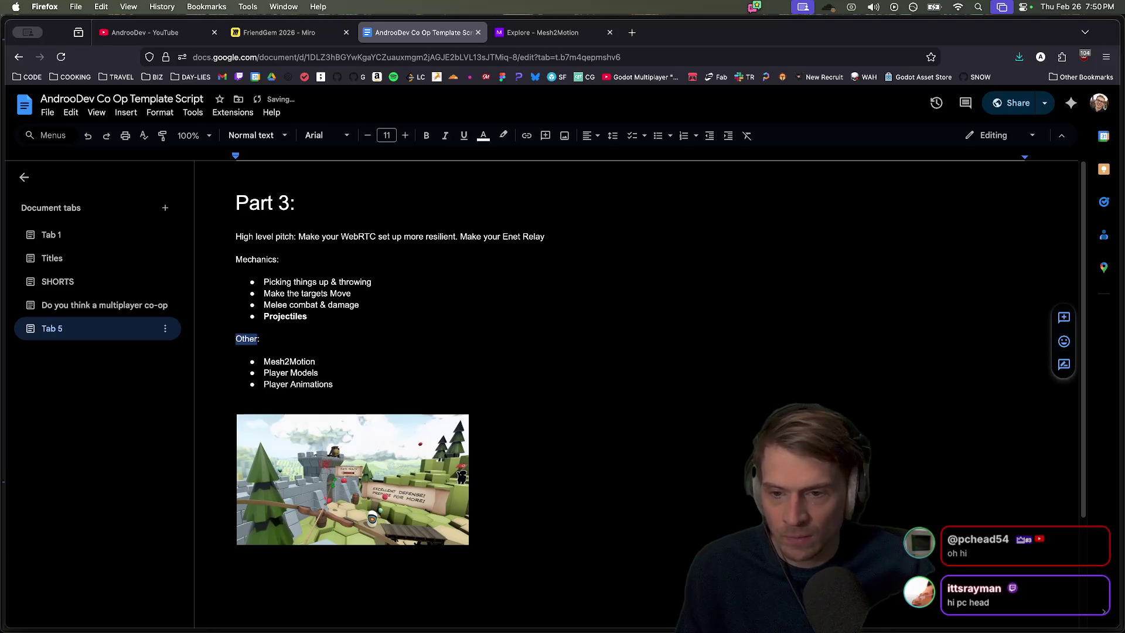
Move the Projectiles bullet to the top of the Mechanics list
{"action": "triple_click", "coordinate": [350, 319]}
{"action": "key", "text": "super+c"}
{"action": "key", "text": "BackSpace"}
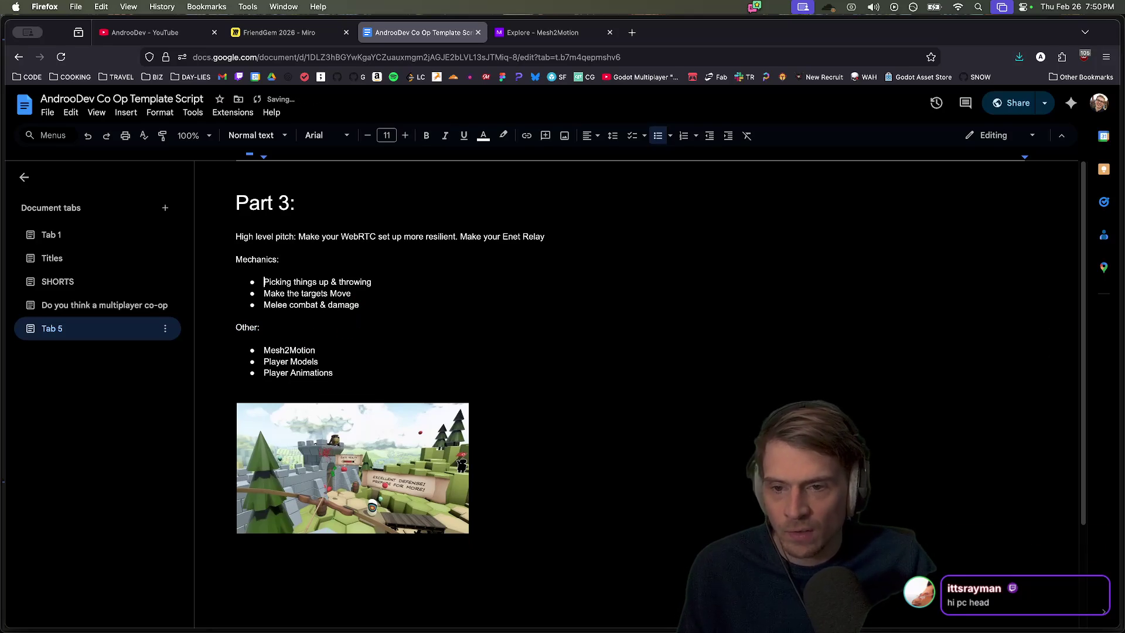
{"action": "key", "text": "Return"}
{"action": "key", "text": "Up"}
{"action": "key", "text": "super+v"}
{"action": "key", "text": "BackSpace"}
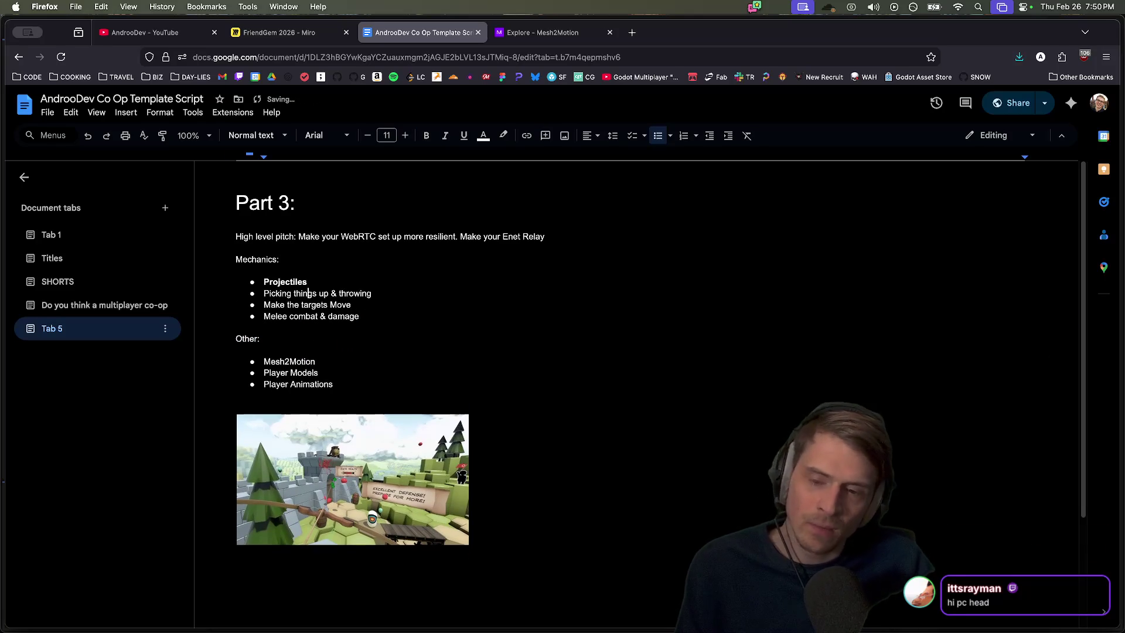
Bold Picking things up & throwing, leaving Make the targets Move unbolded
{"action": "triple_click", "coordinate": [387, 293]}
{"action": "key", "text": "ctrl+b"}
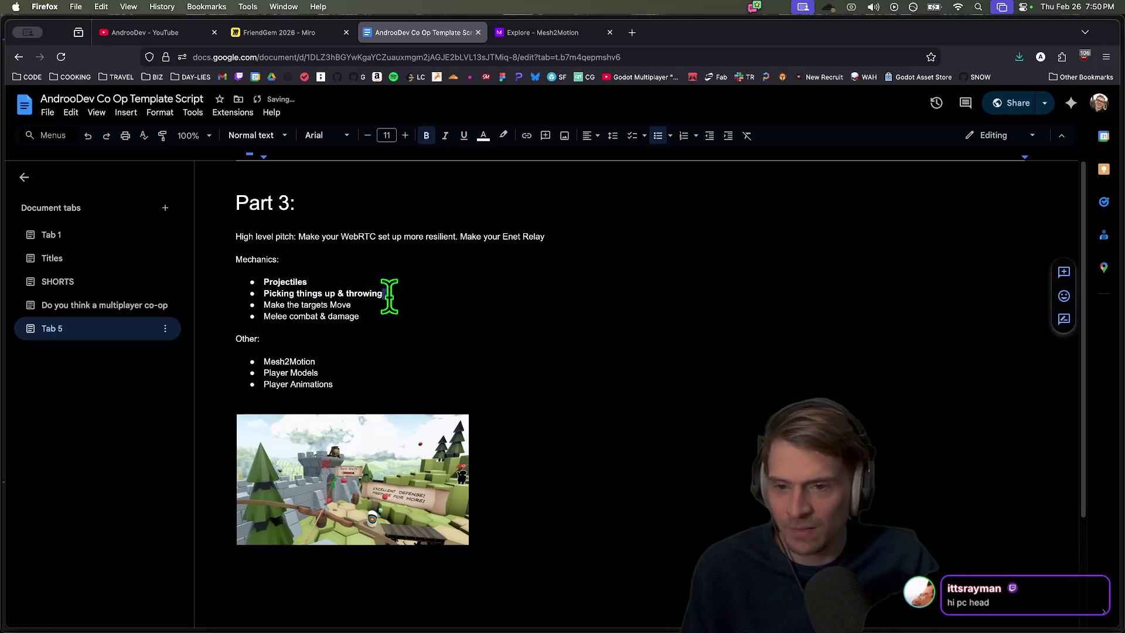
{"action": "left_click", "coordinate": [395, 301]}
{"action": "triple_click", "coordinate": [394, 300]}
{"action": "key", "text": "ctrl+b"}
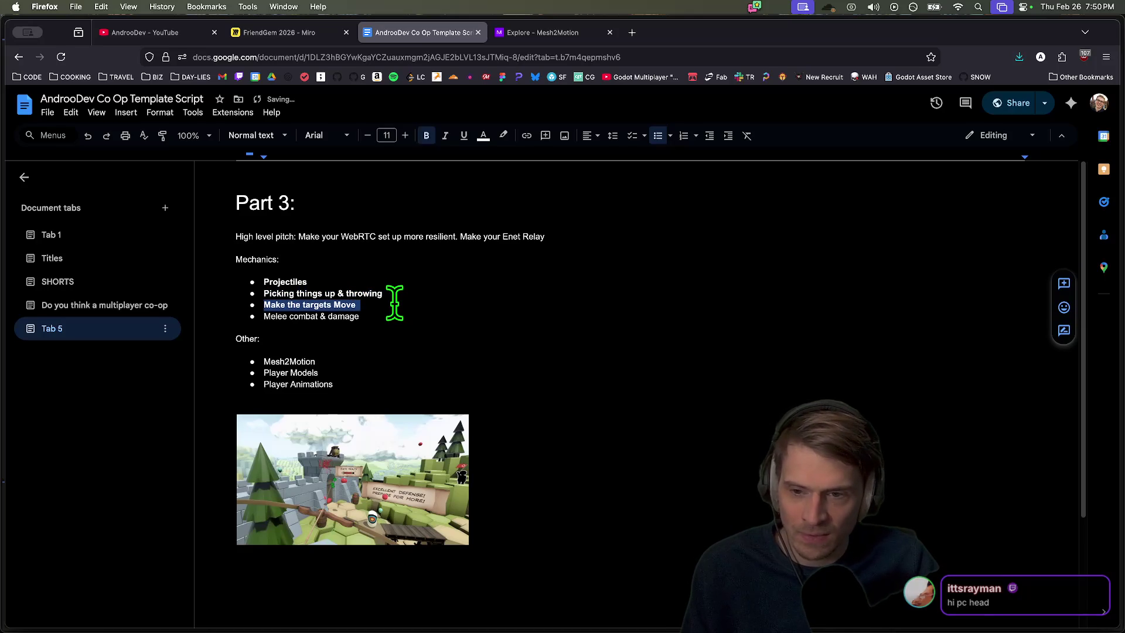
{"action": "key", "text": "ctrl+z"}
Select the Melee combat & damage line, undoing an accidental text drag and screenshot capture
{"action": "left_click", "coordinate": [415, 314]}
{"action": "left_click", "coordinate": [417, 304]}
{"action": "key", "text": "shift+Right"}
{"action": "left_click_drag", "start_coordinate": [353, 305], "coordinate": [286, 282]}
{"action": "key", "text": "ctrl+z"}
{"action": "triple_click", "coordinate": [367, 315]}
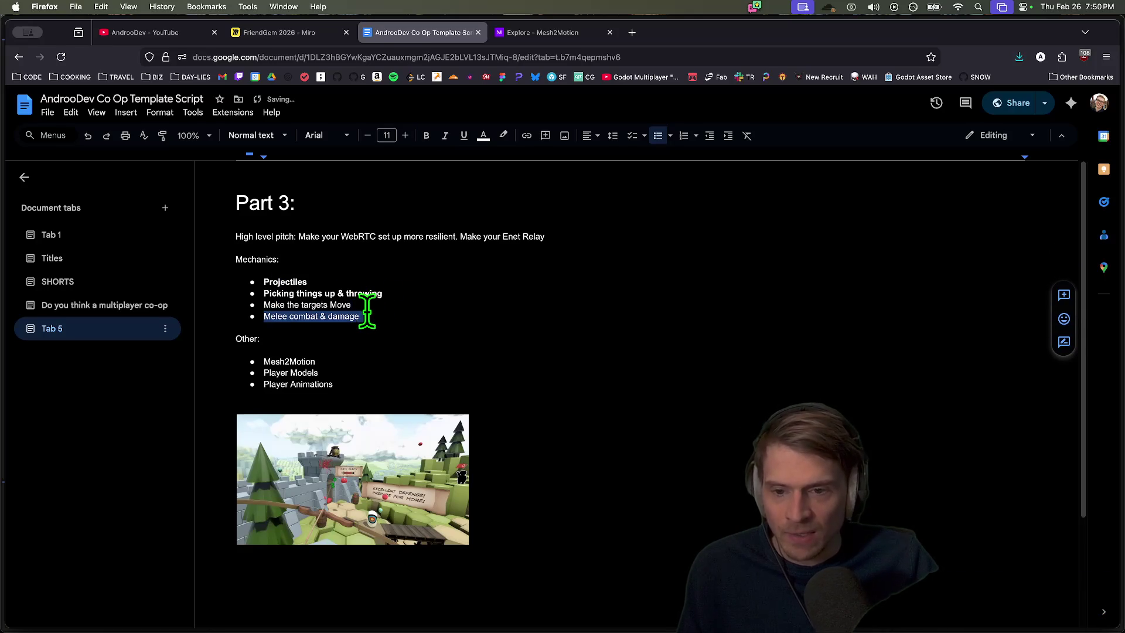
{"action": "left_click", "coordinate": [258, 136]}
{"action": "left_click", "coordinate": [261, 138]}
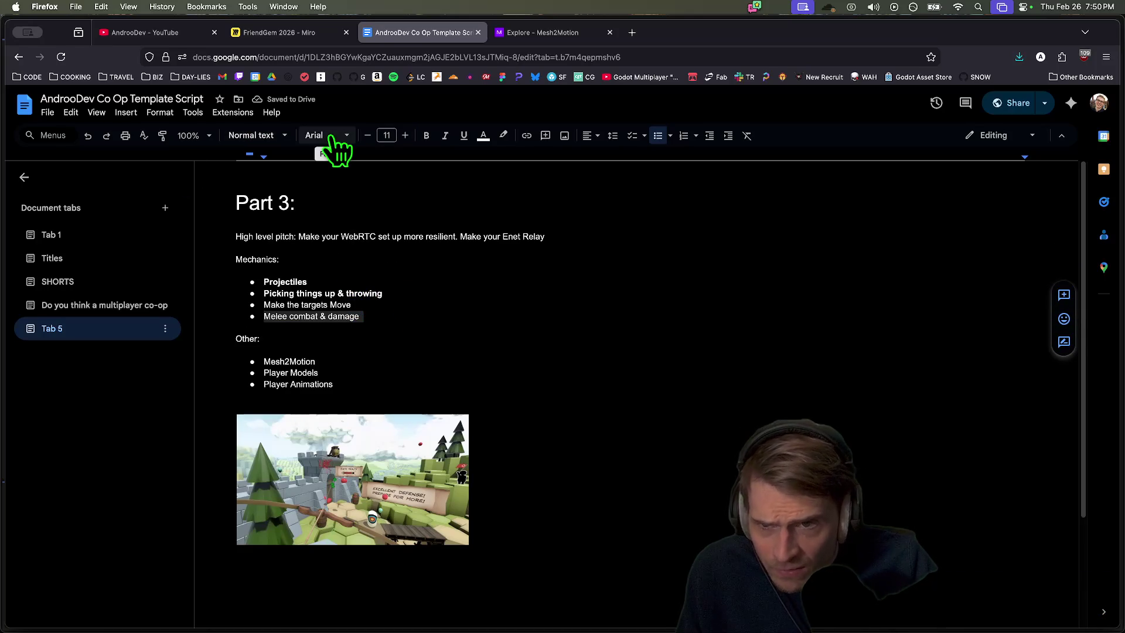
{"action": "key", "text": "ctrl+shift+s"}
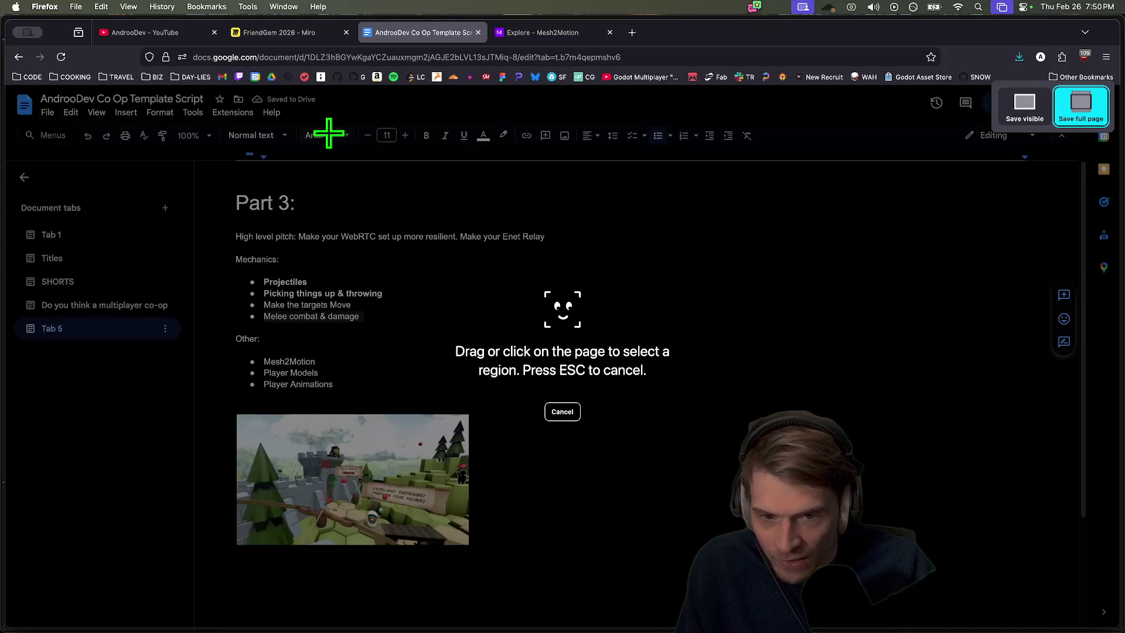
{"action": "key", "text": "Escape"}
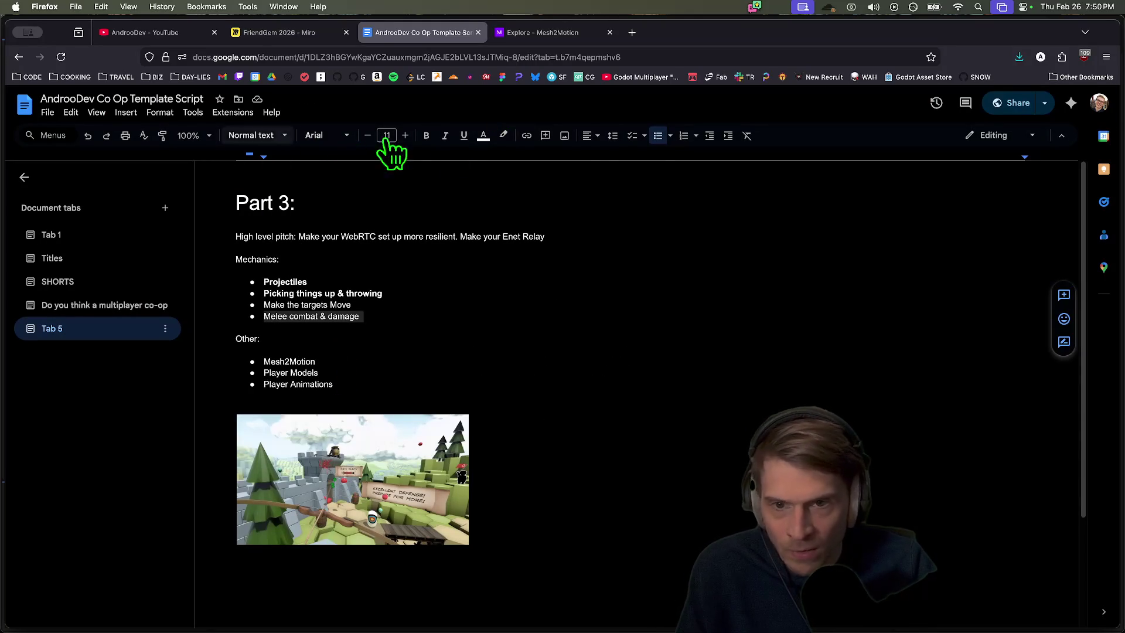
Reselect Melee combat & damage and look through the Format text options for strikethrough
{"action": "triple_click", "coordinate": [355, 317]}
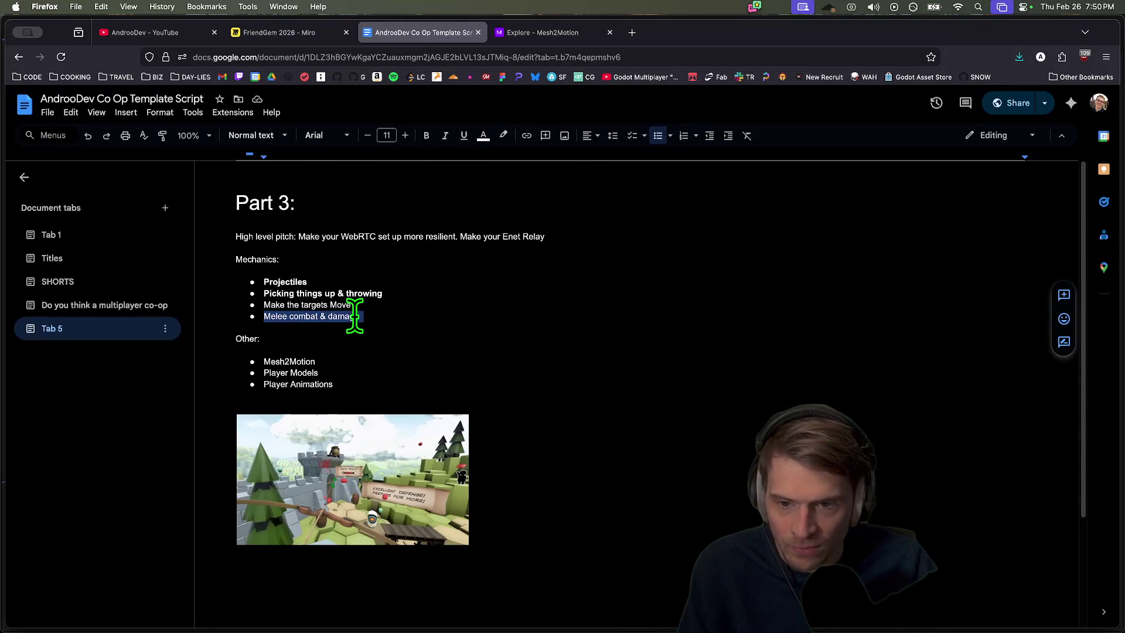
{"action": "type", "text": "I"}
{"action": "key", "text": "super+z"}
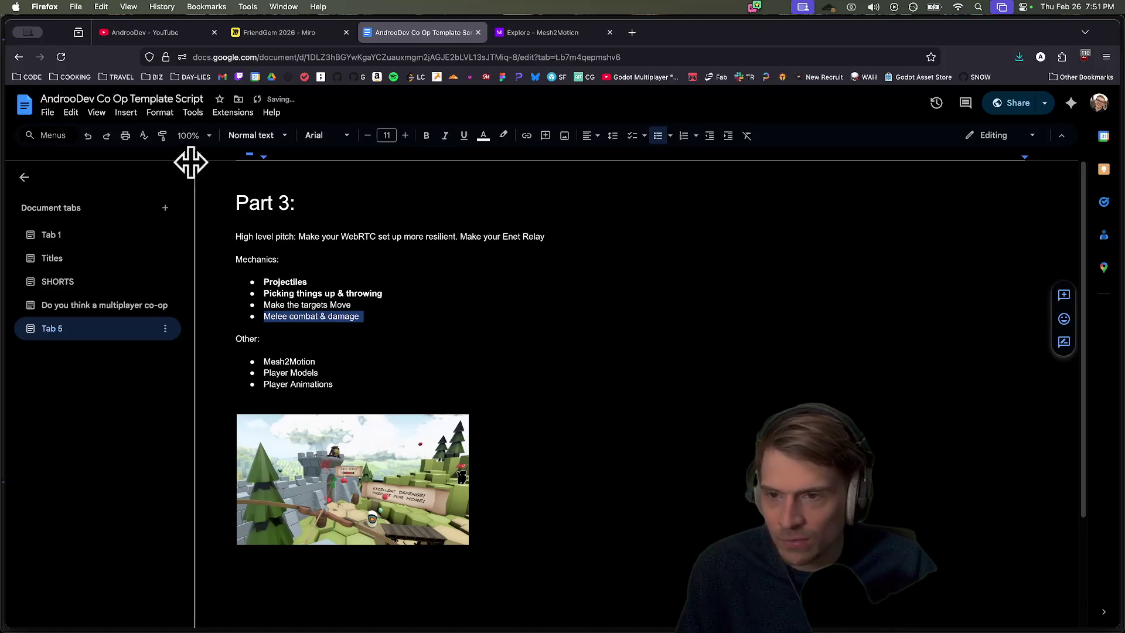
{"action": "left_click", "coordinate": [164, 113]}
{"action": "mouse_move", "coordinate": [170, 139]}
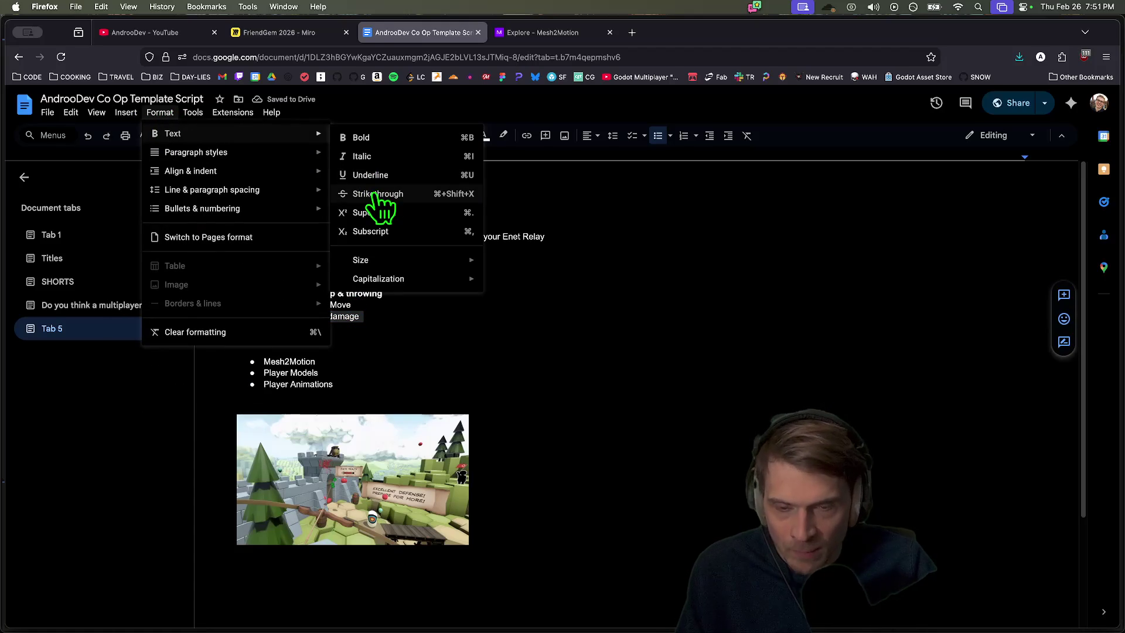
{"action": "left_click", "coordinate": [661, 255]}
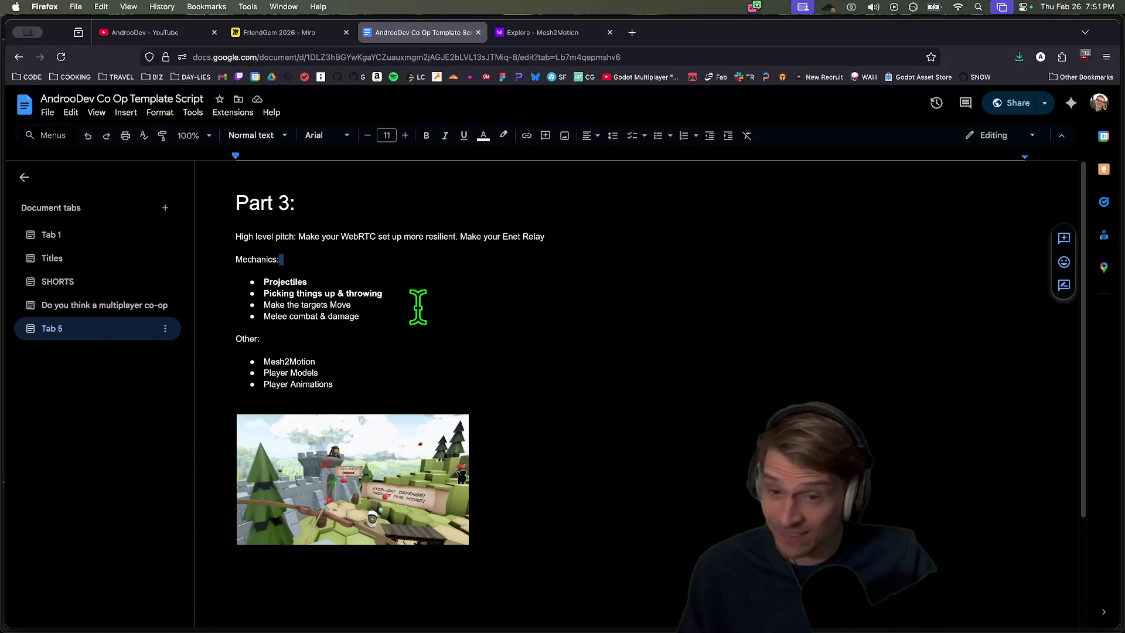
{"action": "triple_click", "coordinate": [428, 320]}
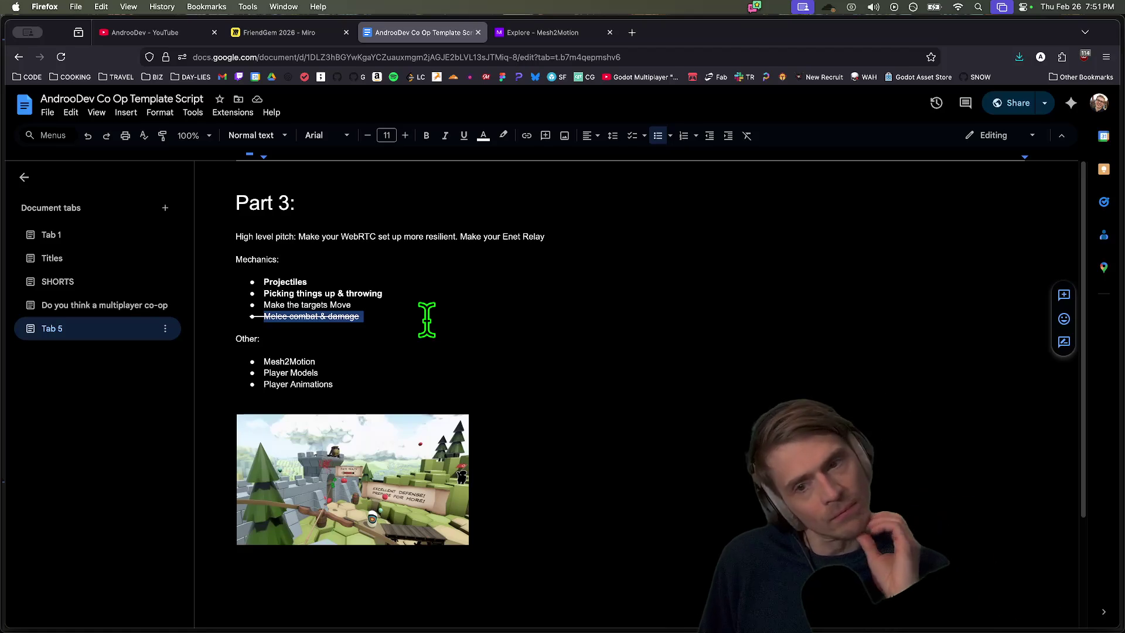
Switch to Antigravity and start opening a project folder from the File menu
{"action": "mouse_move", "coordinate": [375, 610]}
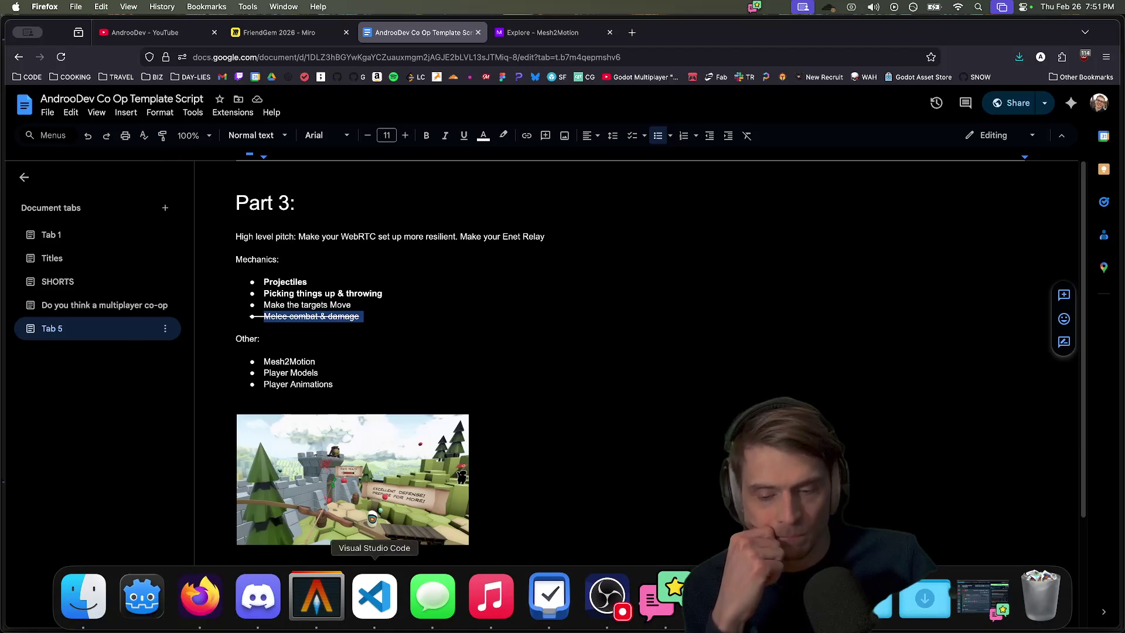
{"action": "left_click", "coordinate": [722, 596]}
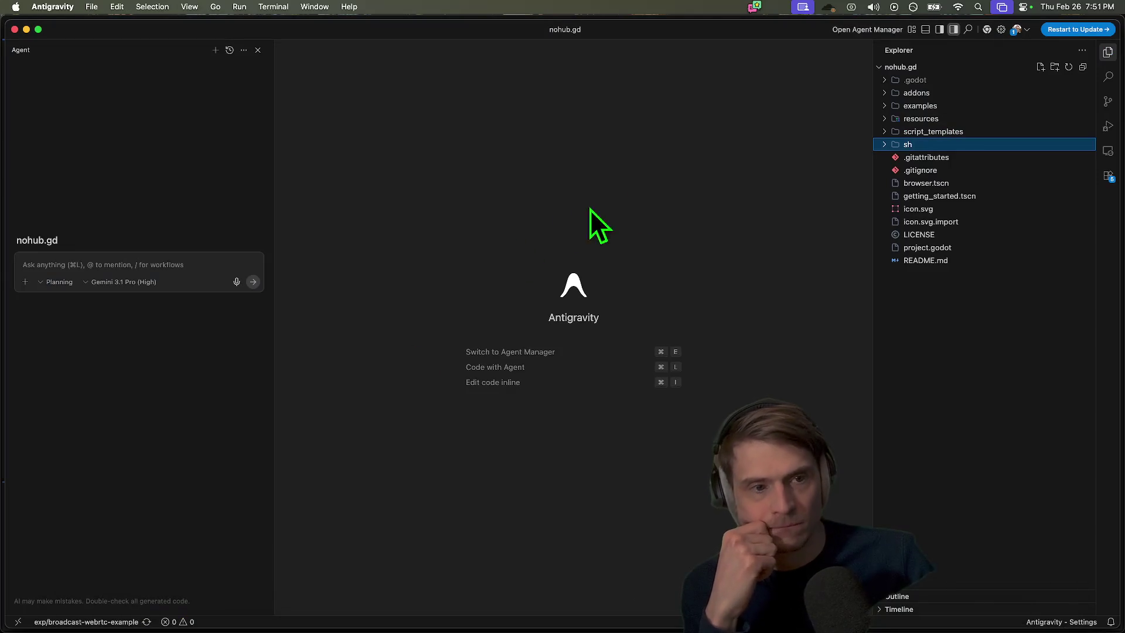
{"action": "left_click", "coordinate": [92, 6]}
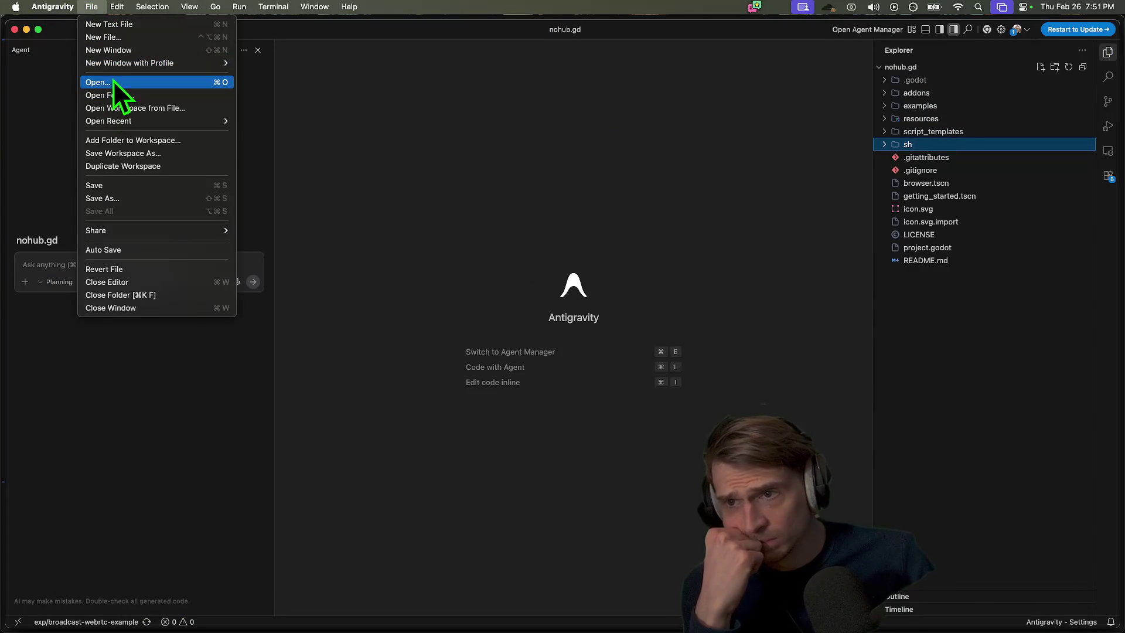
{"action": "left_click", "coordinate": [108, 97]}
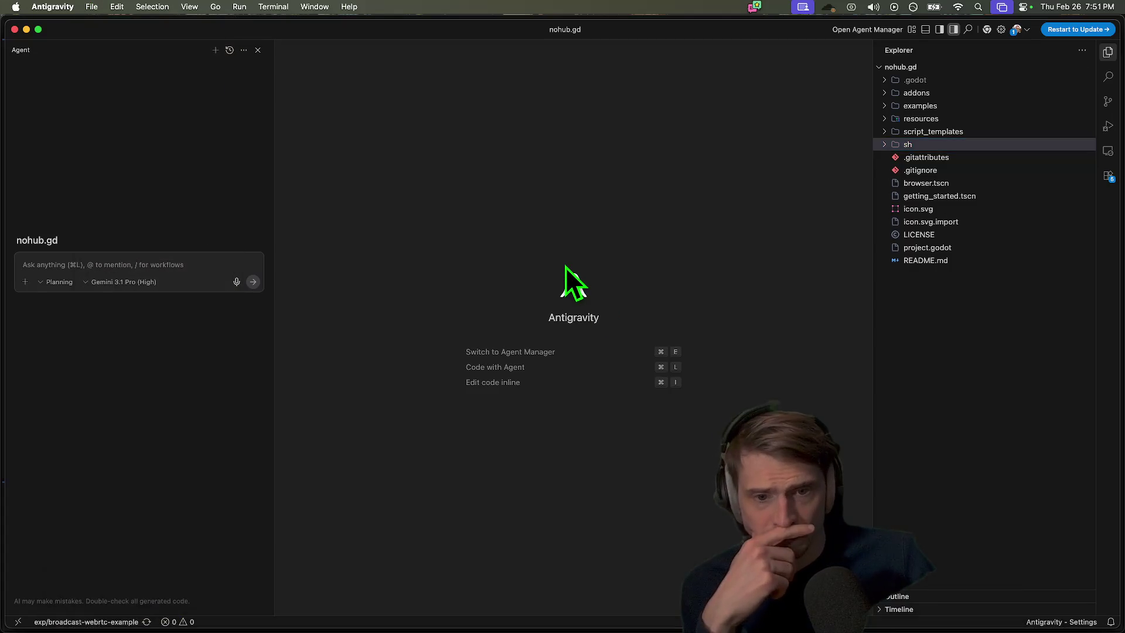
Go to the androodev-co-op folder in the Open dialog and enlarge the dialog
{"action": "scroll", "coordinate": [385, 428], "scroll_direction": "down", "scroll_amount": 3}
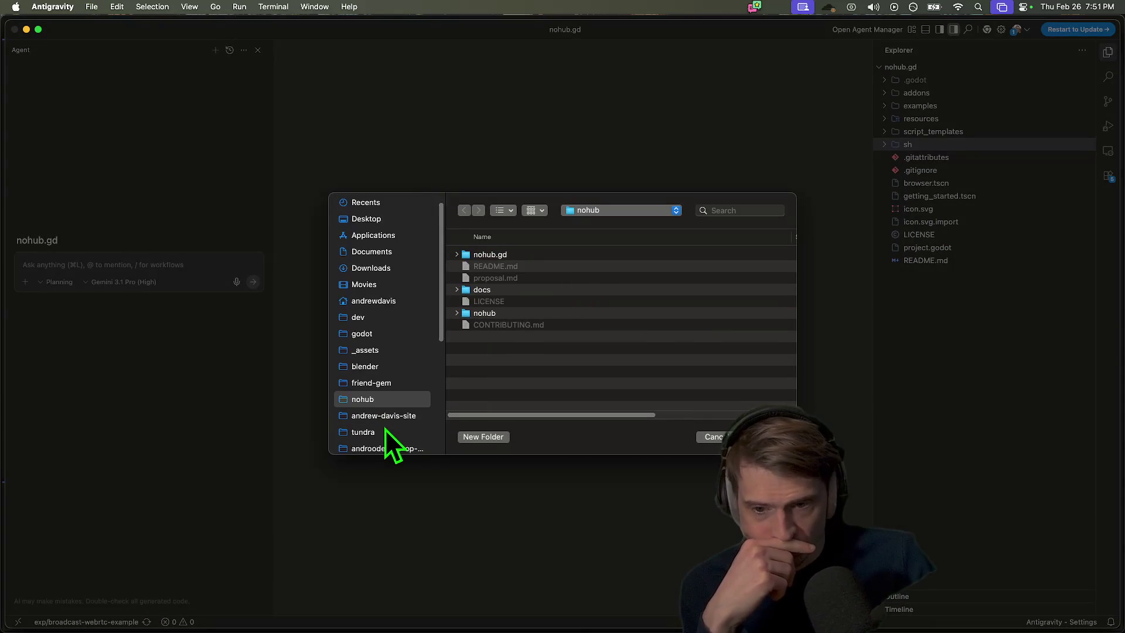
{"action": "left_click", "coordinate": [388, 416]}
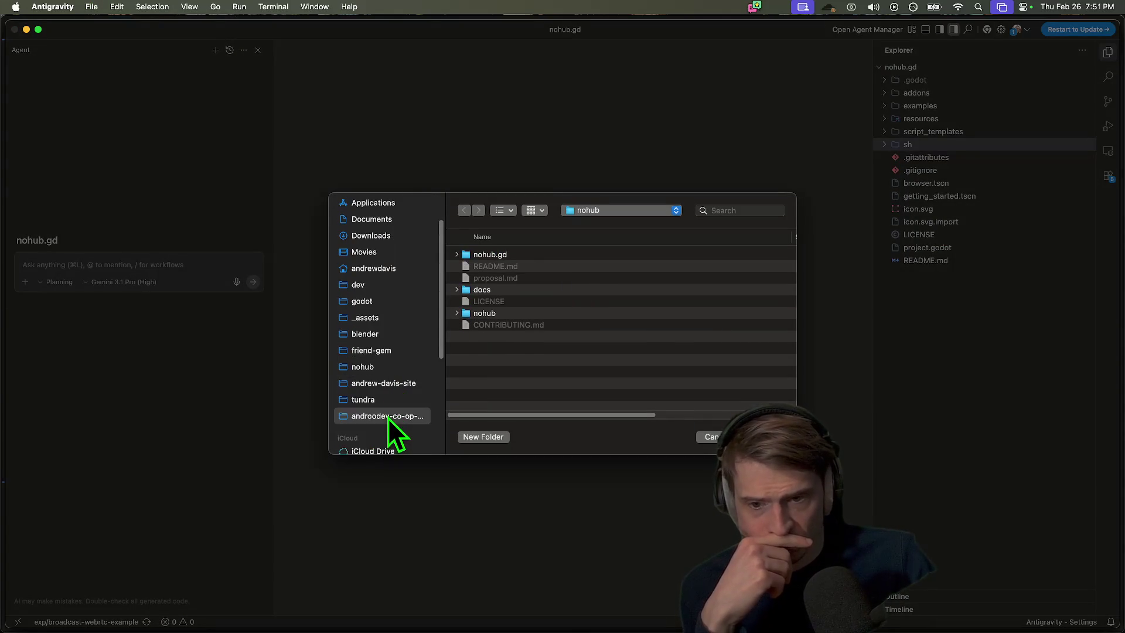
{"action": "mouse_move", "coordinate": [796, 453]}
{"action": "left_mouse_down"}
{"action": "mouse_move", "coordinate": [925, 545]}
{"action": "mouse_move", "coordinate": [886, 527]}
{"action": "left_mouse_up"}
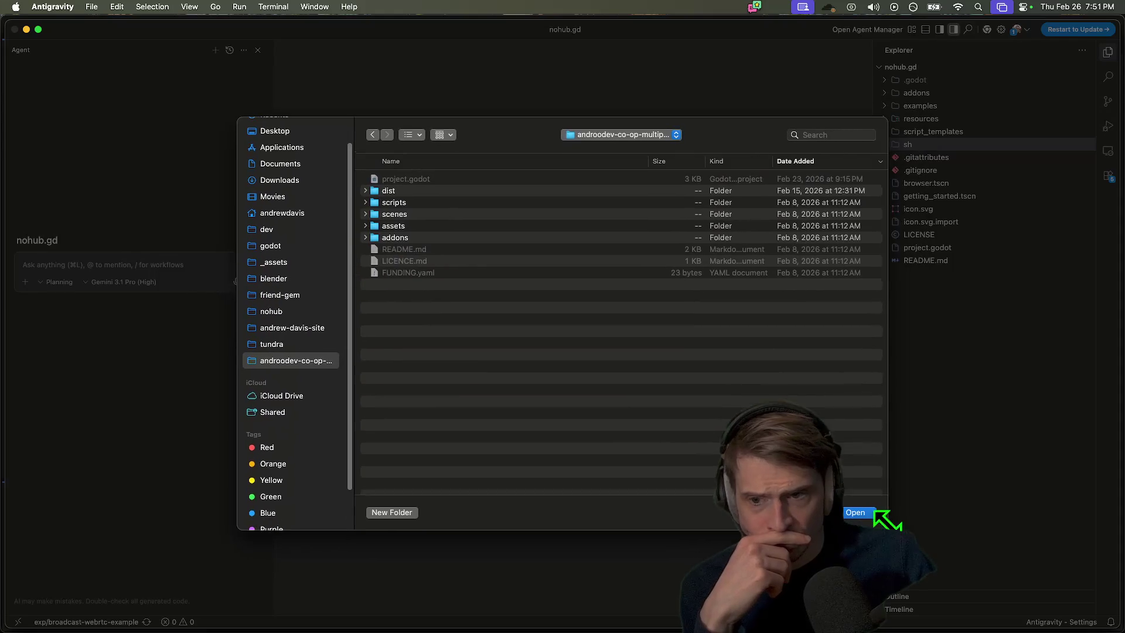
Load github.com in a new Firefox tab and open the andoodev-godot-web-rtc-p2p repository
{"action": "mouse_move", "coordinate": [117, 630]}
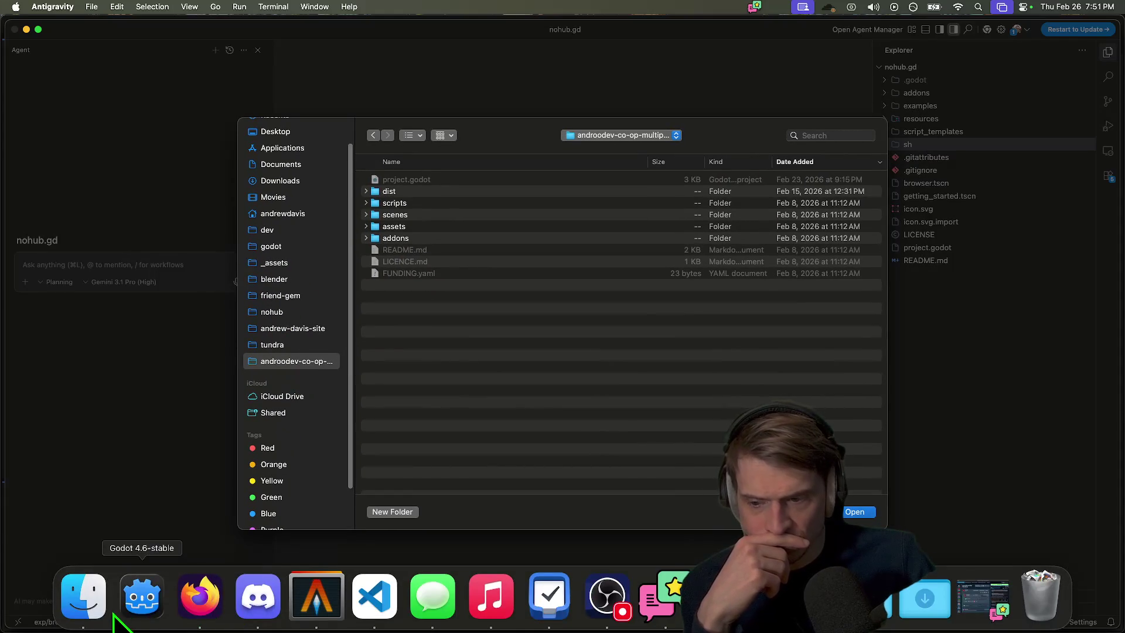
{"action": "left_click", "coordinate": [187, 609]}
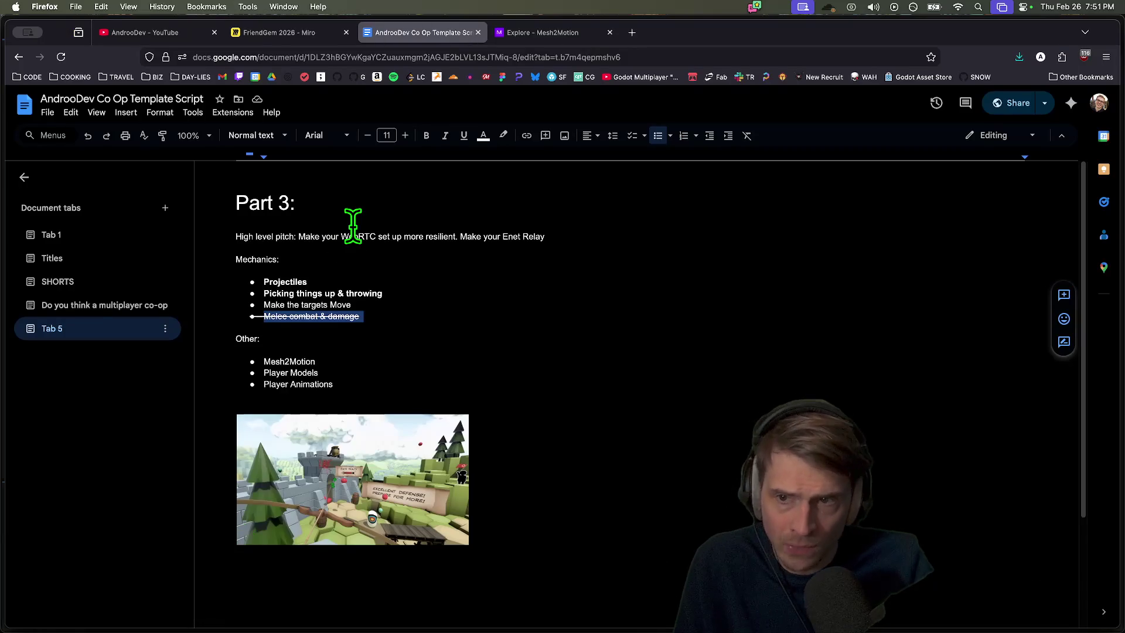
{"action": "key", "text": "super+t"}
{"action": "type", "text": "gi"}
{"action": "key", "text": "Return"}
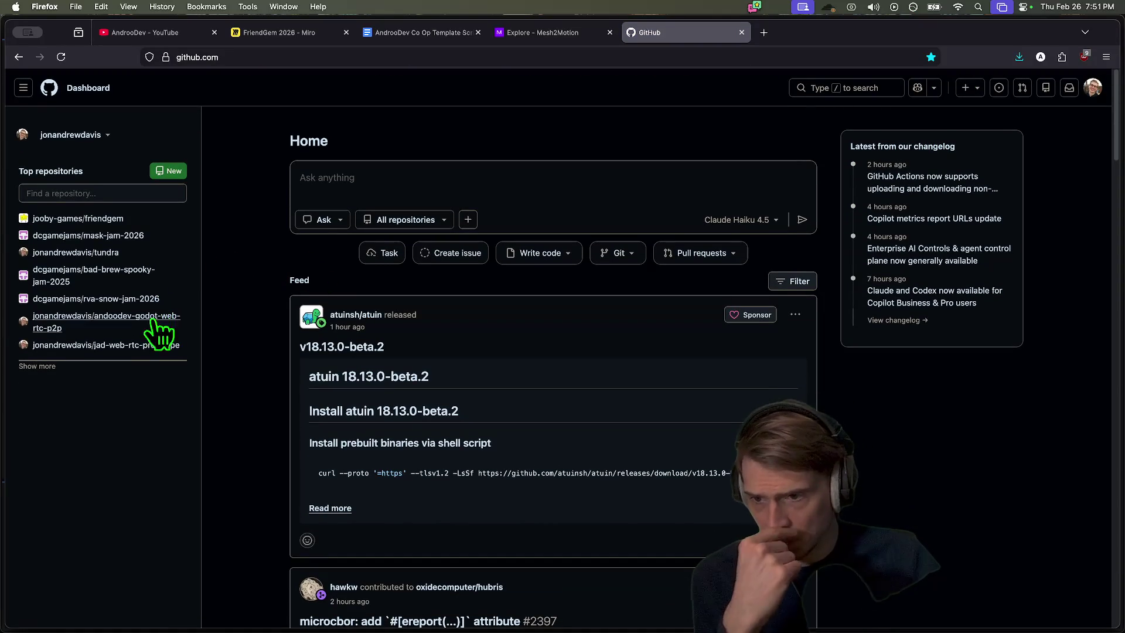
{"action": "left_click", "coordinate": [44, 322]}
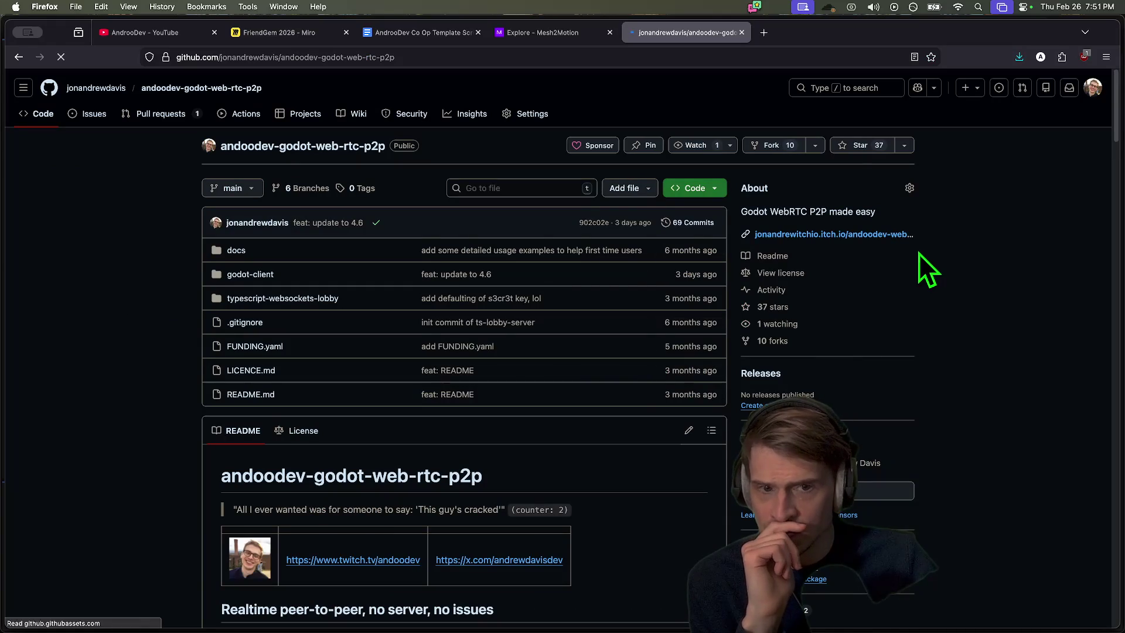
Copy the andoodev-godot-web-rtc-p2p SSH clone URL from the green Code dropdown
{"action": "left_click", "coordinate": [711, 189]}
{"action": "left_click", "coordinate": [708, 291]}
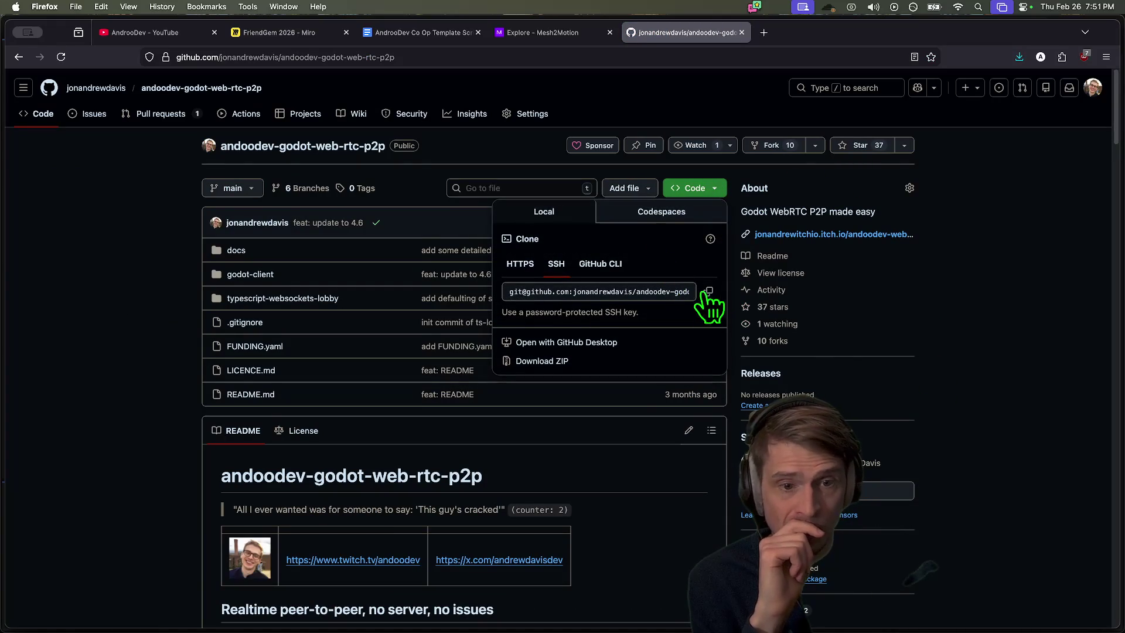
{"action": "right_click", "coordinate": [670, 603]}
{"action": "key", "text": "Escape"}
{"action": "key", "text": "super+Tab"}
{"action": "key", "text": "super+Tab"}
{"action": "key", "text": "super+Tab"}
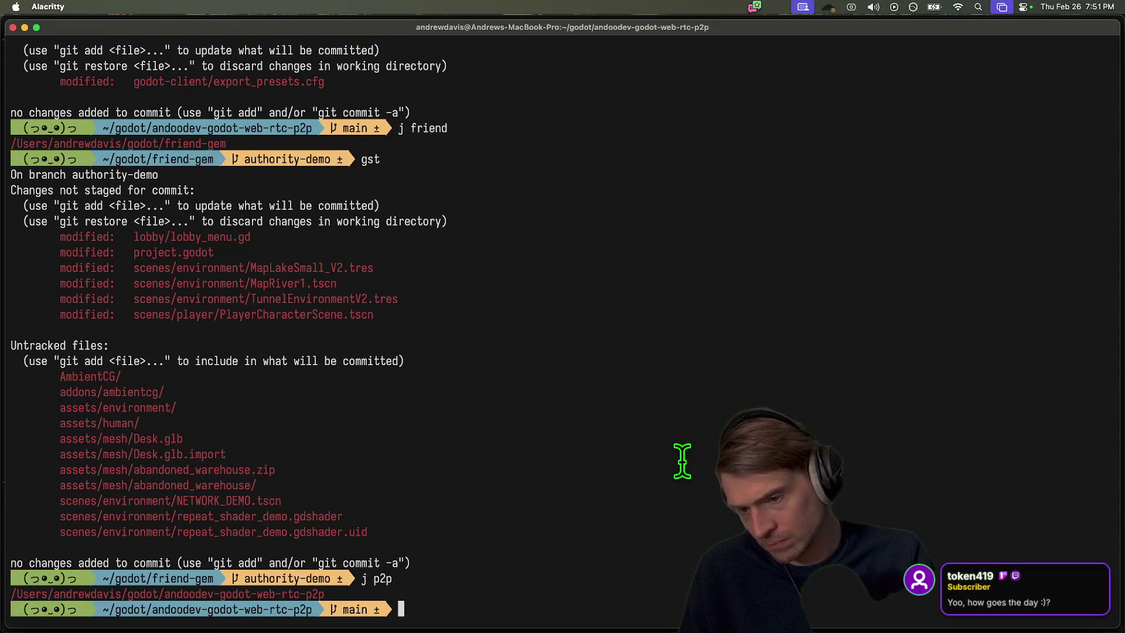
Run gst to confirm main is up to date, then return to the Co Op Template Script tab
{"action": "type", "text": "gst"}
{"action": "key", "text": "Return"}
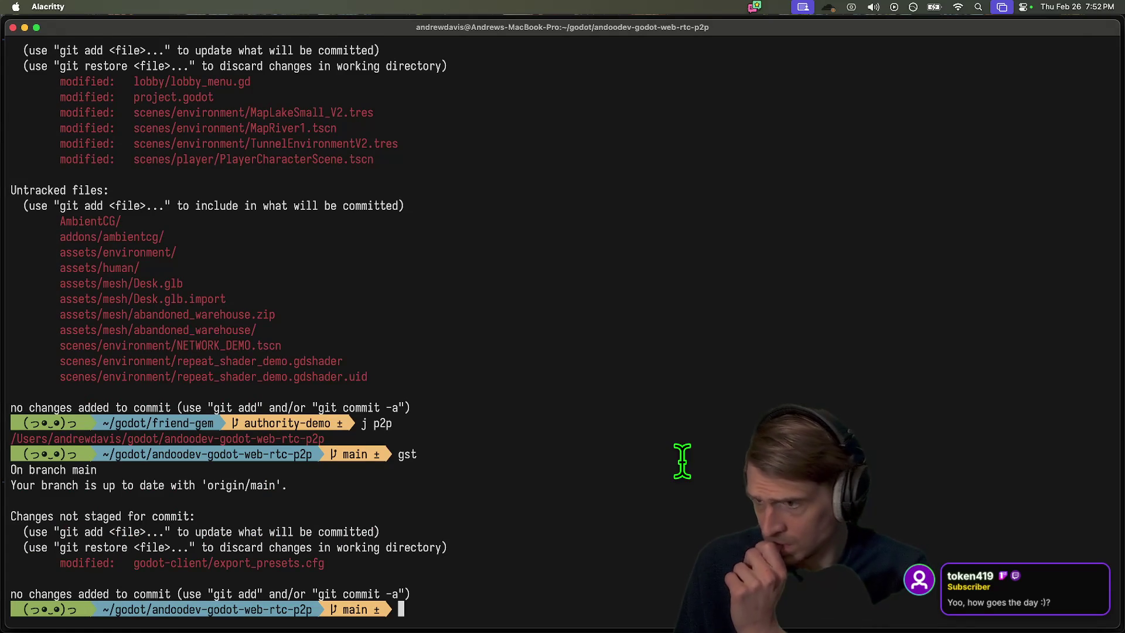
{"action": "key", "text": "super+Tab"}
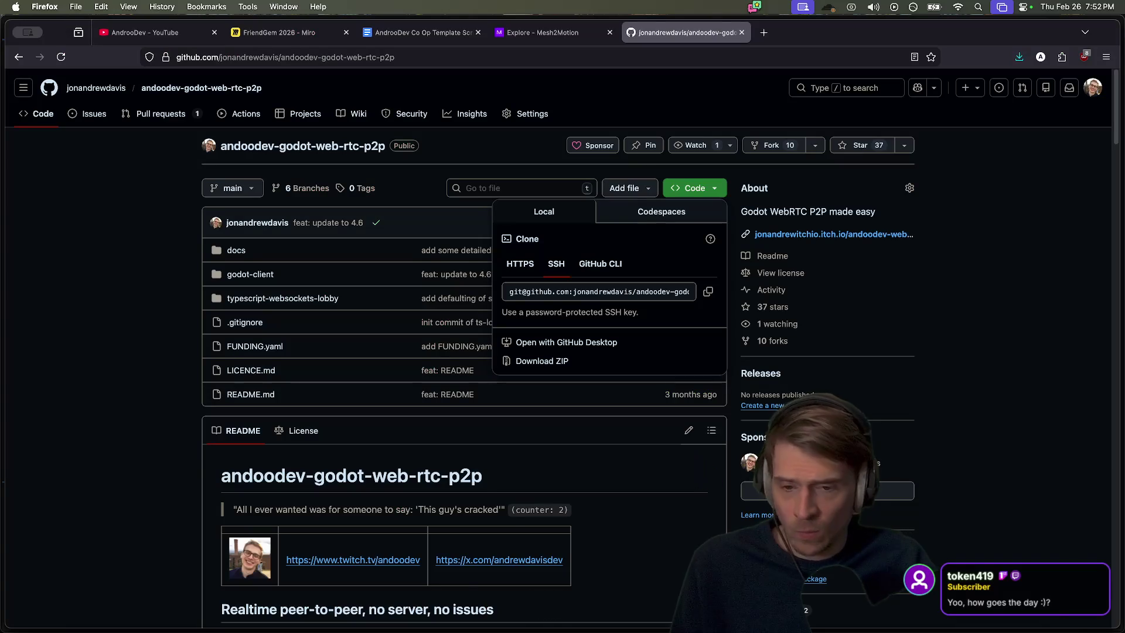
{"action": "key", "text": "ctrl+shift+Tab"}
{"action": "key", "text": "ctrl+shift+Tab"}
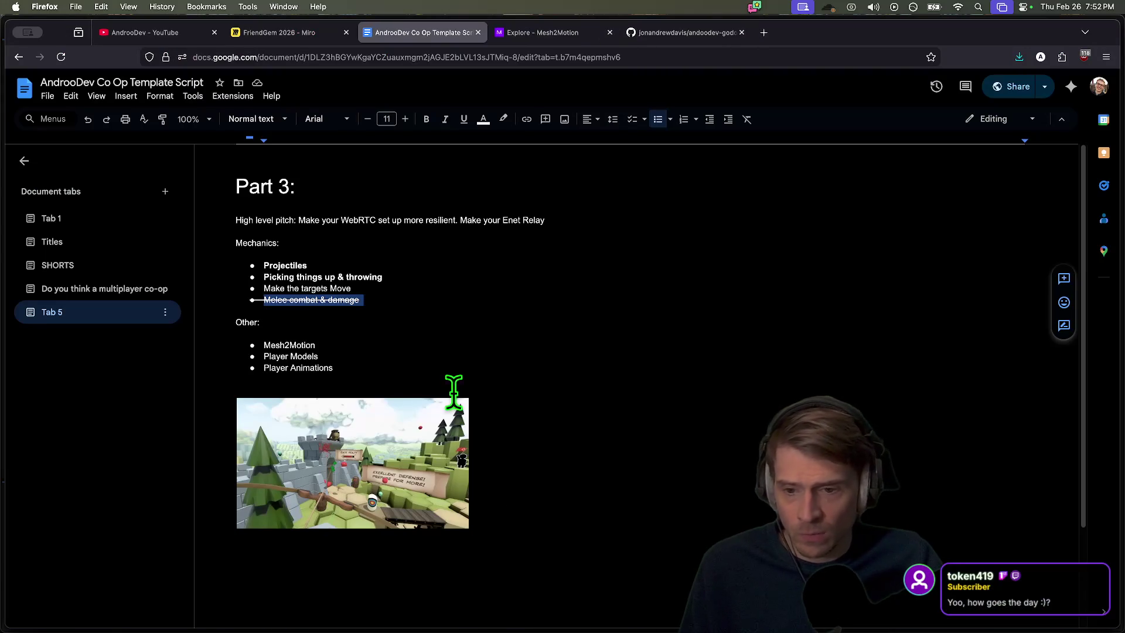
Extend the Part 3 pitch sentence with 'Add Projectiles & Player models'
{"action": "left_click", "coordinate": [535, 334]}
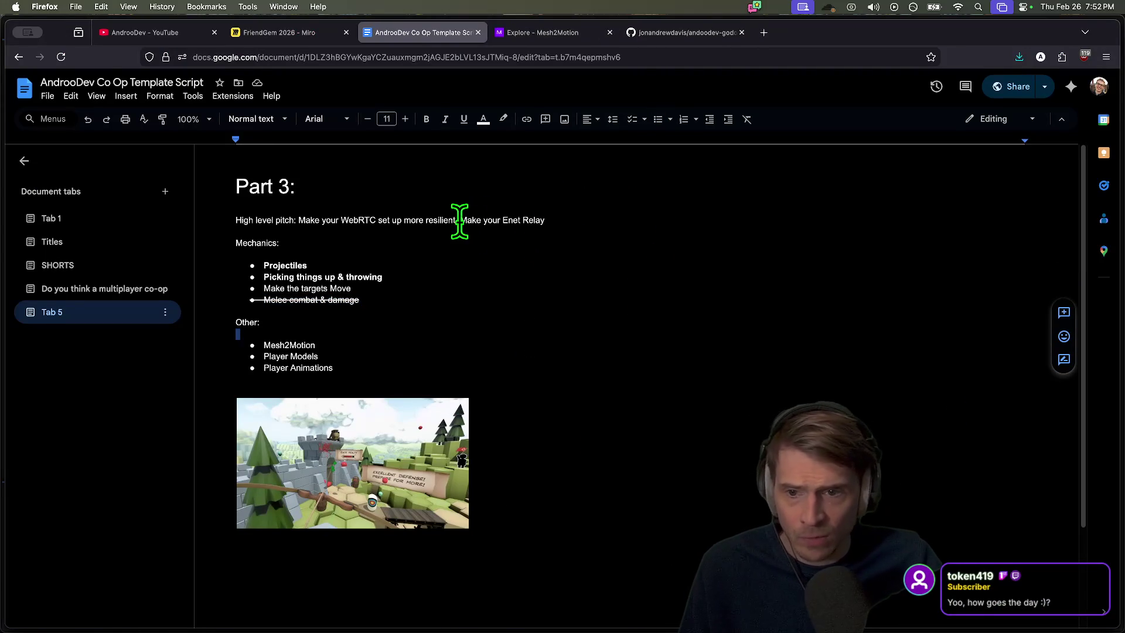
{"action": "left_click", "coordinate": [529, 252]}
{"action": "left_click", "coordinate": [267, 243]}
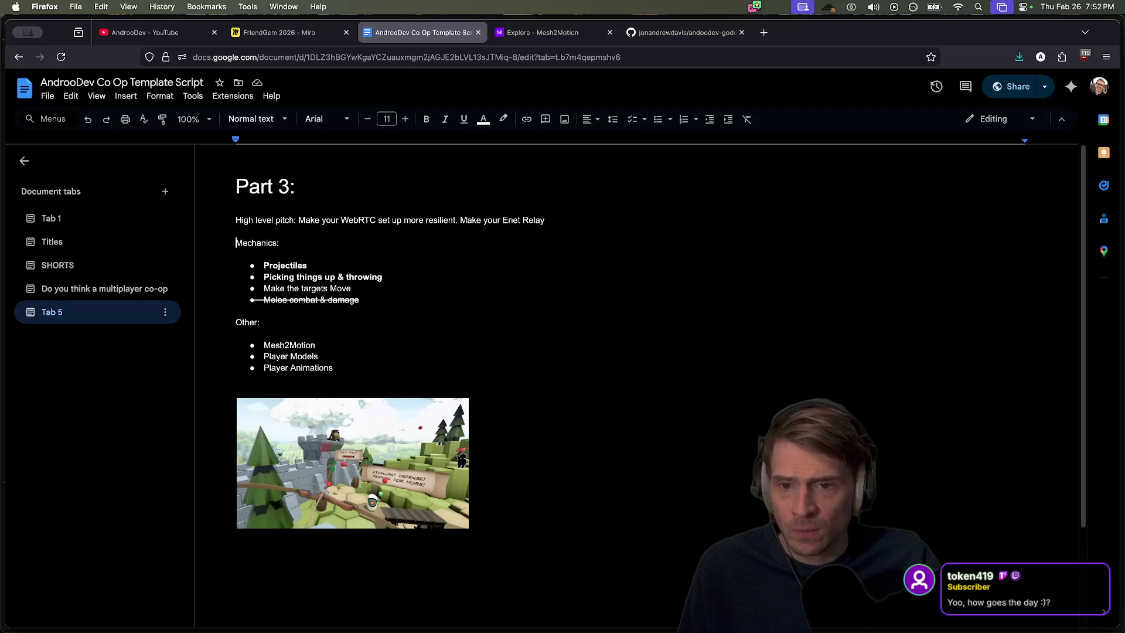
{"action": "key", "text": "Return"}
{"action": "key", "text": "Up"}
{"action": "key", "text": "Left"}
{"action": "type", "text": ". "}
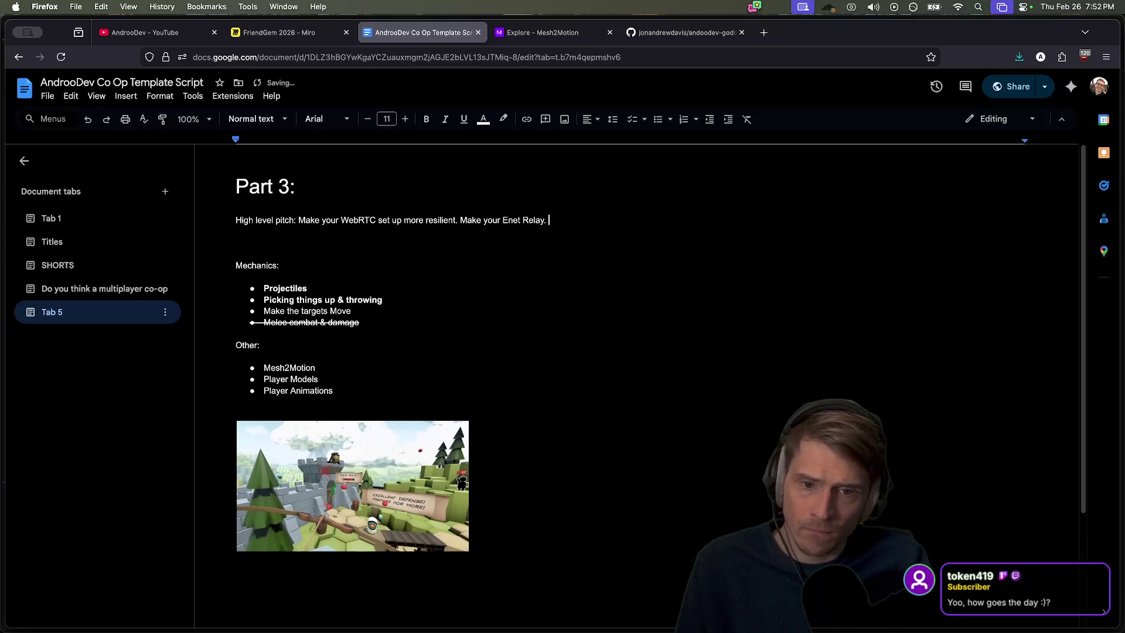
{"action": "type", "text": "Add Projec"}
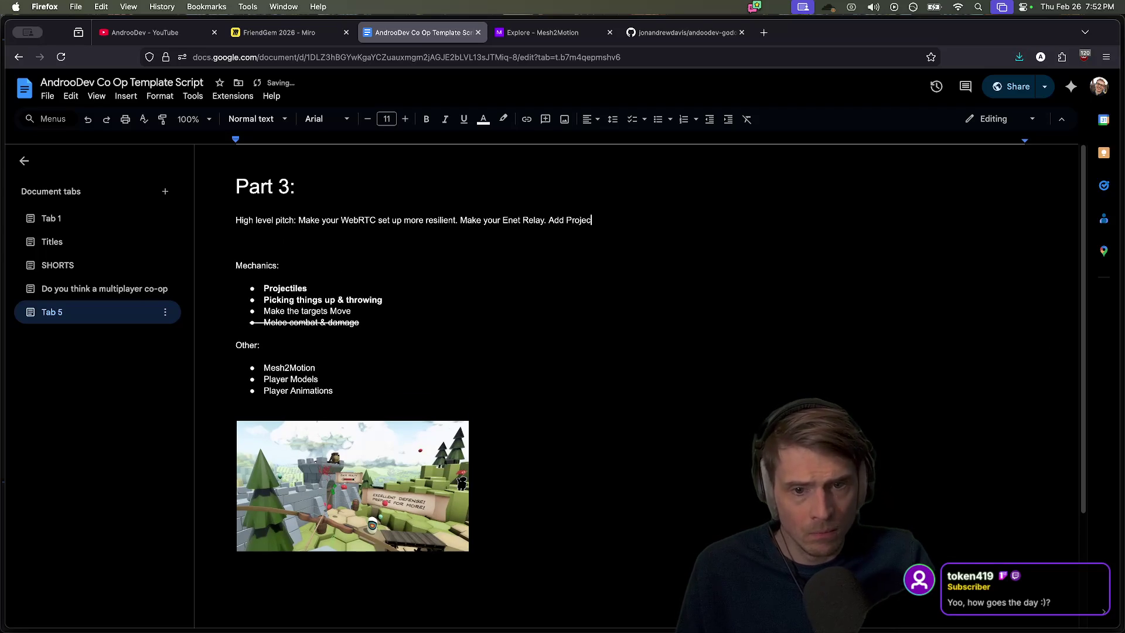
{"action": "key", "text": "BackSpace"}
{"action": "type", "text": "yer"}
Add a Network: bullet list with 'Add resiliency to trackers in WebRTc' and a second bullet 'Set up NodeTunn'
{"action": "left_click", "coordinate": [237, 242]}
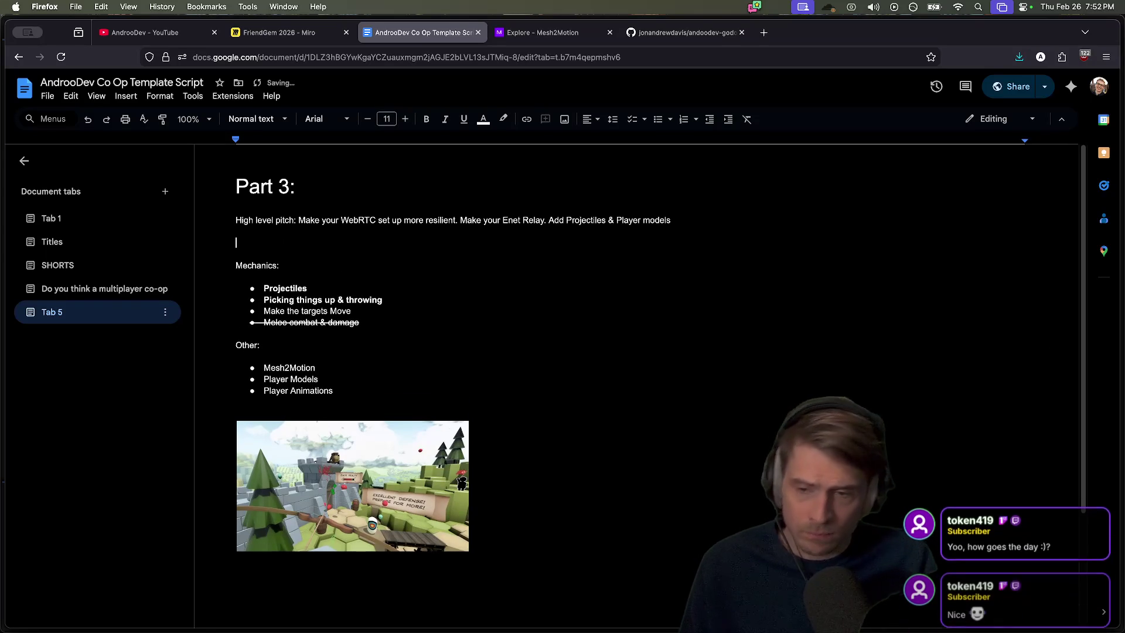
{"action": "key", "text": "Return"}
{"action": "type", "text": "Network:"}
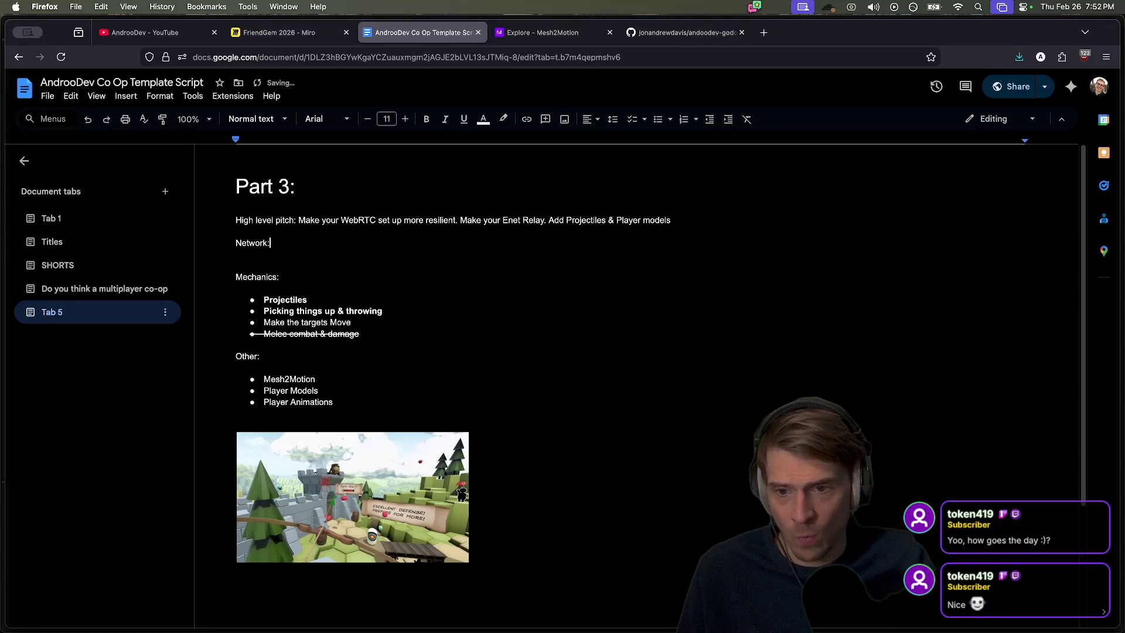
{"action": "key", "text": "Return"}
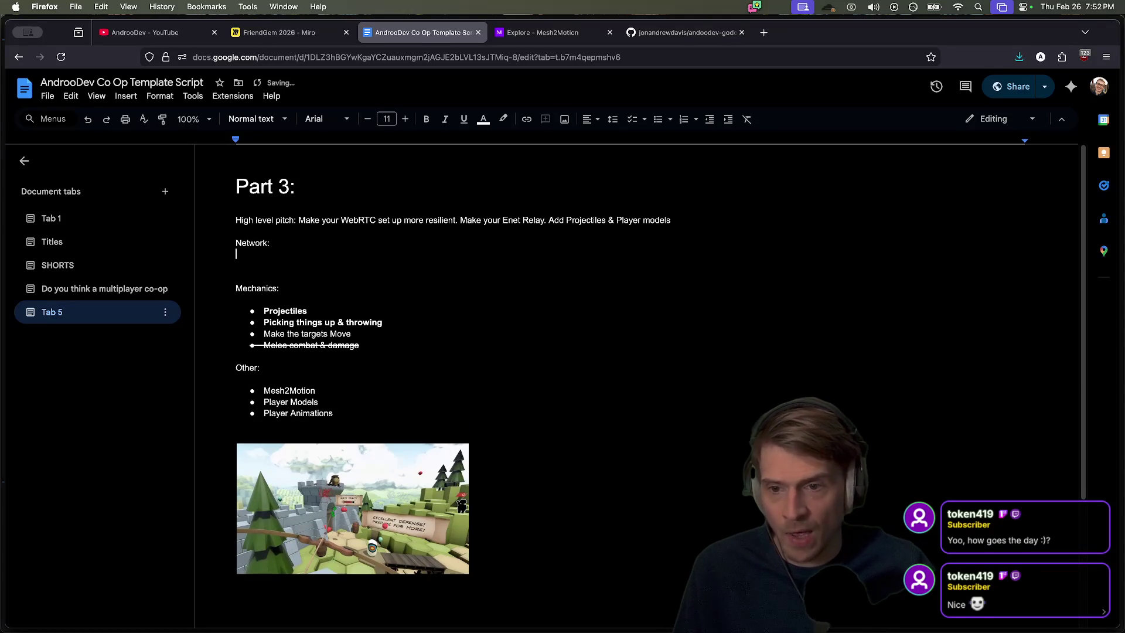
{"action": "key", "text": "Return"}
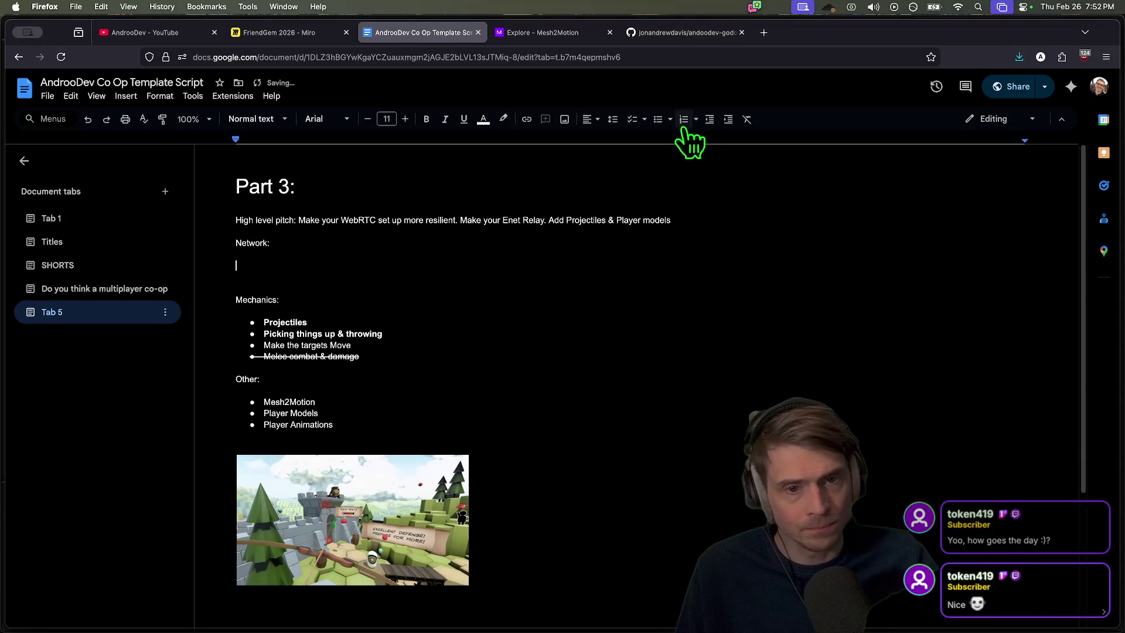
{"action": "left_click", "coordinate": [658, 122]}
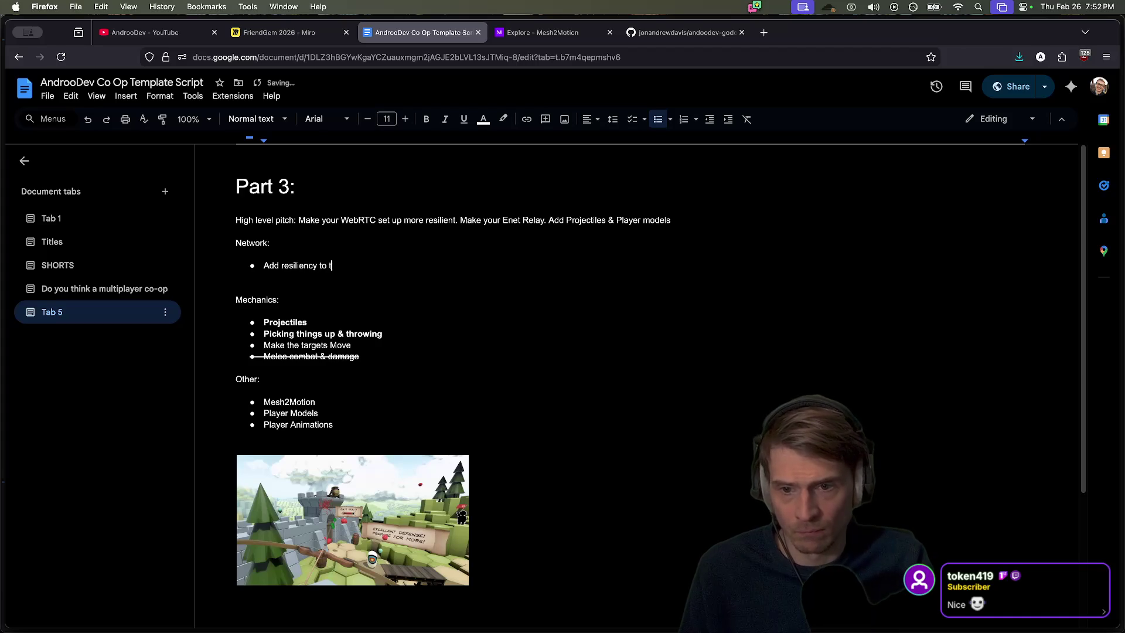
{"action": "type", "text": "Add resiliency to trackers in WebRTc"}
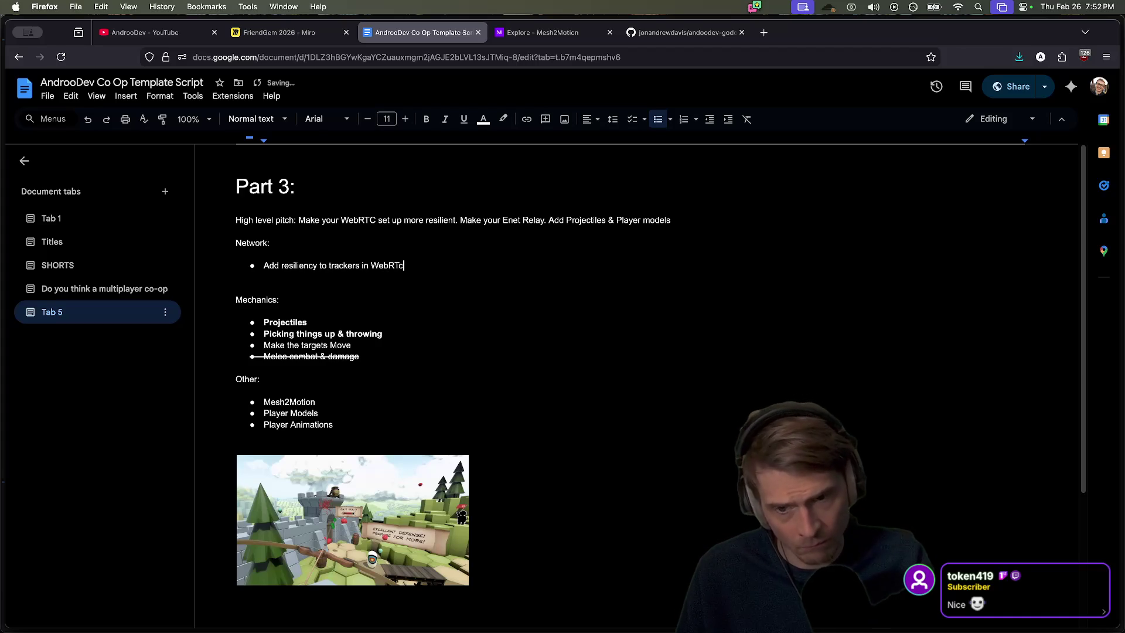
{"action": "key", "text": "Return"}
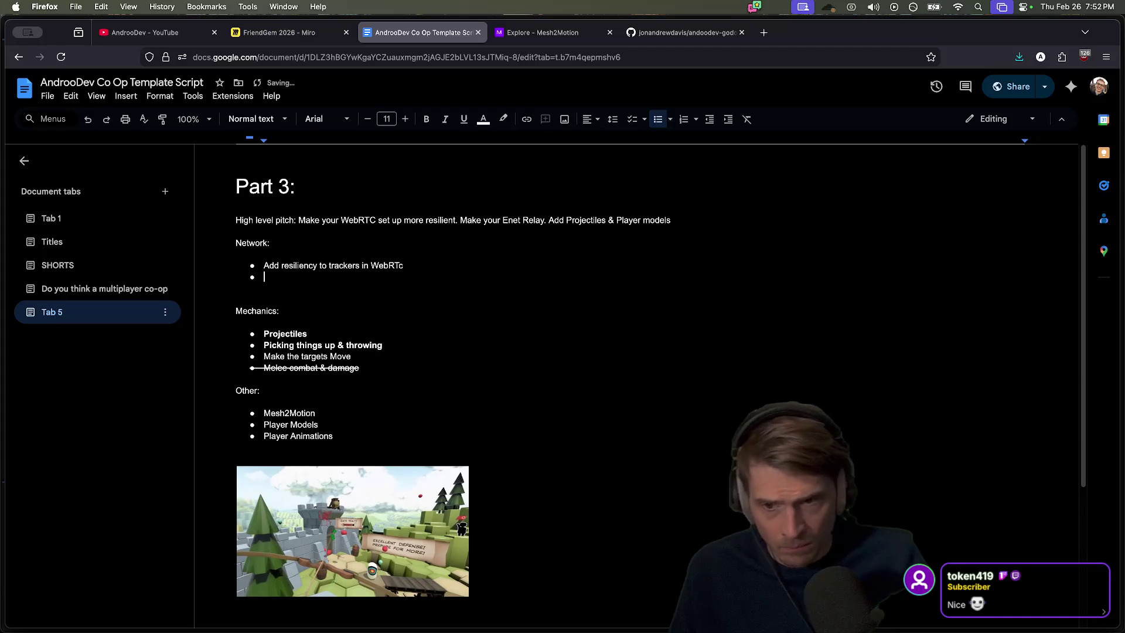
{"action": "type", "text": "Set up Relay for Ene"}
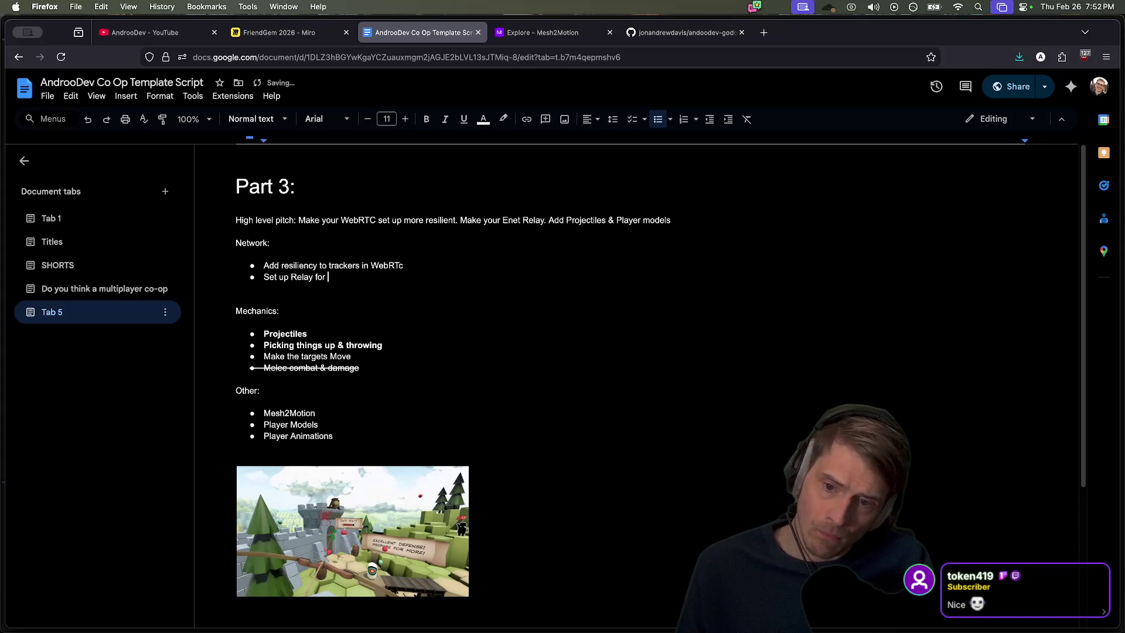
{"action": "key", "text": "BackSpace"}
{"action": "key", "text": "BackSpace"}
{"action": "key", "text": "BackSpace"}
{"action": "type", "text": "NodeTunn"}
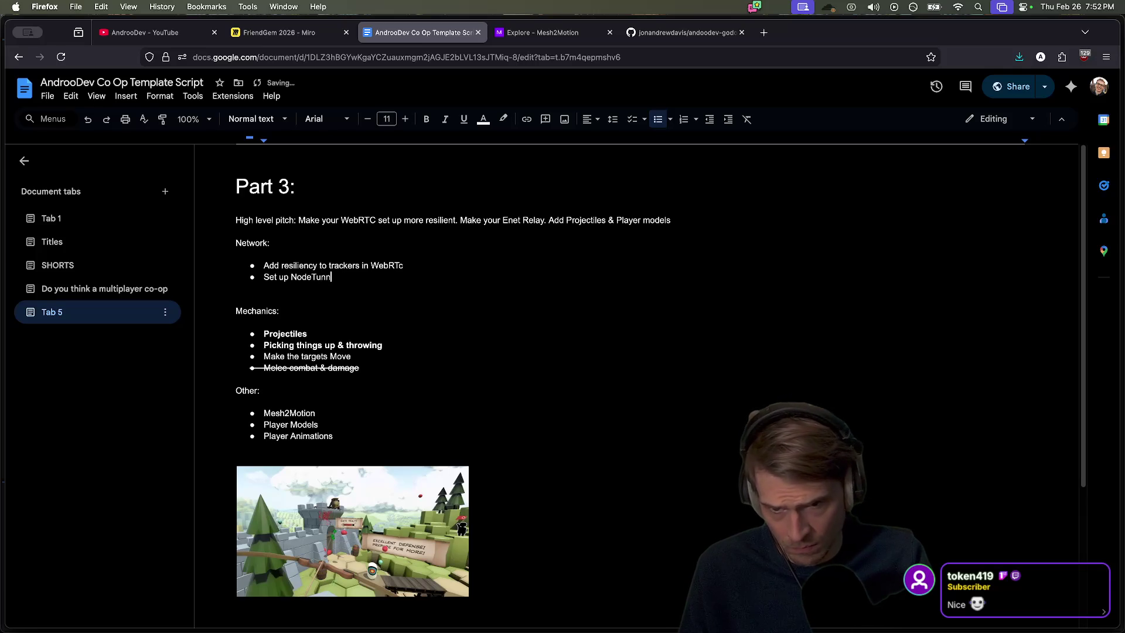
Open the NodeTunnel/godot-plugin GitHub repository page in a new tab via the 'nodetunn' suggestion
{"action": "key", "text": "ctrl+t"}
{"action": "type", "text": "nodetu"}
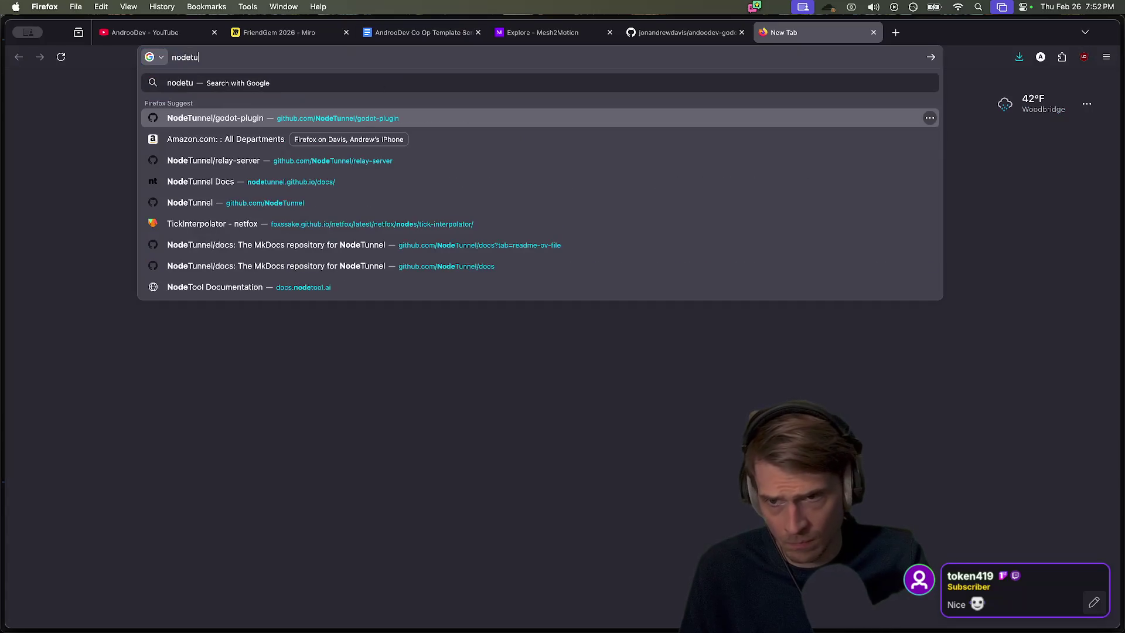
{"action": "key", "text": "Return"}
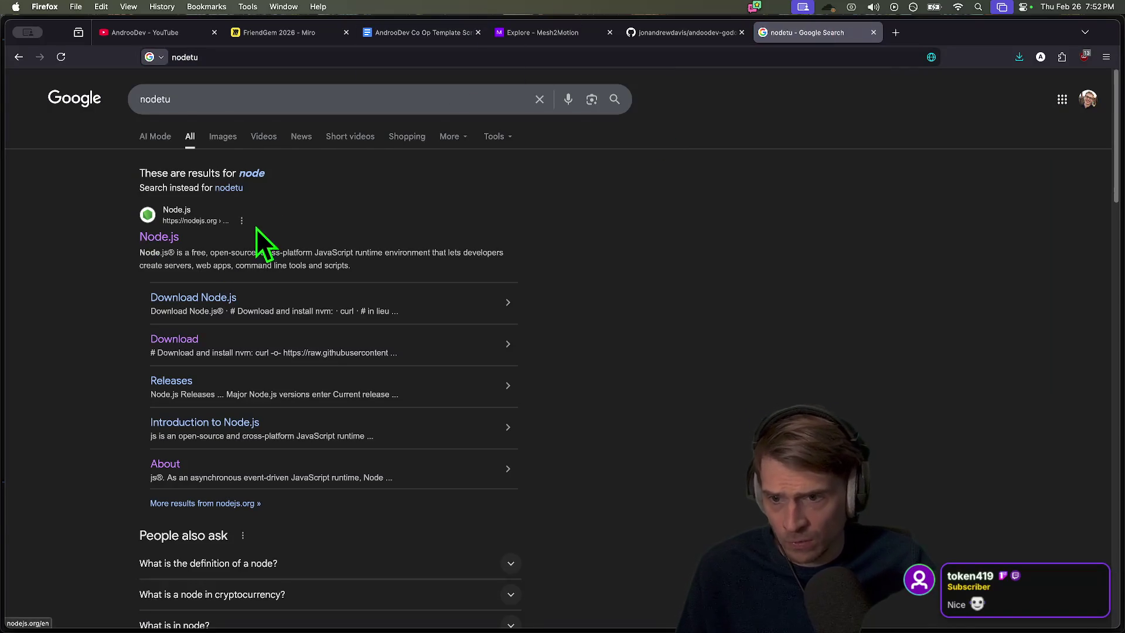
{"action": "key", "text": "super+w"}
{"action": "key", "text": "super+t"}
{"action": "type", "text": "nodetunn"}
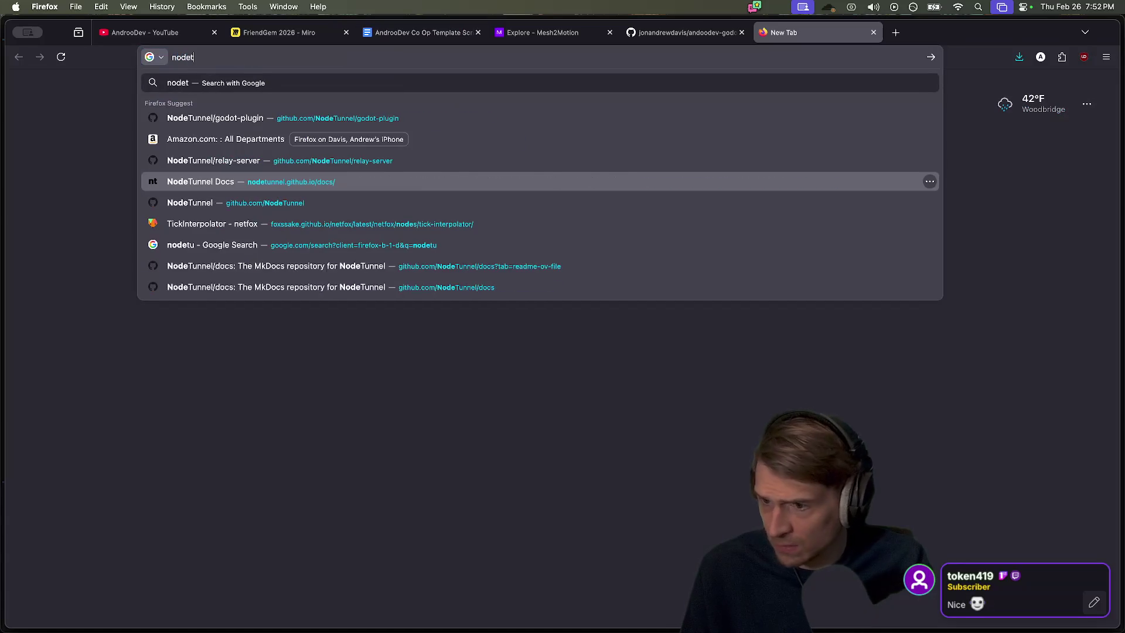
{"action": "key", "text": "Down"}
{"action": "key", "text": "Return"}
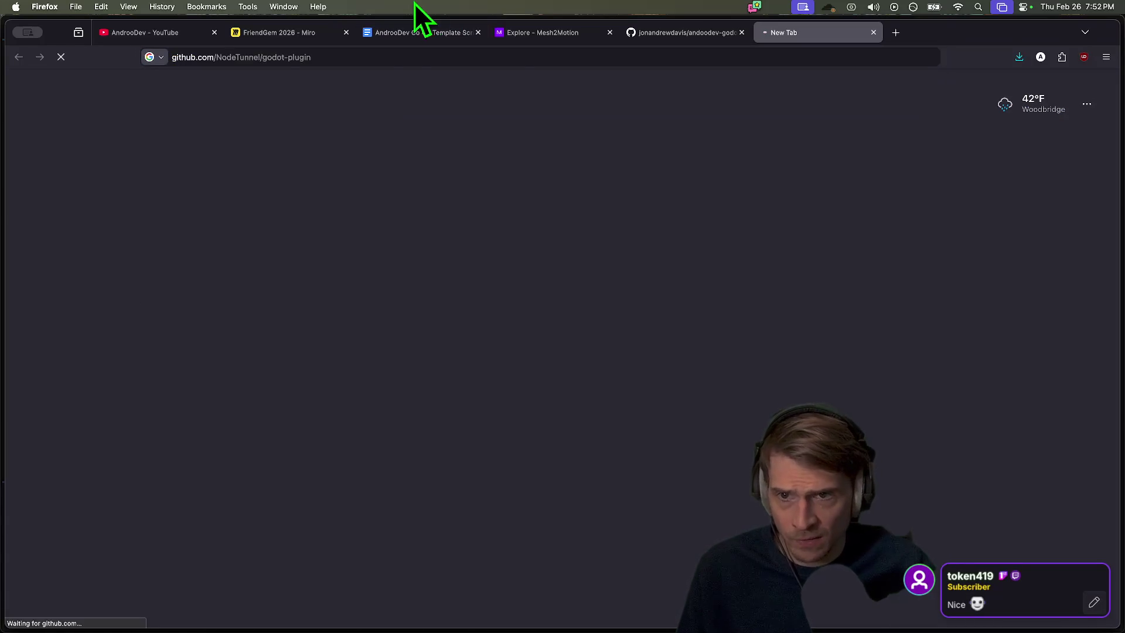
{"action": "left_click", "coordinate": [356, 57]}
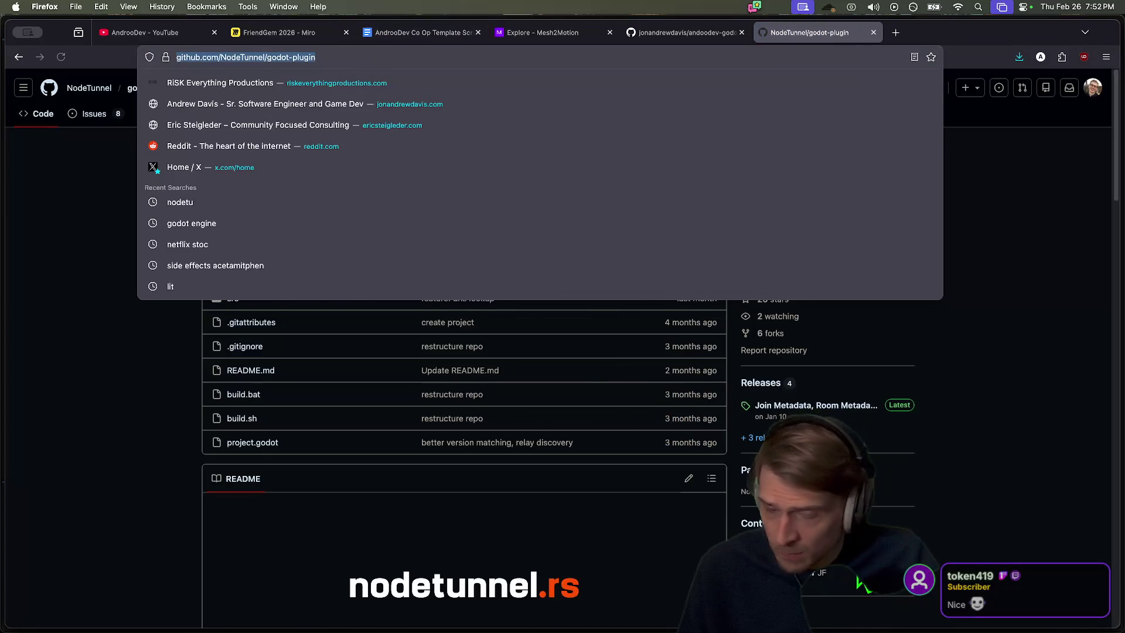
{"action": "key", "text": "Escape"}
{"action": "left_click", "coordinate": [414, 35]}
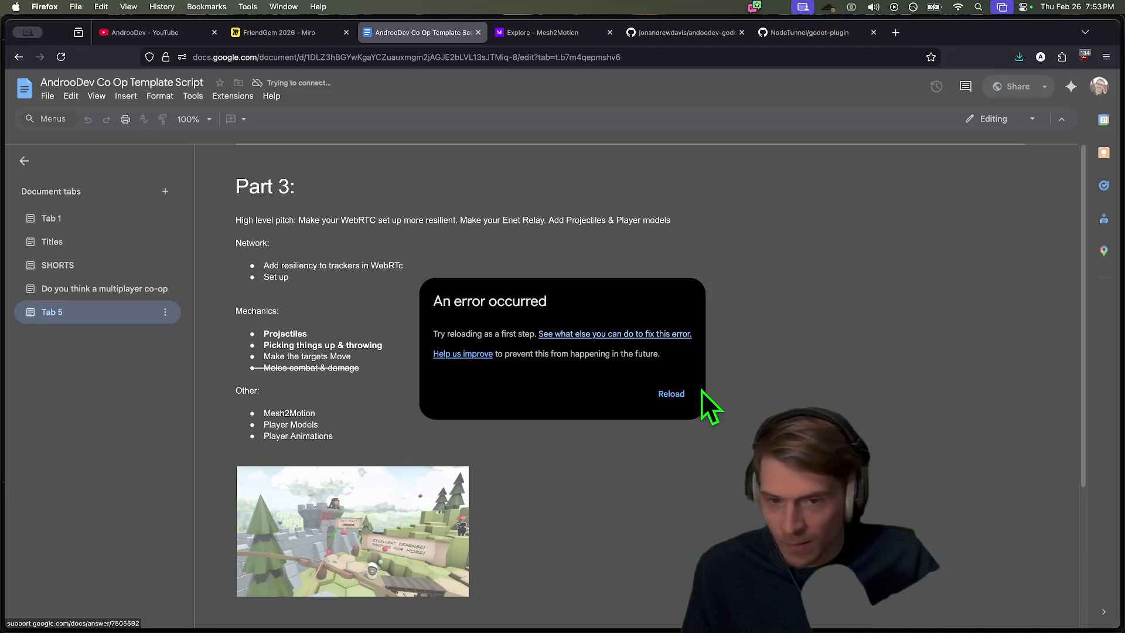
Reload the Co Op Template Script twice from the 'An error occurred' dialog
{"action": "left_click", "coordinate": [672, 394]}
{"action": "right_click", "coordinate": [445, 185]}
{"action": "key", "text": "Escape"}
{"action": "left_click", "coordinate": [673, 395]}
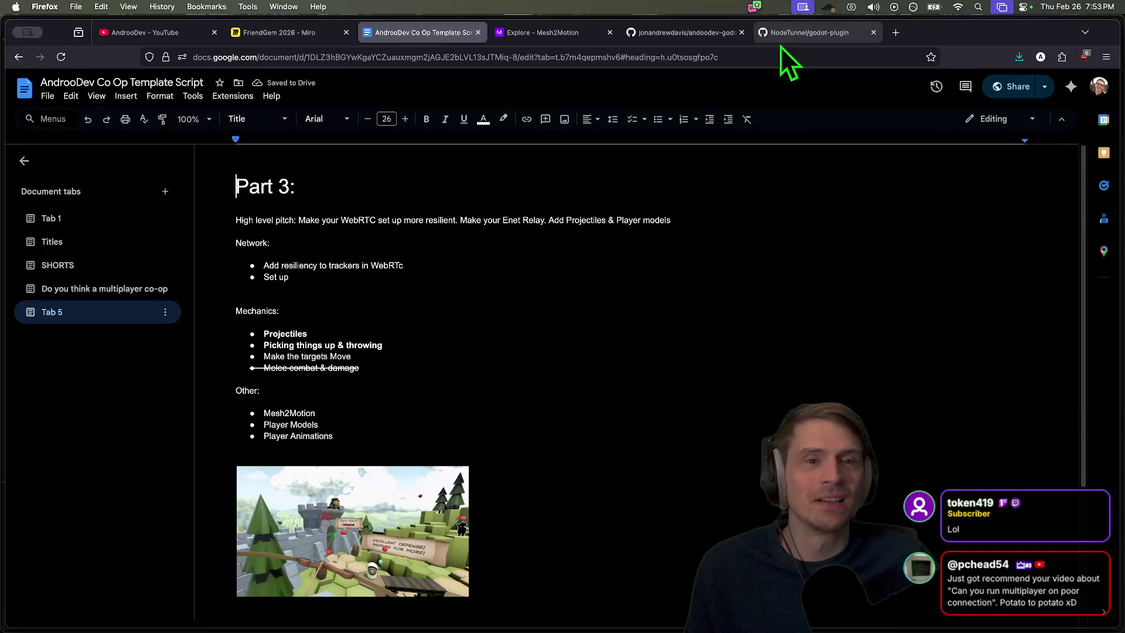
{"action": "left_click", "coordinate": [778, 38]}
{"action": "left_click", "coordinate": [777, 51]}
{"action": "key", "text": "Escape"}
{"action": "key", "text": "ctrl+shift+Tab"}
{"action": "key", "text": "ctrl+shift+Tab"}
{"action": "key", "text": "ctrl+shift+Tab"}
{"action": "left_click", "coordinate": [237, 209]}
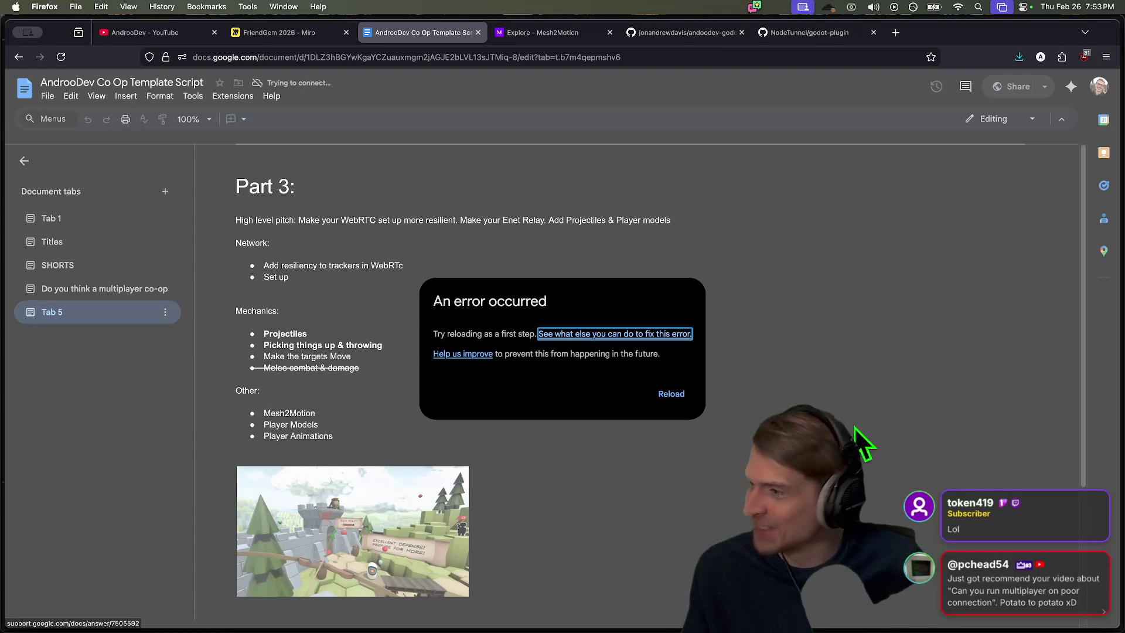
Copy the NodeTunnel repository address and reload the document until it opens normally
{"action": "left_click", "coordinate": [664, 396]}
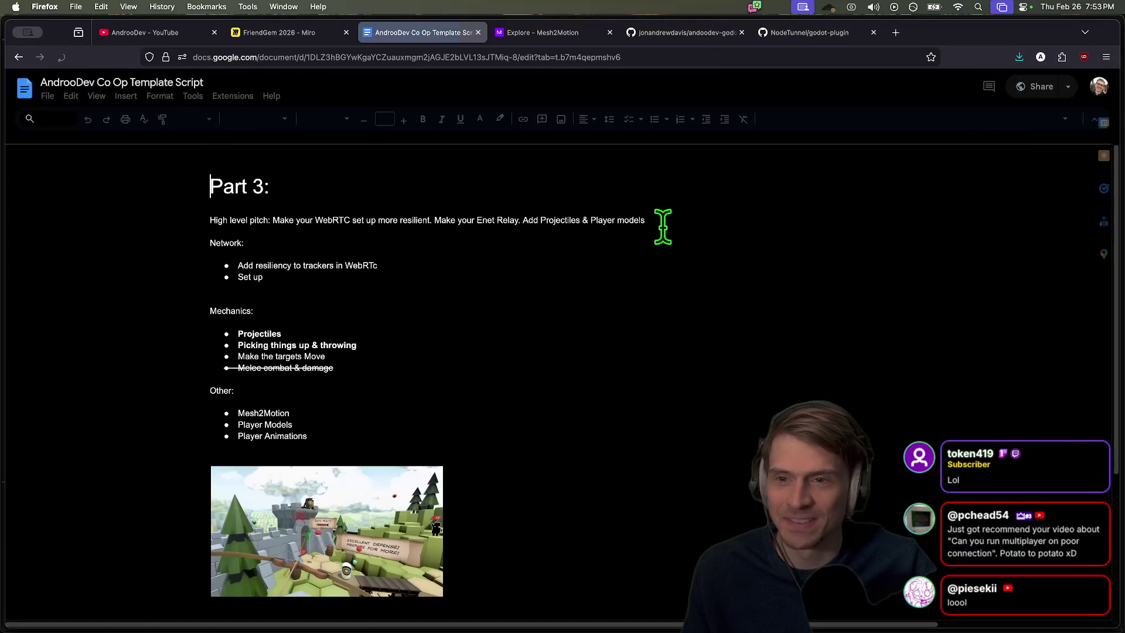
{"action": "left_click", "coordinate": [462, 56]}
{"action": "key", "text": "Return"}
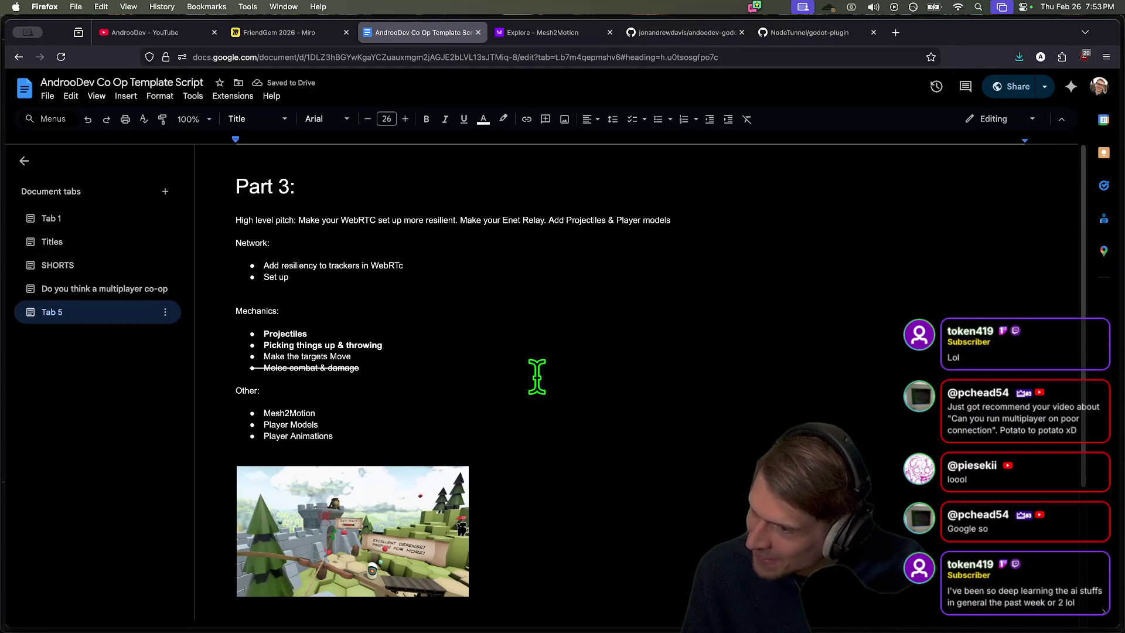
{"action": "left_click", "coordinate": [787, 32]}
{"action": "left_click", "coordinate": [748, 57]}
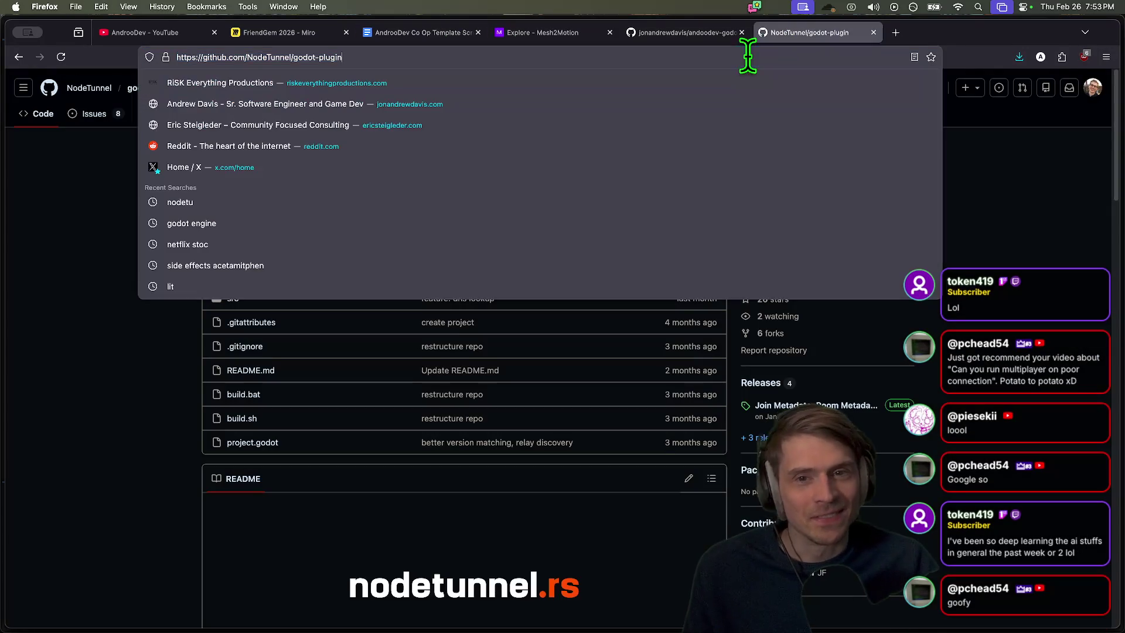
{"action": "left_click", "coordinate": [454, 34]}
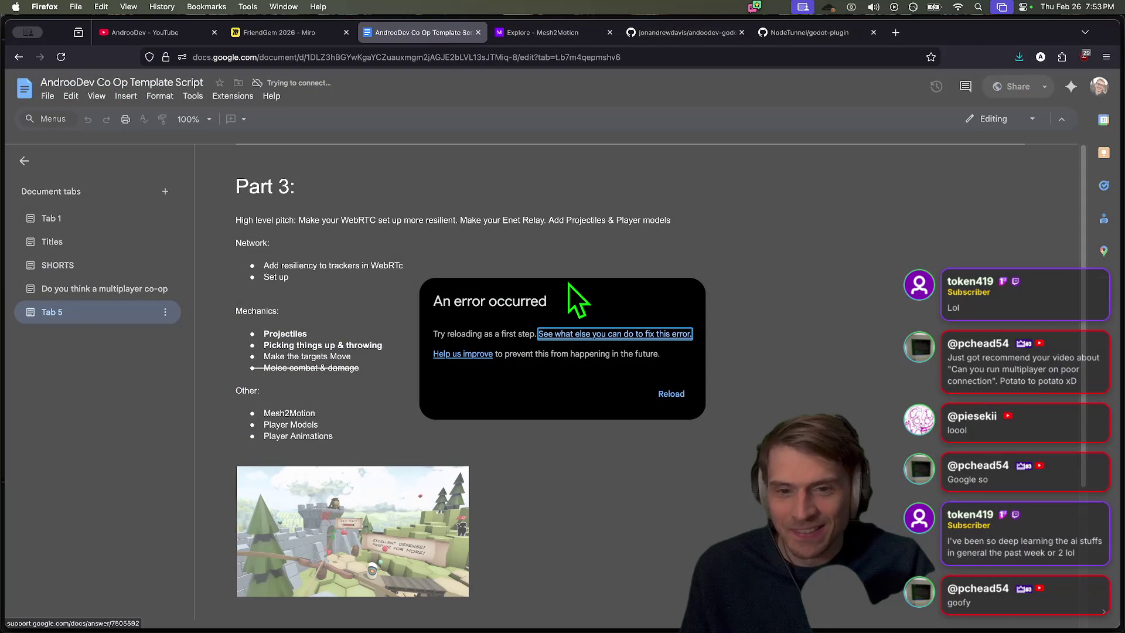
{"action": "left_click", "coordinate": [662, 393]}
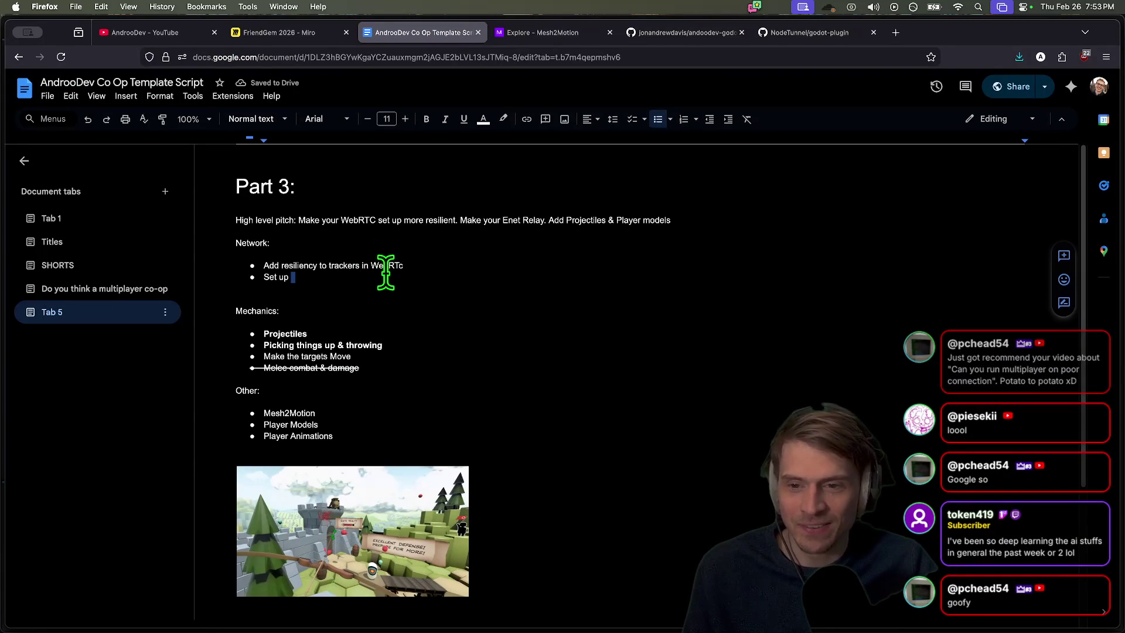
Complete the second bullet as 'Set up nodetunnel' with the pasted godot-plugin GitHub link
{"action": "type", "text": "ndoetun"}
{"action": "key", "text": "BackSpace"}
{"action": "type", "text": "etunnel"}
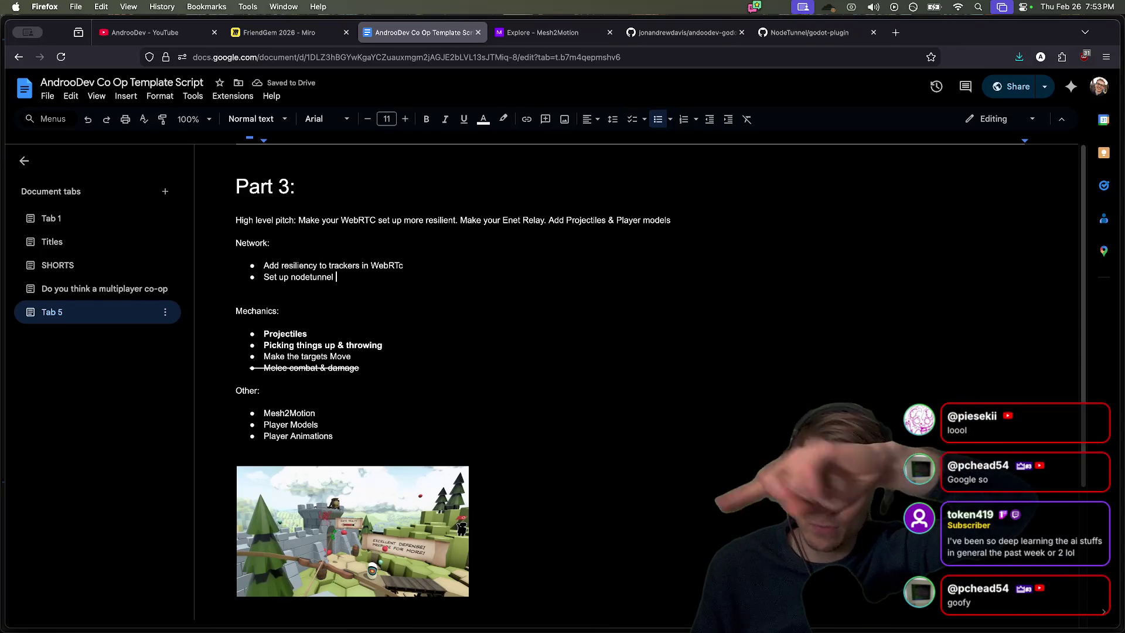
{"action": "key", "text": "super+shift+b"}
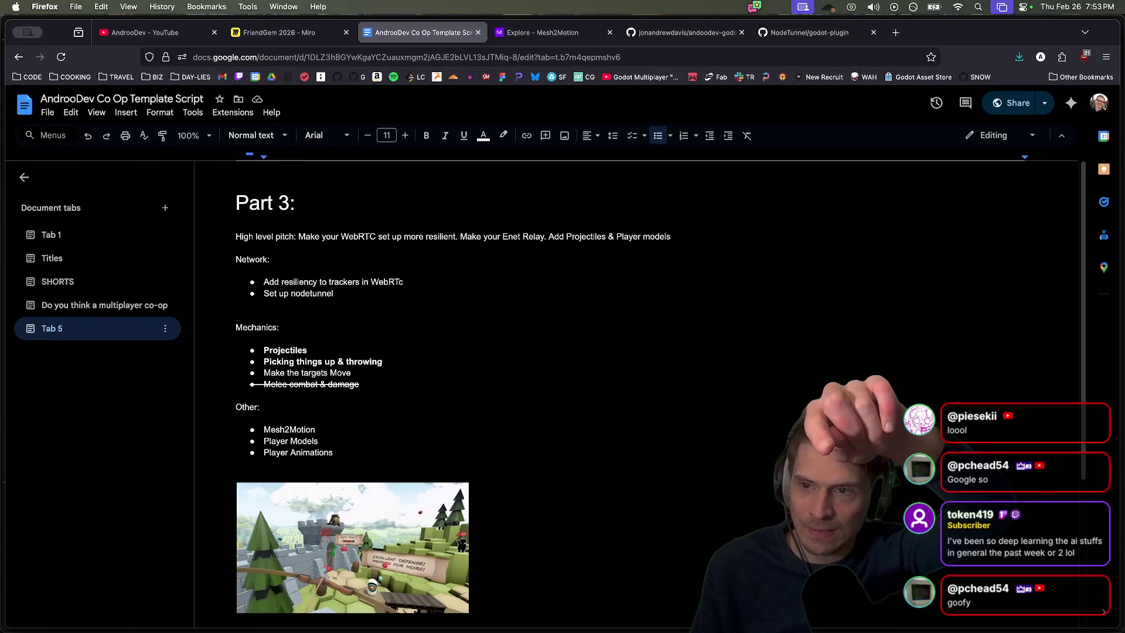
{"action": "key", "text": "super+shift+b"}
{"action": "type", "text": "https://github.com/NodeTunnel/godot-plugin"}
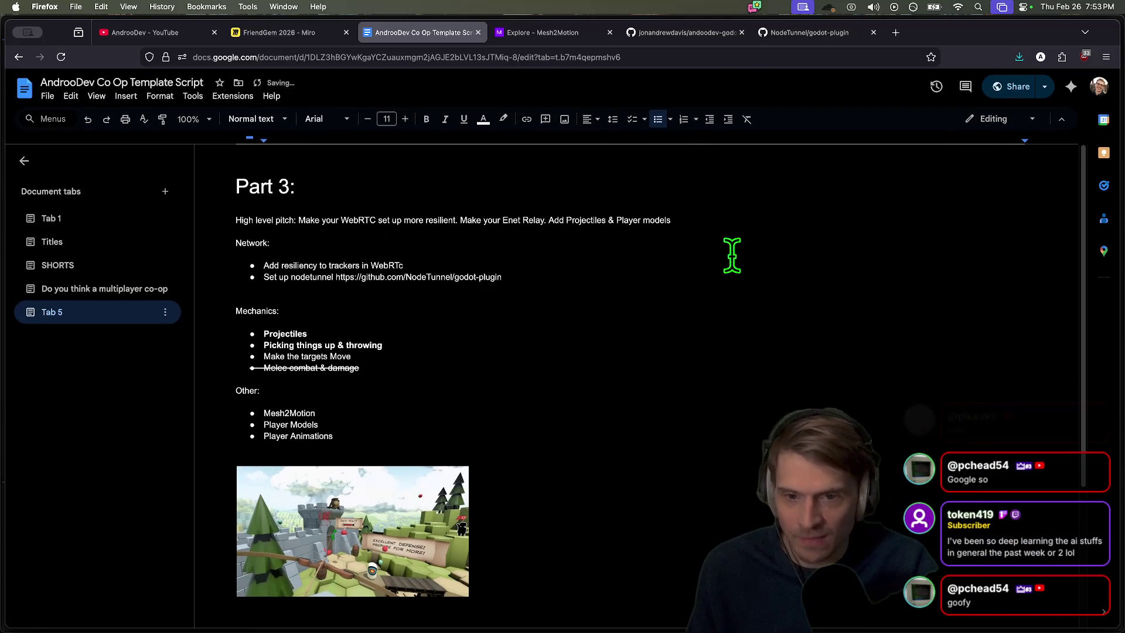
{"action": "key", "text": "super+v"}
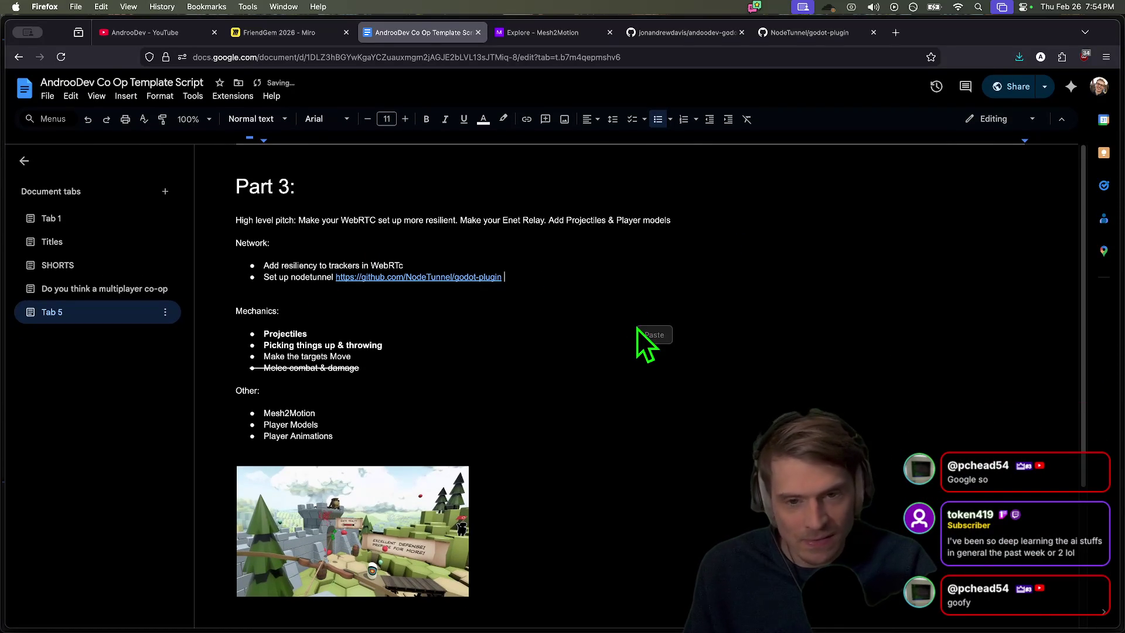
{"action": "left_click", "coordinate": [654, 335]}
{"action": "key", "text": "super+z"}
Add the indented sub-point 'No longer use bittorrent to track lobbies' under the WebRTC bullet
{"action": "left_click", "coordinate": [666, 288]}
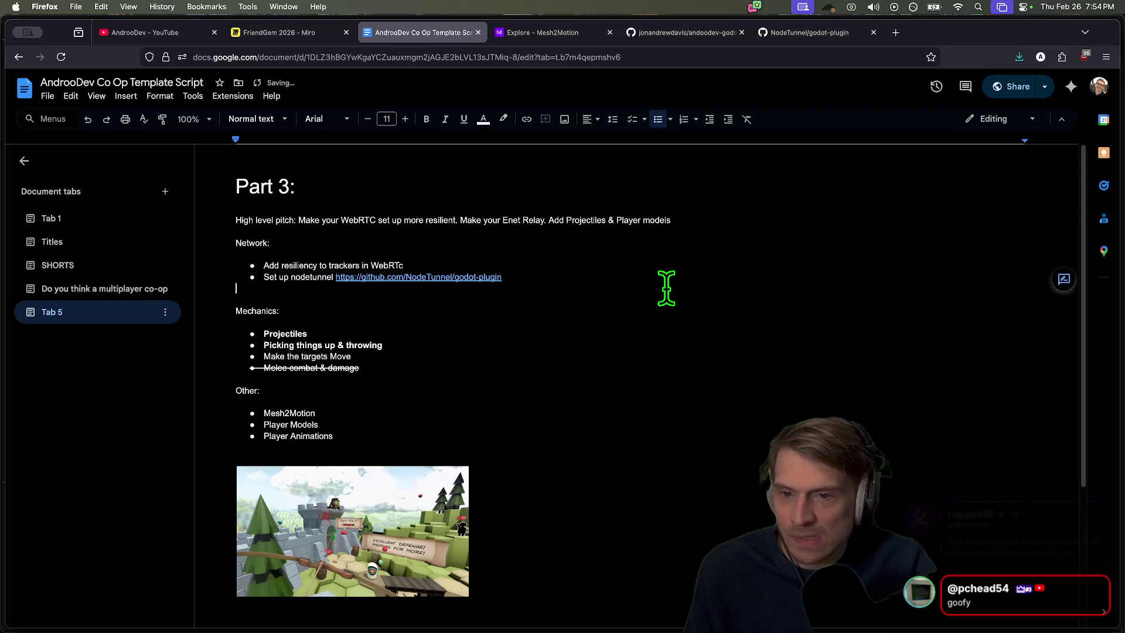
{"action": "key", "text": "Up"}
{"action": "key", "text": "Up"}
{"action": "key", "text": "Up"}
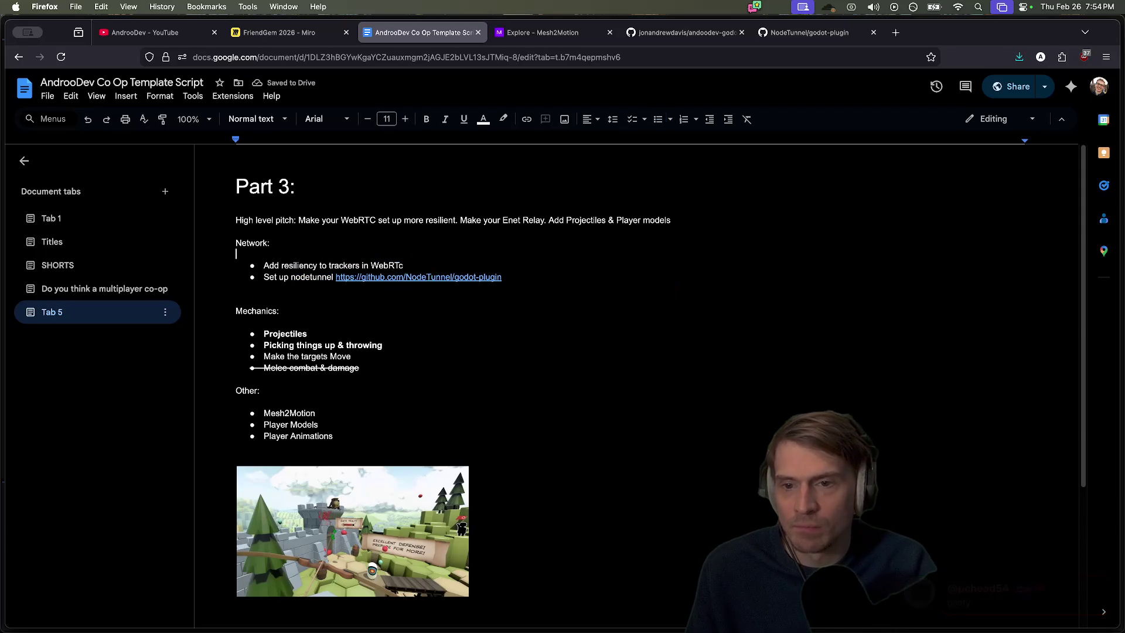
{"action": "key", "text": "Return"}
{"action": "key", "text": "Tab"}
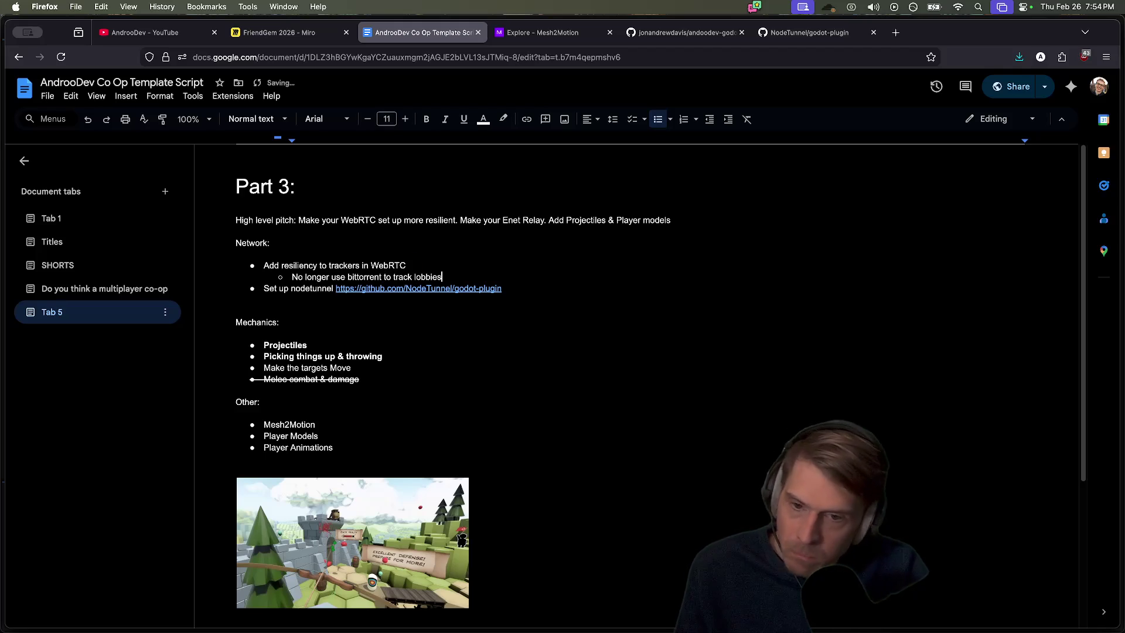
{"action": "left_click", "coordinate": [527, 298]}
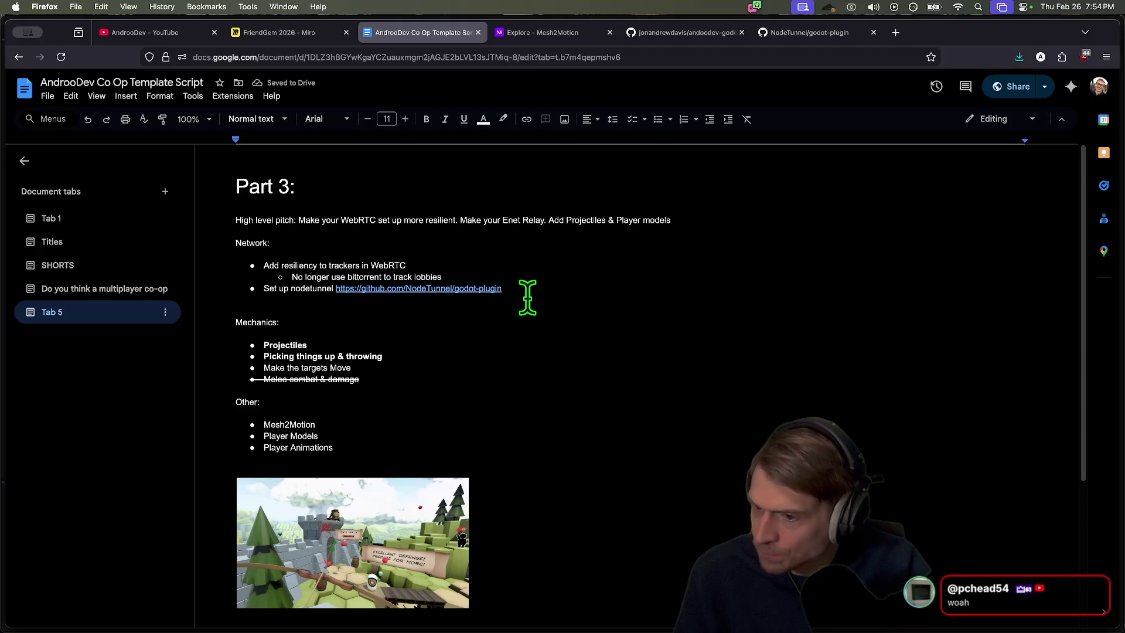
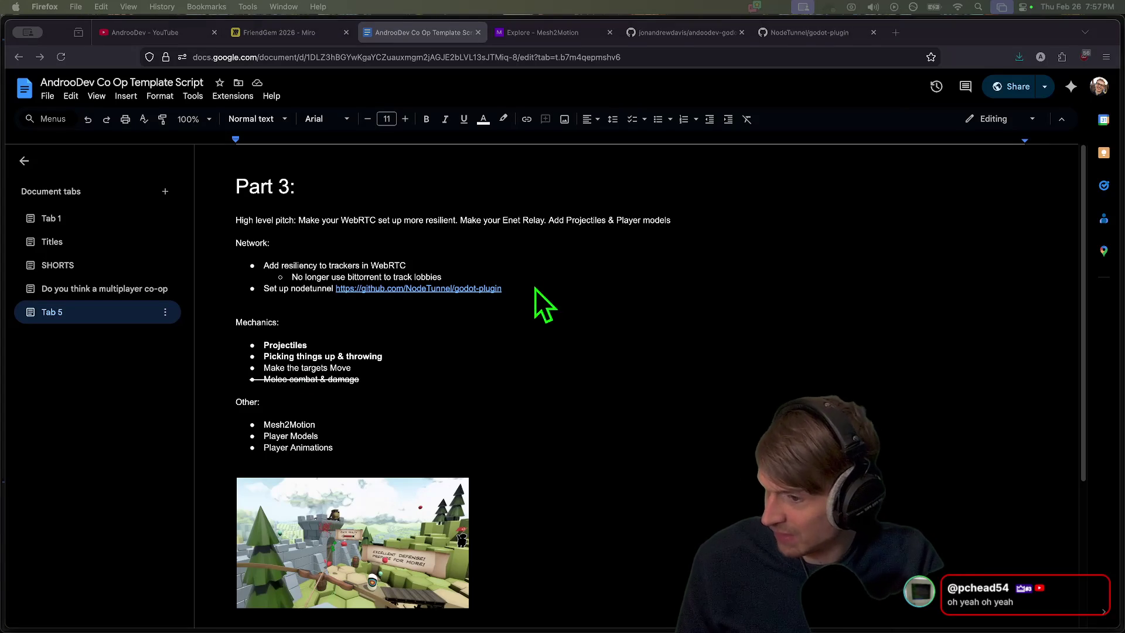
Leave the Part 3 script notes in Google Docs and switch over to Antigravity
{"action": "left_click", "coordinate": [674, 332]}
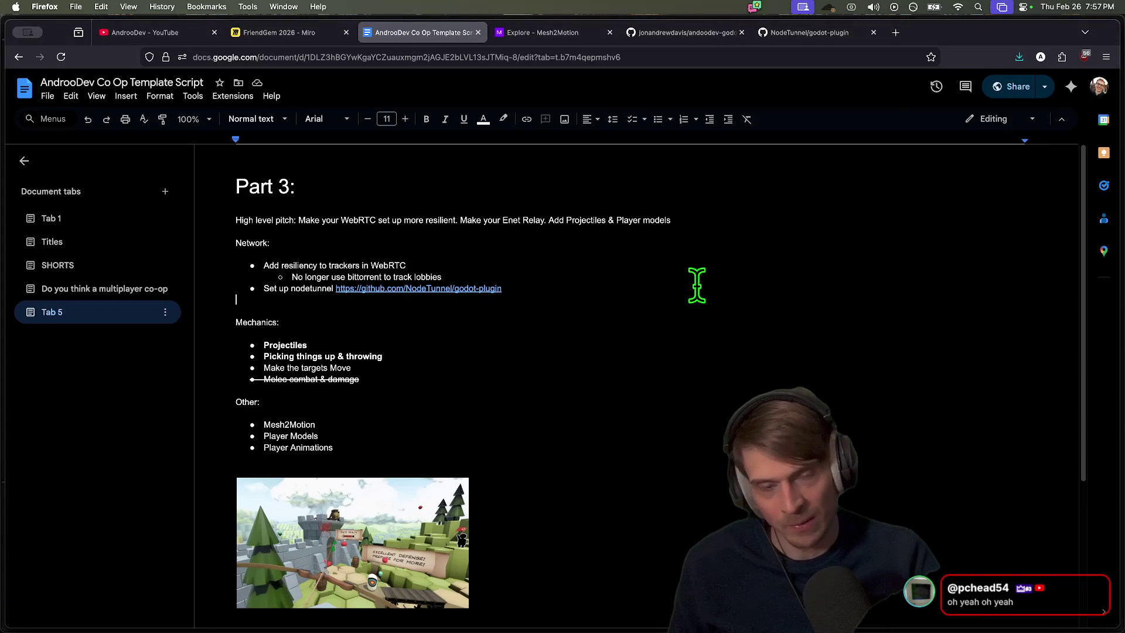
{"action": "key", "text": "super+Tab"}
{"action": "key", "text": "super+Tab"}
{"action": "key", "text": "super+Tab"}
{"action": "key", "text": "super+Tab"}
{"action": "key", "text": "super+Tab"}
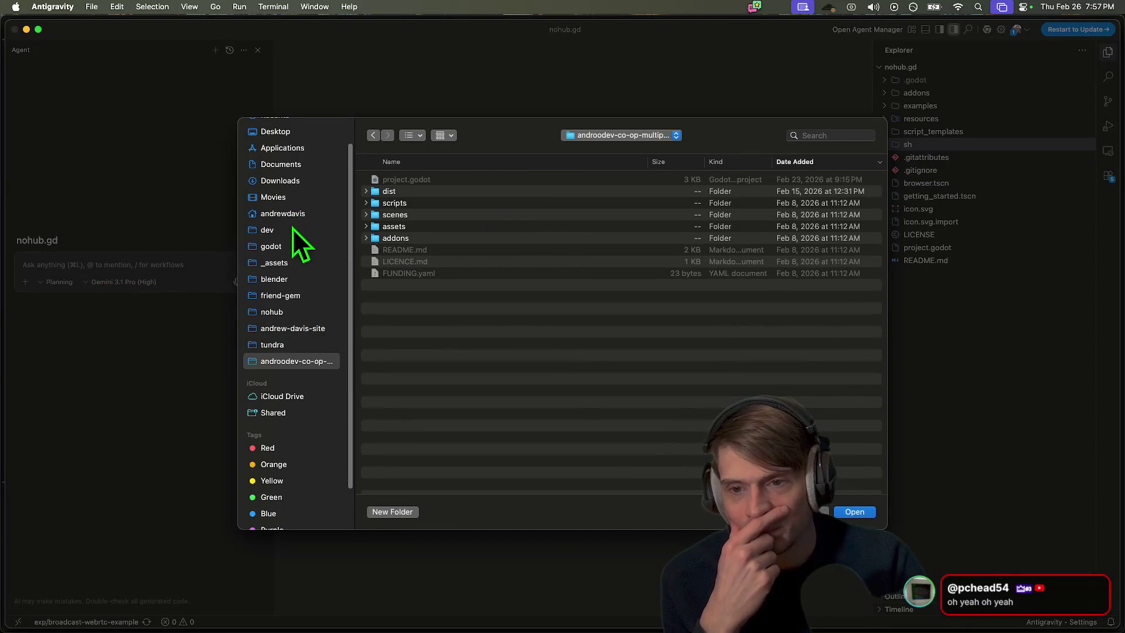
Browse to typescript-websockets-lobby inside godot/andoodev-godot-web-rtc-p2p, then cancel the open-folder dialog
{"action": "left_click", "coordinate": [293, 245]}
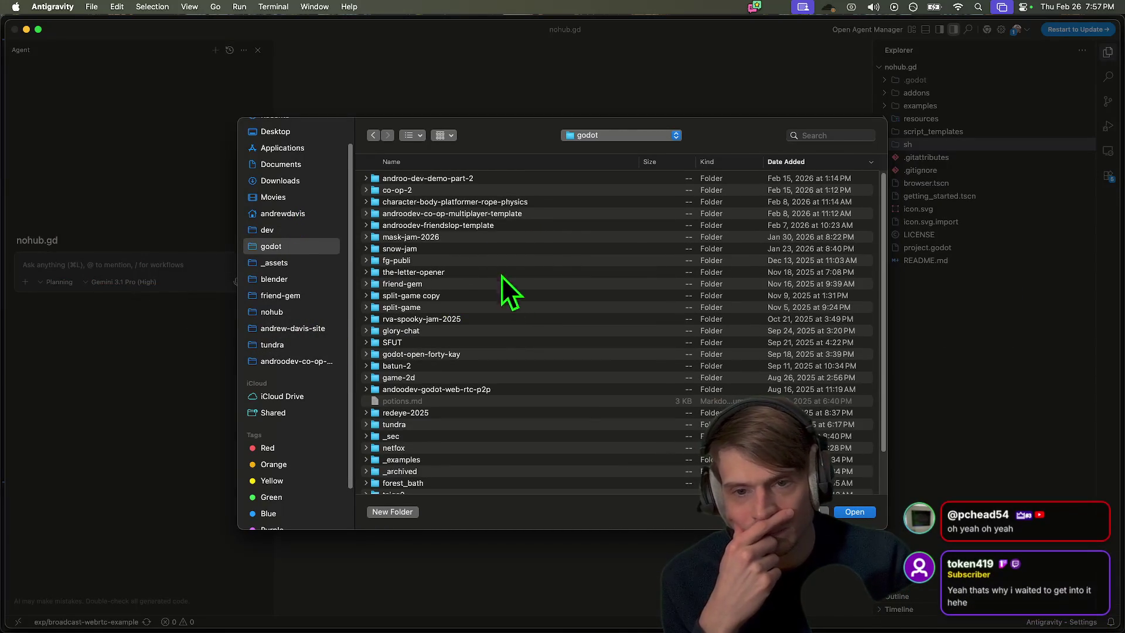
{"action": "double_click", "coordinate": [495, 392]}
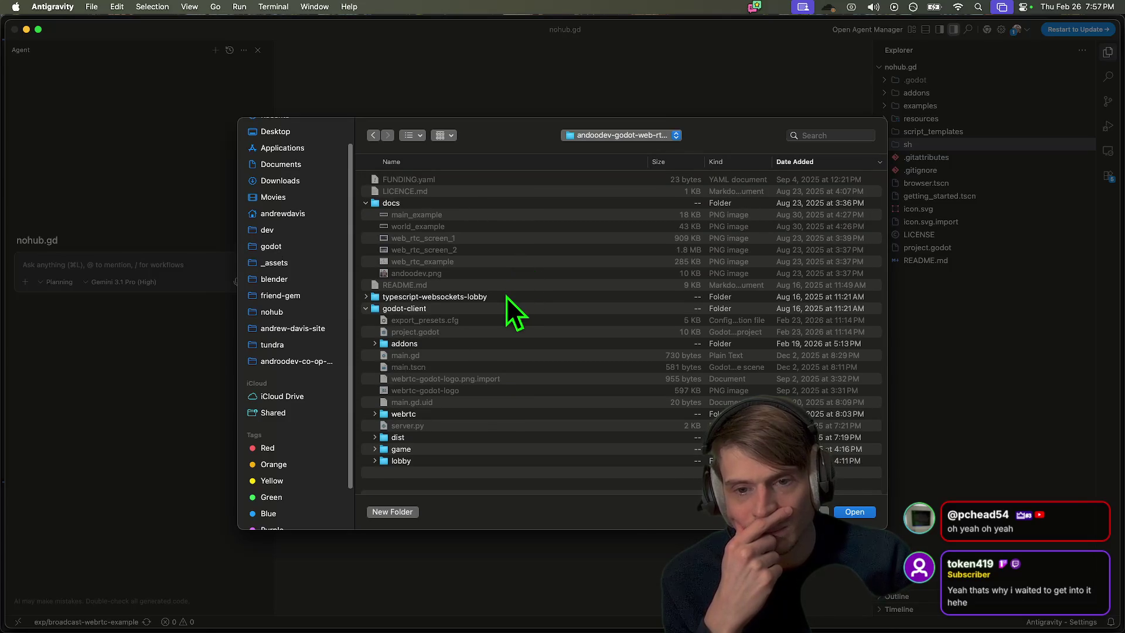
{"action": "left_click", "coordinate": [507, 296]}
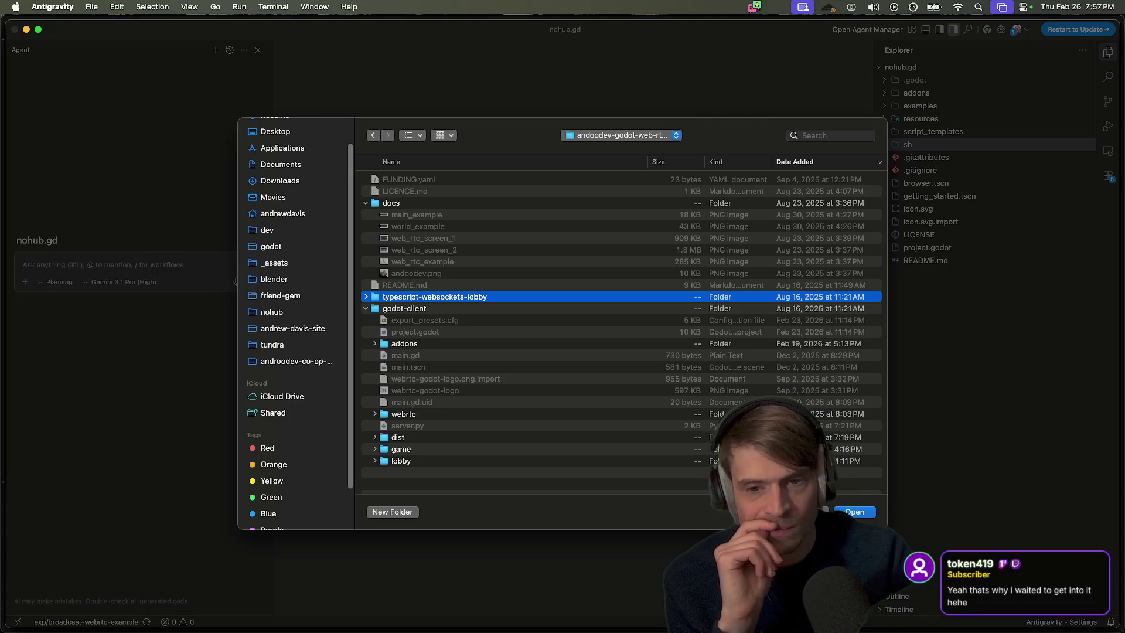
{"action": "key", "text": "Escape"}
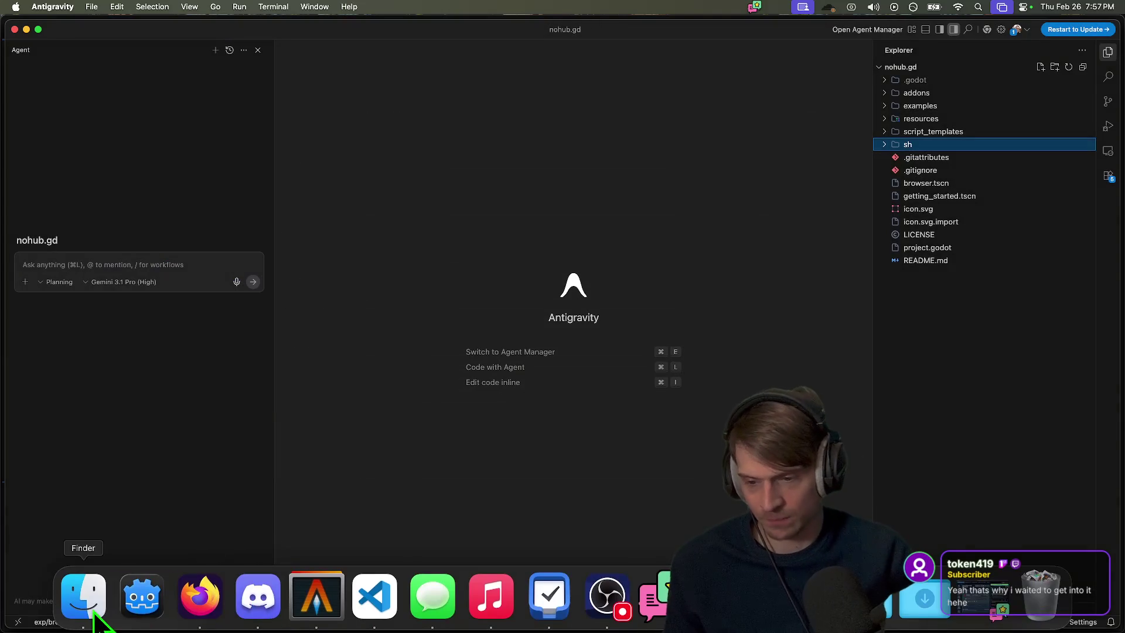
Show the andoodev-godot-web-rtc-p2p repository tab in Firefox, then switch to Finder
{"action": "left_click", "coordinate": [200, 598]}
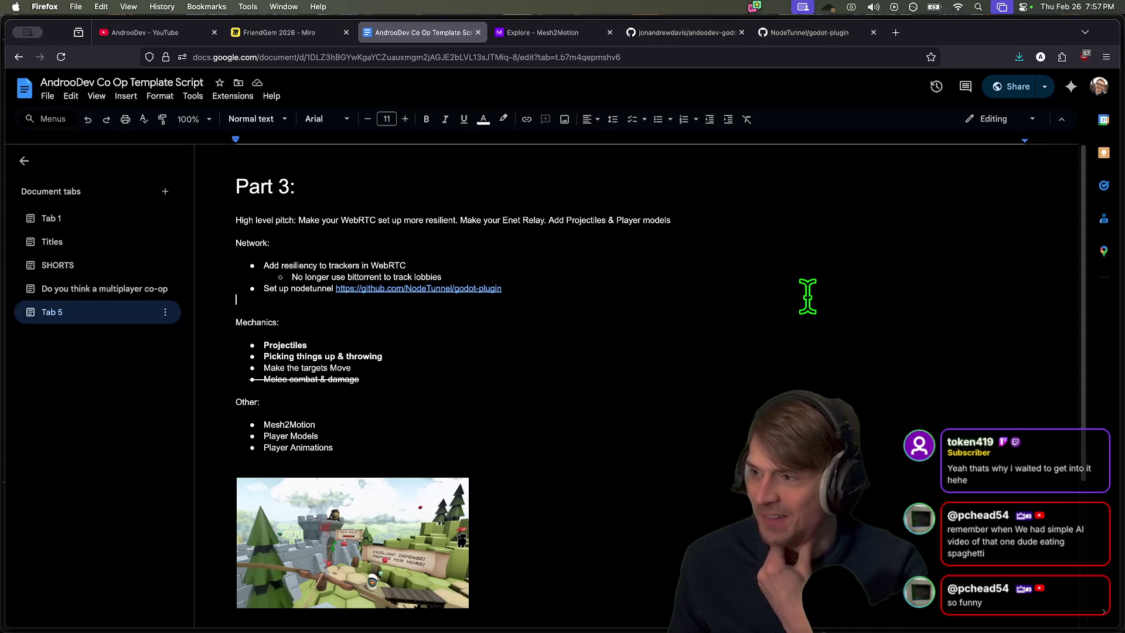
{"action": "key", "text": "ctrl+Tab"}
{"action": "key", "text": "ctrl+Tab"}
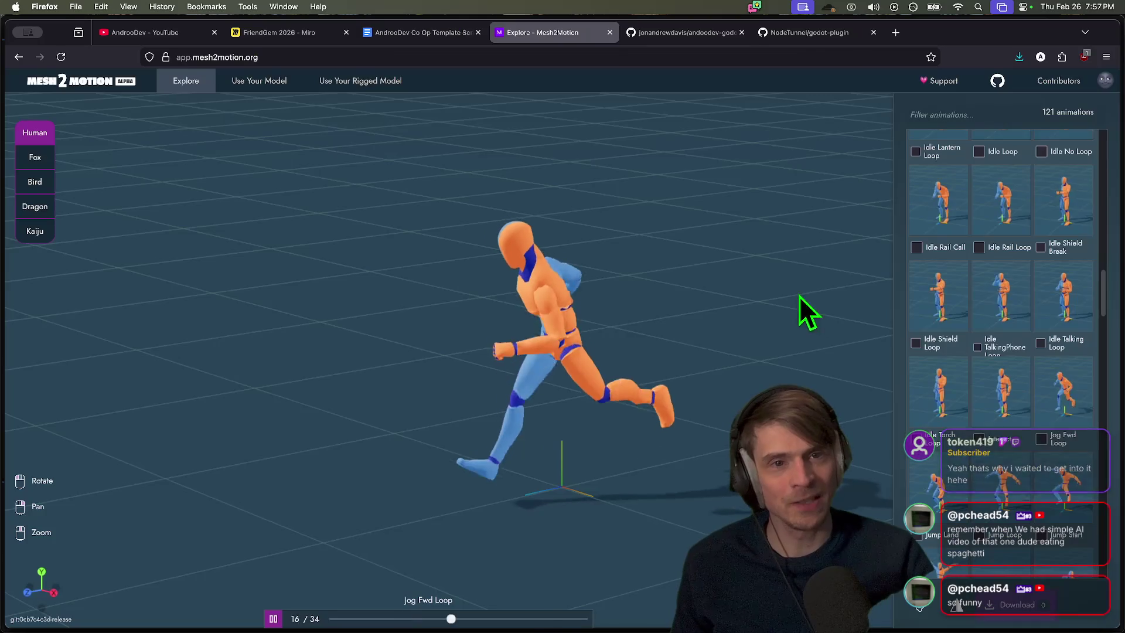
{"action": "key", "text": "ctrl+Tab"}
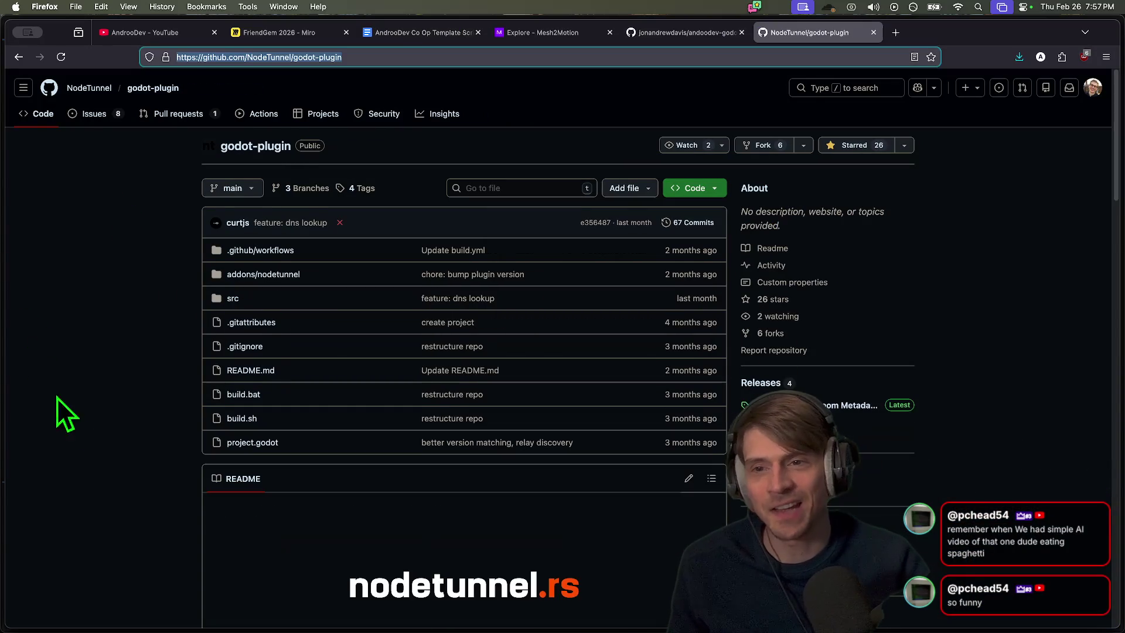
{"action": "key", "text": "ctrl+shift+Tab"}
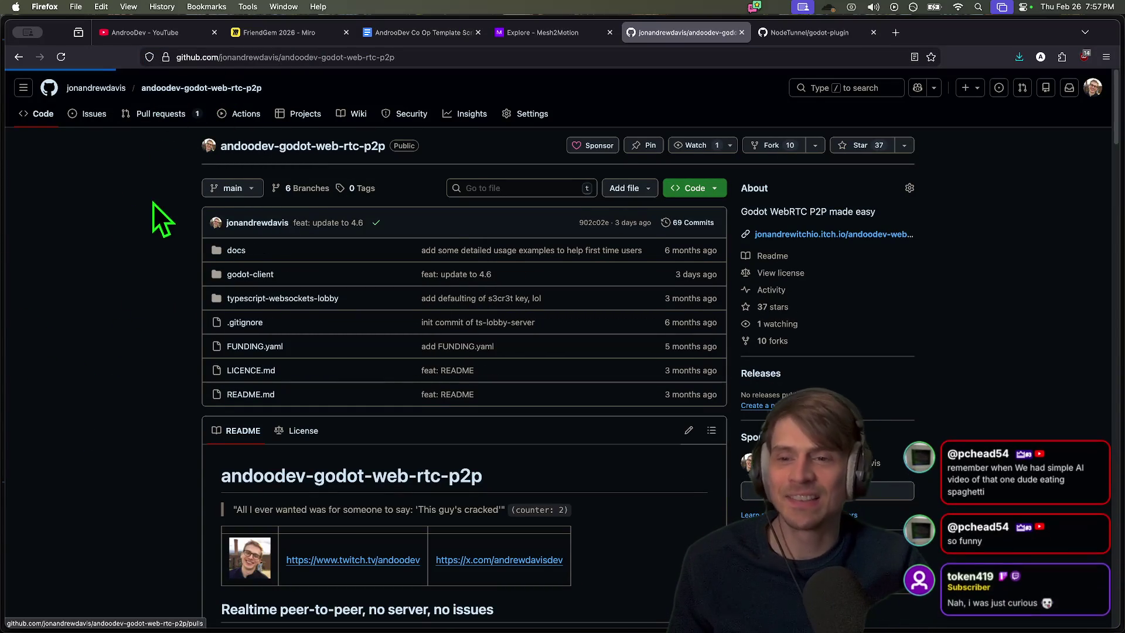
{"action": "scroll", "coordinate": [896, 258], "scroll_direction": "down", "scroll_amount": 1}
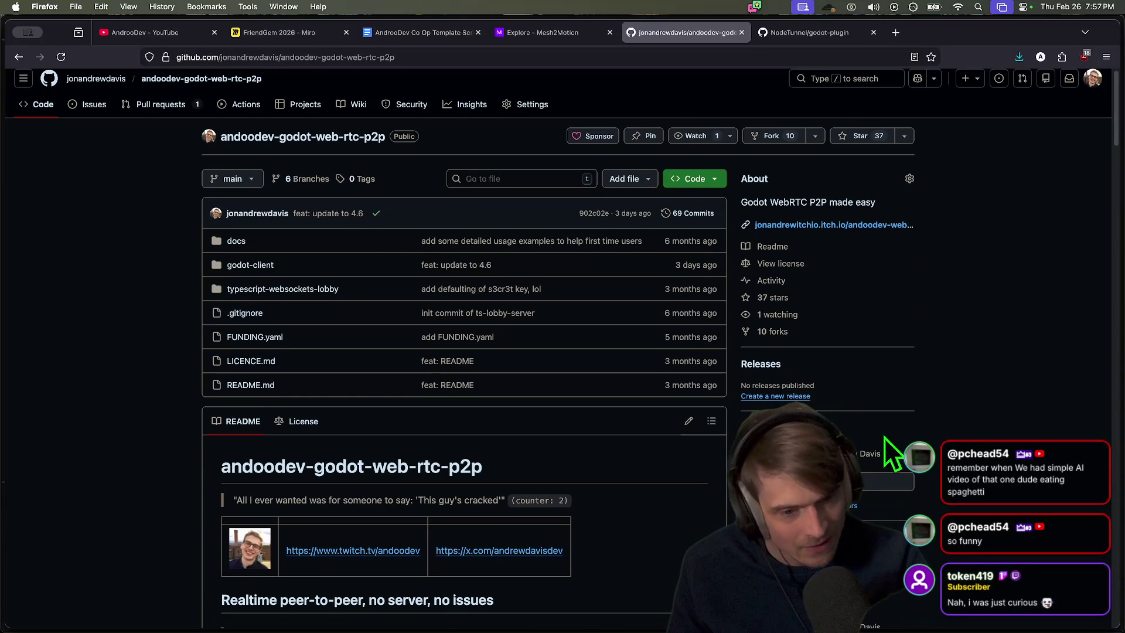
{"action": "scroll", "coordinate": [885, 437], "scroll_direction": "down", "scroll_amount": 4}
{"action": "scroll", "coordinate": [853, 339], "scroll_direction": "up", "scroll_amount": 5}
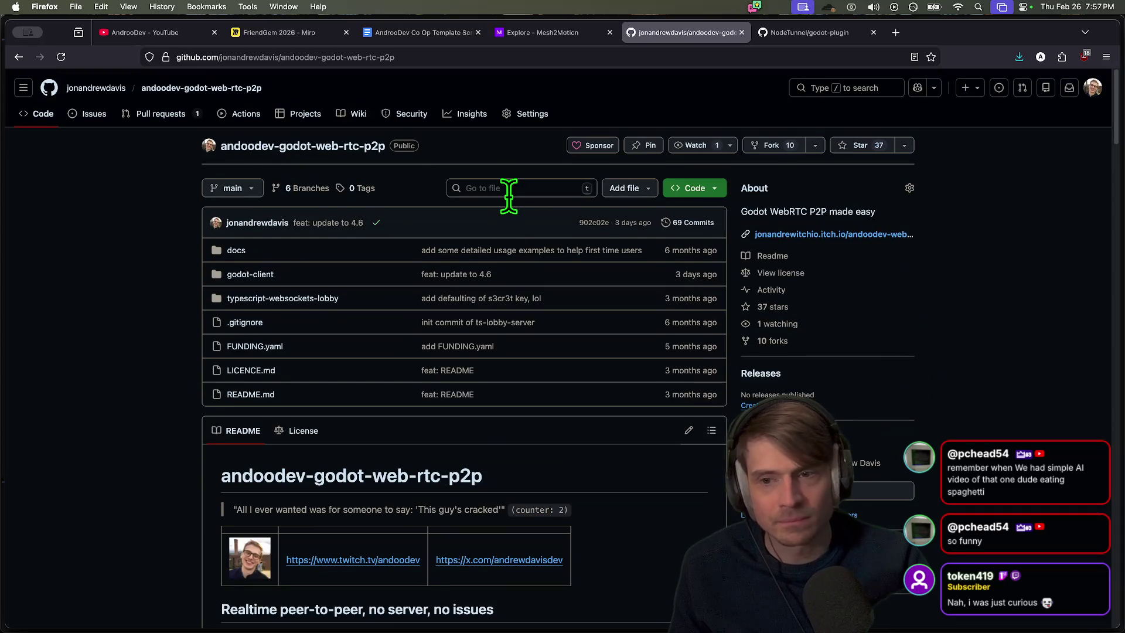
{"action": "key", "text": "super+Tab"}
{"action": "key", "text": "super+Tab"}
{"action": "key", "text": "super+Tab"}
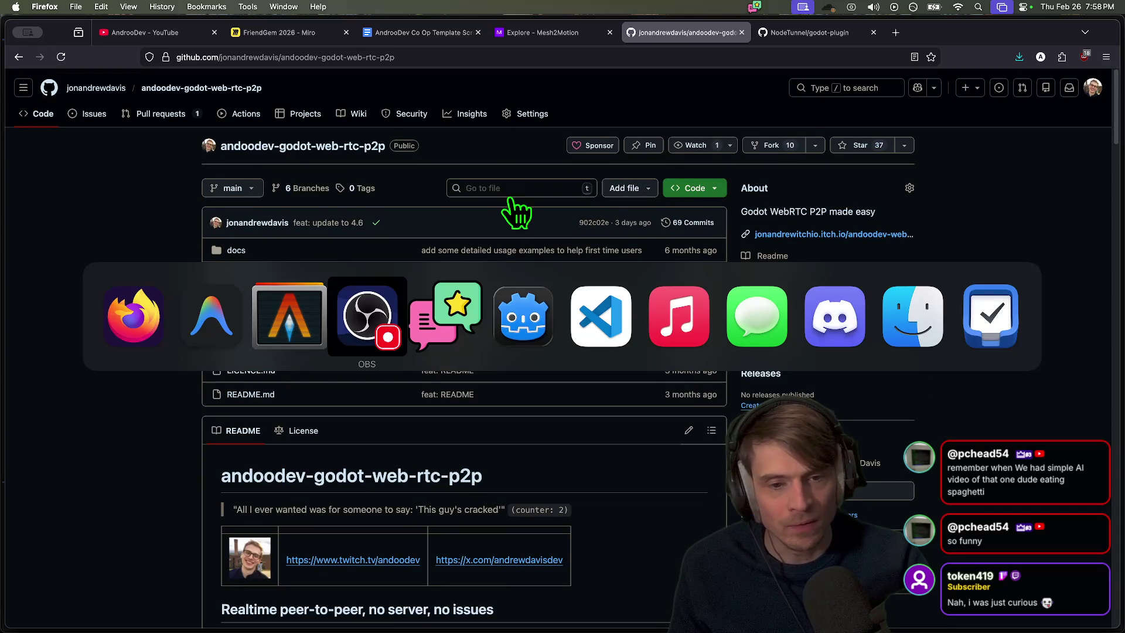
{"action": "key", "text": "super+shift+Tab"}
{"action": "key", "text": "super+shift+Tab"}
{"action": "key", "text": "super+shift+Tab"}
{"action": "key", "text": "super+shift+Tab"}
{"action": "key", "text": "super+shift+Tab"}
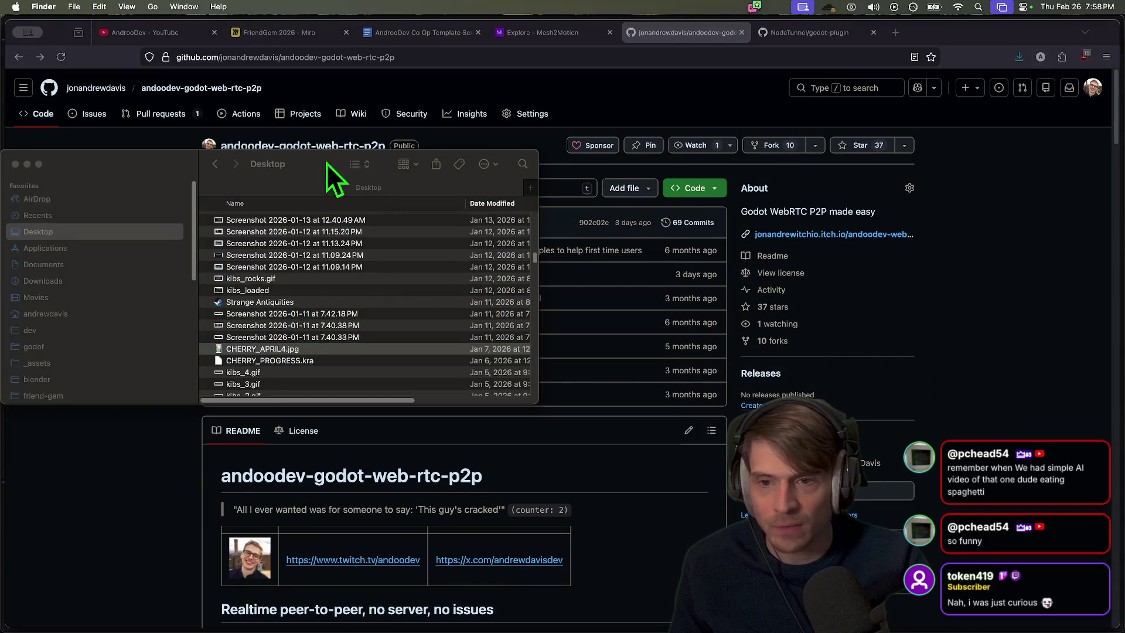
Maximize the Finder window and expand andoodev-godot-web-rtc-p2p in the godot folder
{"action": "left_click_drag", "start_coordinate": [326, 163], "coordinate": [350, 3]}
{"action": "left_click", "coordinate": [83, 222]}
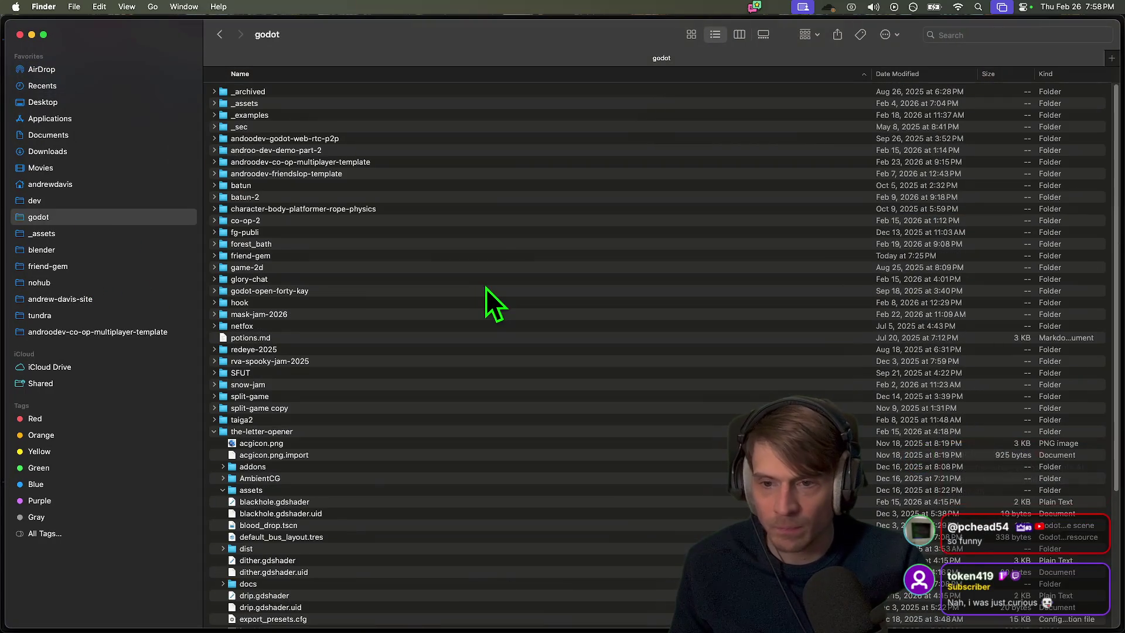
{"action": "left_click", "coordinate": [450, 208]}
{"action": "left_click", "coordinate": [451, 141]}
{"action": "key", "text": "Right"}
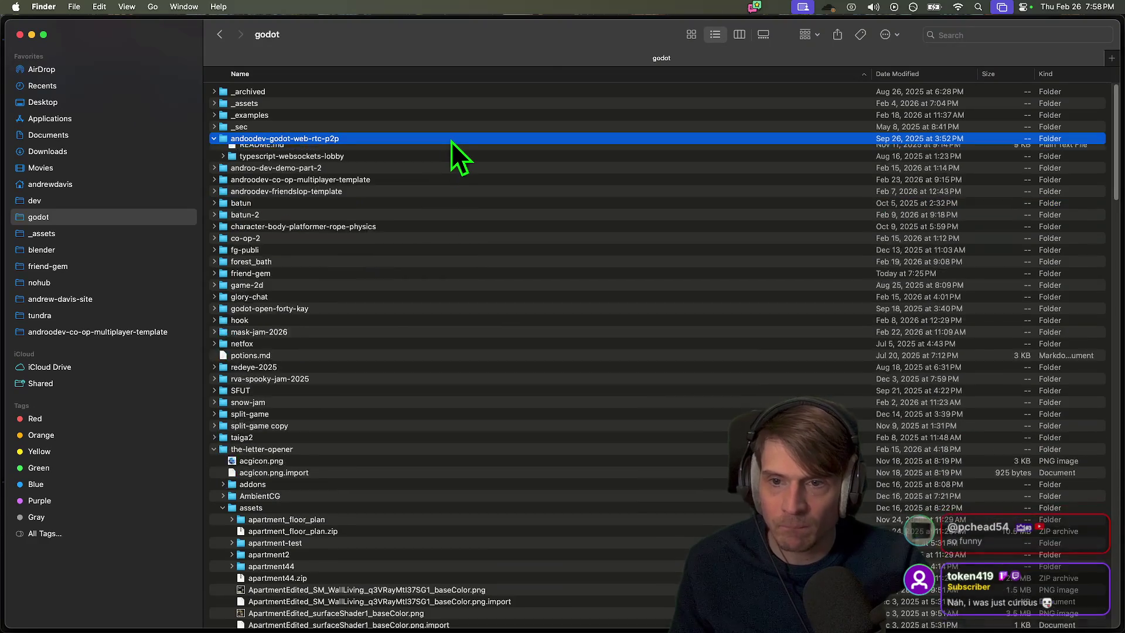
{"action": "left_click", "coordinate": [398, 176]}
{"action": "key", "text": "Left"}
Select typescript-websockets-lobby, then go to the dev folder and create a new folder there
{"action": "key", "text": "Down"}
{"action": "key", "text": "Down"}
{"action": "key", "text": "Down"}
{"action": "key", "text": "Up"}
{"action": "key", "text": "Up"}
{"action": "key", "text": "Up"}
{"action": "key", "text": "Down"}
{"action": "key", "text": "Up"}
{"action": "key", "text": "Down"}
{"action": "key", "text": "Down"}
{"action": "key", "text": "Up"}
{"action": "key", "text": "Up"}
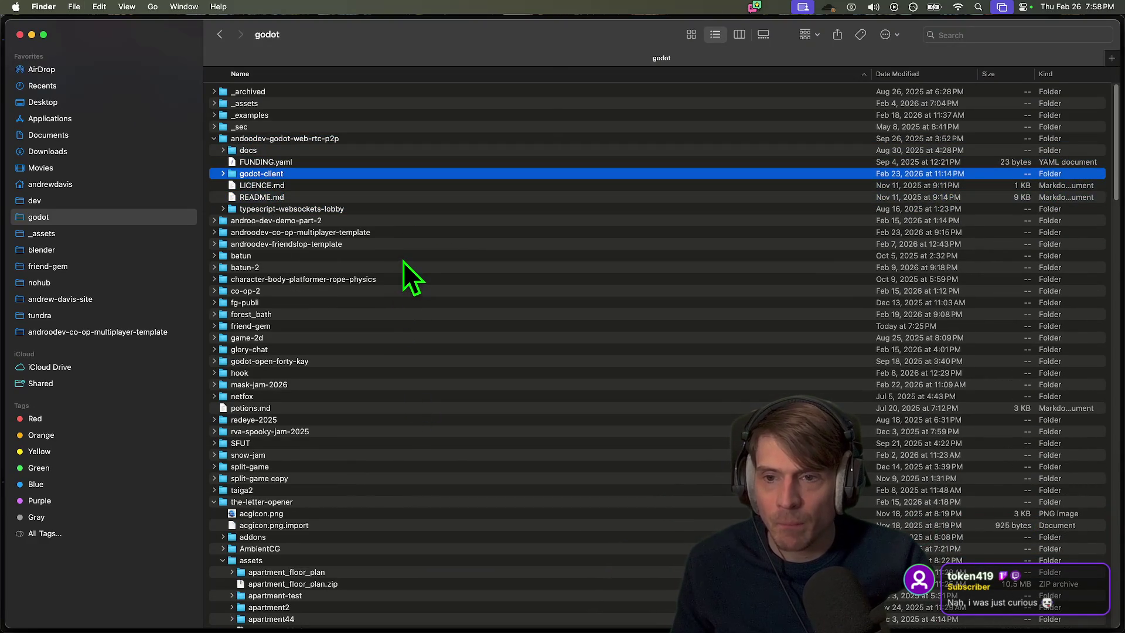
{"action": "left_click", "coordinate": [375, 209]}
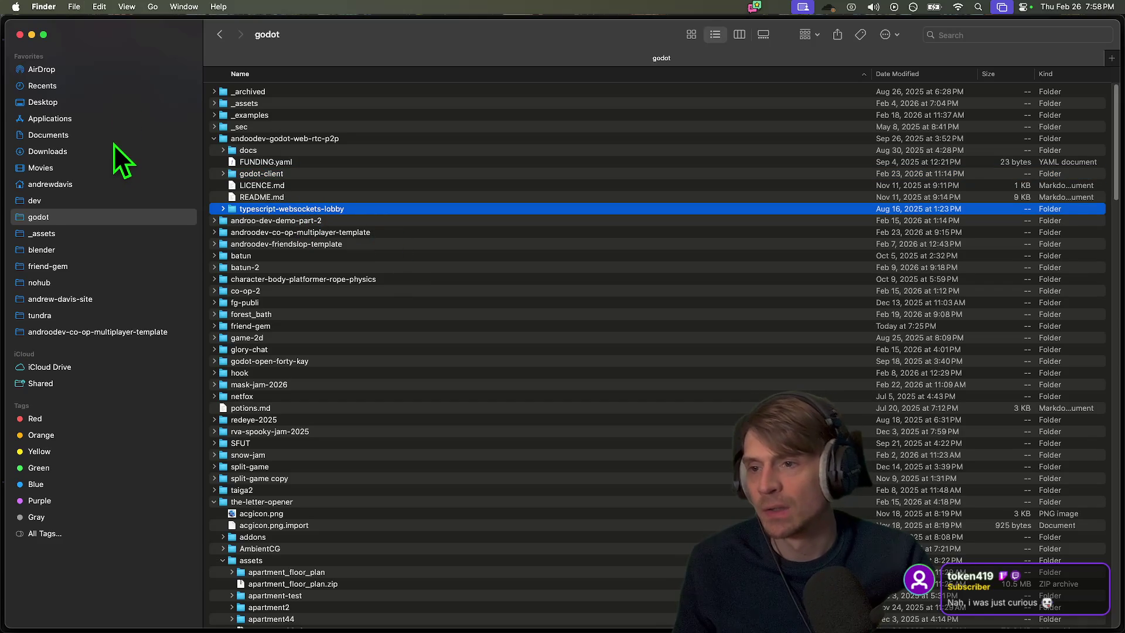
{"action": "left_click", "coordinate": [94, 204]}
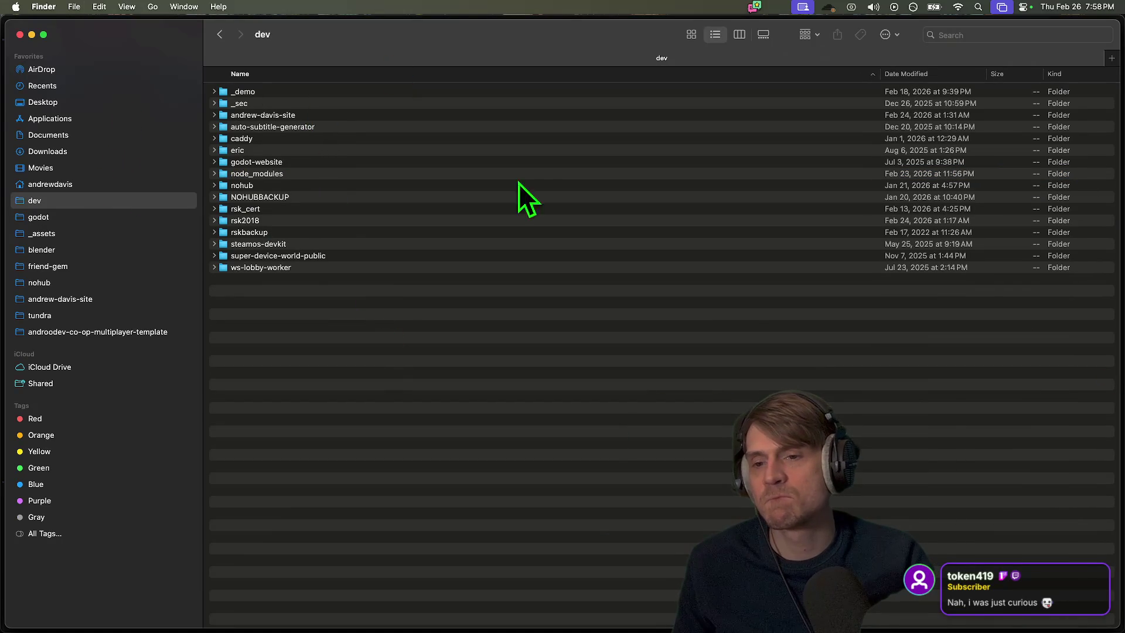
{"action": "key", "text": "super+shift+n"}
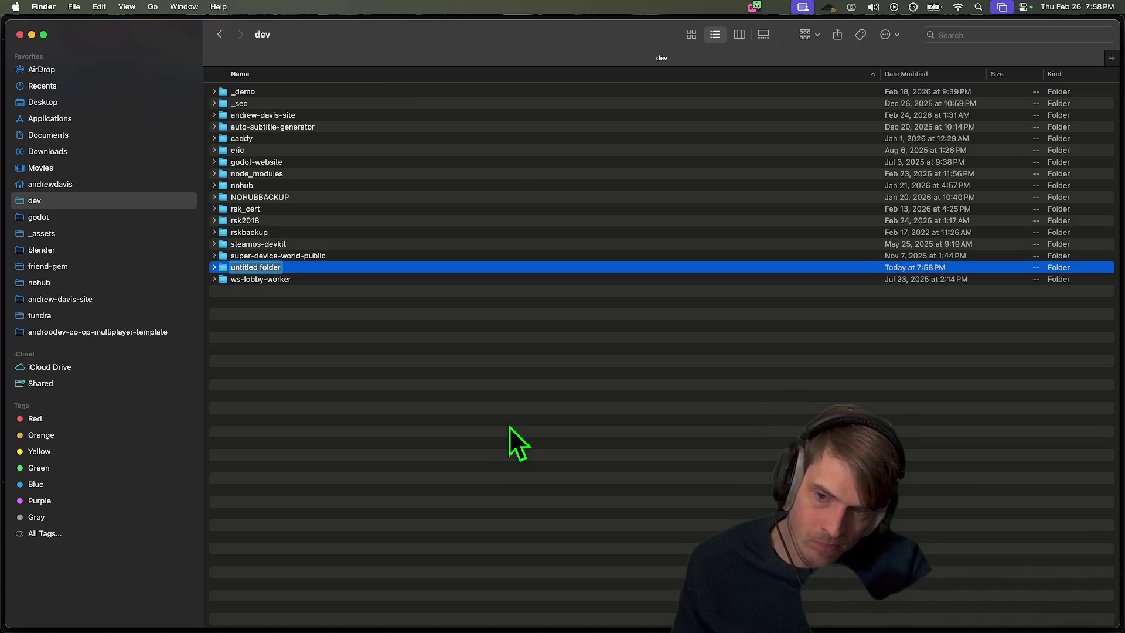
Name the new folder 'lobby-tyescript' in the dev folder
{"action": "type", "text": "lobby"}
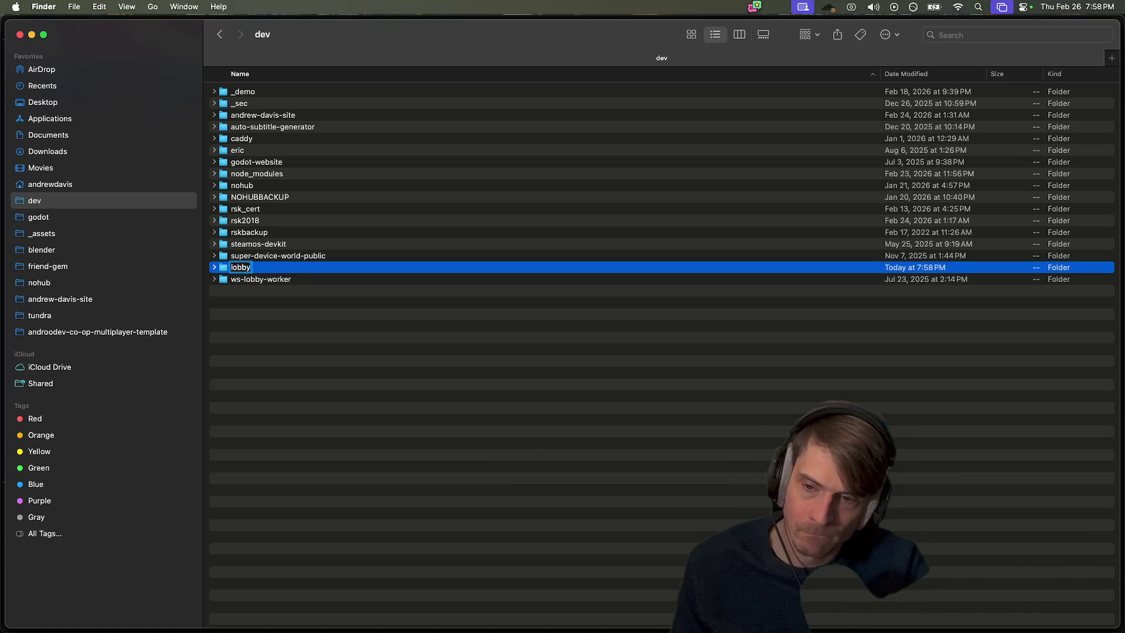
{"action": "type", "text": "-tyescript"}
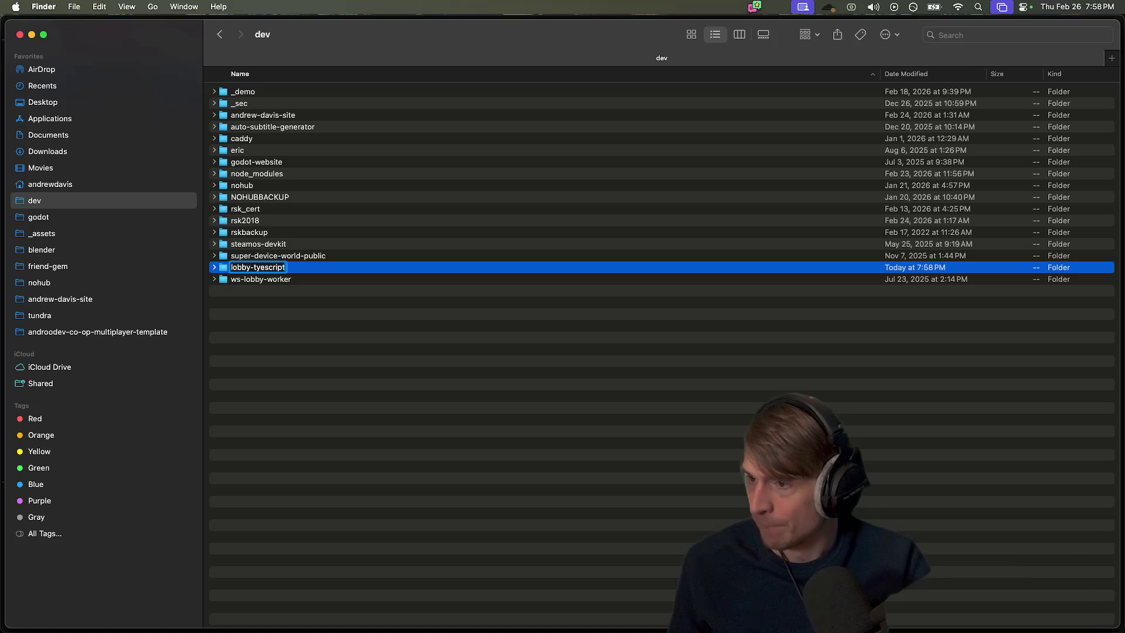
{"action": "key", "text": "Return"}
{"action": "key", "text": "super+Down"}
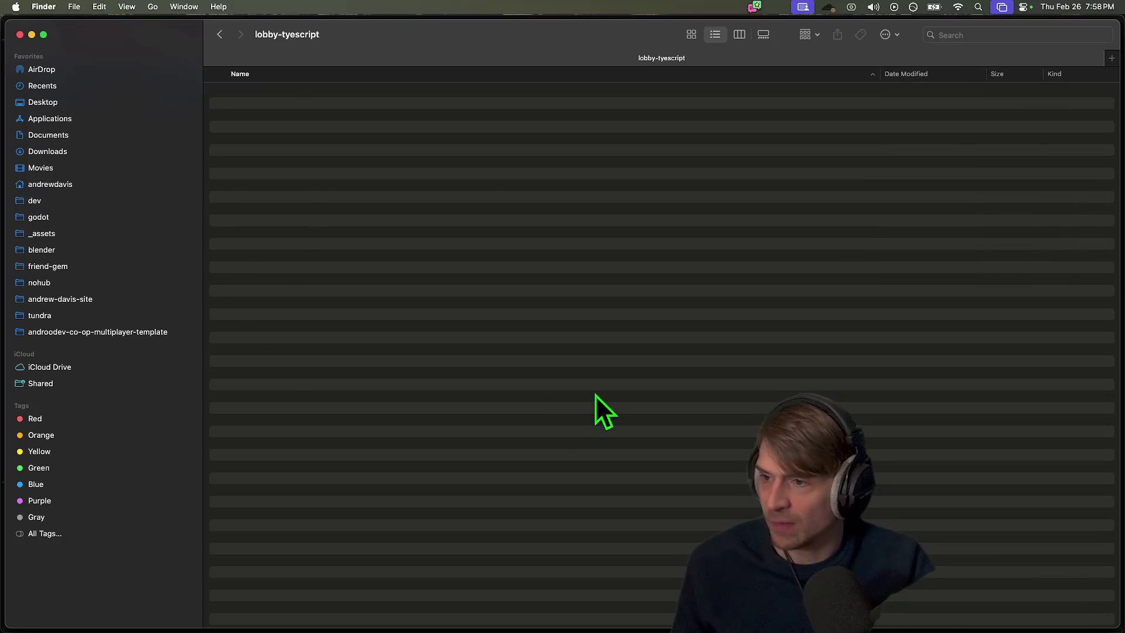
{"action": "key", "text": "super+bracketleft"}
Paste a copy of typescript-websockets-lobby into the dev folder
{"action": "key", "text": "super+v"}
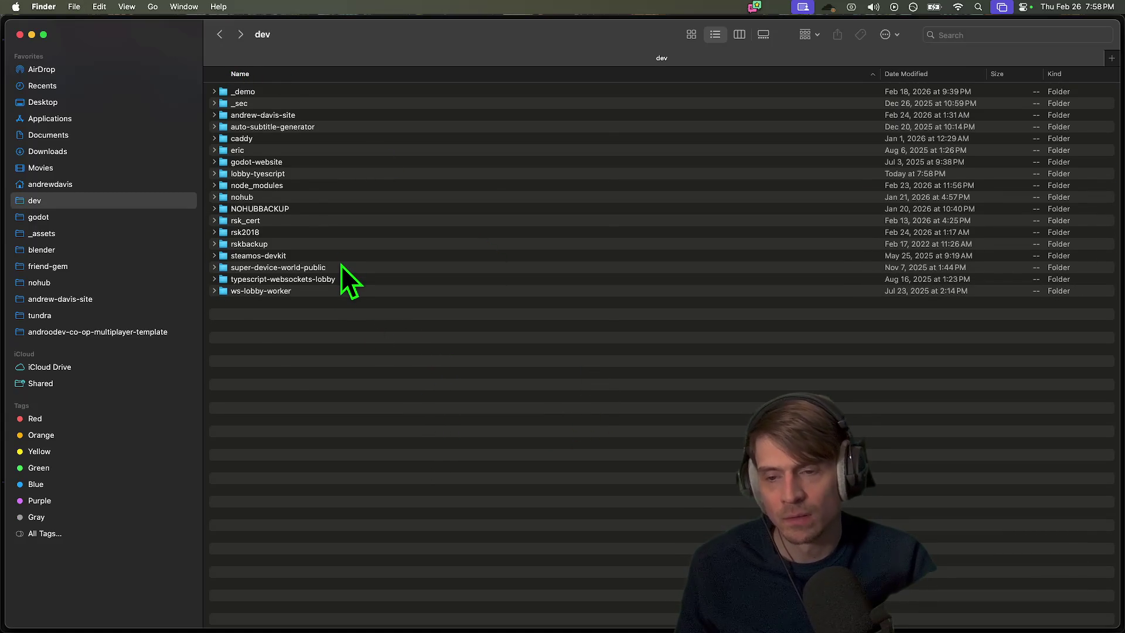
{"action": "left_click", "coordinate": [339, 270]}
{"action": "left_click", "coordinate": [338, 279]}
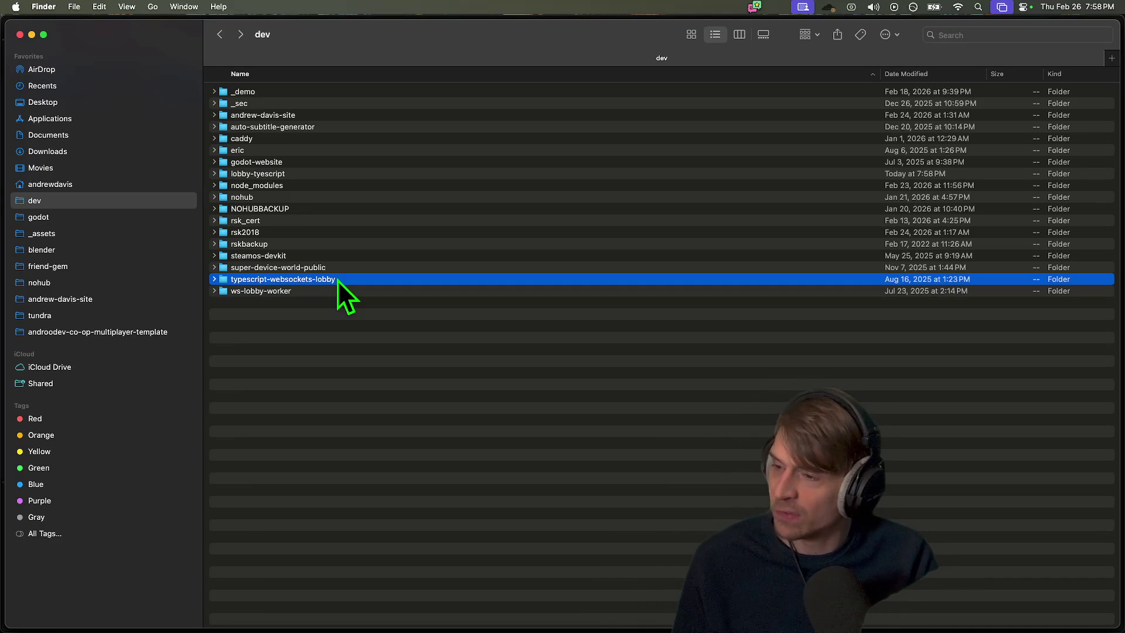
{"action": "key", "text": "super+Up"}
{"action": "key", "text": "super+bracketleft"}
{"action": "key", "text": "super+Tab"}
{"action": "key", "text": "super+Tab"}
{"action": "key", "text": "super+shift+Tab"}
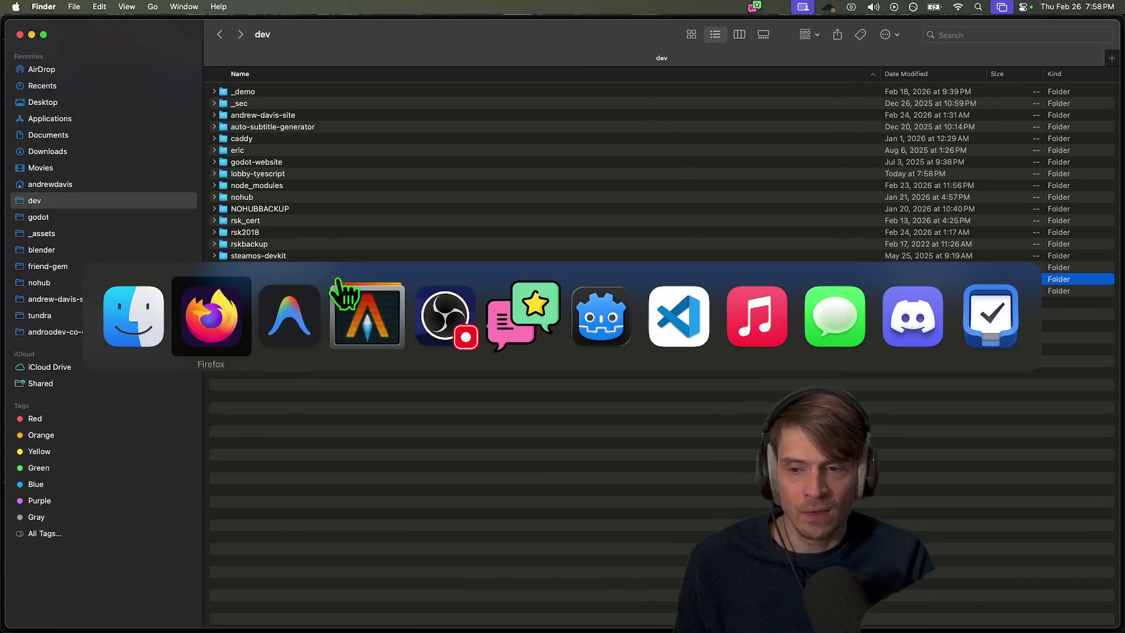
Search Google for 'stanford yang class' in a new tab
{"action": "key", "text": "super+t"}
{"action": "type", "text": "yo"}
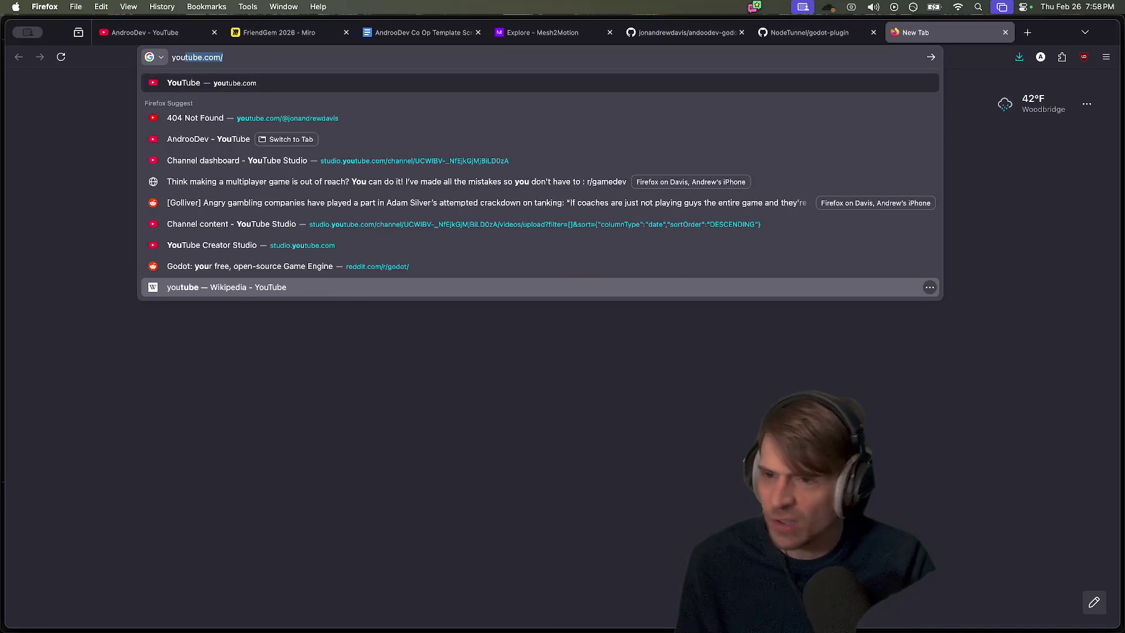
{"action": "key", "text": "BackSpace"}
{"action": "type", "text": "andrew"}
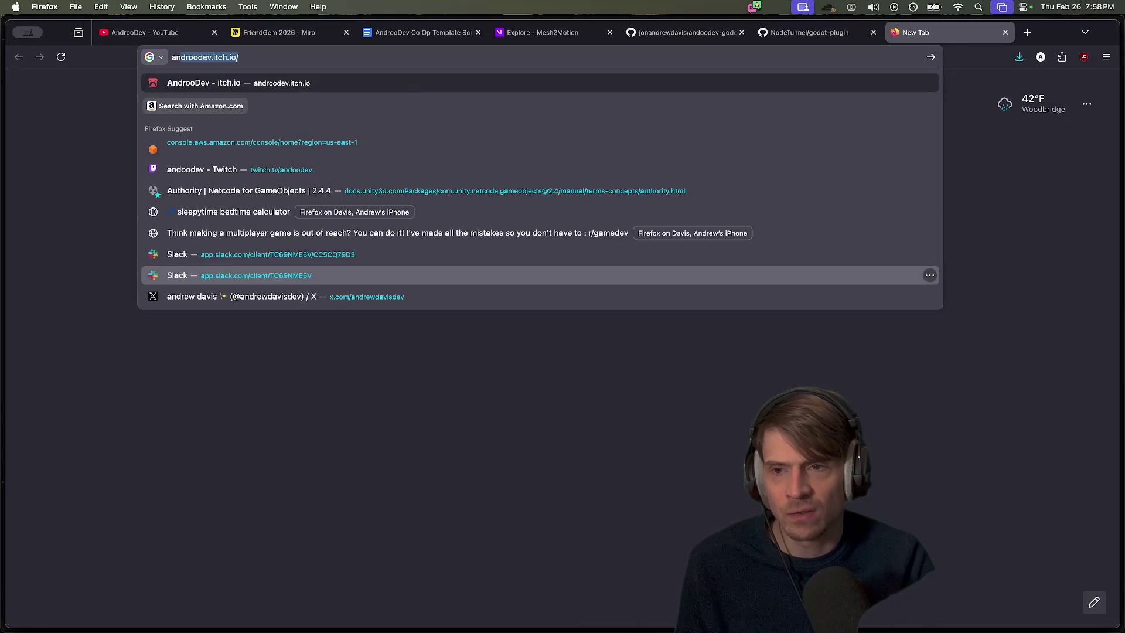
{"action": "key", "text": "BackSpace"}
{"action": "key", "text": "BackSpace"}
{"action": "key", "text": "BackSpace"}
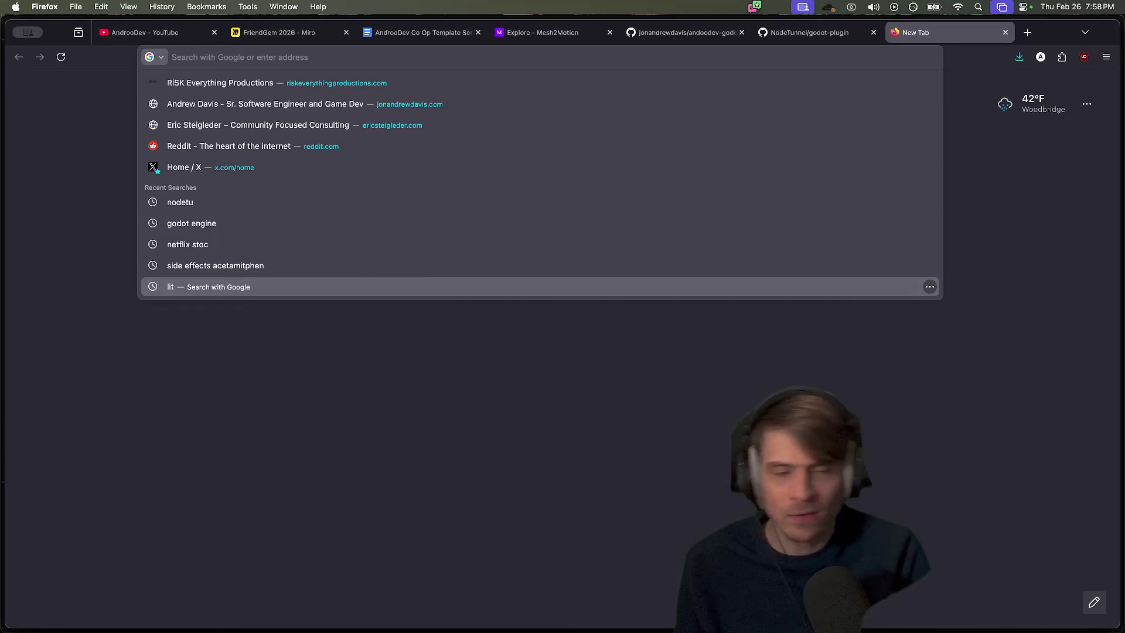
{"action": "type", "text": "yo"}
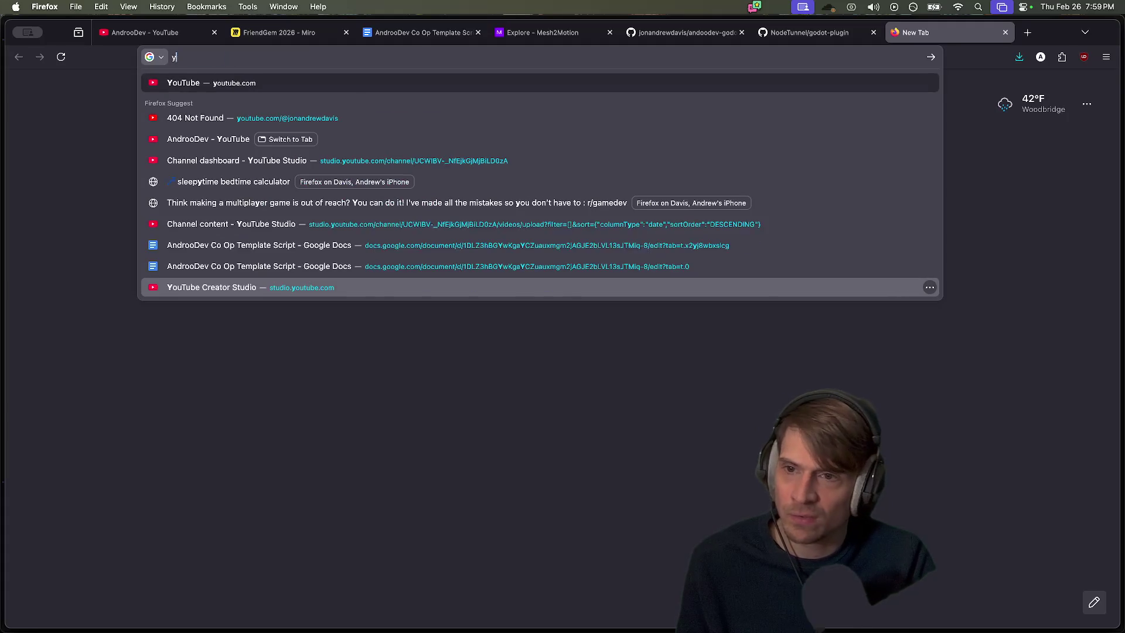
{"action": "key", "text": "BackSpace"}
{"action": "key", "text": "BackSpace"}
{"action": "key", "text": "BackSpace"}
{"action": "type", "text": "a"}
{"action": "key", "text": "BackSpace"}
{"action": "key", "text": "BackSpace"}
{"action": "type", "text": "stanfior"}
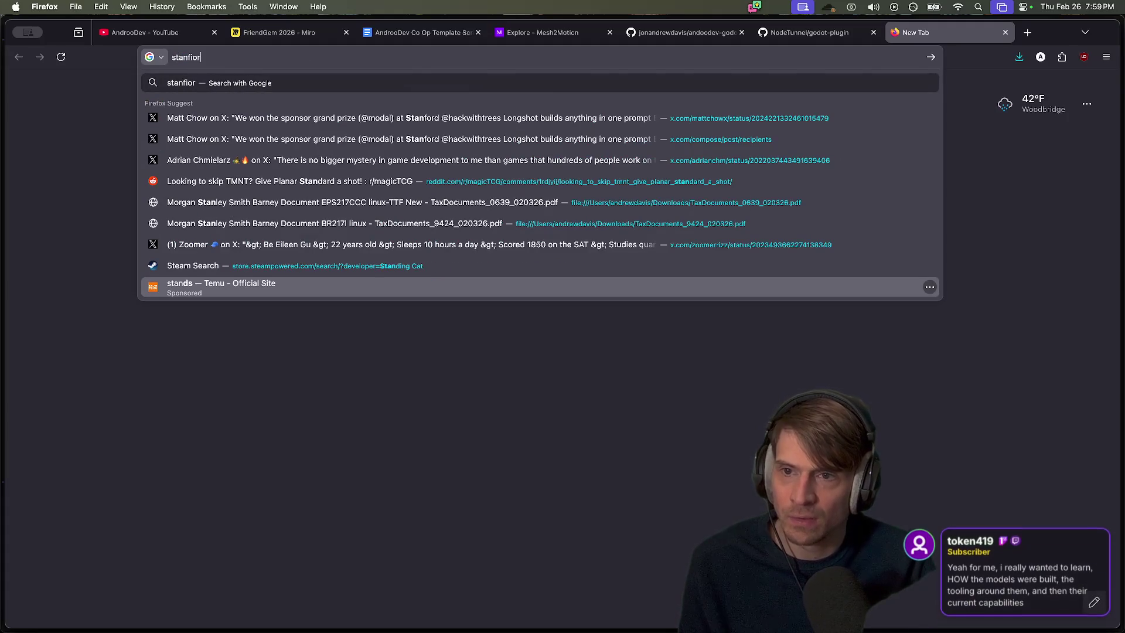
{"action": "key", "text": "BackSpace"}
{"action": "key", "text": "BackSpace"}
{"action": "key", "text": "BackSpace"}
{"action": "type", "text": "ord yang class"}
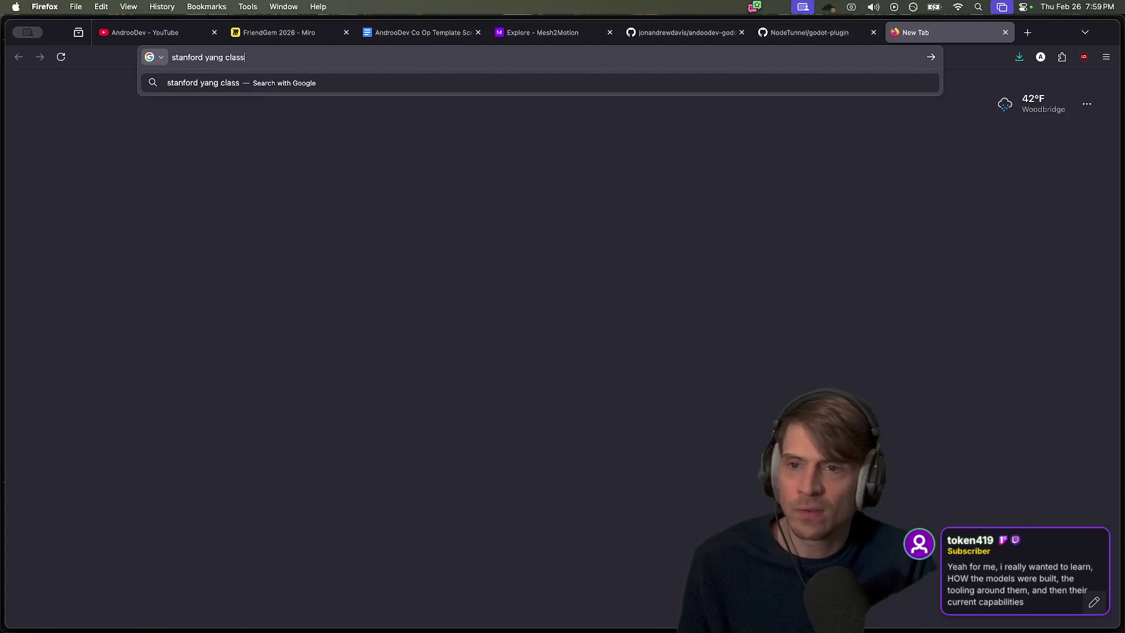
{"action": "key", "text": "Return"}
Skim the search results, then close that tab
{"action": "scroll", "coordinate": [867, 223], "scroll_direction": "down", "scroll_amount": 5}
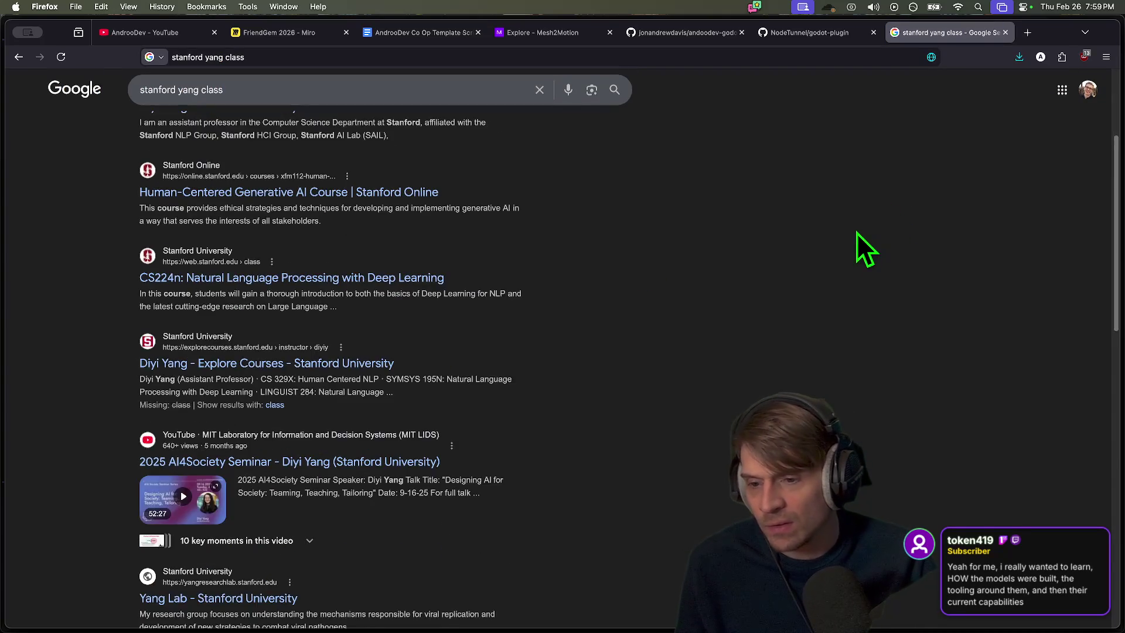
{"action": "scroll", "coordinate": [850, 258], "scroll_direction": "up", "scroll_amount": 4}
{"action": "scroll", "coordinate": [846, 272], "scroll_direction": "down", "scroll_amount": 6}
{"action": "key", "text": "super+w"}
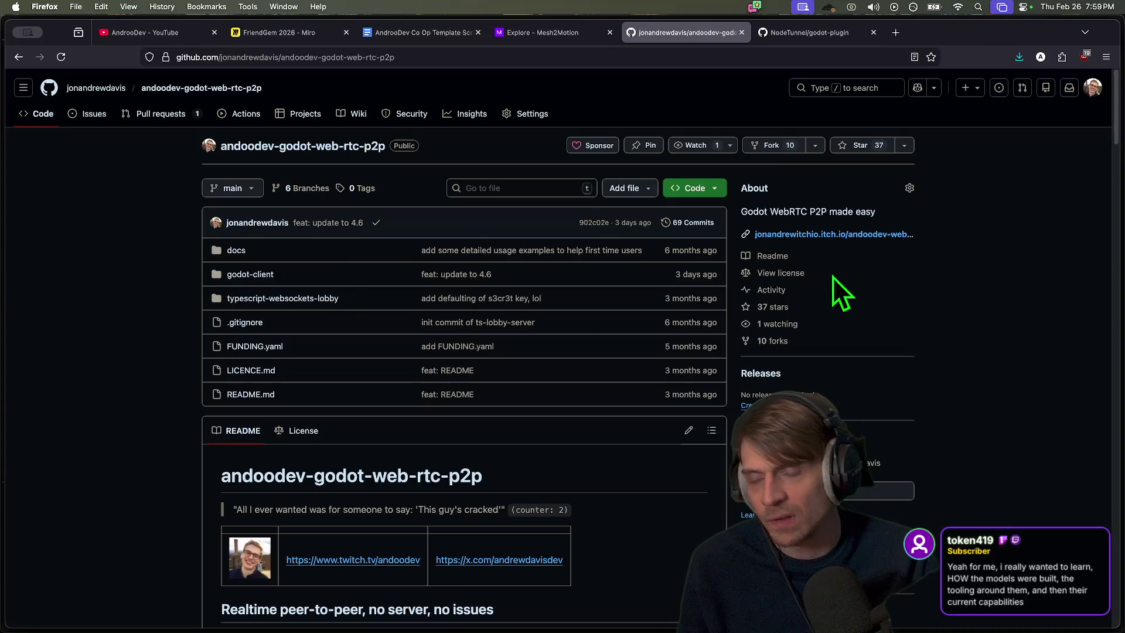
{"action": "key", "text": "super+Tab"}
{"action": "key", "text": "super+Tab"}
{"action": "key", "text": "super+t"}
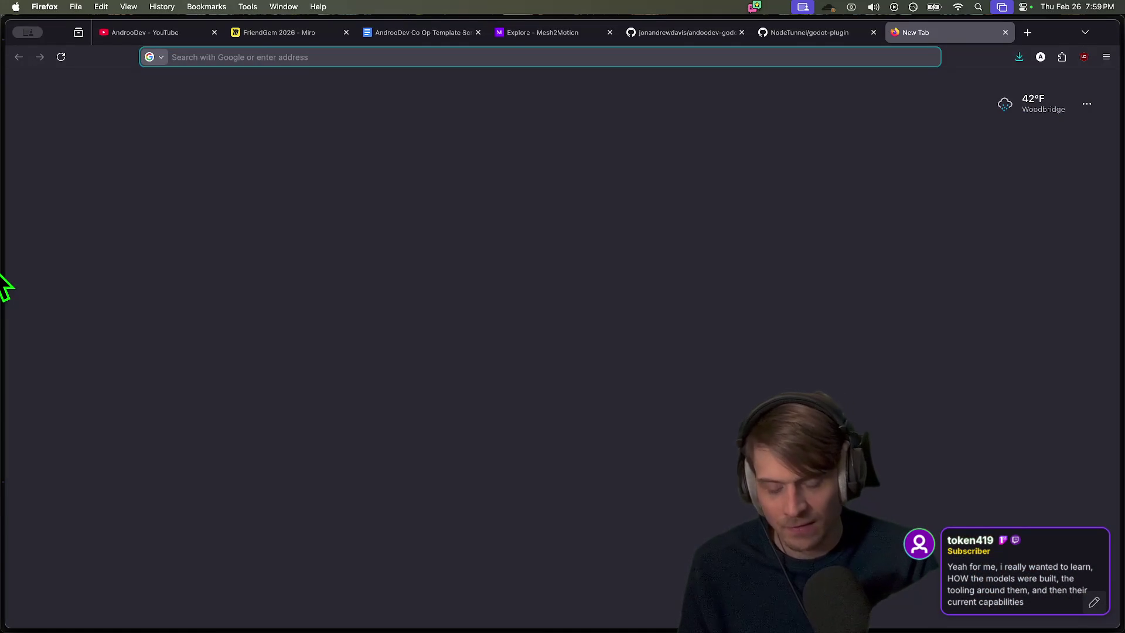
{"action": "type", "text": "y hat"}
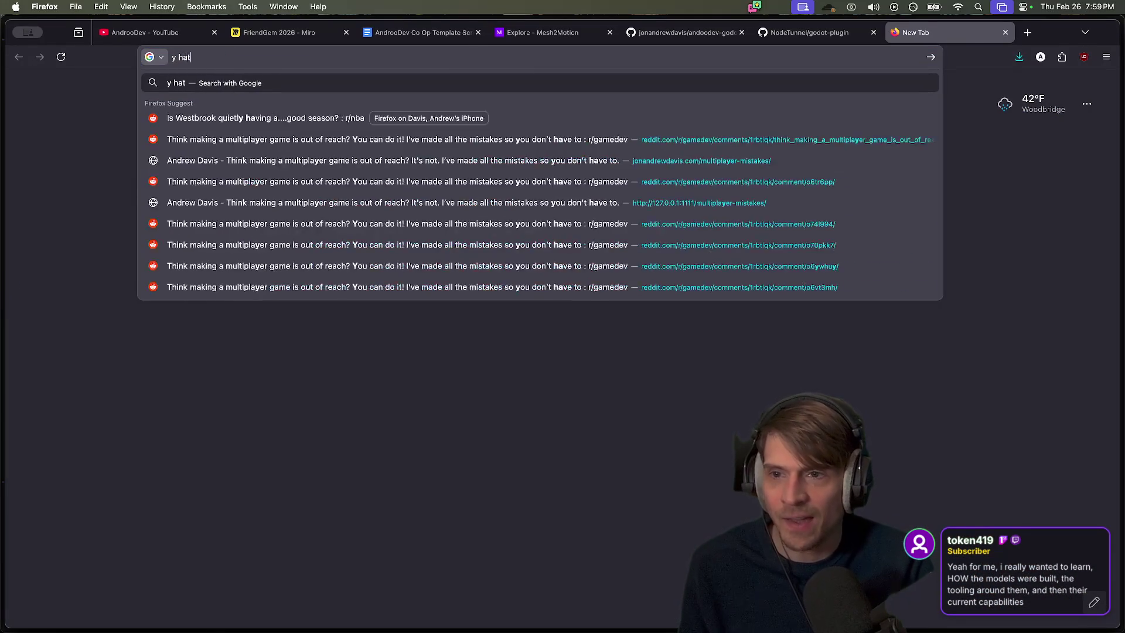
{"action": "key", "text": "Return"}
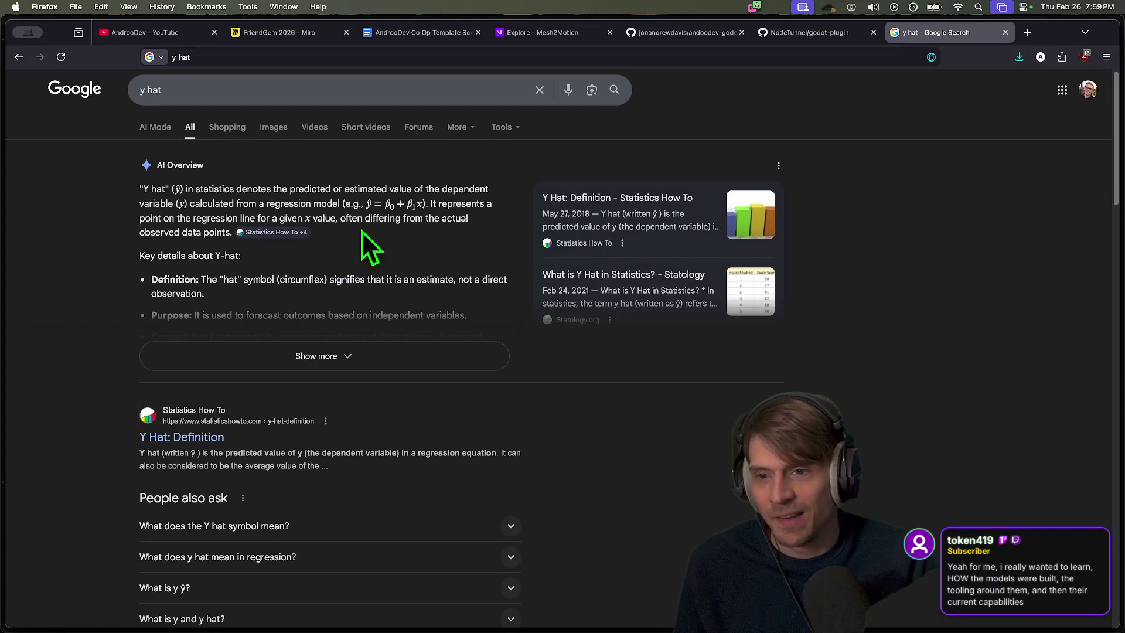
{"action": "left_click_drag", "start_coordinate": [311, 189], "coordinate": [436, 188]}
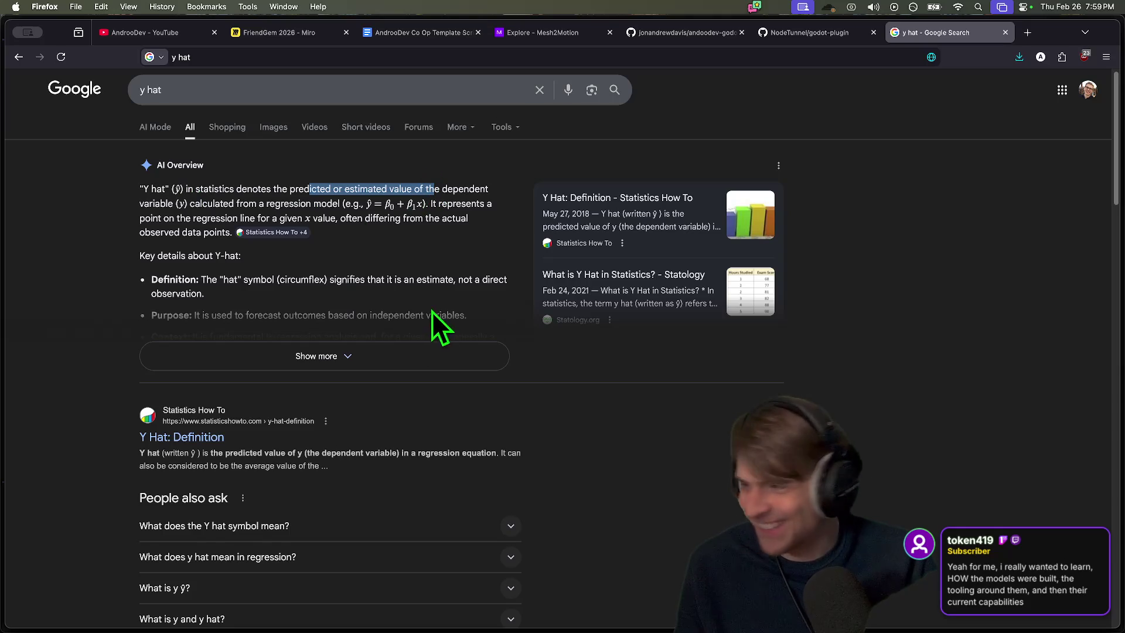
{"action": "left_click", "coordinate": [389, 357]}
{"action": "scroll", "coordinate": [986, 308], "scroll_direction": "down", "scroll_amount": 2}
{"action": "scroll", "coordinate": [986, 307], "scroll_direction": "up", "scroll_amount": 2}
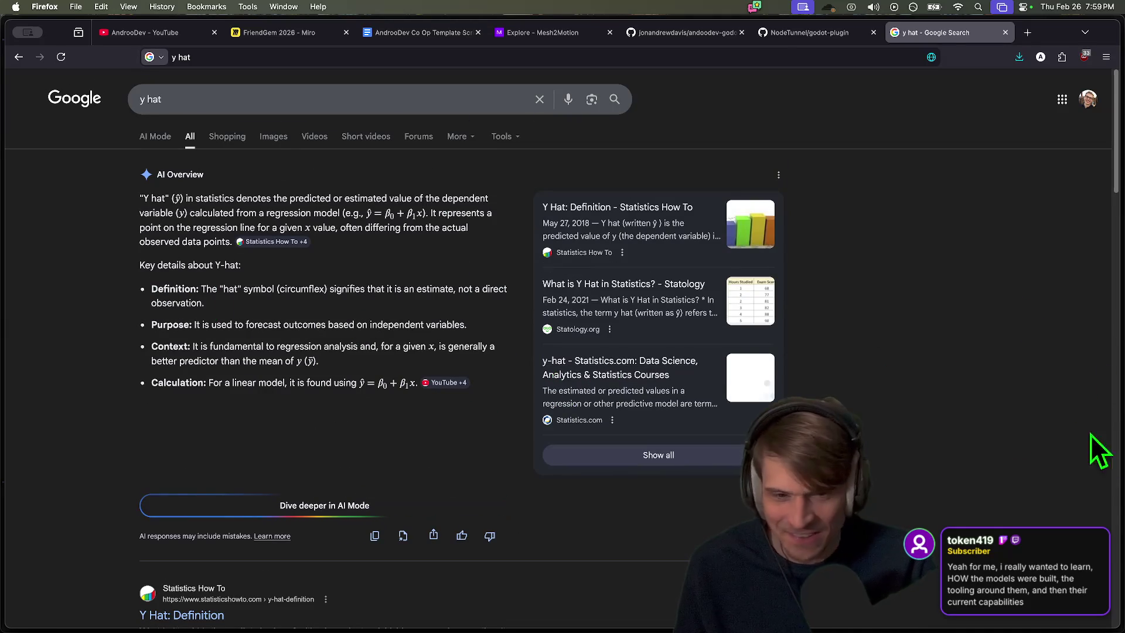
{"action": "scroll", "coordinate": [1047, 490], "scroll_direction": "down", "scroll_amount": 10}
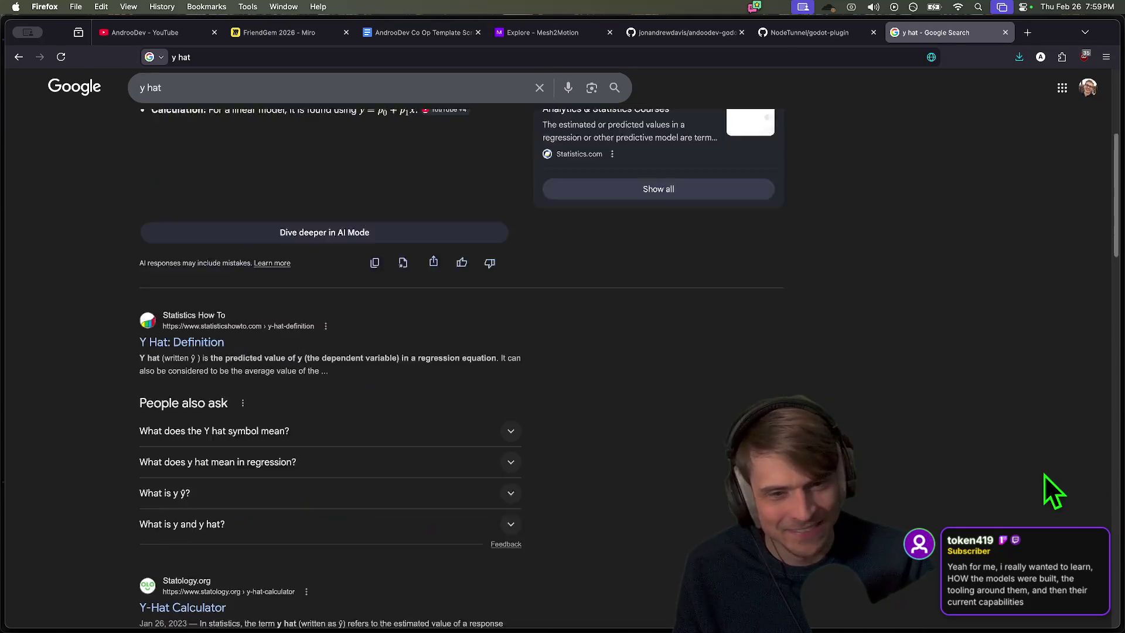
{"action": "scroll", "coordinate": [982, 497], "scroll_direction": "up", "scroll_amount": 5}
{"action": "scroll", "coordinate": [977, 465], "scroll_direction": "down", "scroll_amount": 10}
{"action": "scroll", "coordinate": [961, 444], "scroll_direction": "down", "scroll_amount": 10}
{"action": "scroll", "coordinate": [954, 437], "scroll_direction": "up", "scroll_amount": 18}
{"action": "scroll", "coordinate": [914, 363], "scroll_direction": "up", "scroll_amount": 8}
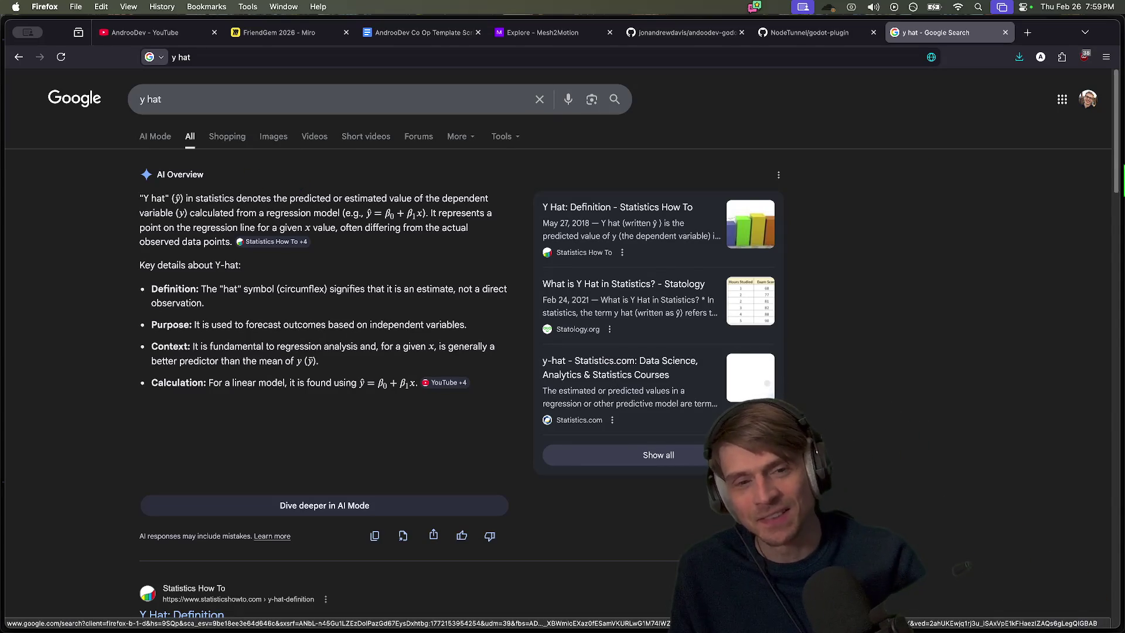
{"action": "scroll", "coordinate": [838, 236], "scroll_direction": "down", "scroll_amount": 1}
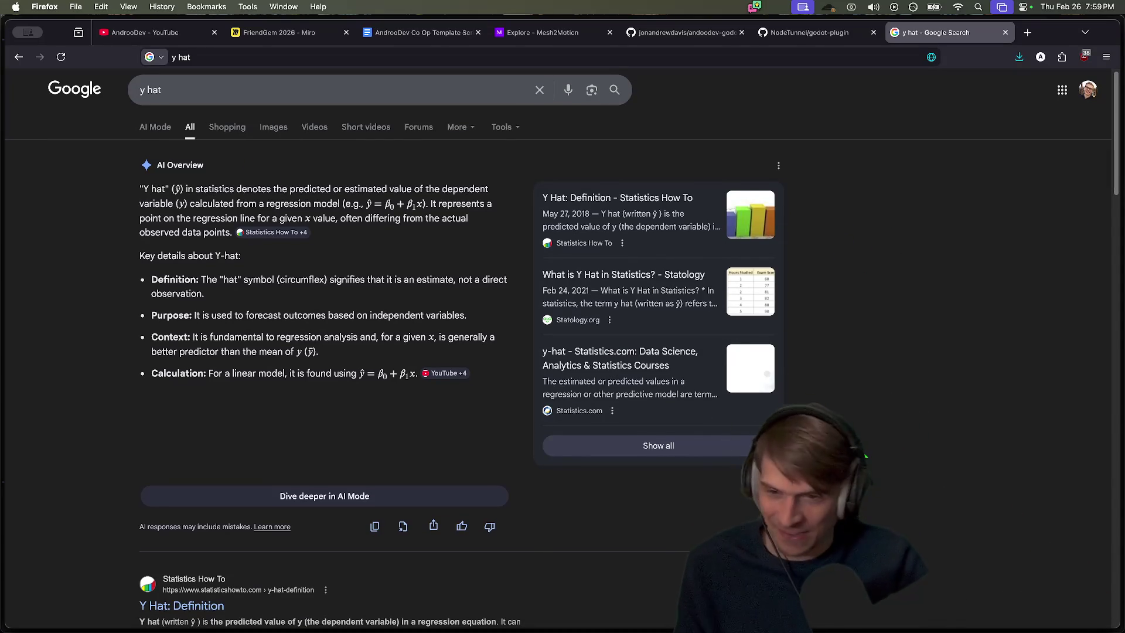
{"action": "key", "text": "super+w"}
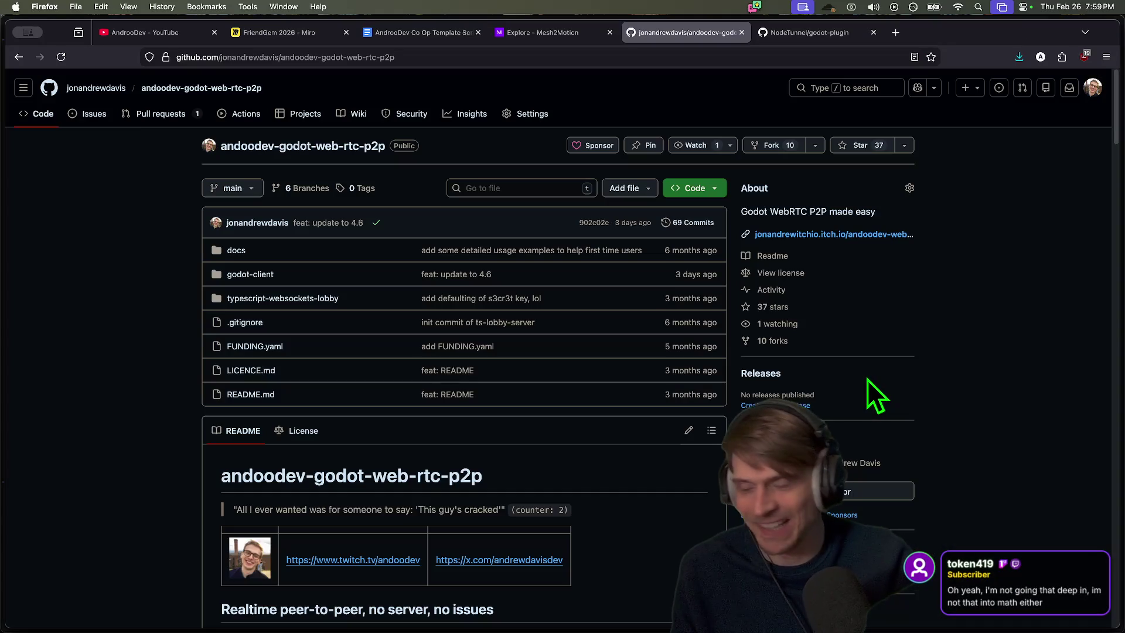
{"action": "scroll", "coordinate": [110, 349], "scroll_direction": "down", "scroll_amount": 5}
{"action": "scroll", "coordinate": [110, 350], "scroll_direction": "up", "scroll_amount": 5}
{"action": "key", "text": "super+Tab"}
{"action": "key", "text": "super+Tab"}
{"action": "key", "text": "super+t"}
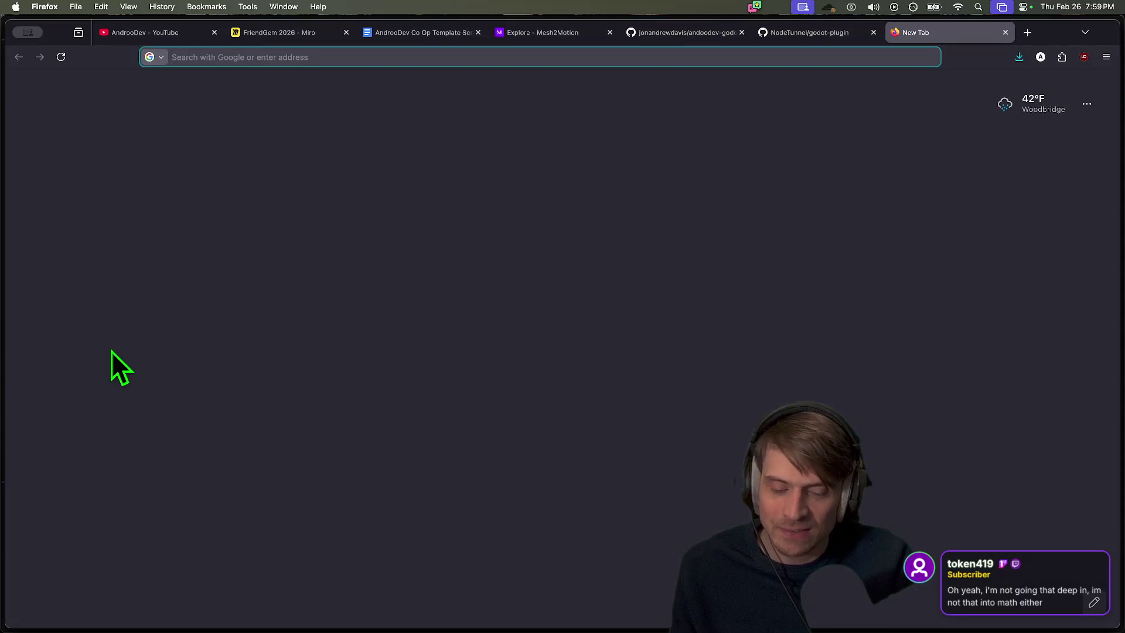
{"action": "type", "text": "ML"}
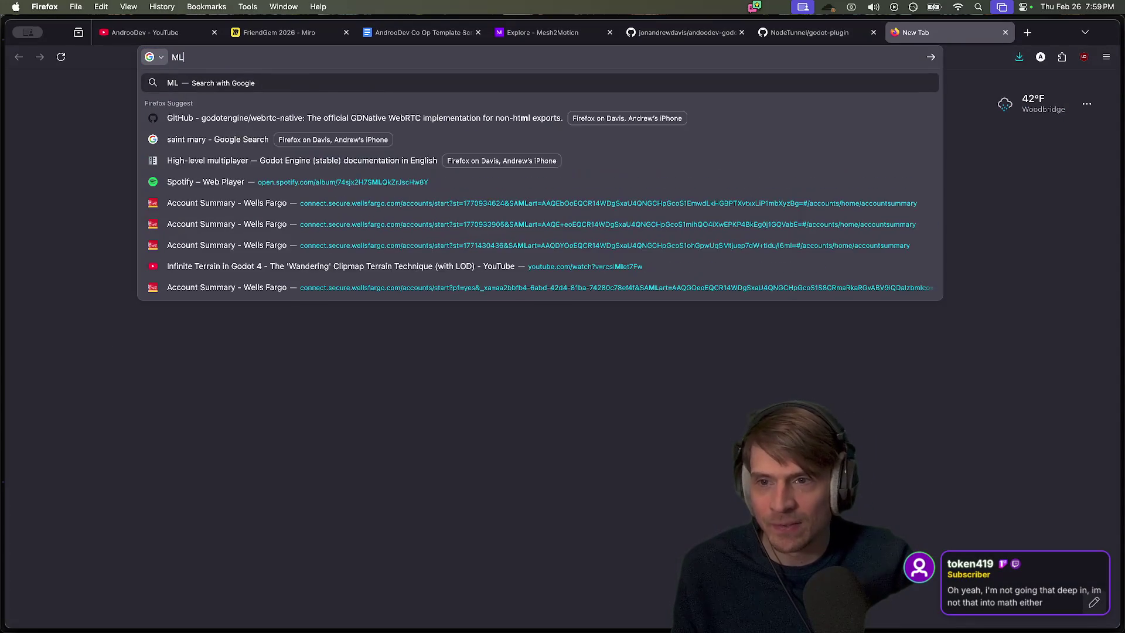
{"action": "type", "text": "-ops.org"}
{"action": "key", "text": "Return"}
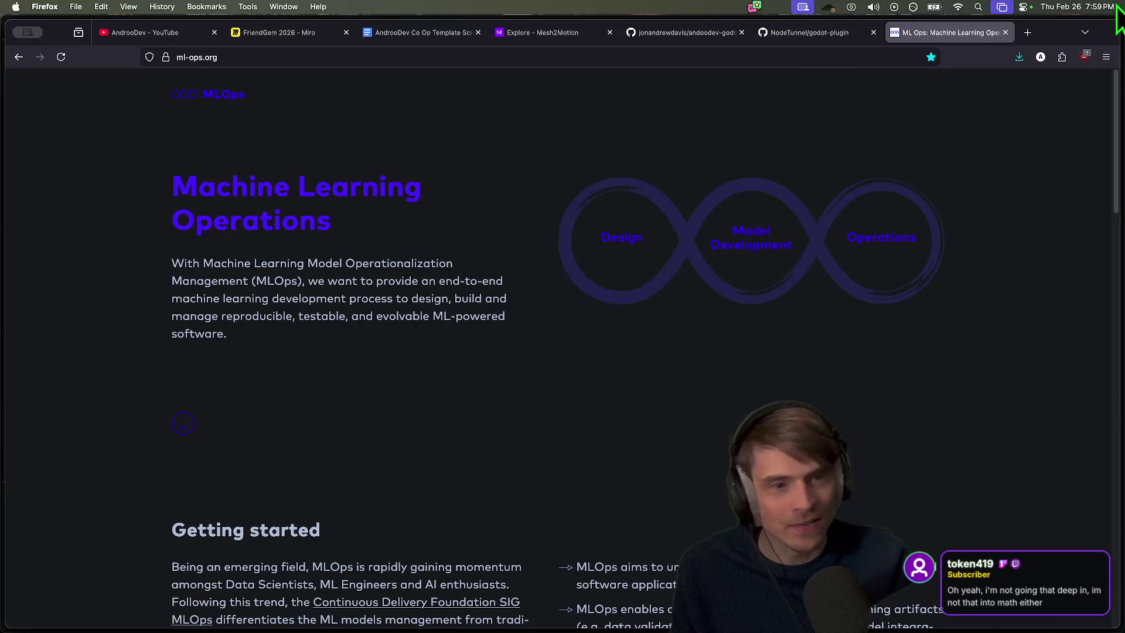
{"action": "left_click", "coordinate": [1061, 57]}
{"action": "left_click", "coordinate": [916, 199]}
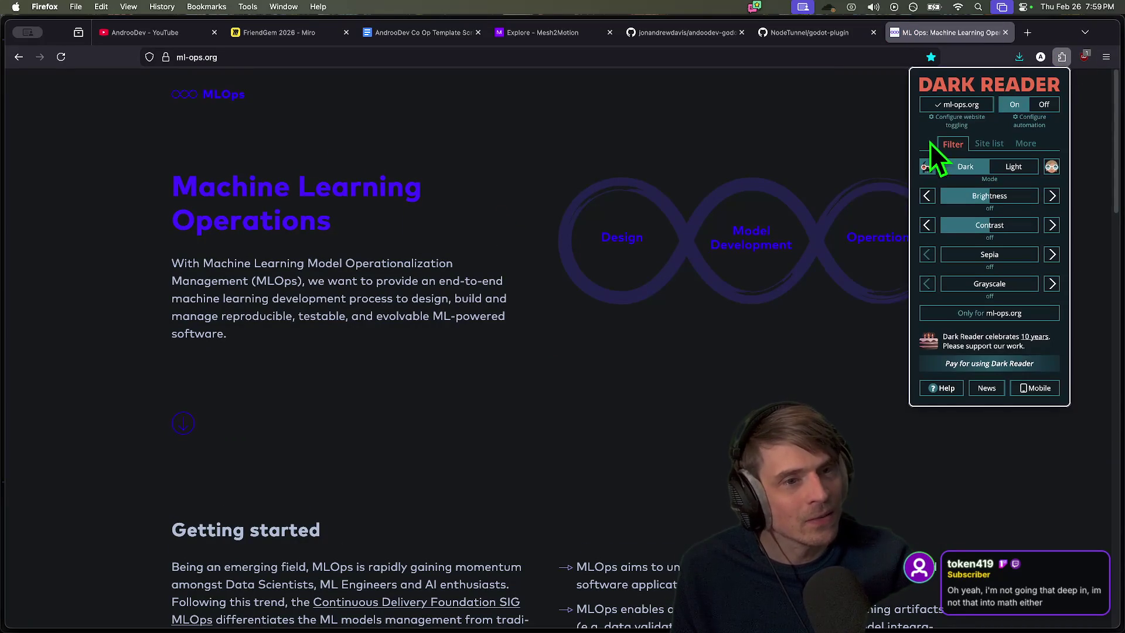
{"action": "left_click", "coordinate": [952, 106]}
{"action": "left_click", "coordinate": [515, 178]}
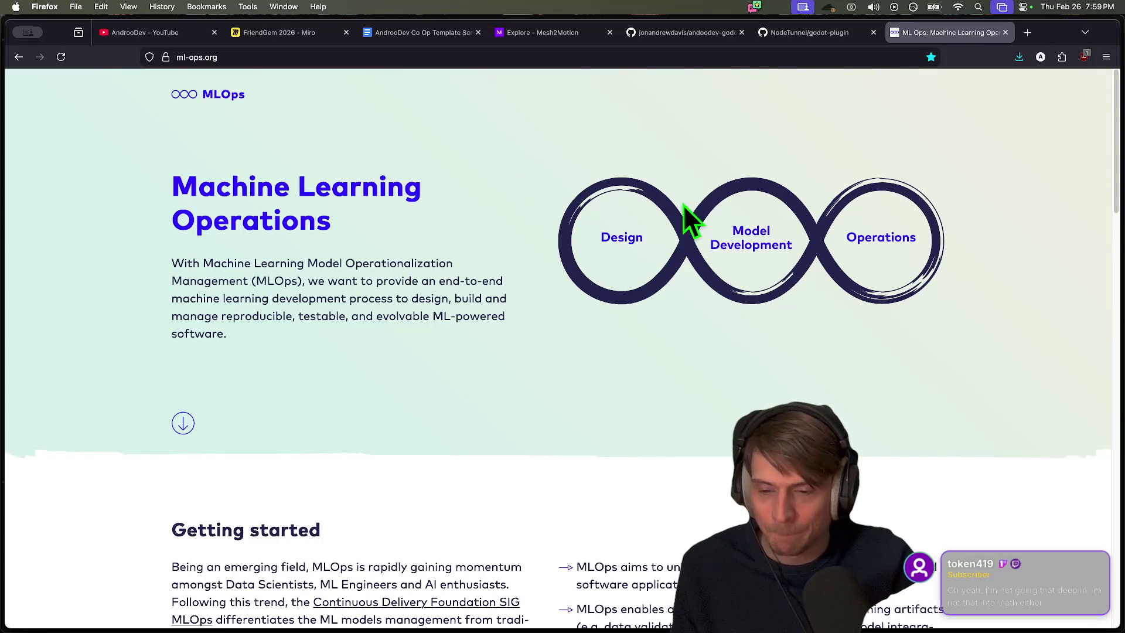
{"action": "scroll", "coordinate": [326, 269], "scroll_direction": "down", "scroll_amount": 2}
{"action": "scroll", "coordinate": [1067, 252], "scroll_direction": "down", "scroll_amount": 5}
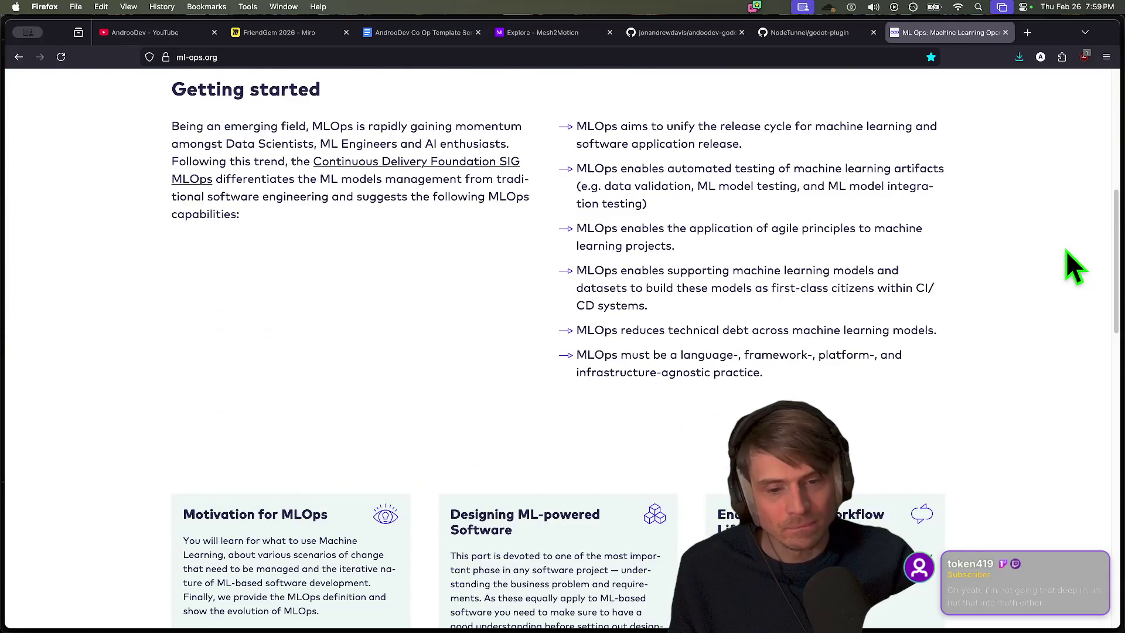
{"action": "scroll", "coordinate": [1066, 249], "scroll_direction": "down", "scroll_amount": 6}
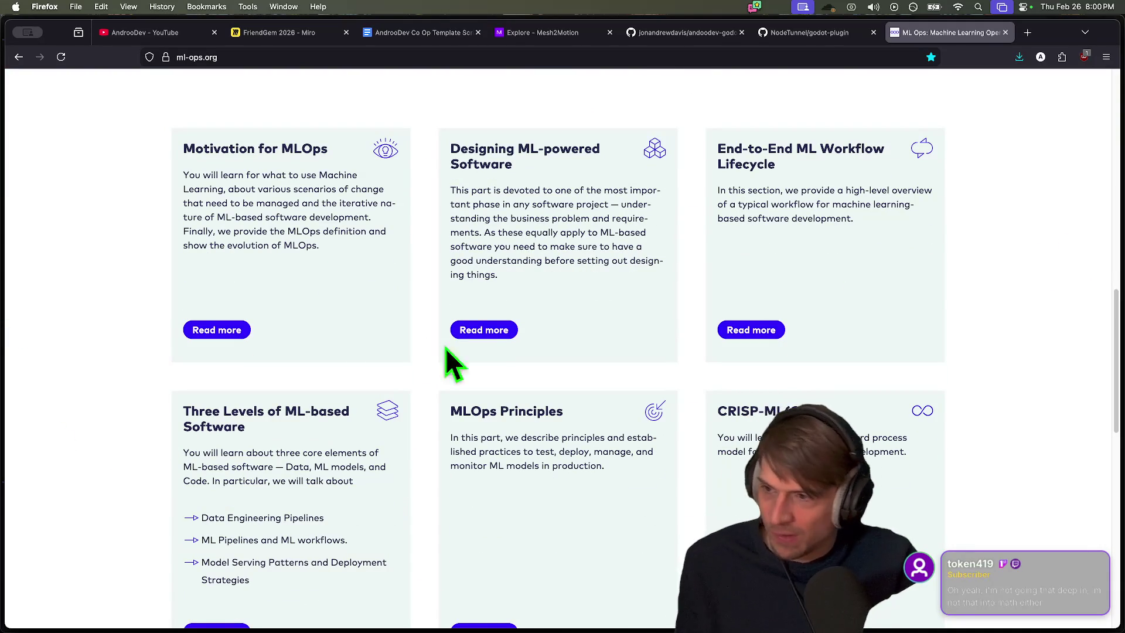
{"action": "left_click", "coordinate": [478, 334]}
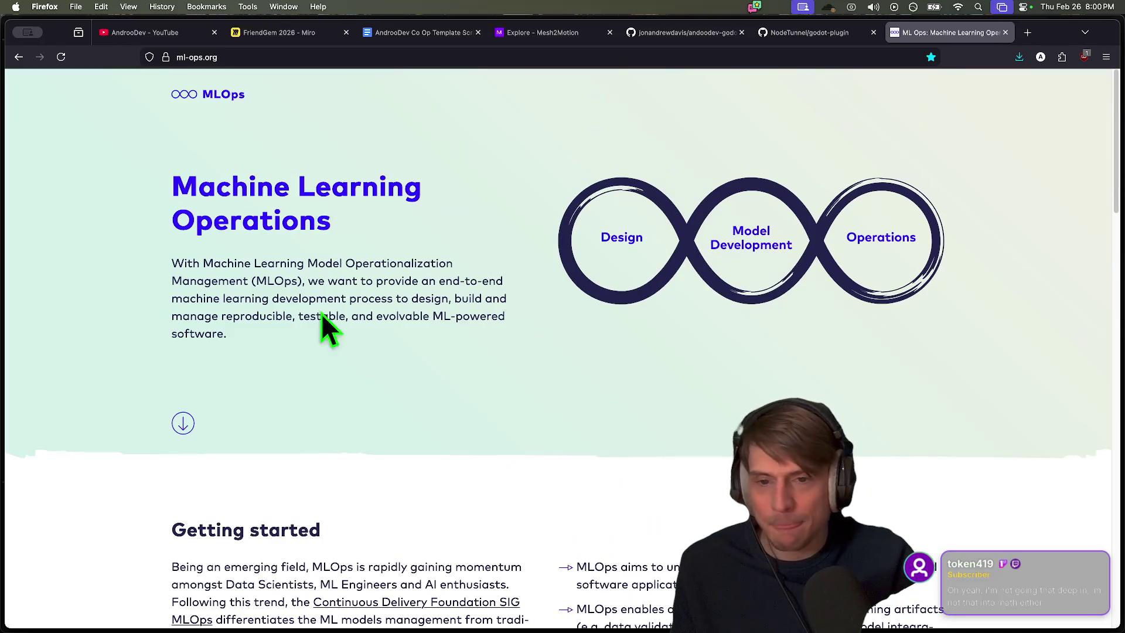
{"action": "key", "text": "super+w"}
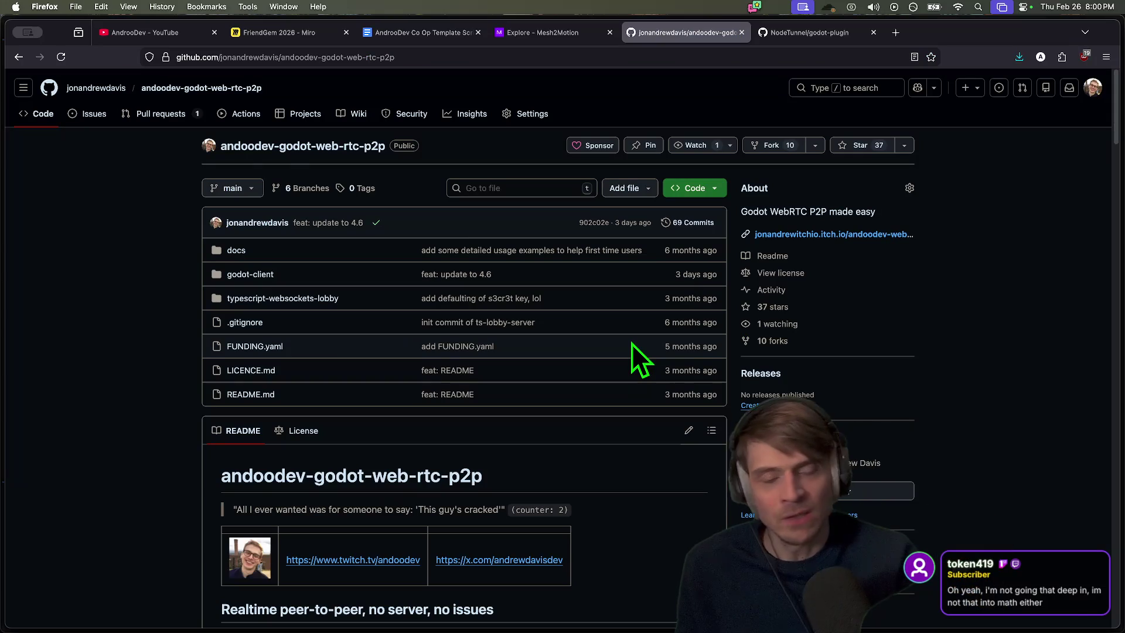
Go to LinkedIn in a new tab and open the user's own profile
{"action": "mouse_move", "coordinate": [535, 580]}
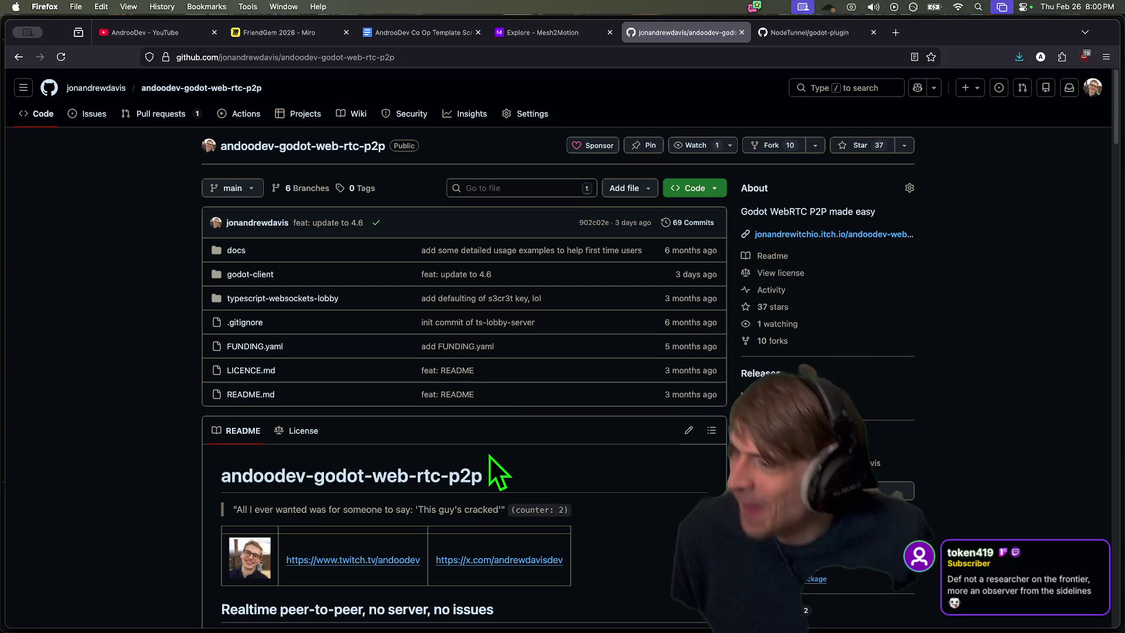
{"action": "key", "text": "super+t"}
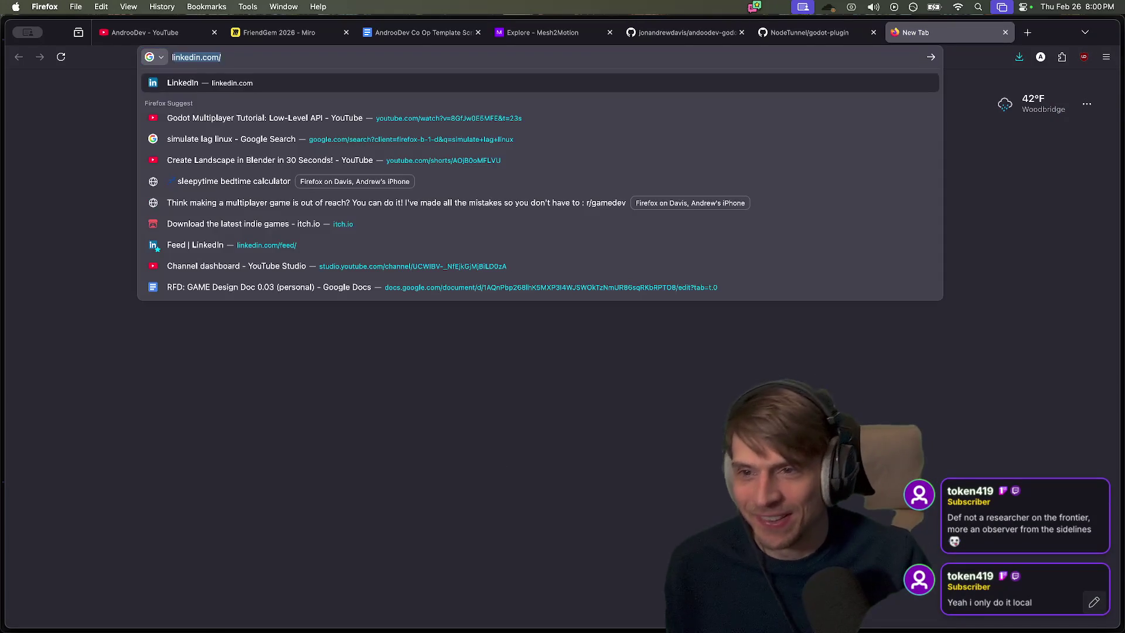
{"action": "type", "text": "link"}
{"action": "key", "text": "Return"}
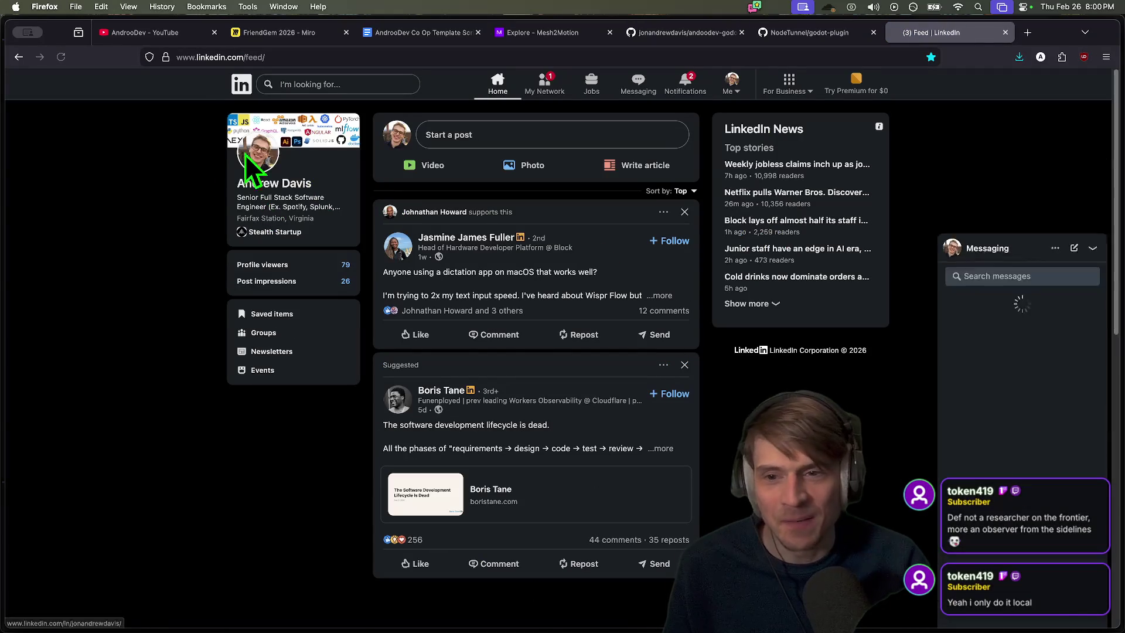
{"action": "left_click", "coordinate": [281, 193]}
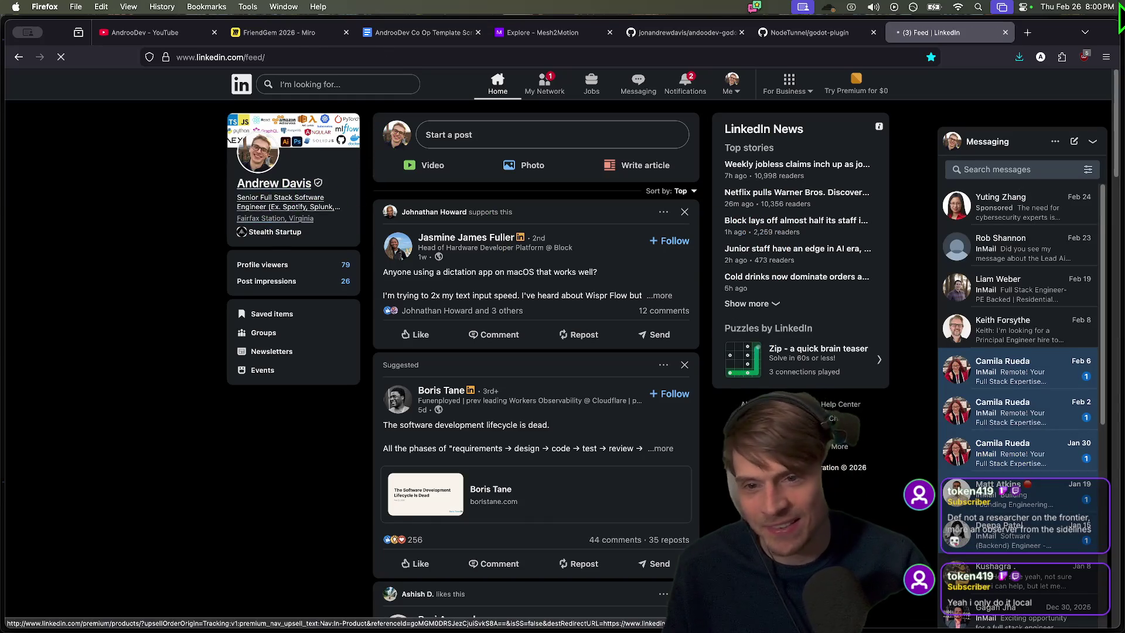
{"action": "scroll", "coordinate": [115, 293], "scroll_direction": "down", "scroll_amount": 10}
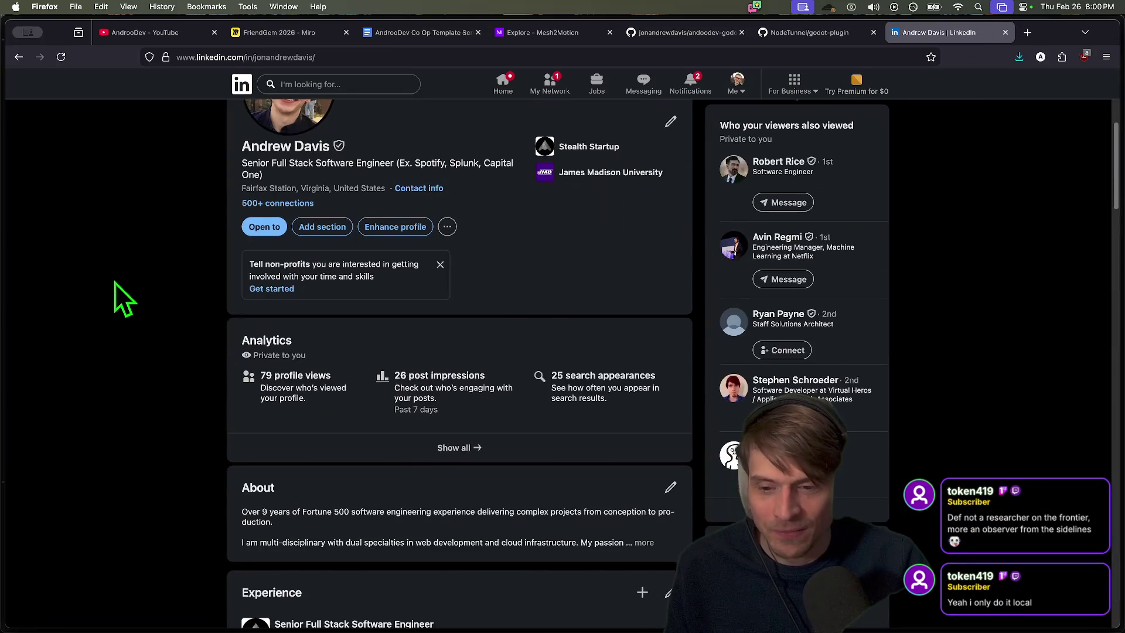
{"action": "scroll", "coordinate": [950, 386], "scroll_direction": "down", "scroll_amount": 2}
{"action": "scroll", "coordinate": [234, 344], "scroll_direction": "down", "scroll_amount": 10}
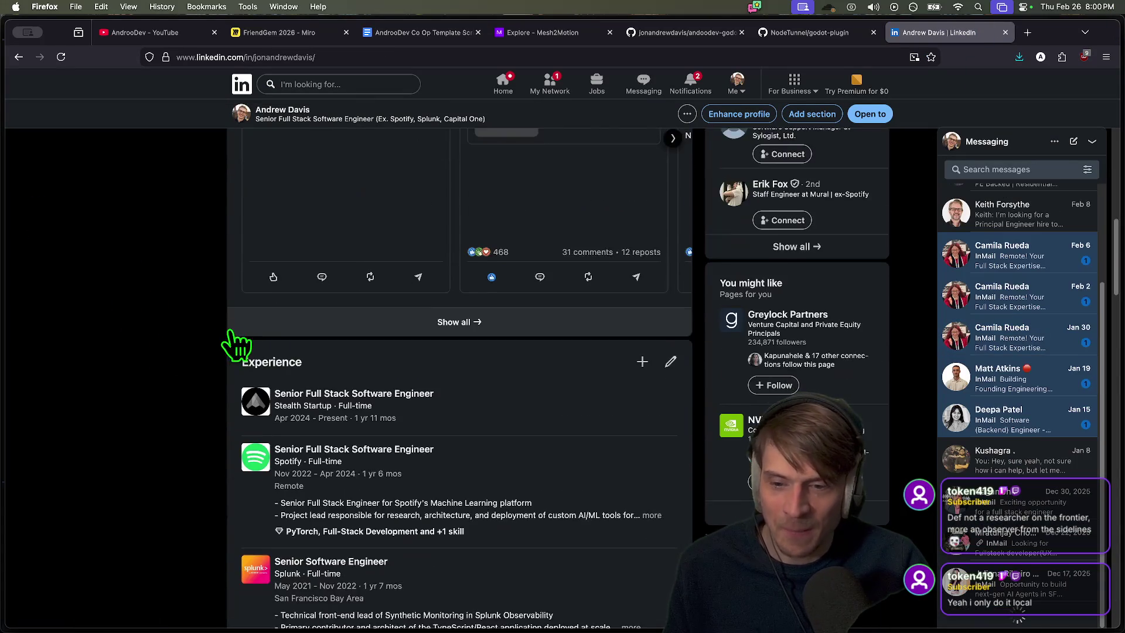
{"action": "scroll", "coordinate": [529, 398], "scroll_direction": "down", "scroll_amount": 3}
{"action": "scroll", "coordinate": [531, 402], "scroll_direction": "up", "scroll_amount": 10}
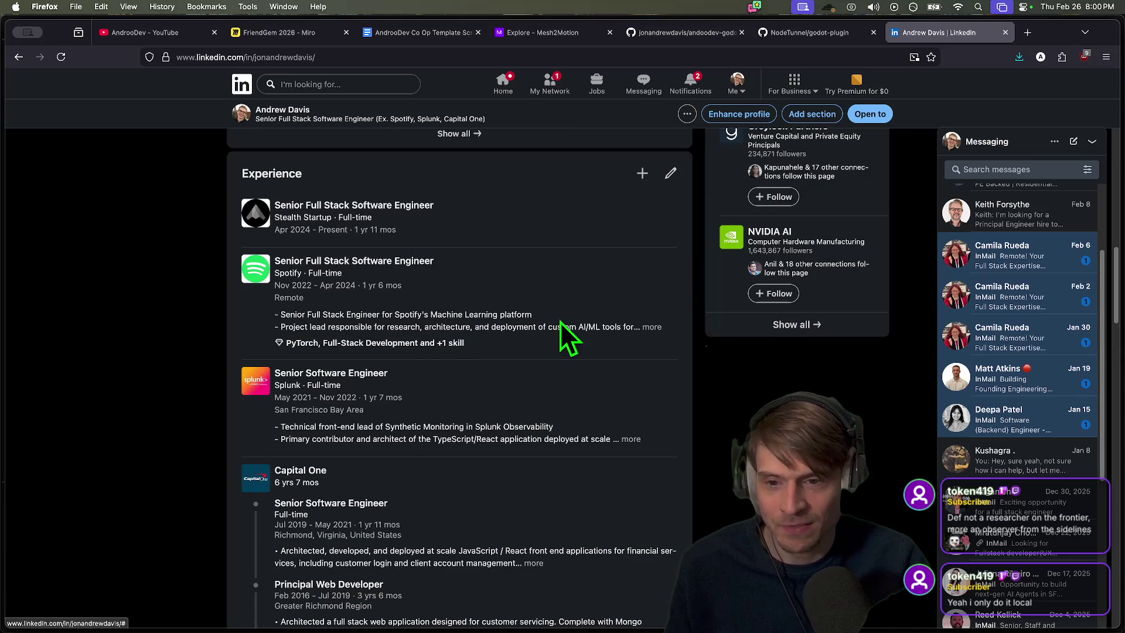
Expand the Spotify experience and select its Project lead and internal SDK bullets
{"action": "left_click", "coordinate": [651, 327]}
{"action": "left_click_drag", "start_coordinate": [281, 323], "coordinate": [614, 340]}
{"action": "triple_click", "coordinate": [617, 340]}
{"action": "left_click", "coordinate": [624, 342]}
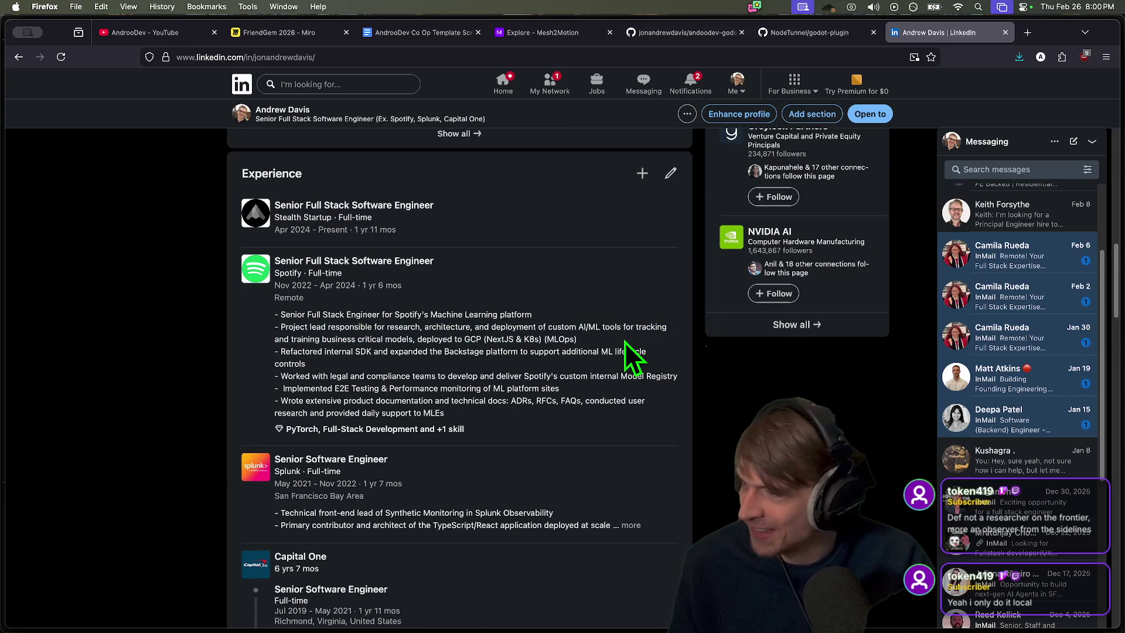
{"action": "scroll", "coordinate": [624, 340], "scroll_direction": "down", "scroll_amount": 1}
{"action": "mouse_move", "coordinate": [560, 299]}
{"action": "left_mouse_down"}
{"action": "mouse_move", "coordinate": [666, 334]}
{"action": "mouse_move", "coordinate": [502, 314]}
{"action": "mouse_move", "coordinate": [188, 322]}
{"action": "mouse_move", "coordinate": [280, 299]}
{"action": "left_mouse_up"}
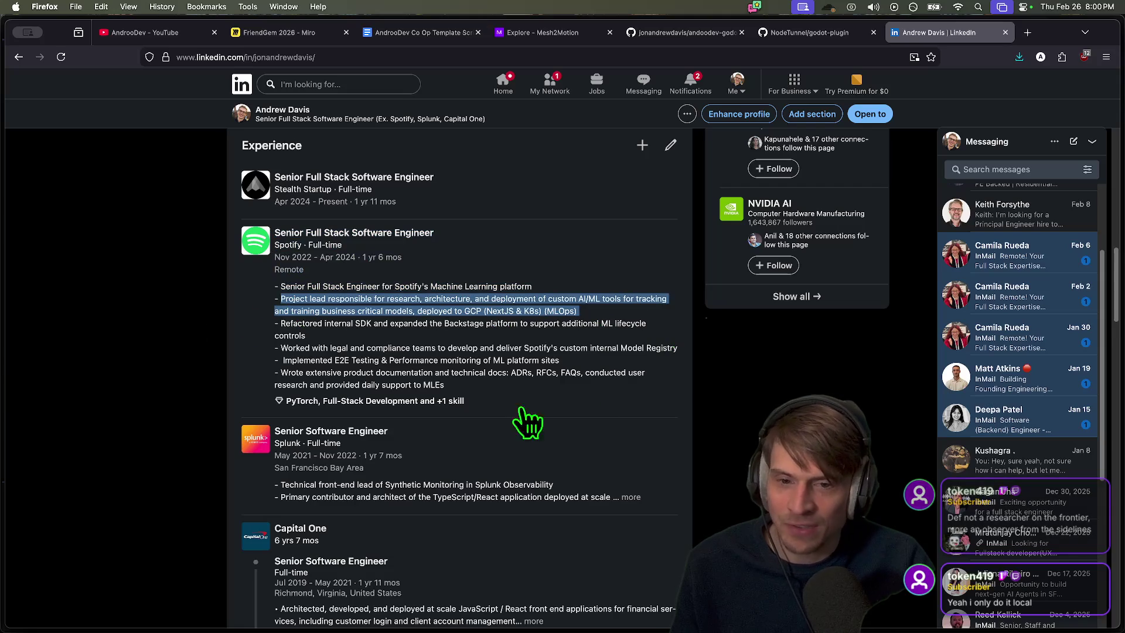
{"action": "left_click_drag", "start_coordinate": [589, 347], "coordinate": [274, 232]}
{"action": "triple_click", "coordinate": [515, 324]}
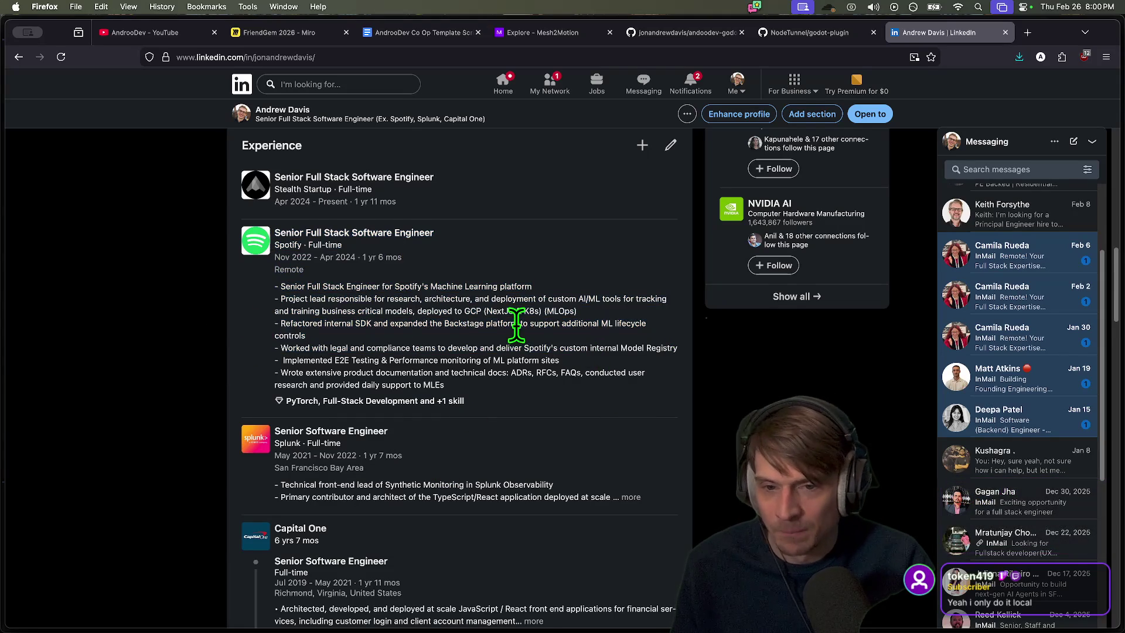
{"action": "left_click_drag", "start_coordinate": [511, 346], "coordinate": [274, 232]}
{"action": "triple_click", "coordinate": [563, 346]}
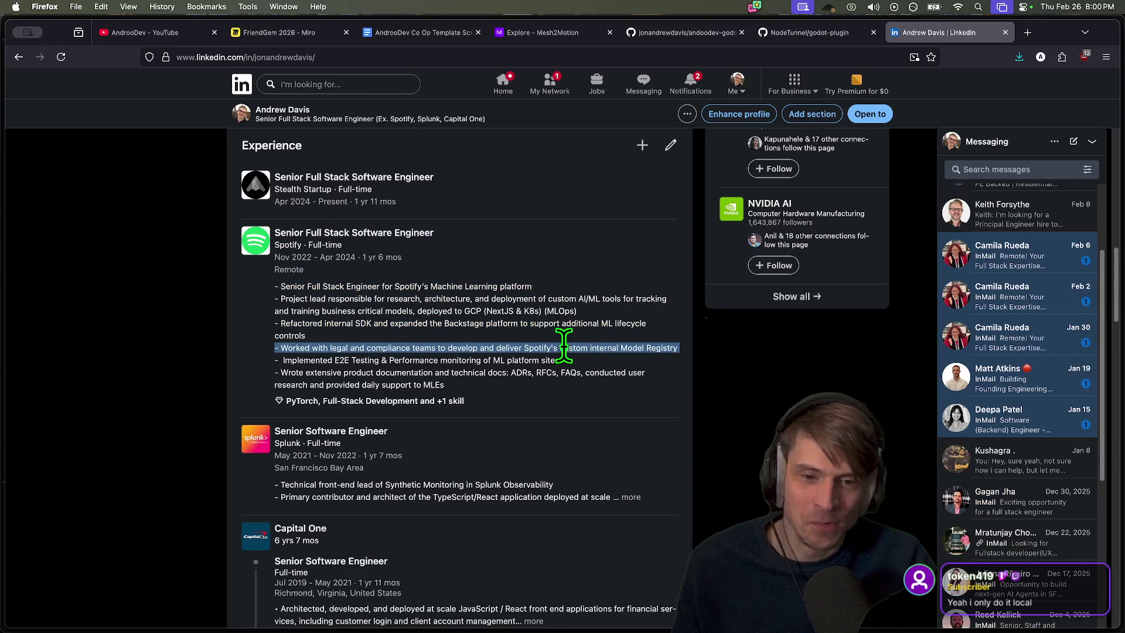
Review the rest of the Spotify role description, then close the LinkedIn tab
{"action": "scroll", "coordinate": [613, 377], "scroll_direction": "down", "scroll_amount": 1}
{"action": "left_click_drag", "start_coordinate": [211, 354], "coordinate": [275, 204]}
{"action": "left_click_drag", "start_coordinate": [588, 380], "coordinate": [276, 351]}
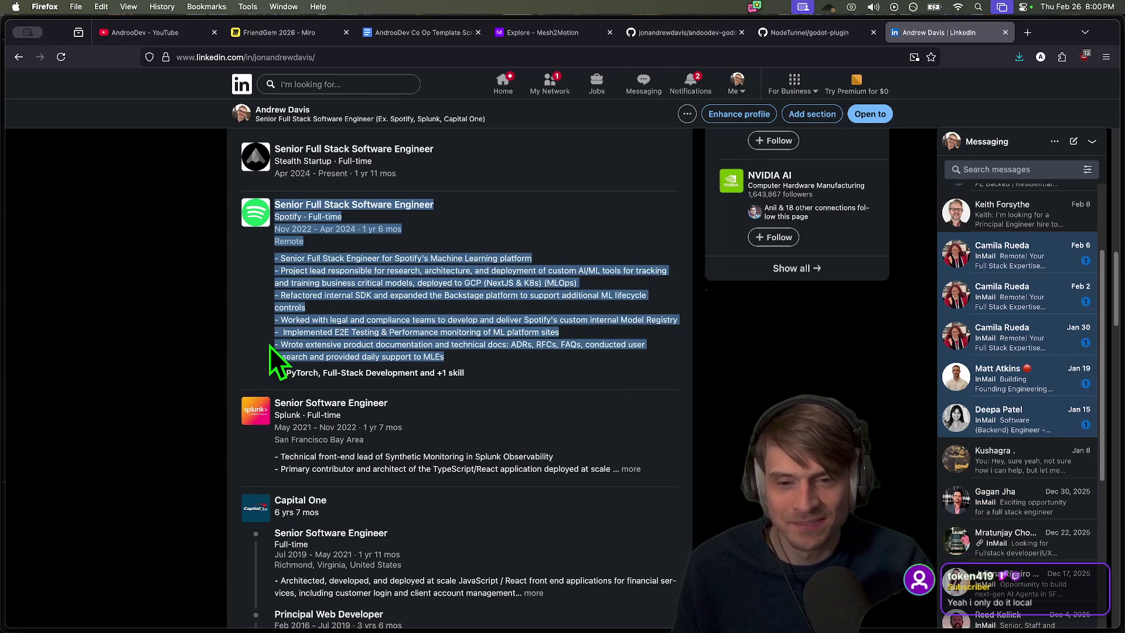
{"action": "triple_click", "coordinate": [407, 324]}
{"action": "left_click_drag", "start_coordinate": [547, 332], "coordinate": [202, 342]}
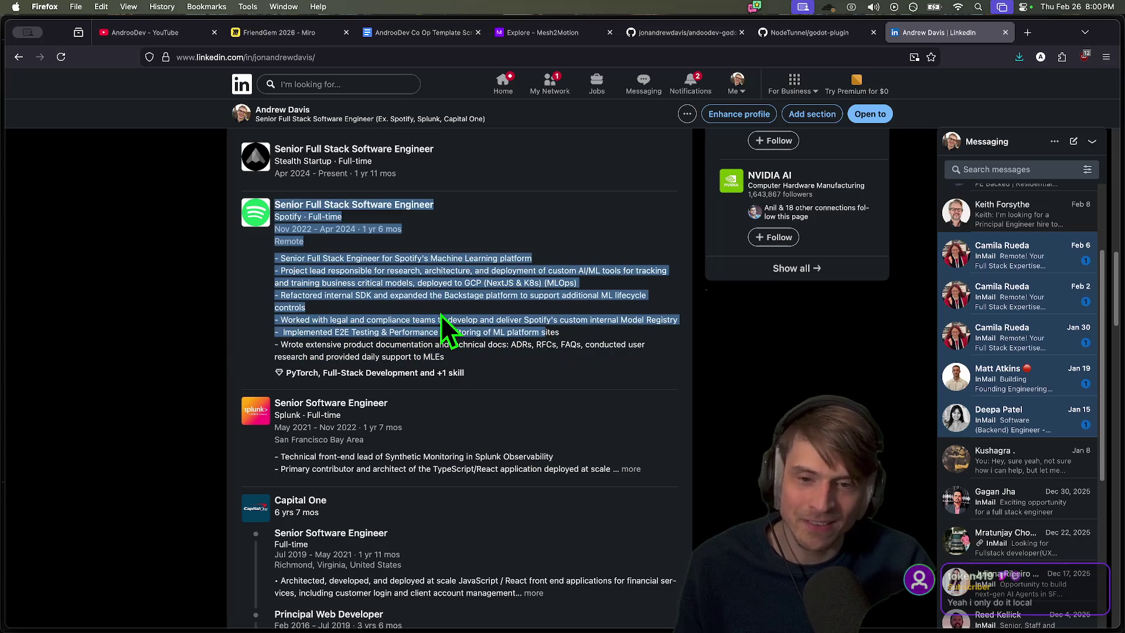
{"action": "left_click", "coordinate": [441, 315]}
{"action": "scroll", "coordinate": [463, 346], "scroll_direction": "down", "scroll_amount": 4}
{"action": "scroll", "coordinate": [473, 358], "scroll_direction": "up", "scroll_amount": 7}
{"action": "scroll", "coordinate": [486, 368], "scroll_direction": "down", "scroll_amount": 5}
{"action": "key", "text": "super+w"}
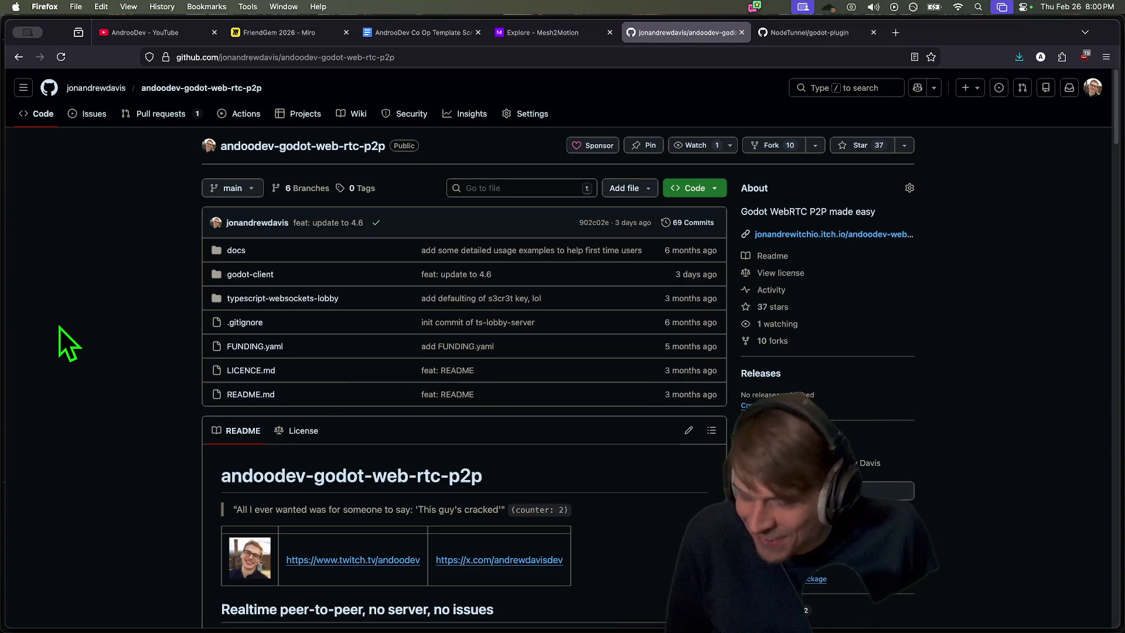
Return to the Co Op script document and delete the empty line under Player Animations
{"action": "scroll", "coordinate": [44, 357], "scroll_direction": "down", "scroll_amount": 6}
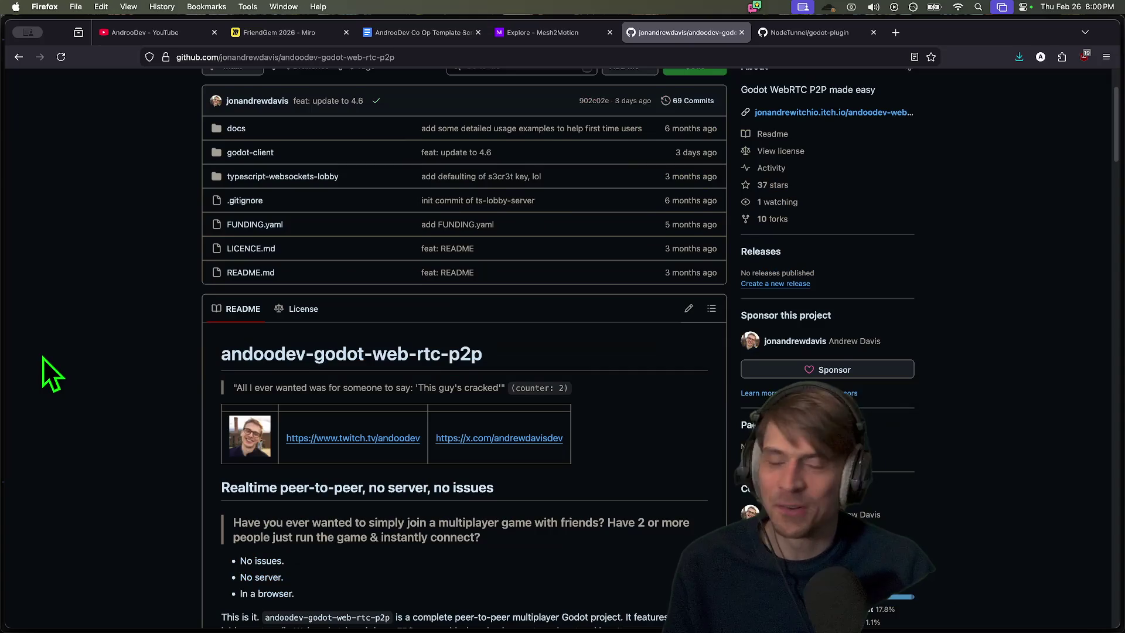
{"action": "scroll", "coordinate": [48, 374], "scroll_direction": "up", "scroll_amount": 4}
{"action": "scroll", "coordinate": [48, 372], "scroll_direction": "up", "scroll_amount": 2}
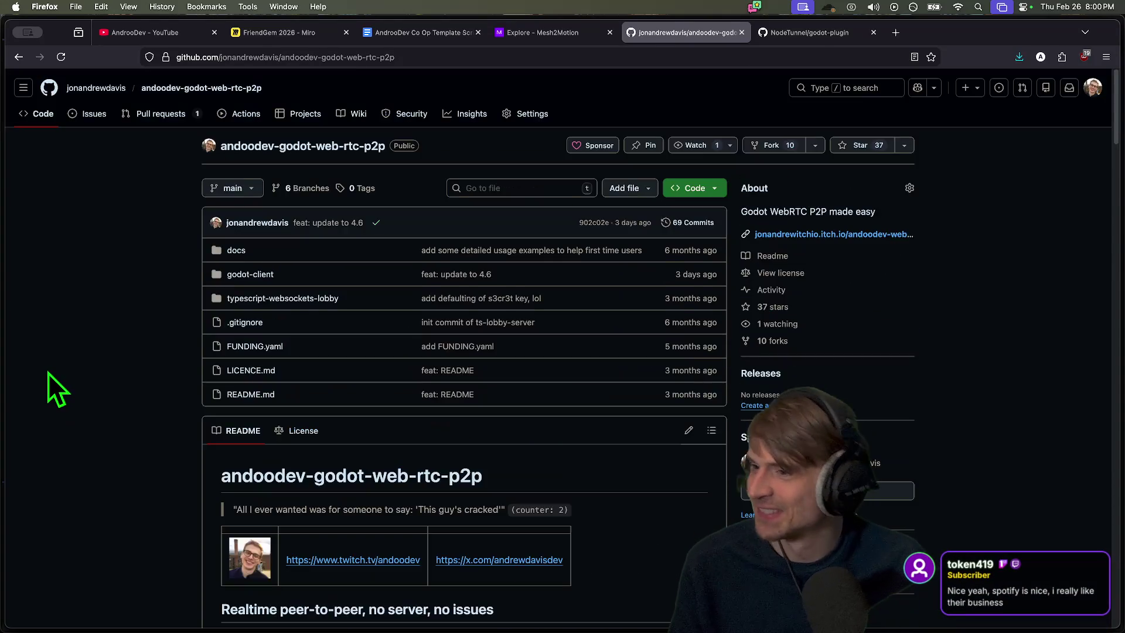
{"action": "key", "text": "super+Tab"}
{"action": "key", "text": "super+Tab"}
{"action": "key", "text": "ctrl+shift+Tab"}
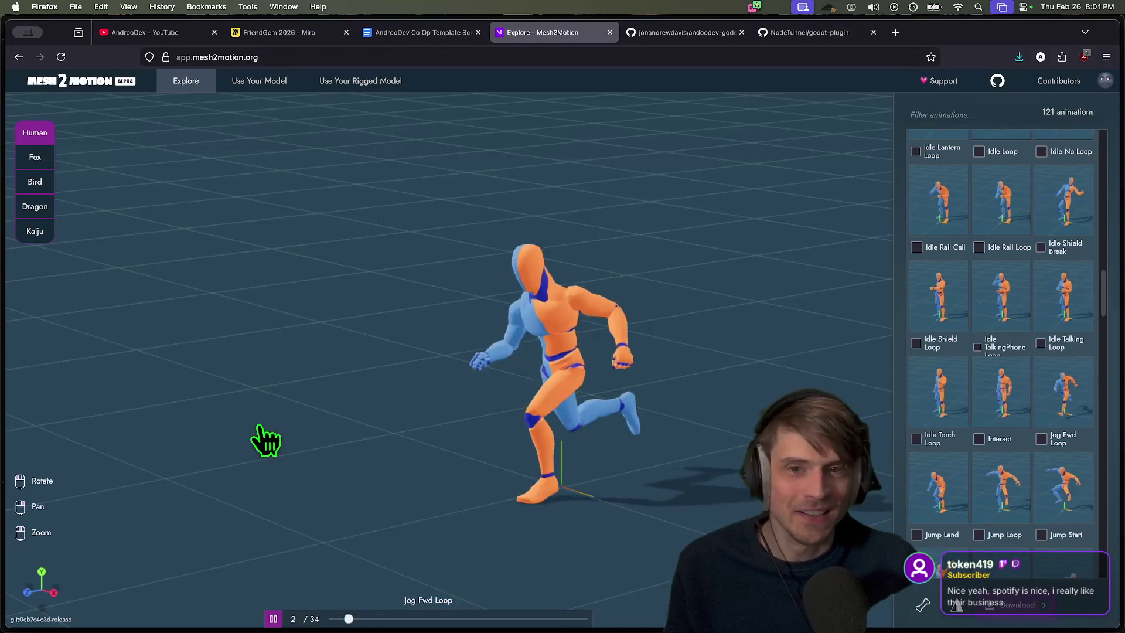
{"action": "key", "text": "ctrl+shift+Tab"}
{"action": "scroll", "coordinate": [317, 434], "scroll_direction": "down", "scroll_amount": 1}
{"action": "scroll", "coordinate": [572, 359], "scroll_direction": "down", "scroll_amount": 3}
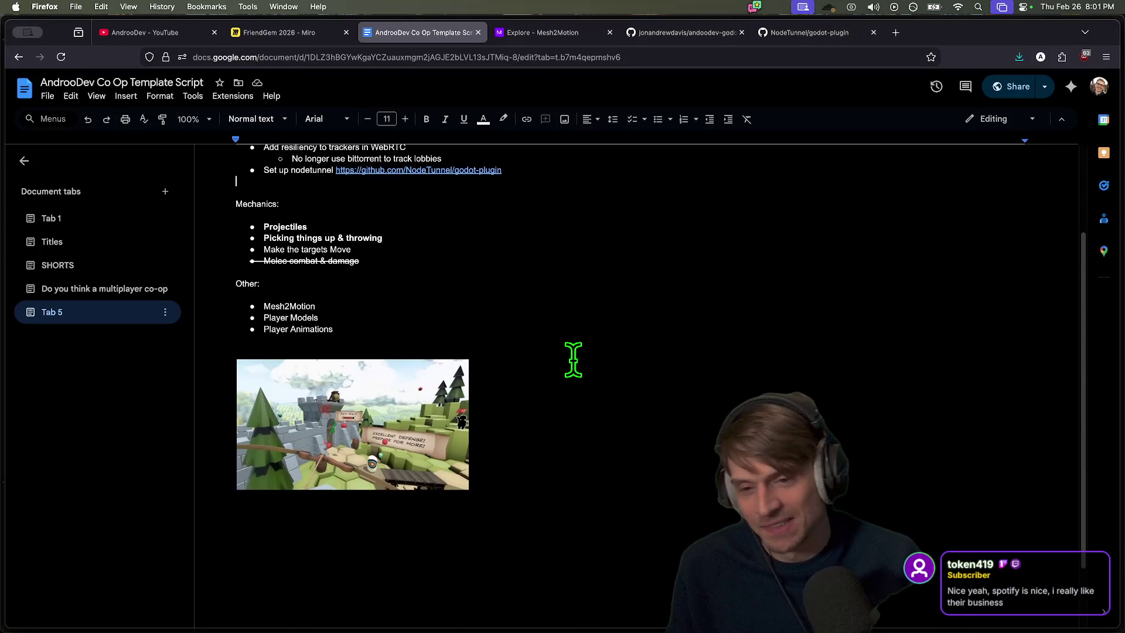
{"action": "key", "text": "Right"}
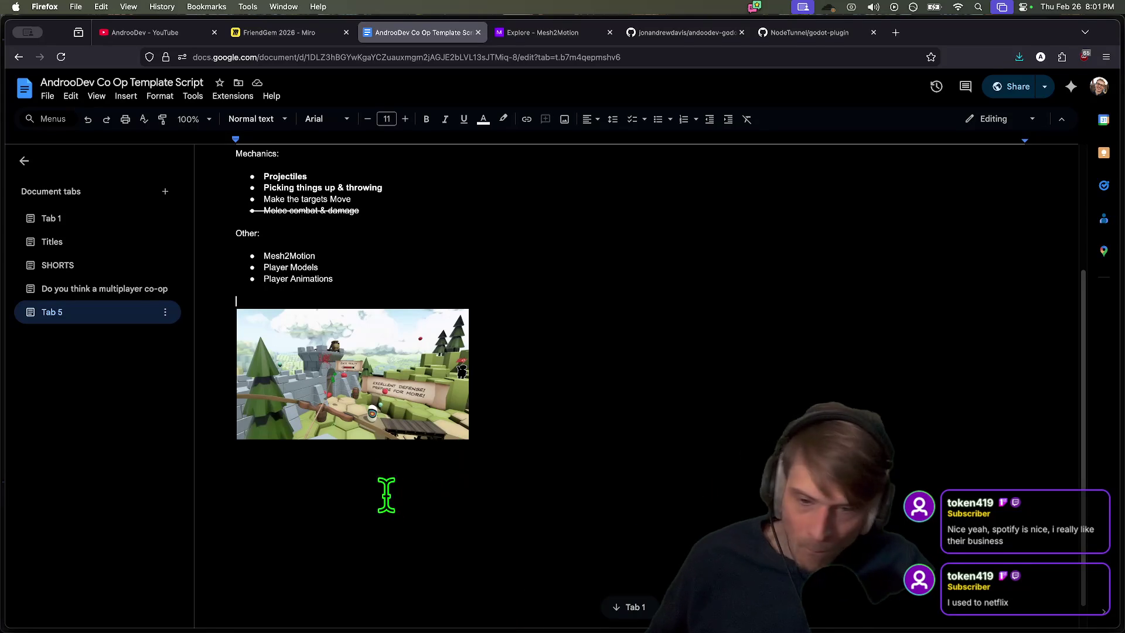
{"action": "left_click", "coordinate": [379, 432]}
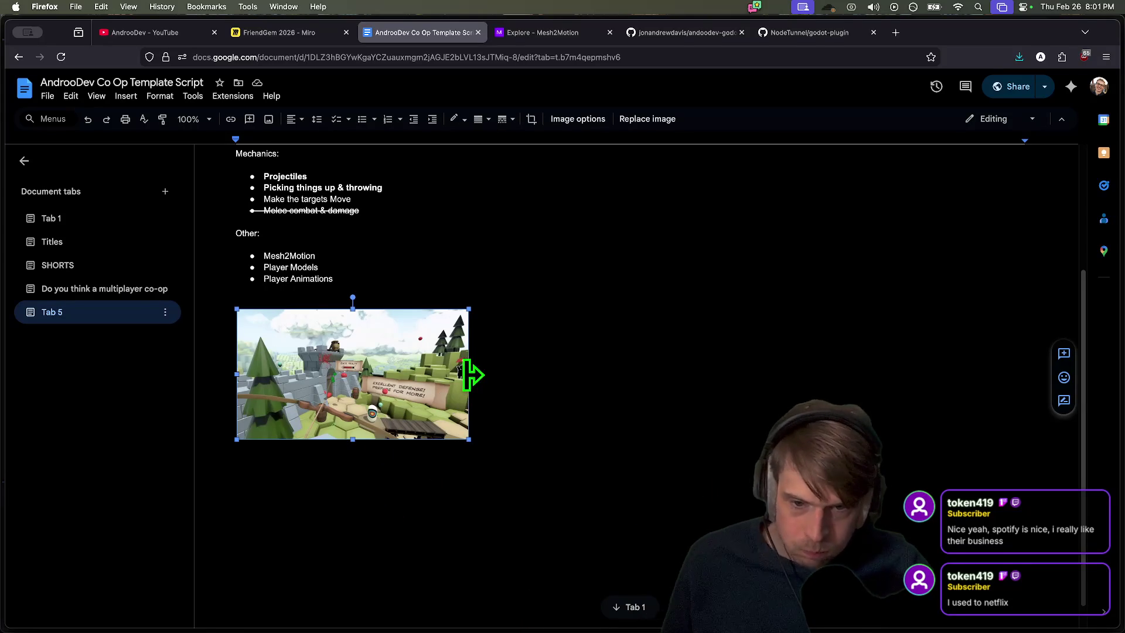
{"action": "left_click", "coordinate": [446, 276]}
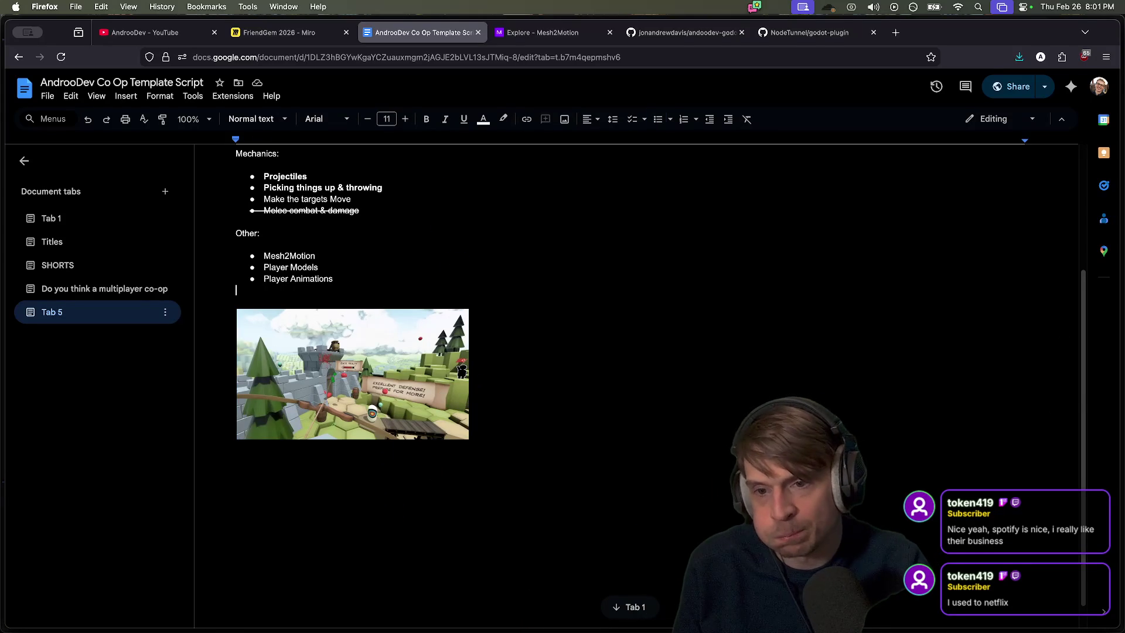
{"action": "key", "text": "BackSpace"}
Remove the blank line under the Set up nodetunnel link
{"action": "scroll", "coordinate": [503, 458], "scroll_direction": "up", "scroll_amount": 2}
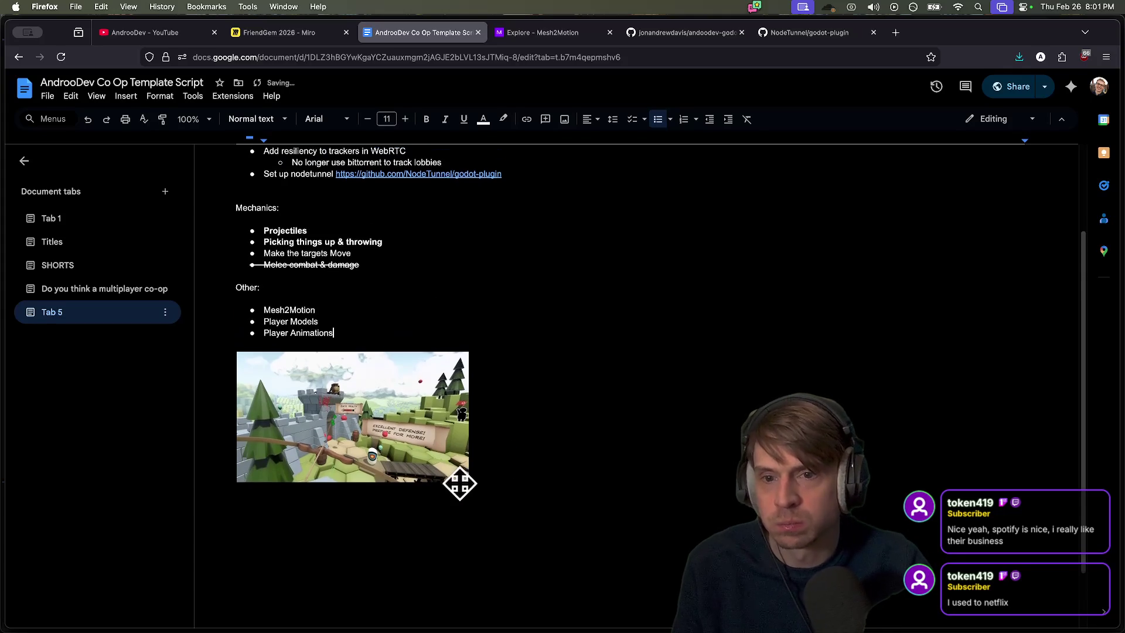
{"action": "scroll", "coordinate": [460, 483], "scroll_direction": "down", "scroll_amount": 2}
{"action": "key", "text": "shift+Down"}
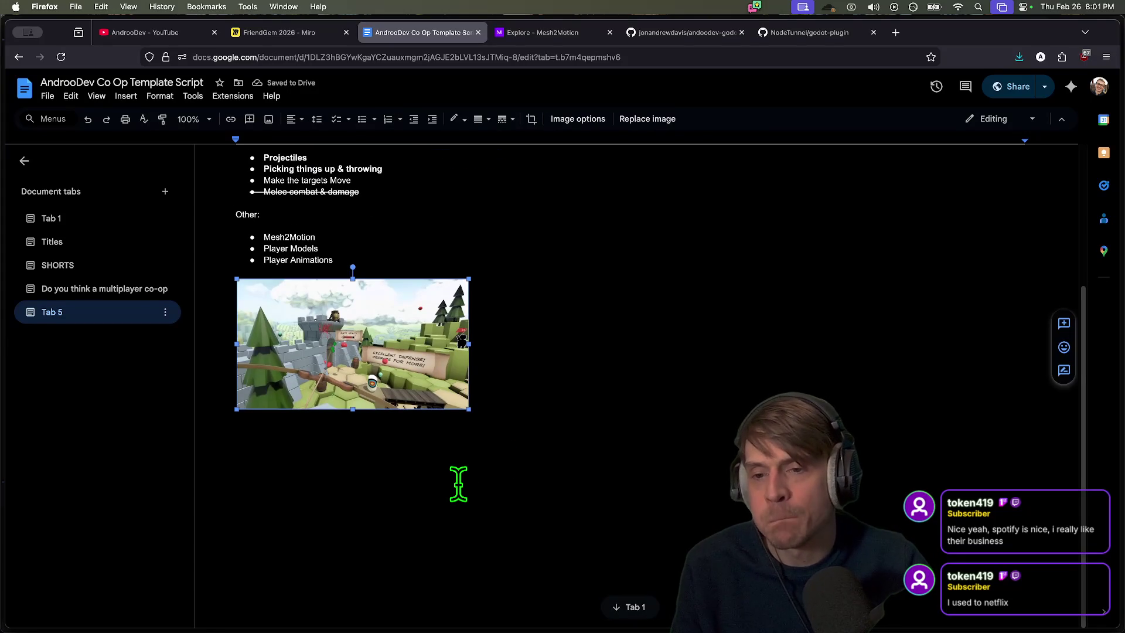
{"action": "left_click", "coordinate": [510, 444]}
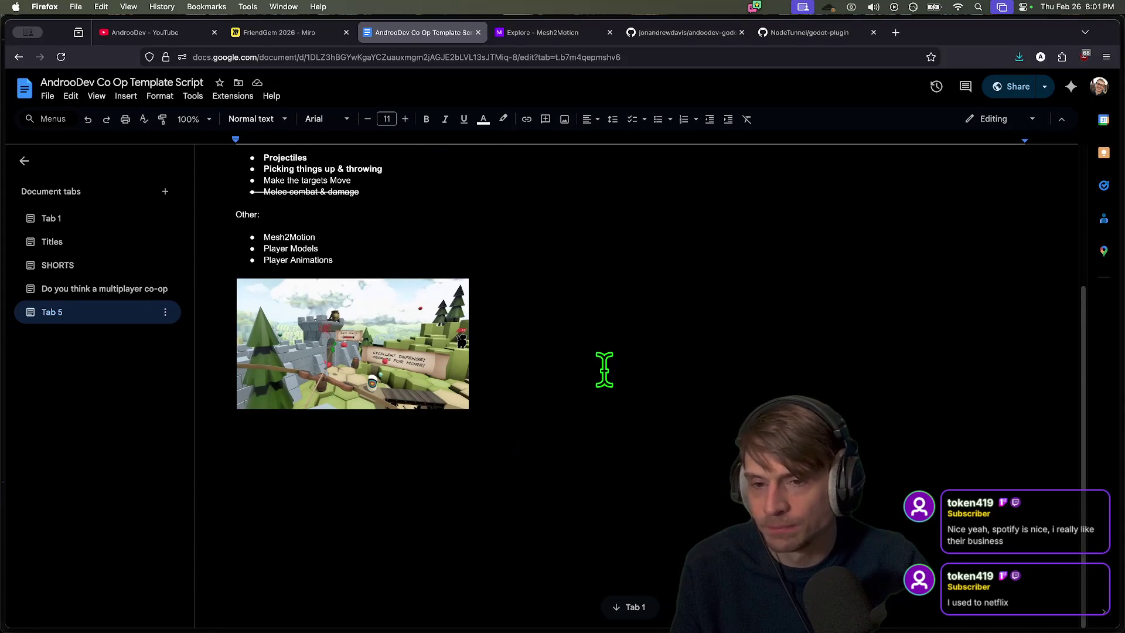
{"action": "scroll", "coordinate": [615, 235], "scroll_direction": "up", "scroll_amount": 4}
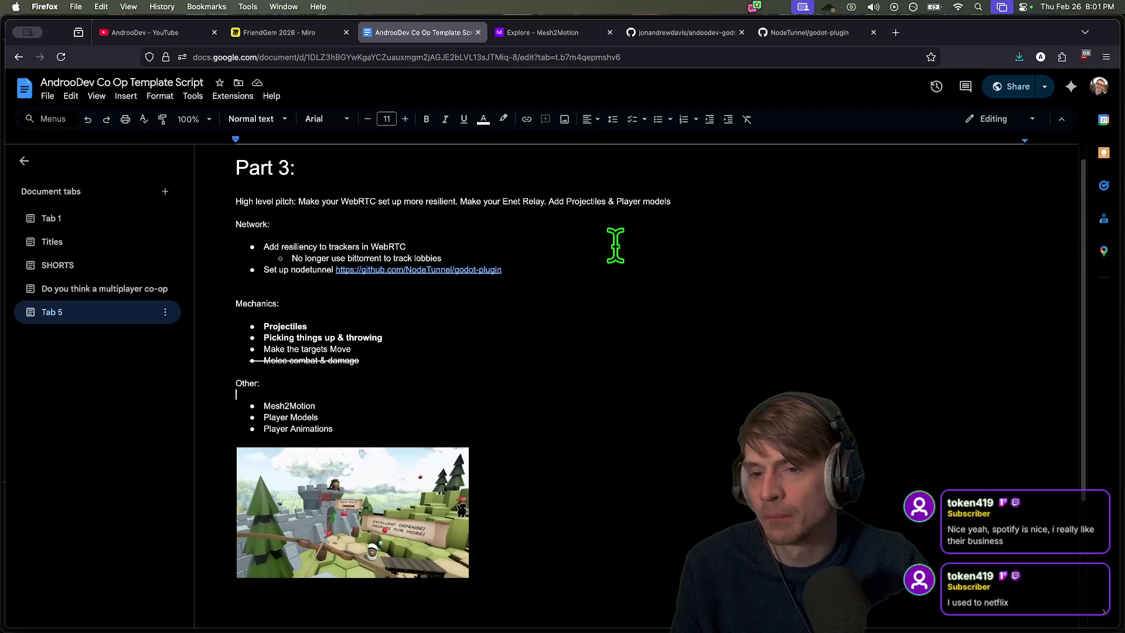
{"action": "left_click", "coordinate": [624, 283]}
{"action": "key", "text": "BackSpace"}
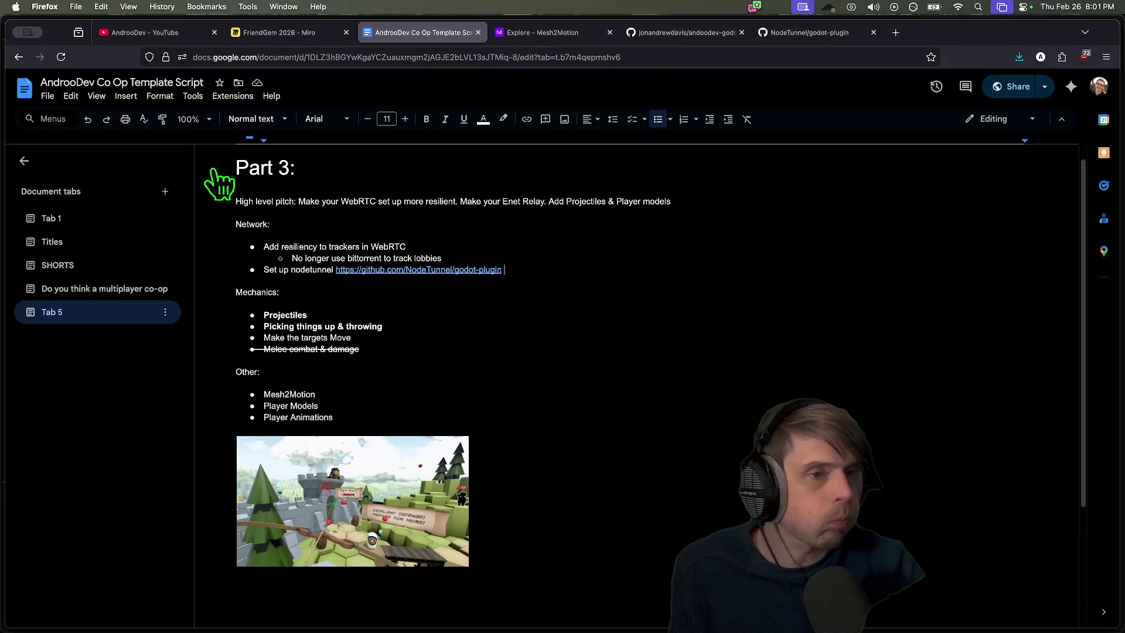
{"action": "key", "text": "super+Tab"}
{"action": "key", "text": "super+Tab"}
Open the typescript-websockets-lobby folder in Finder
{"action": "key", "text": "Tab"}
{"action": "key", "text": "super+shift+Tab"}
{"action": "key", "text": "super+shift+Tab"}
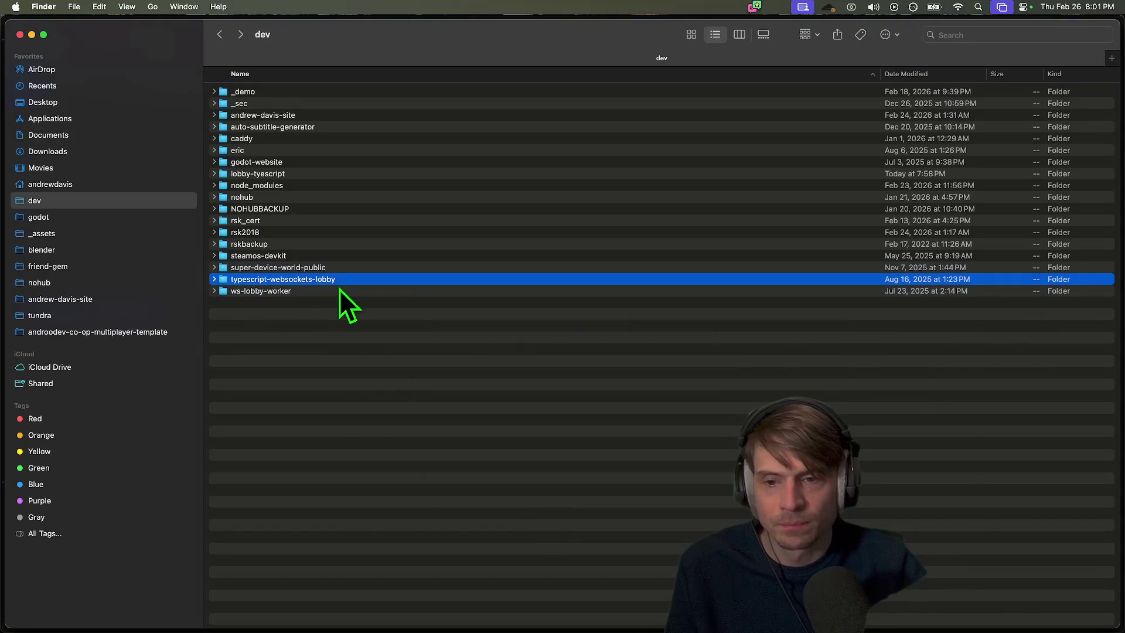
{"action": "double_click", "coordinate": [335, 280]}
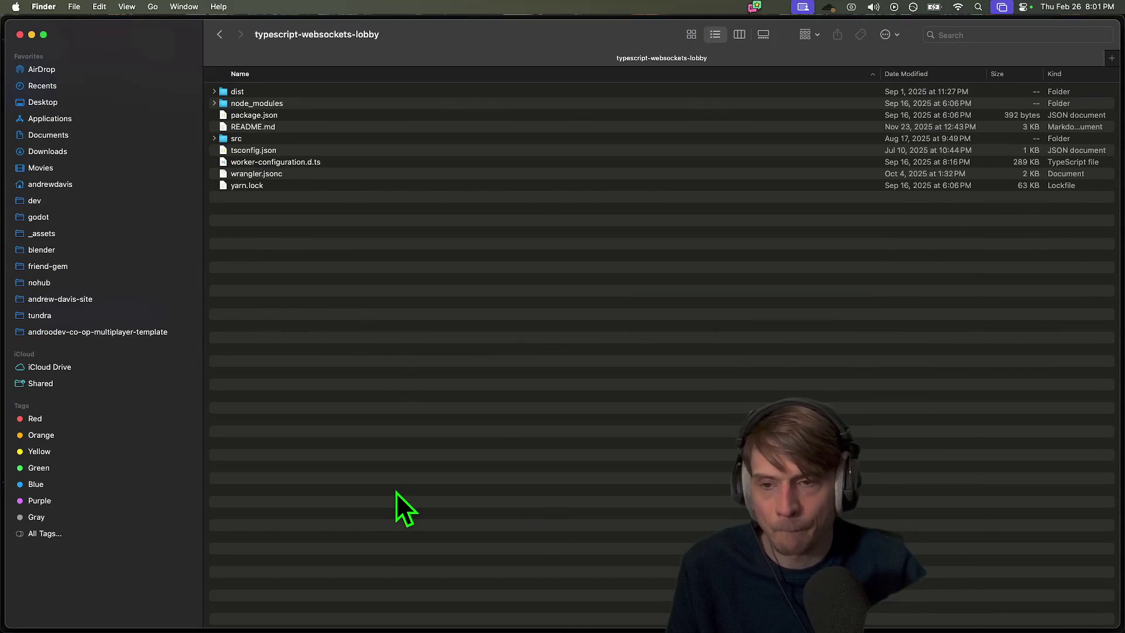
Load github.com in a new Firefox tab
{"action": "key", "text": "super+Tab"}
{"action": "key", "text": "super+Tab"}
{"action": "key", "text": "super+t"}
{"action": "type", "text": "github.com"}
{"action": "key", "text": "Return"}
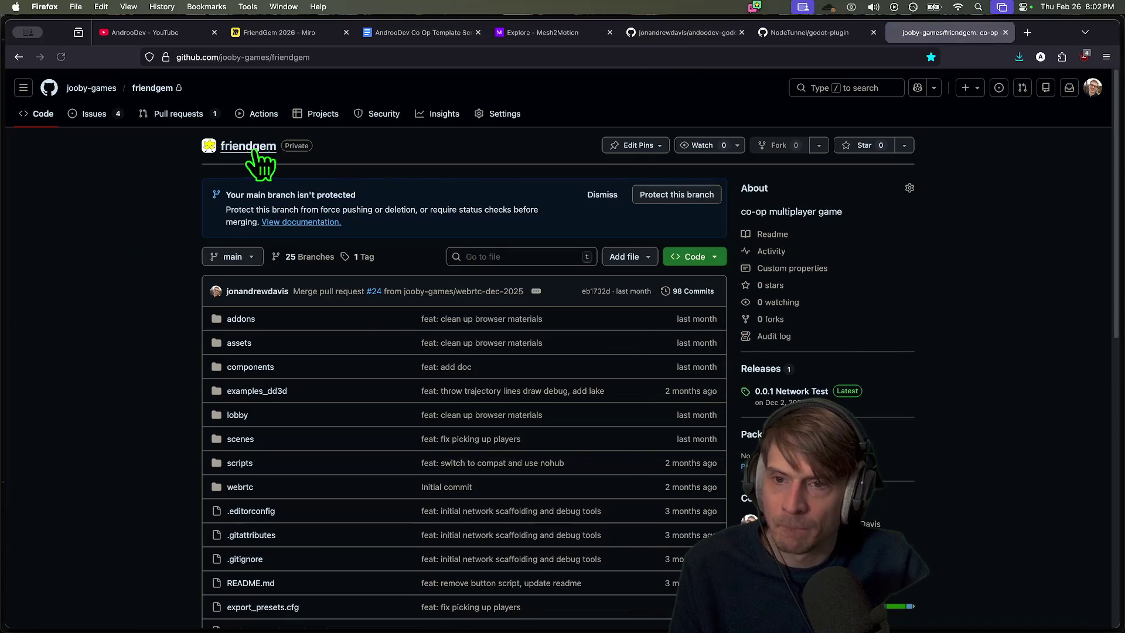
Start a new jooby-games organisation repository named typescript-websockets-lobby
{"action": "left_click", "coordinate": [99, 94]}
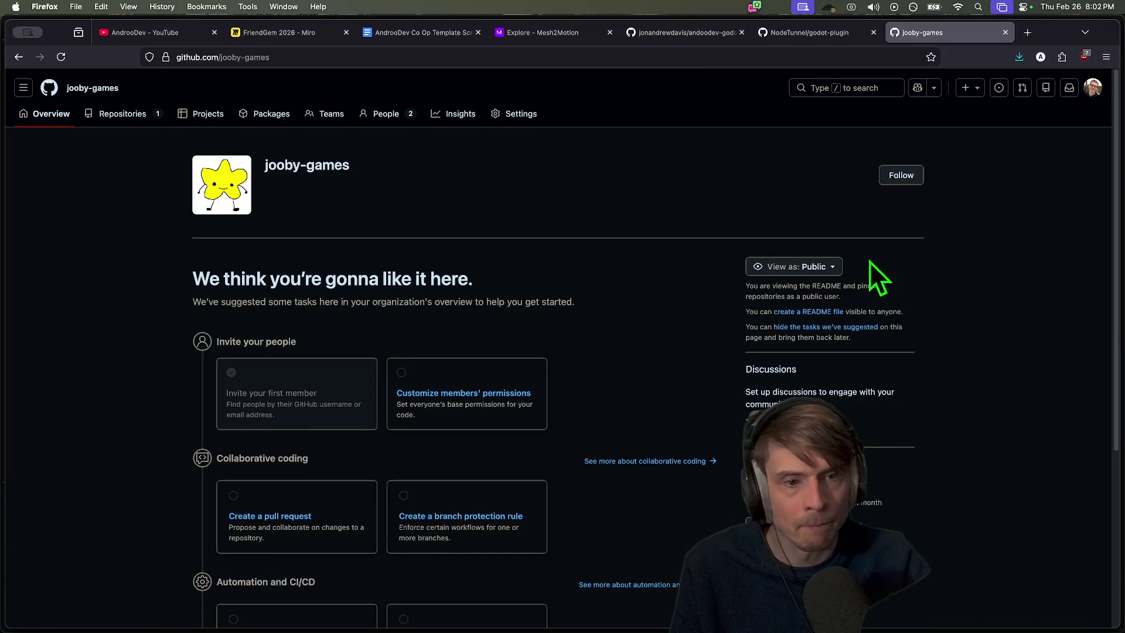
{"action": "scroll", "coordinate": [874, 264], "scroll_direction": "down", "scroll_amount": 4}
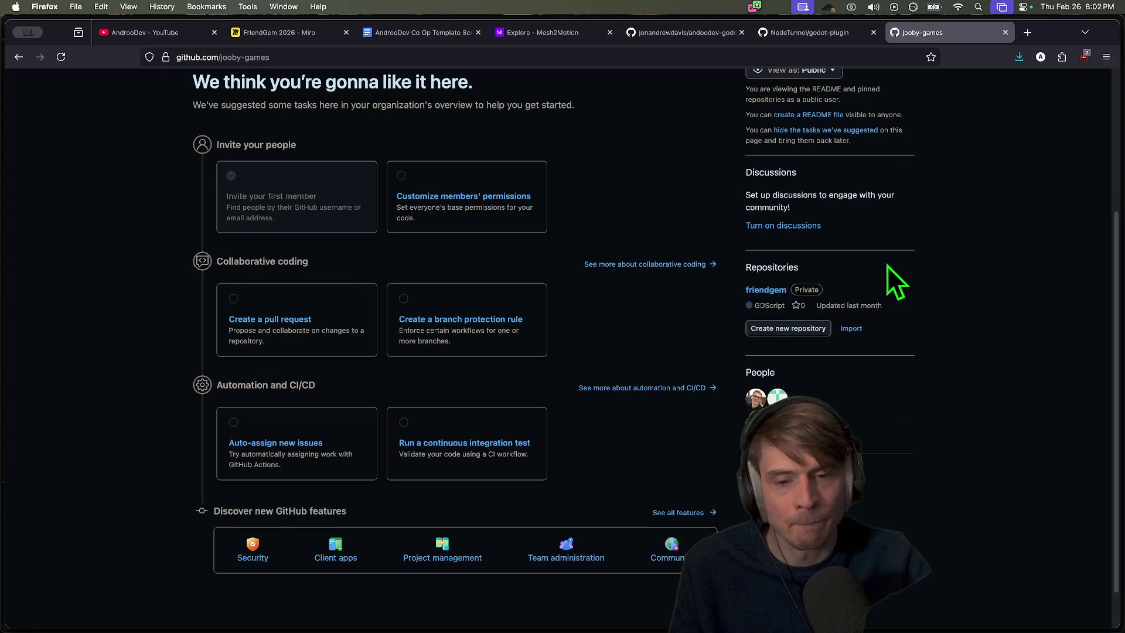
{"action": "left_click", "coordinate": [791, 330]}
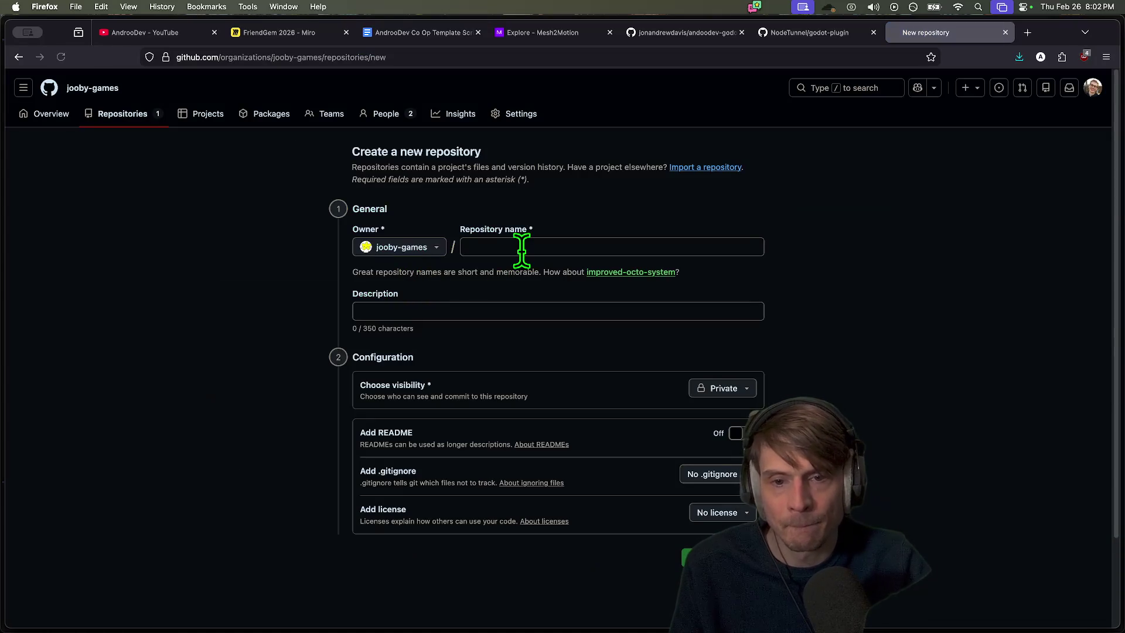
{"action": "type", "text": "types"}
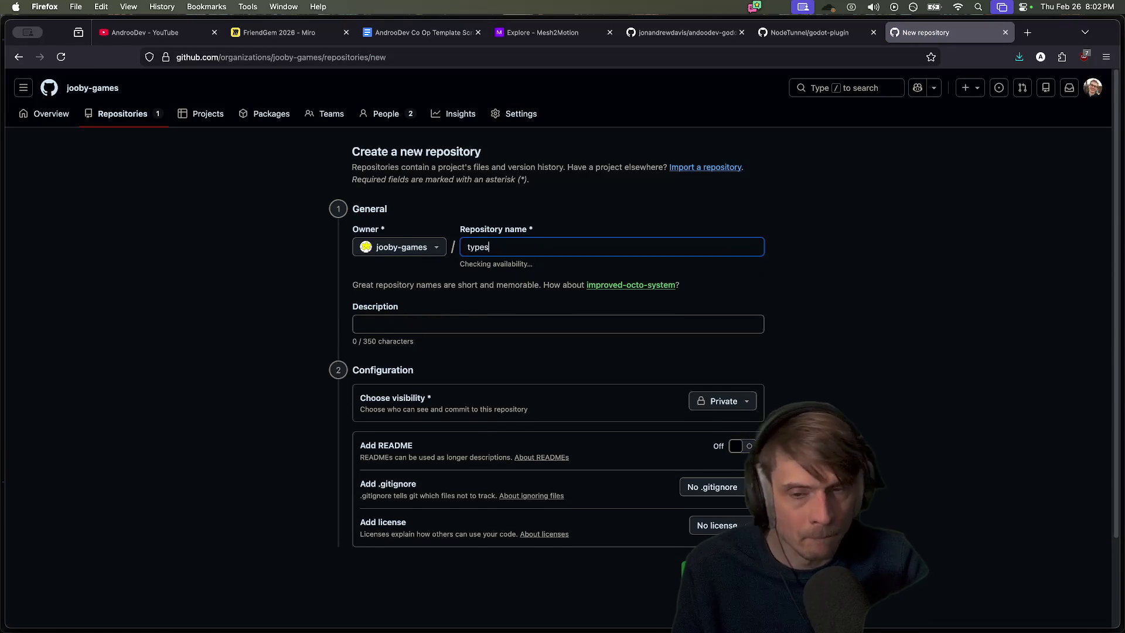
{"action": "key", "text": "BackSpace"}
{"action": "key", "text": "BackSpace"}
{"action": "key", "text": "BackSpace"}
{"action": "type", "text": "pescript-lobby-system"}
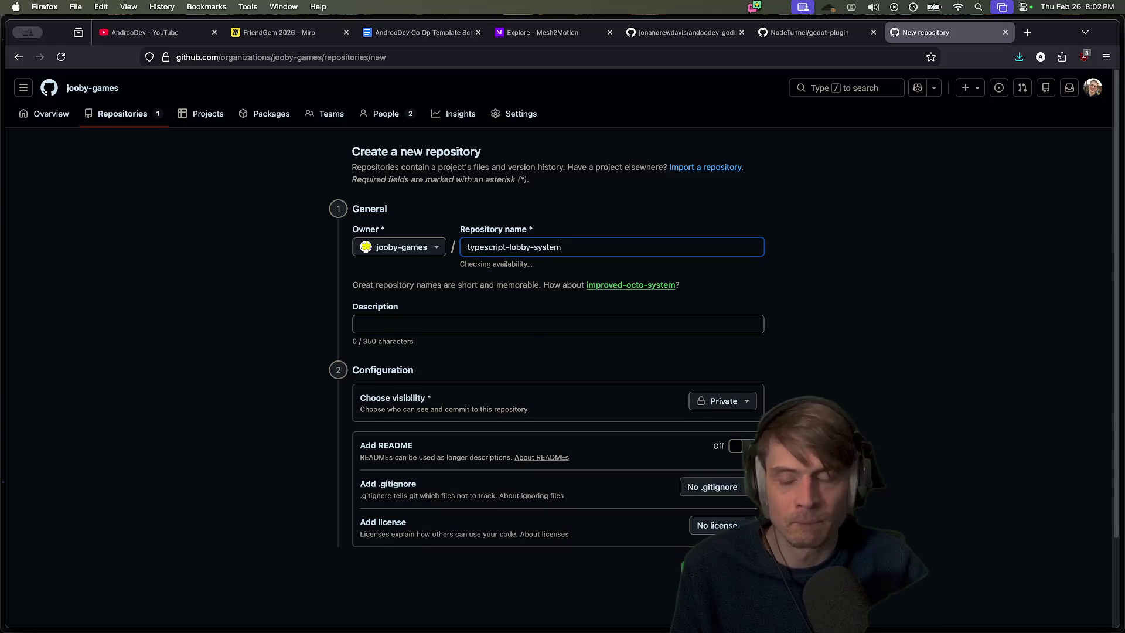
{"action": "key", "text": "super+Tab"}
{"action": "key", "text": "super+Tab"}
{"action": "key", "text": "super+shift+Tab"}
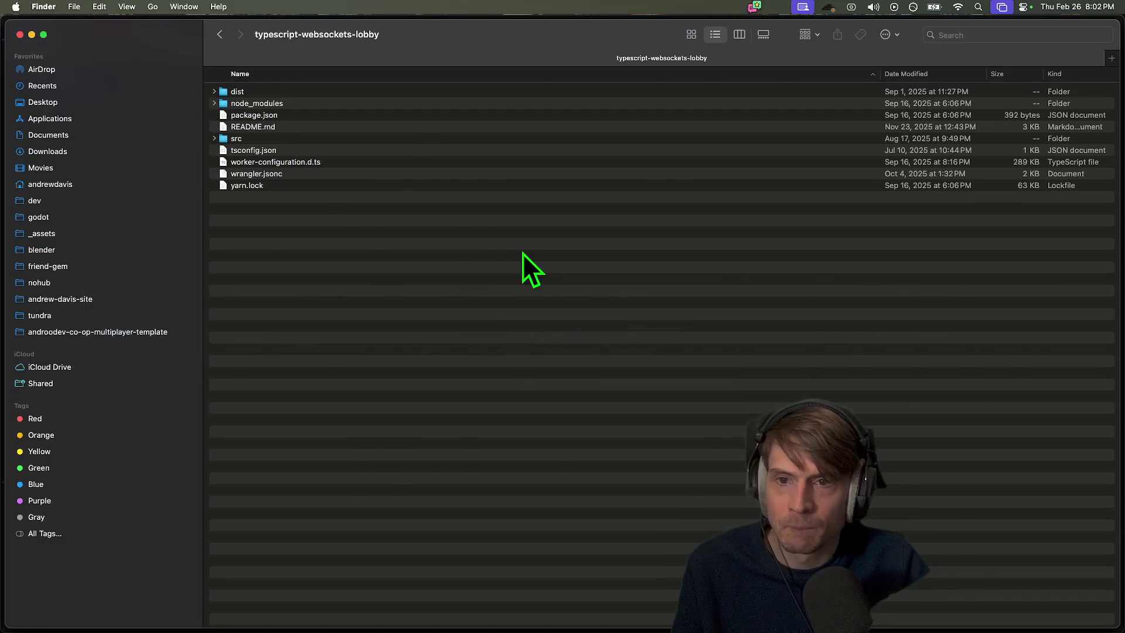
{"action": "key", "text": "super+Tab"}
{"action": "type", "text": "typescript-"}
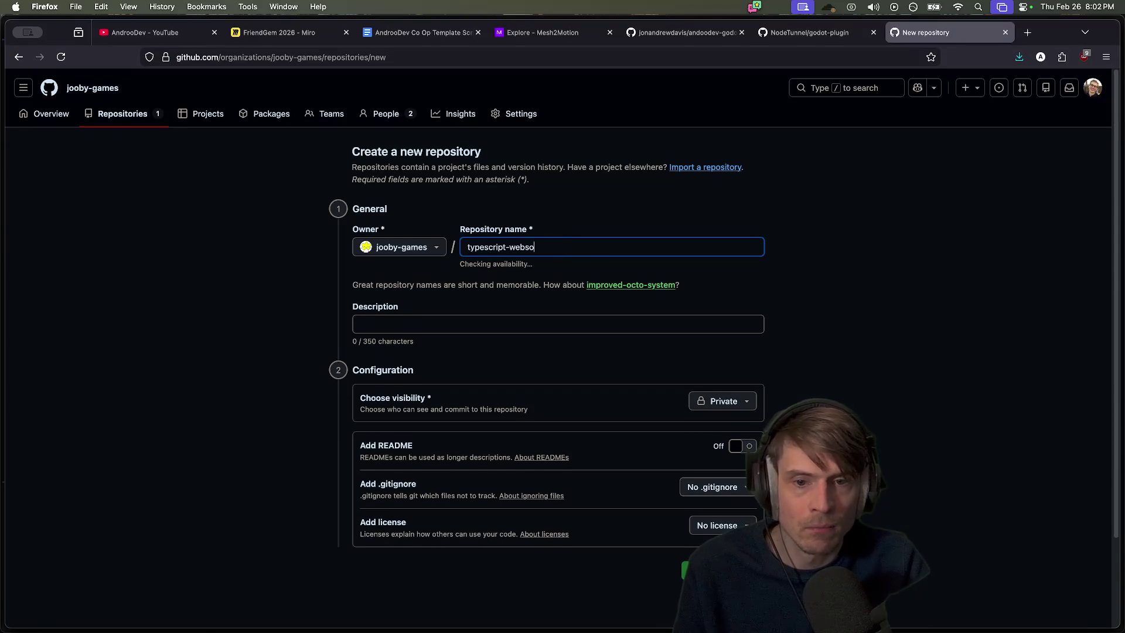
{"action": "left_click", "coordinate": [522, 322]}
Open a new browser tab and begin entering an address
{"action": "key", "text": "super+Tab"}
{"action": "key", "text": "super+Tab"}
{"action": "key", "text": "super+t"}
{"action": "type", "text": "cleverfranke.com/"}
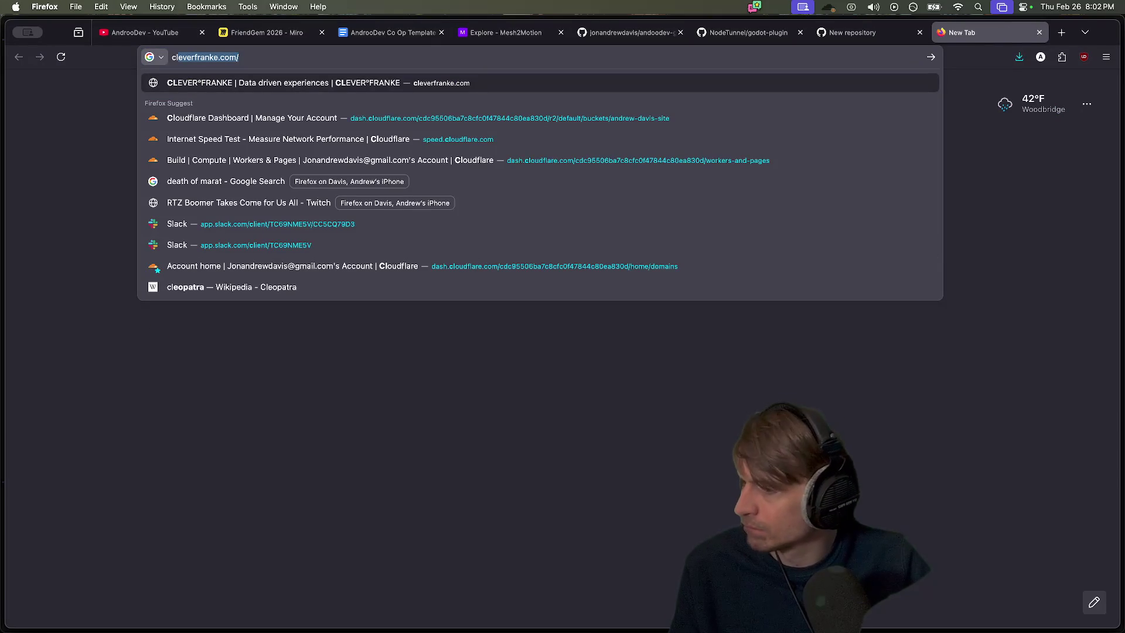
Switch from Firefox to the Godot editor showing the godot_plush_skin.gd ragdoll script
{"action": "key", "text": "super+Tab"}
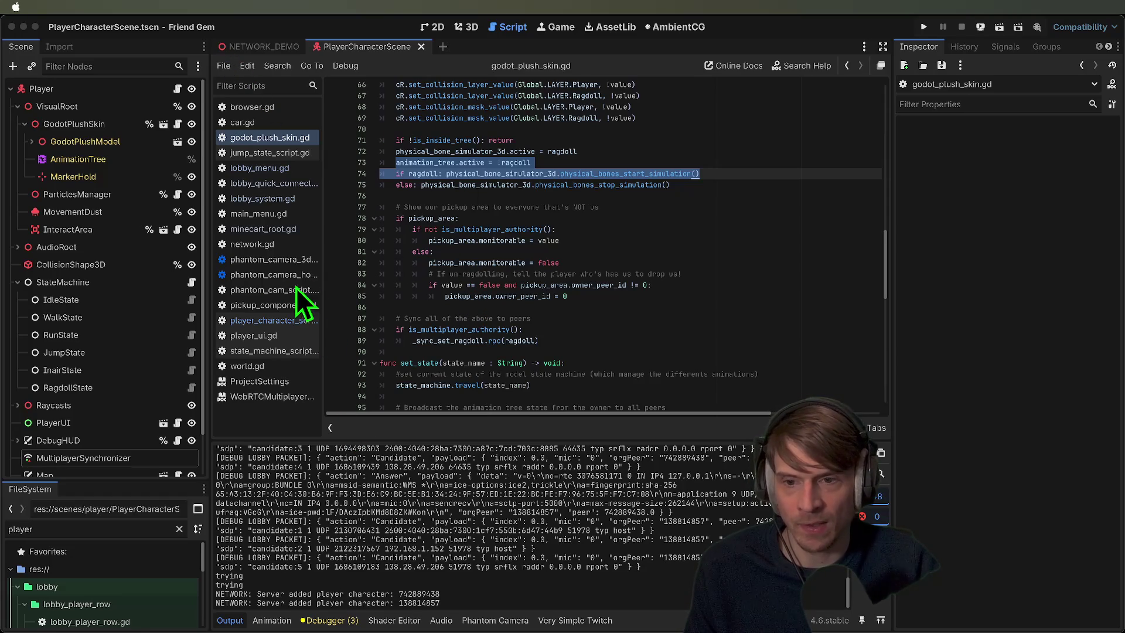
Bring the Antigravity window with the websockets-lobby-system project to the front
{"action": "left_click_drag", "start_coordinate": [266, 279], "coordinate": [290, 331]}
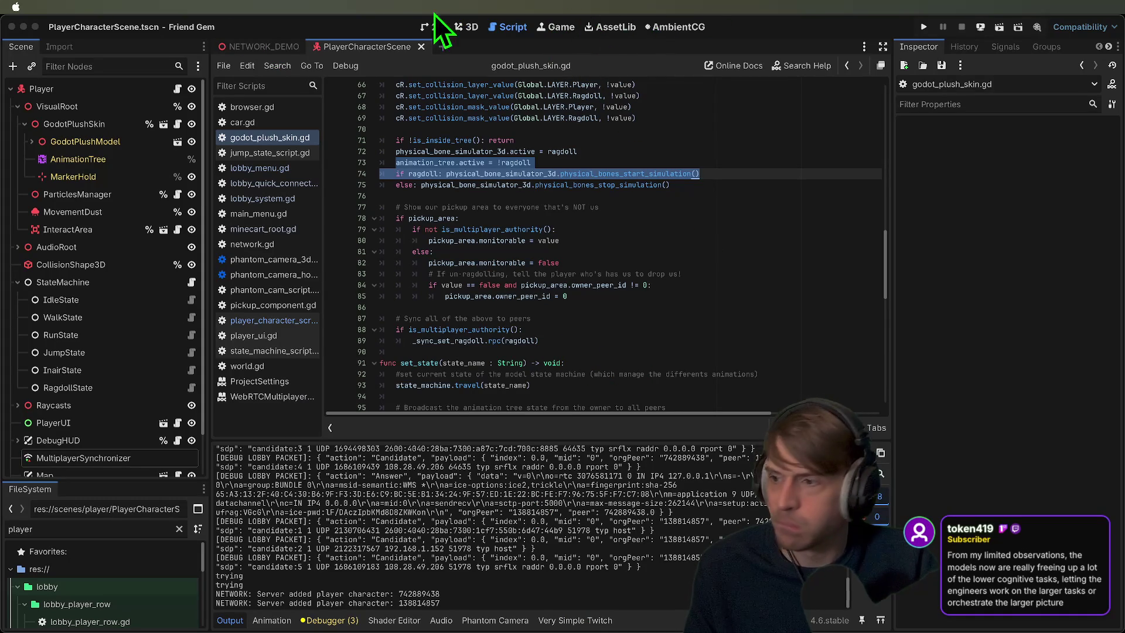
{"action": "key", "text": "super+Tab"}
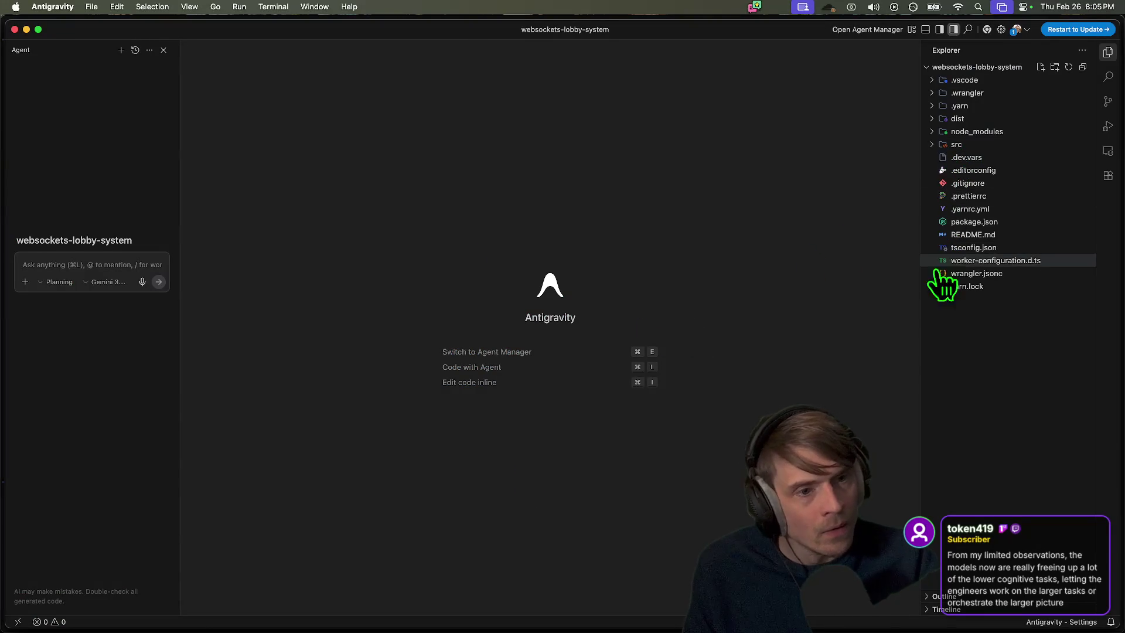
In wrangler.jsonc, rename the Worker name value to websockets-lobby
{"action": "left_click", "coordinate": [999, 274]}
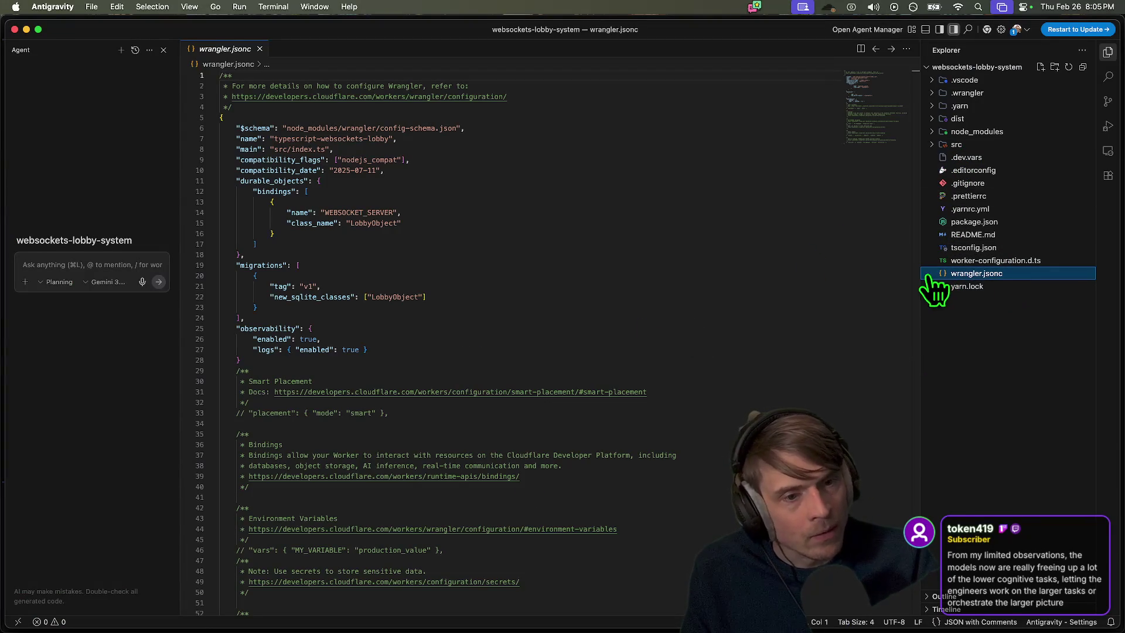
{"action": "left_click_drag", "start_coordinate": [274, 139], "coordinate": [389, 139]}
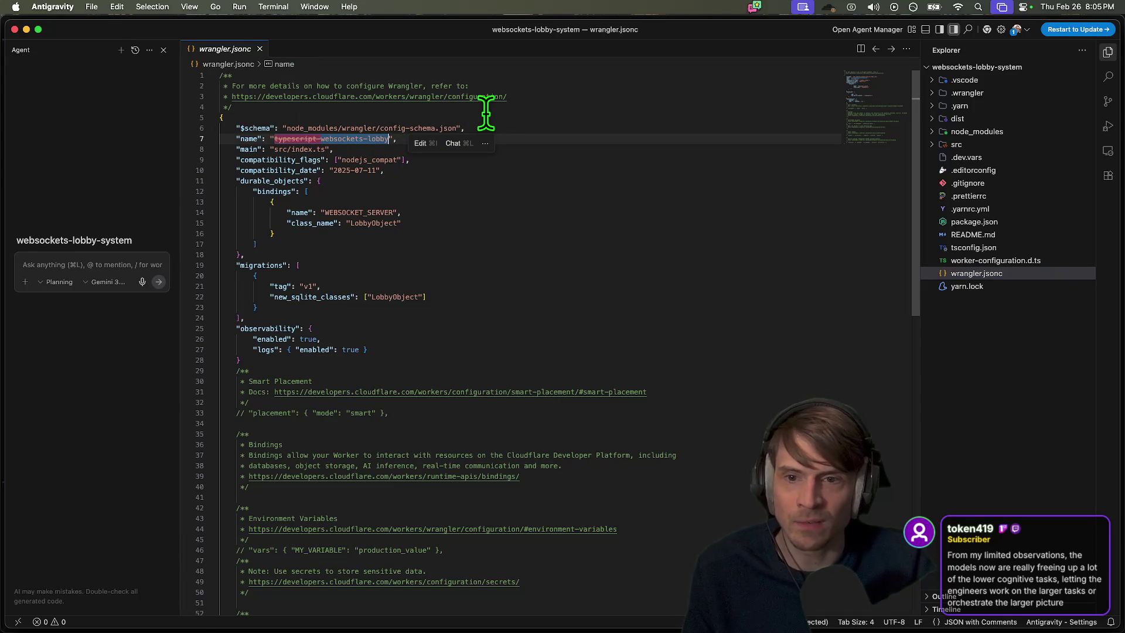
{"action": "double_click", "coordinate": [374, 138]}
{"action": "left_click_drag", "start_coordinate": [389, 138], "coordinate": [272, 139]}
{"action": "type", "text": "webso"}
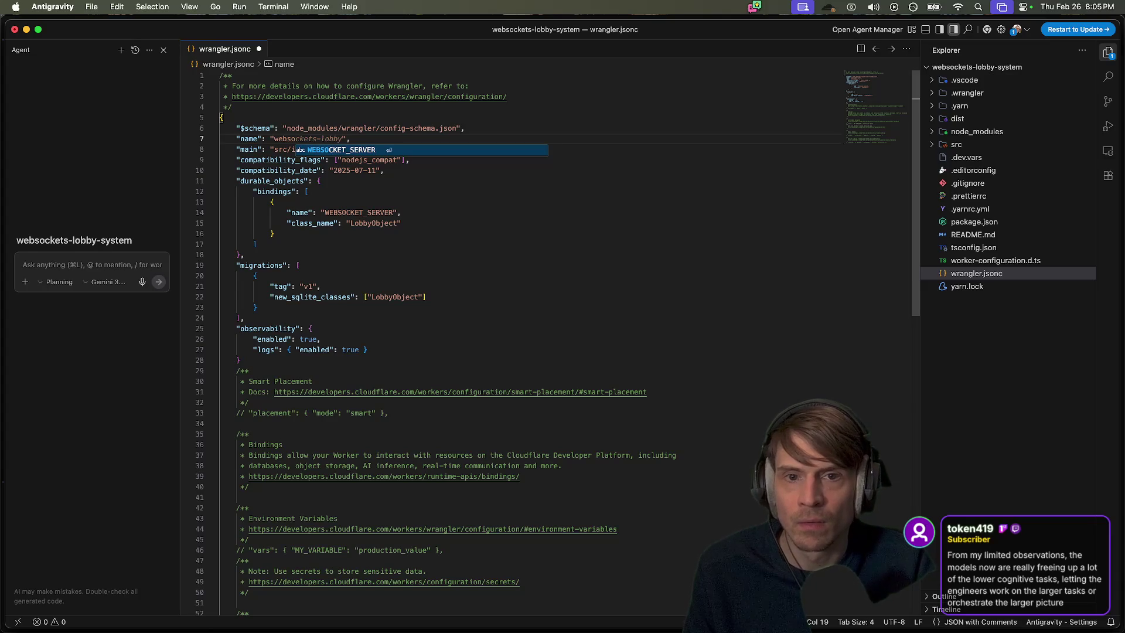
{"action": "key", "text": "Tab"}
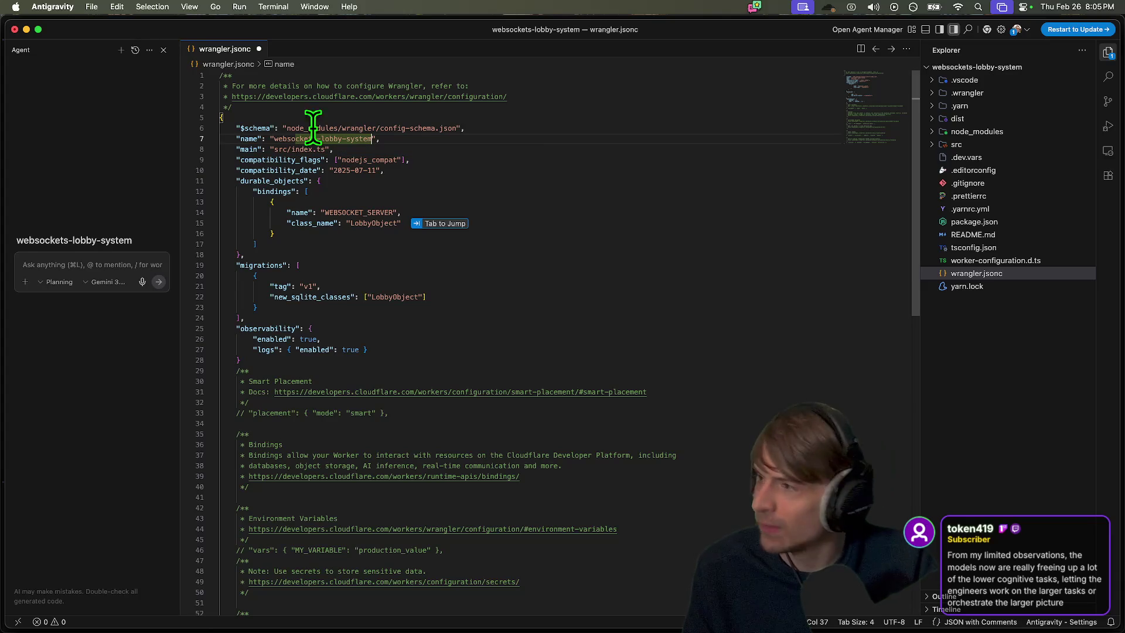
{"action": "key", "text": "Tab"}
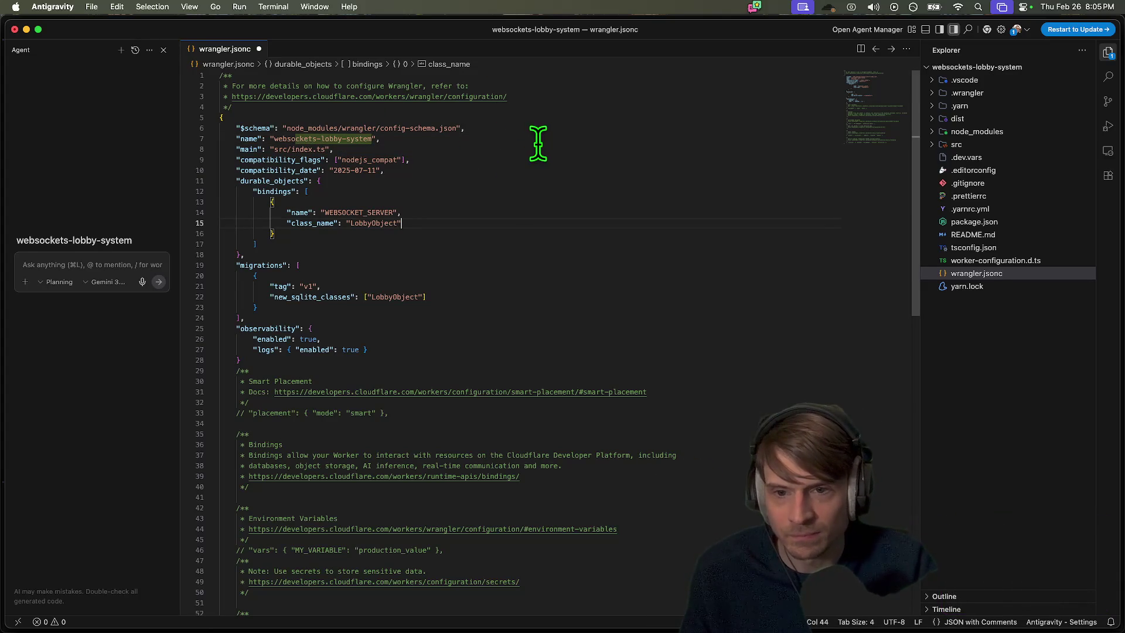
Search the whole project for the WEBSOCKET_SERVER binding name
{"action": "left_click", "coordinate": [533, 328]}
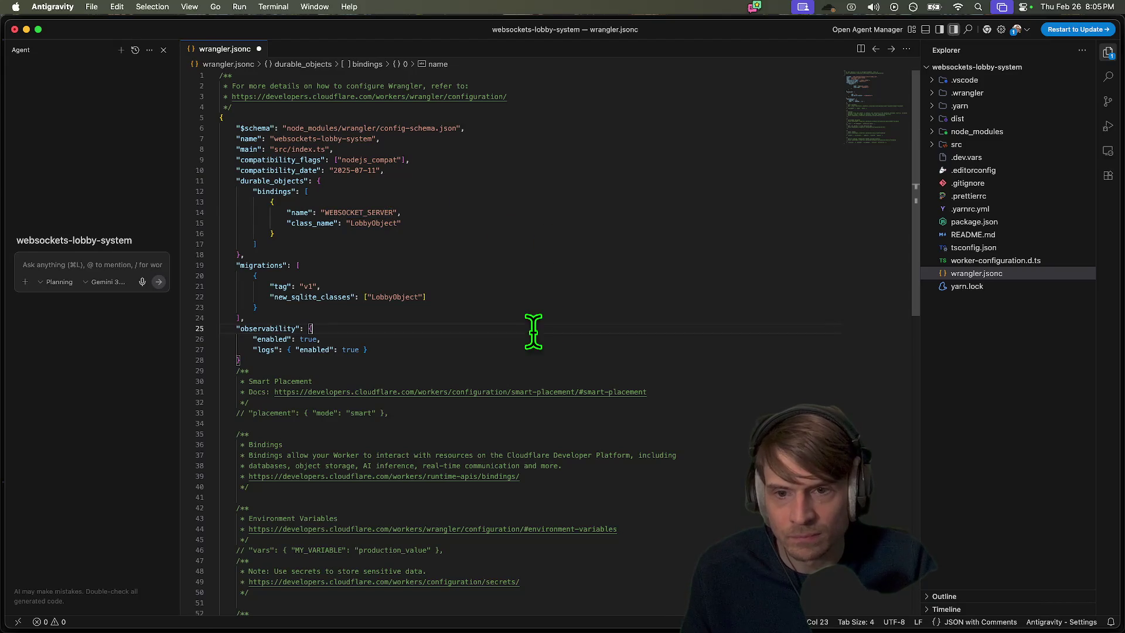
{"action": "double_click", "coordinate": [372, 212]}
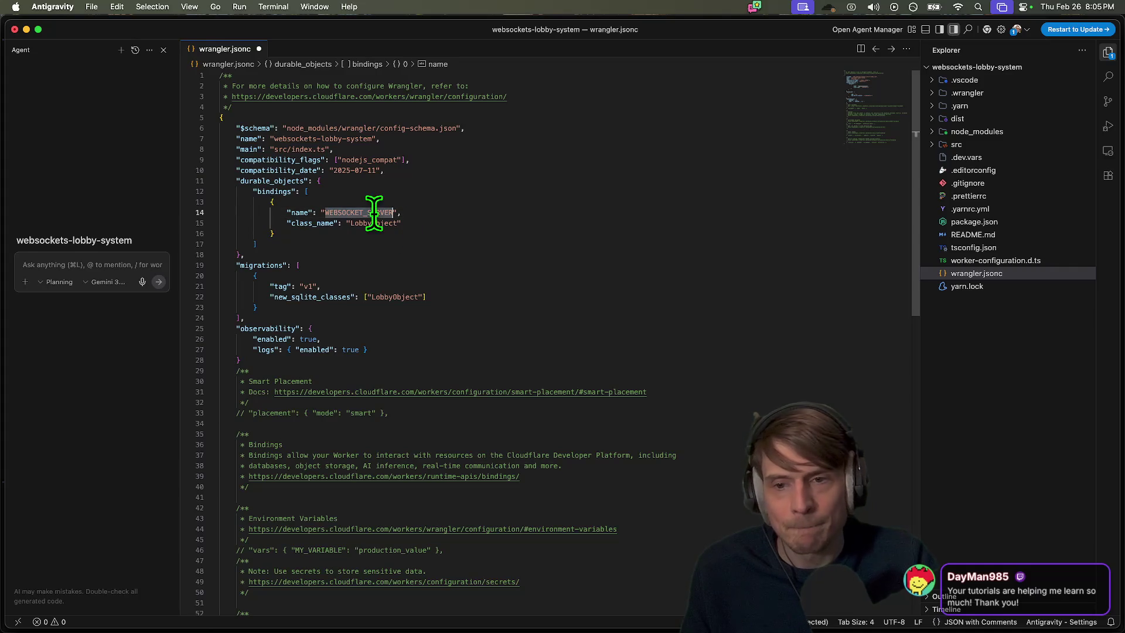
{"action": "key", "text": "super+shift+f"}
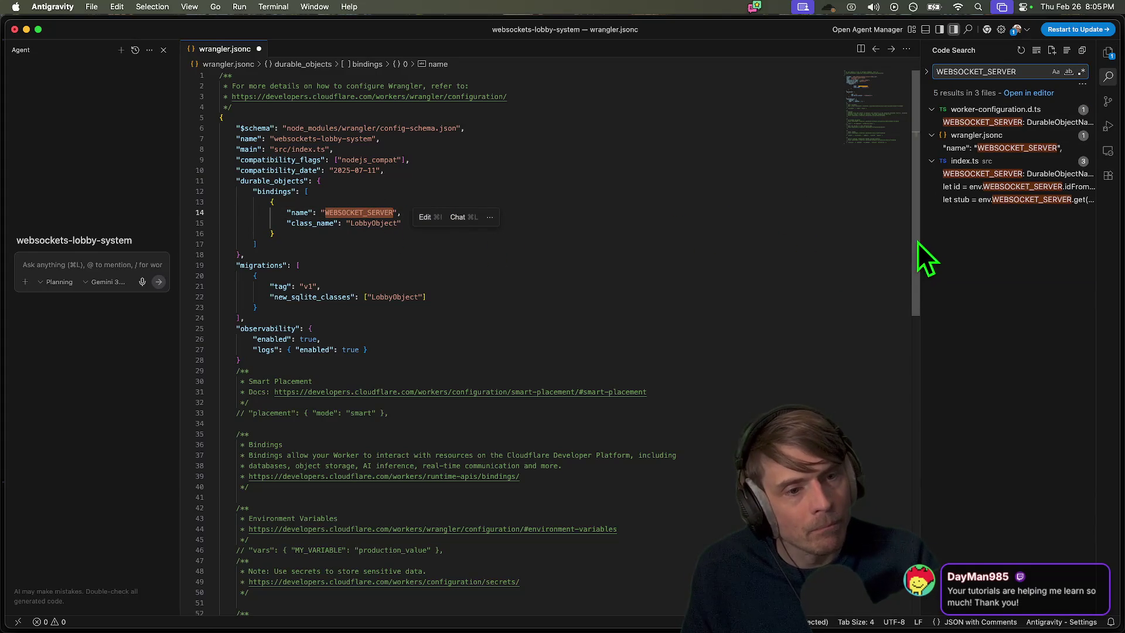
Widen the Code Search panel to read all WEBSOCKET_SERVER results
{"action": "mouse_move", "coordinate": [919, 241]}
{"action": "left_mouse_down"}
{"action": "mouse_move", "coordinate": [798, 245]}
{"action": "mouse_move", "coordinate": [848, 240]}
{"action": "left_mouse_up"}
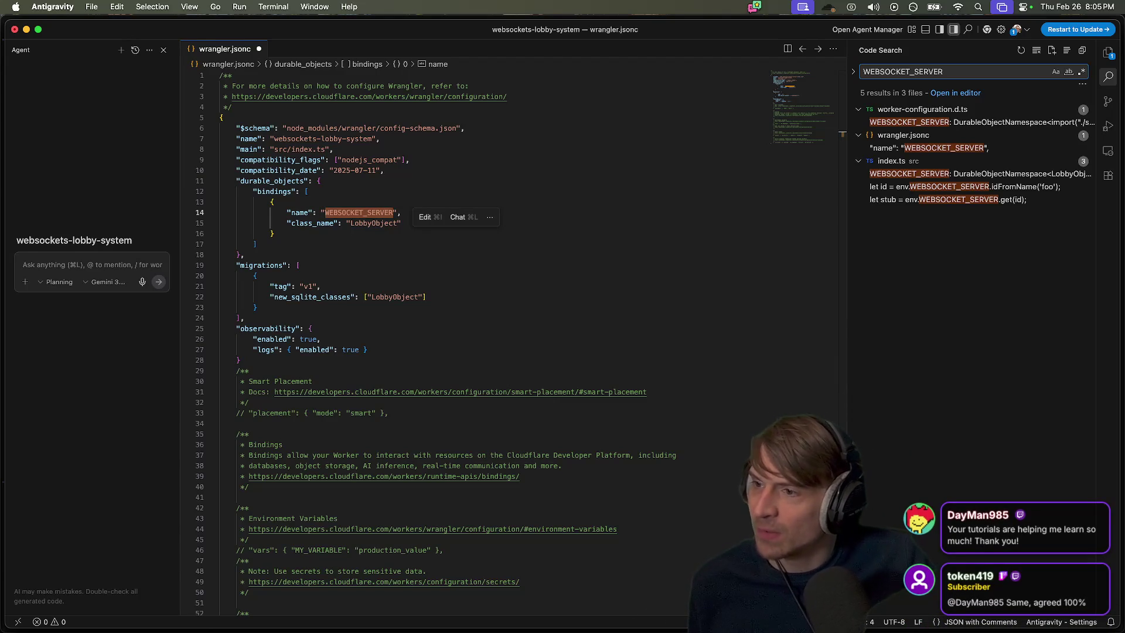
{"action": "key", "text": "super+Tab"}
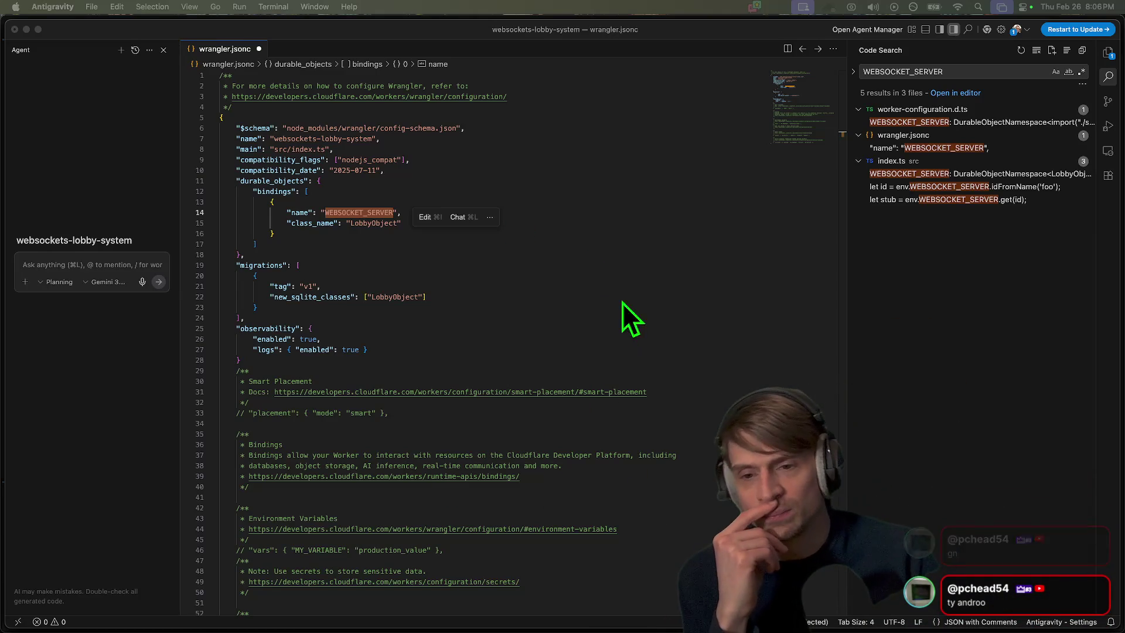
{"action": "left_click", "coordinate": [631, 287]}
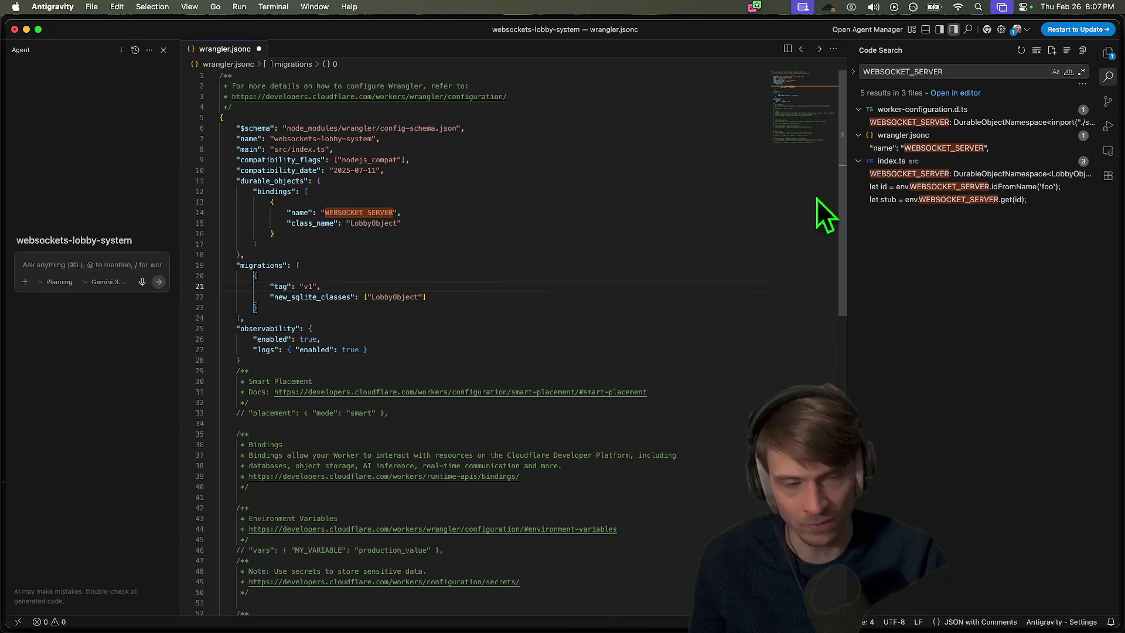
Inspect WEBSOCKET_SERVER's type in worker-configuration.d.ts, then bring up a new Firefox tab
{"action": "left_click", "coordinate": [977, 122]}
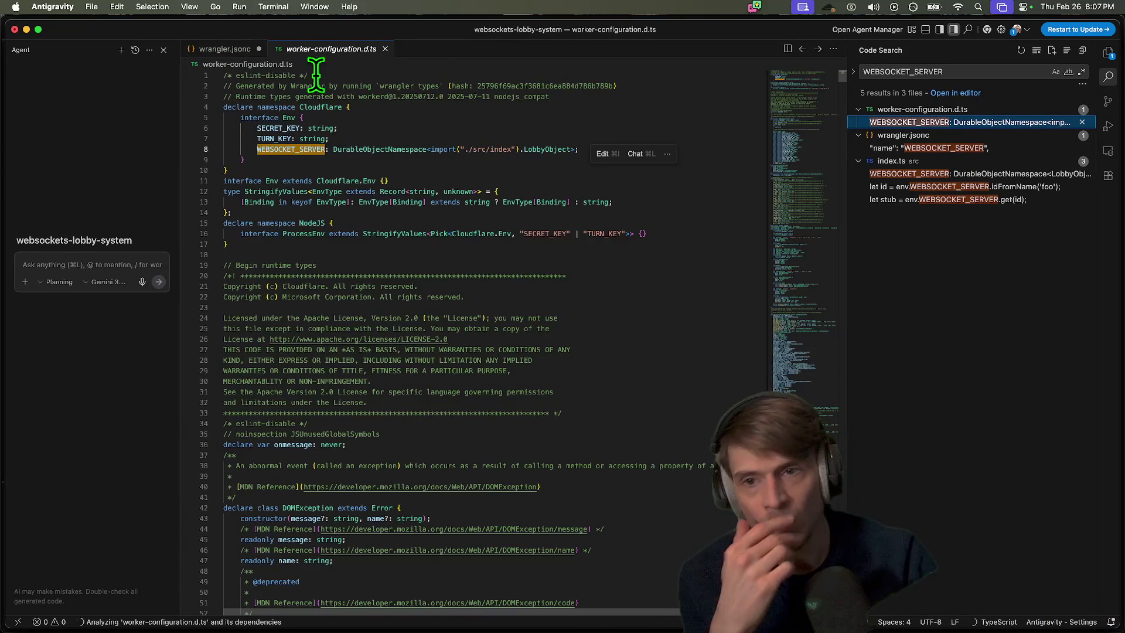
{"action": "mouse_move", "coordinate": [292, 151]}
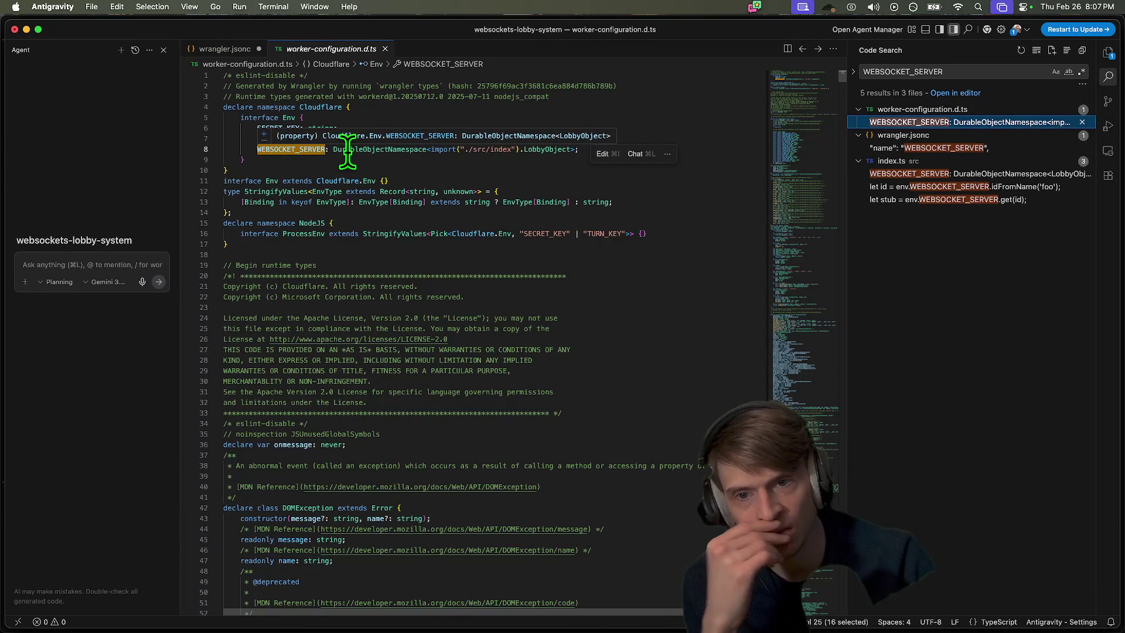
{"action": "mouse_move", "coordinate": [348, 151]}
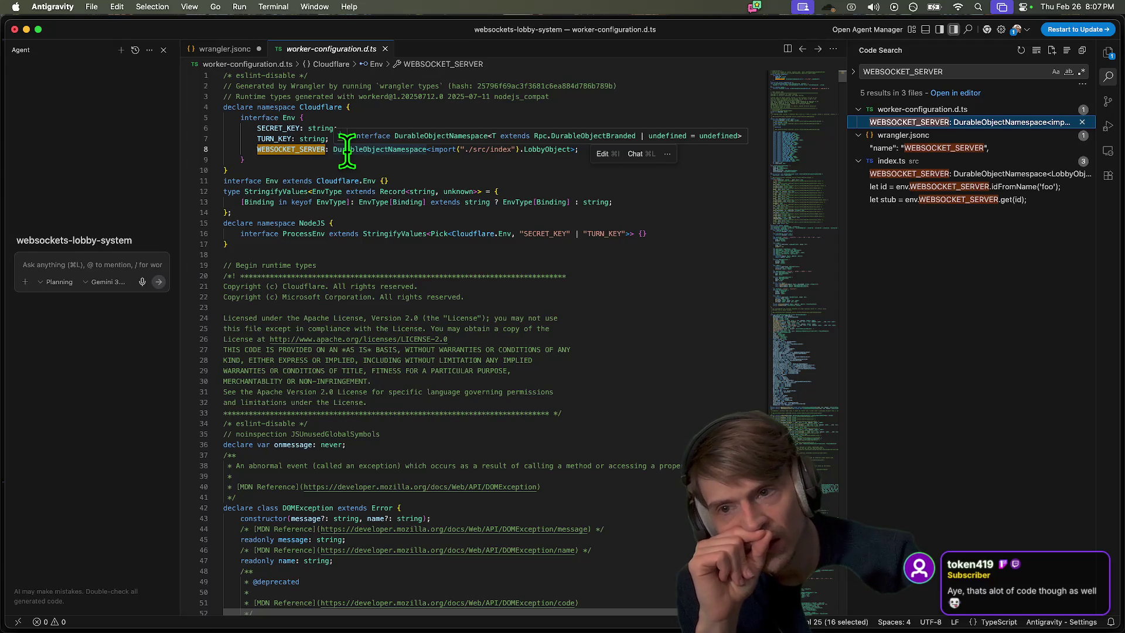
{"action": "left_click", "coordinate": [211, 50]}
{"action": "left_click", "coordinate": [201, 596]}
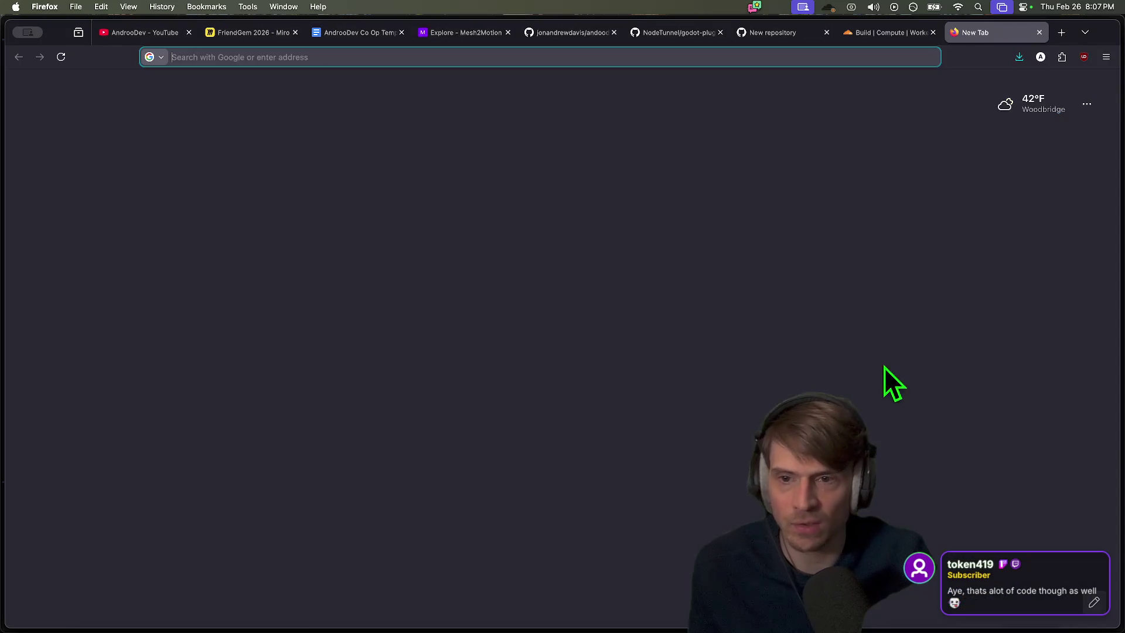
{"action": "type", "text": "cloudflare durable object"}
{"action": "key", "text": "Return"}
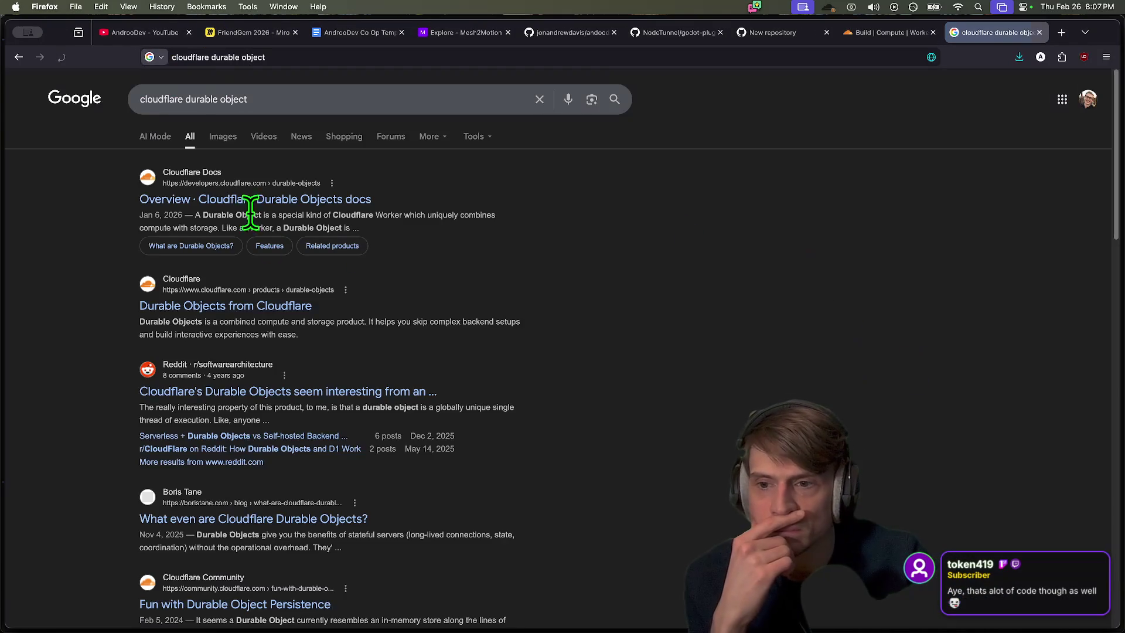
{"action": "left_click", "coordinate": [346, 205], "text": "super"}
{"action": "key", "text": "ctrl+Tab"}
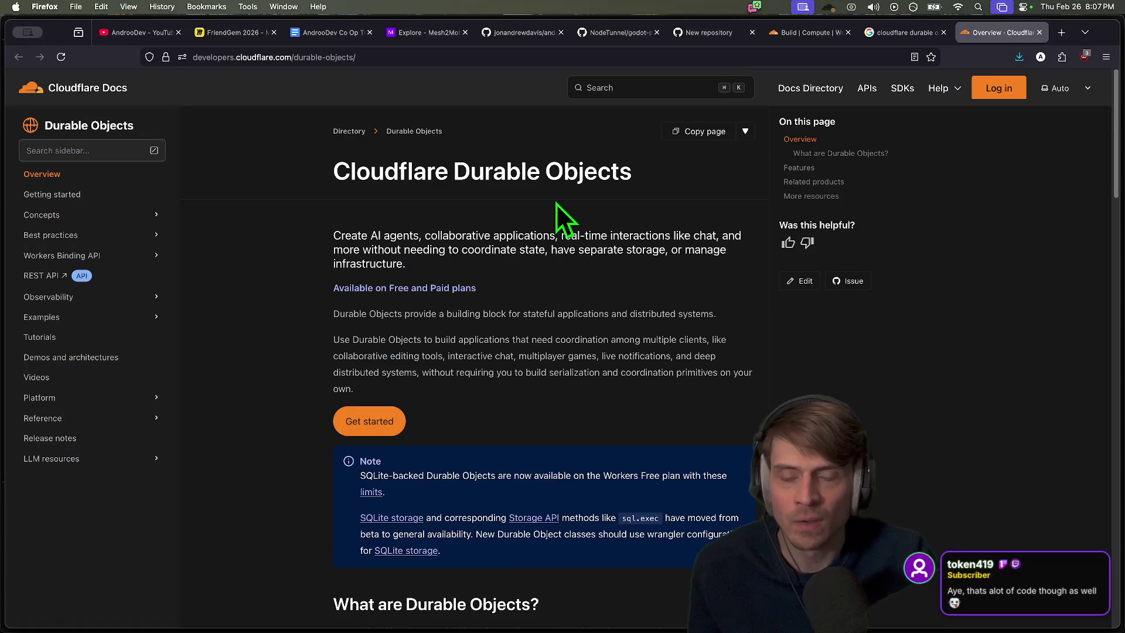
{"action": "scroll", "coordinate": [649, 320], "scroll_direction": "down", "scroll_amount": 1}
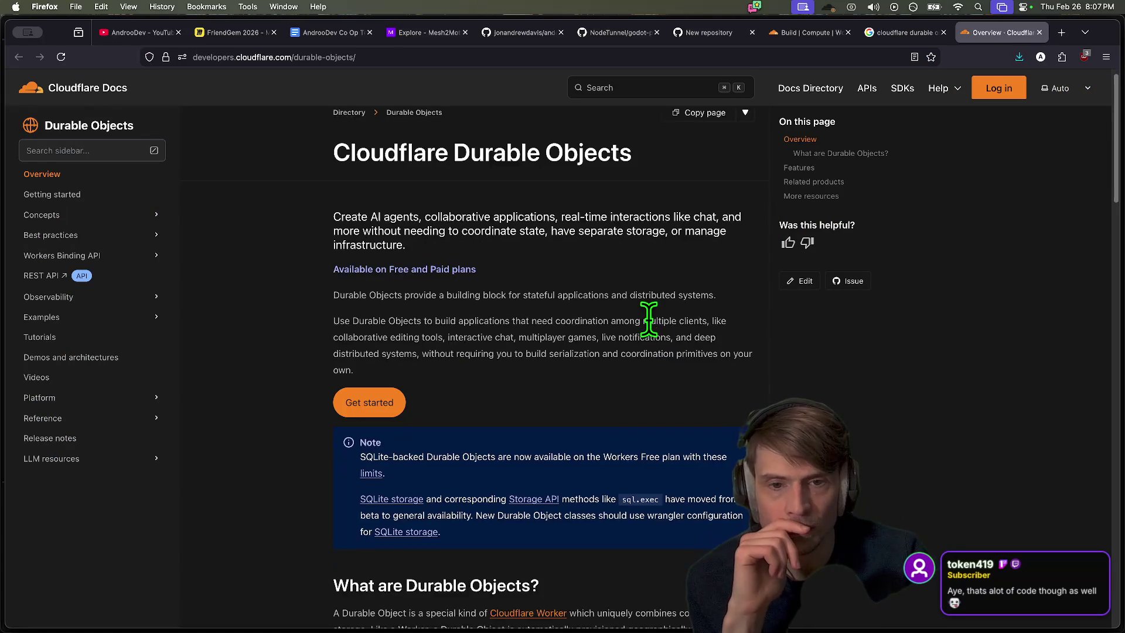
{"action": "scroll", "coordinate": [649, 320], "scroll_direction": "down", "scroll_amount": 3}
{"action": "left_click_drag", "start_coordinate": [551, 160], "coordinate": [720, 158]}
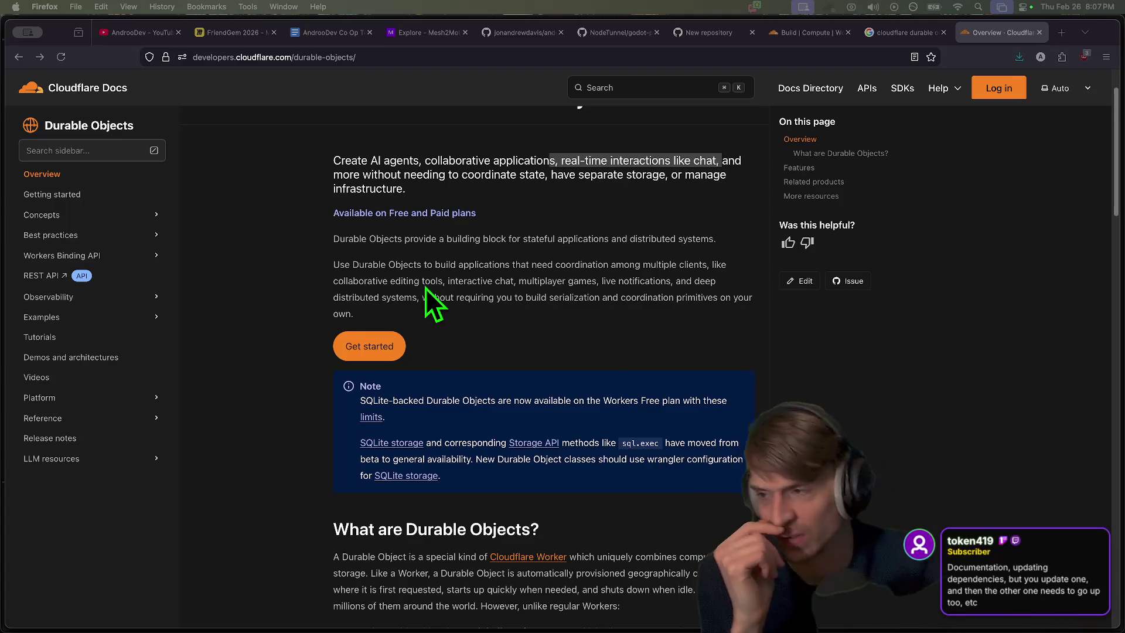
{"action": "right_click", "coordinate": [425, 259]}
{"action": "left_click", "coordinate": [683, 242]}
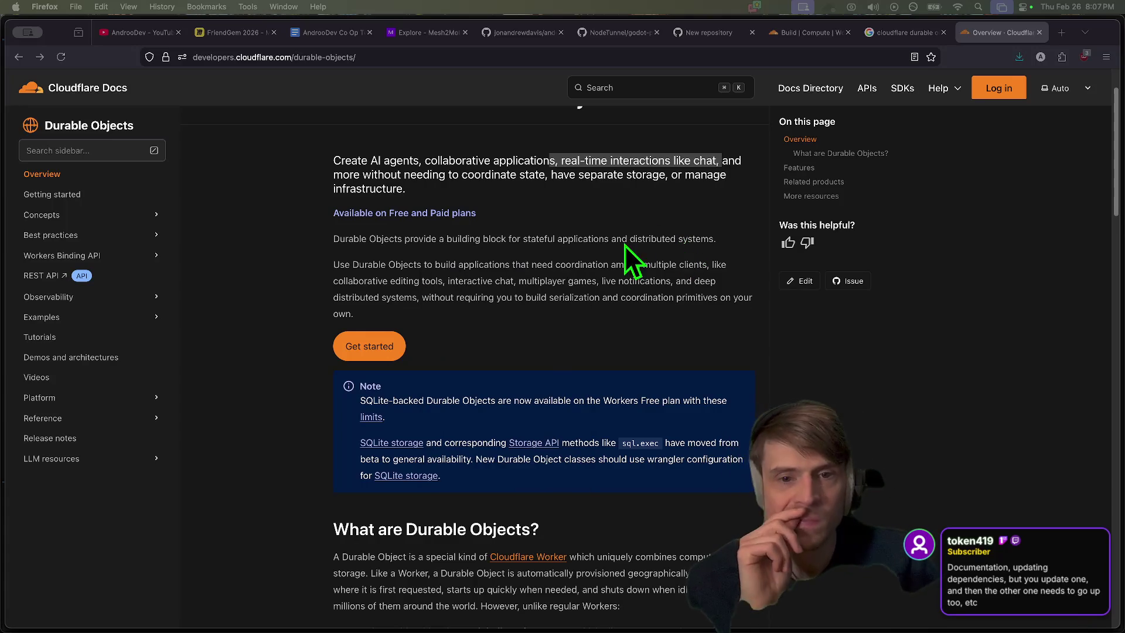
{"action": "left_click", "coordinate": [659, 178]}
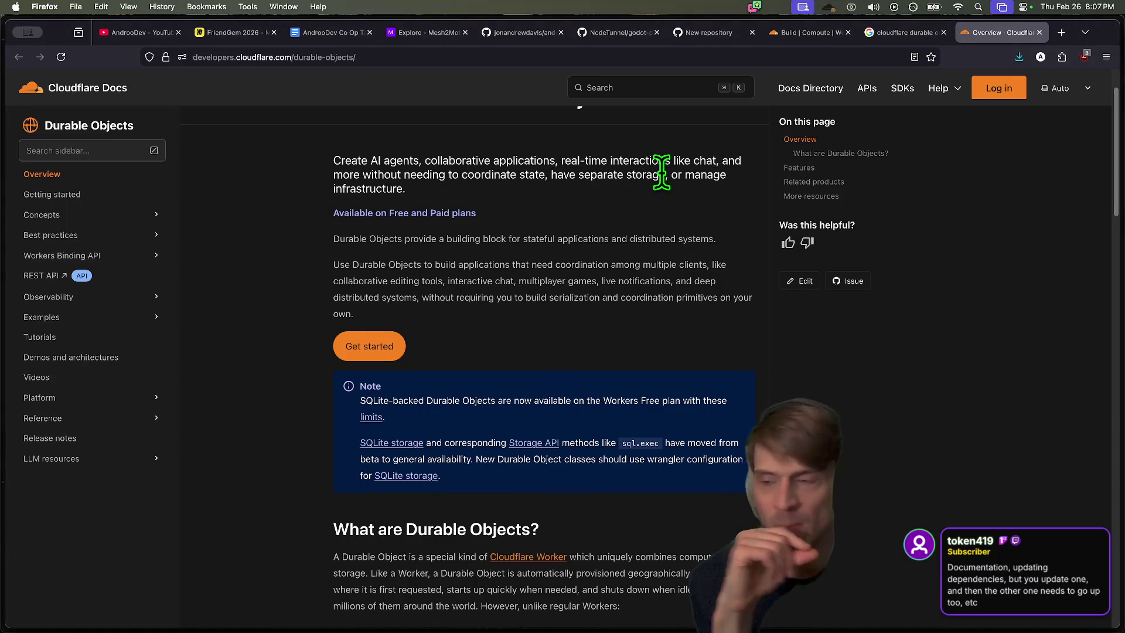
{"action": "scroll", "coordinate": [622, 250], "scroll_direction": "down", "scroll_amount": 3}
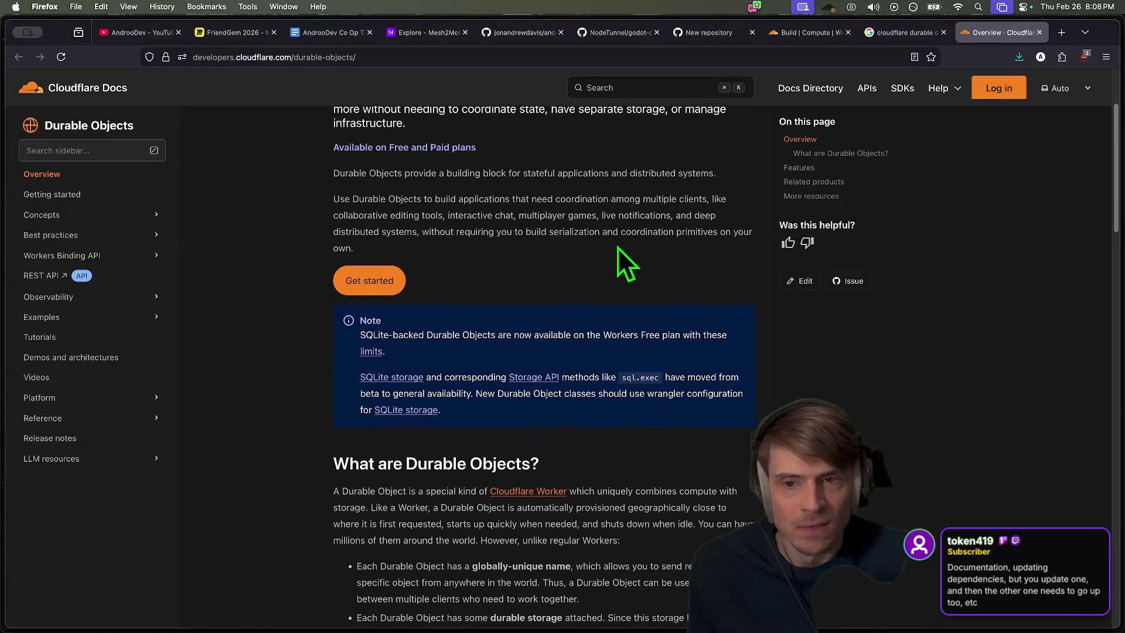
{"action": "scroll", "coordinate": [615, 255], "scroll_direction": "down", "scroll_amount": 6}
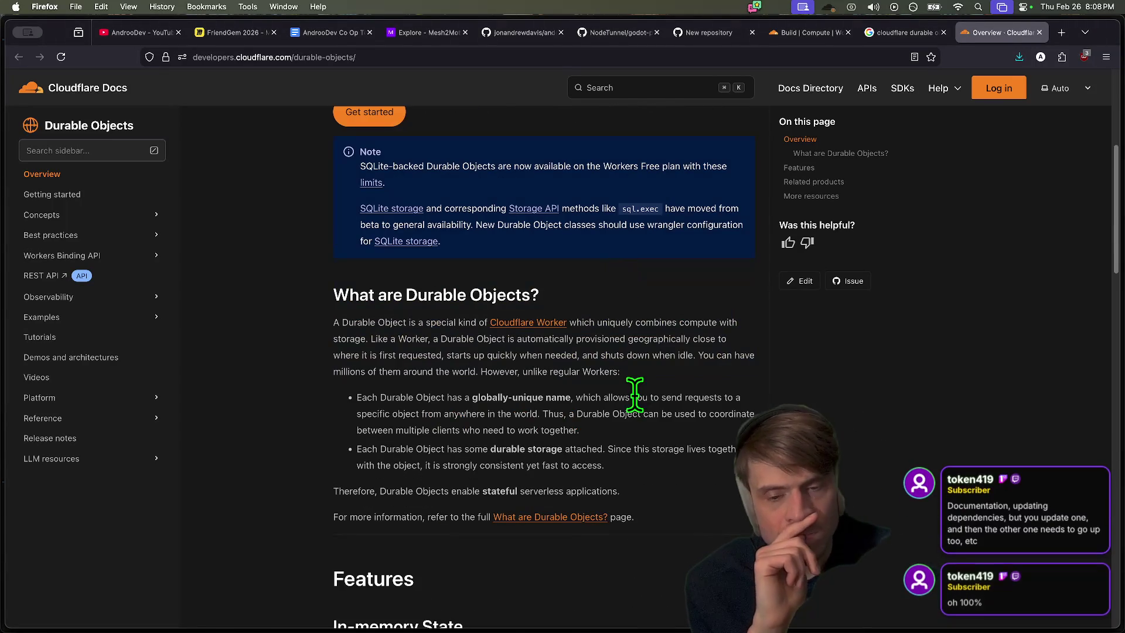
{"action": "left_click_drag", "start_coordinate": [631, 376], "coordinate": [378, 340]}
{"action": "scroll", "coordinate": [451, 354], "scroll_direction": "down", "scroll_amount": 4}
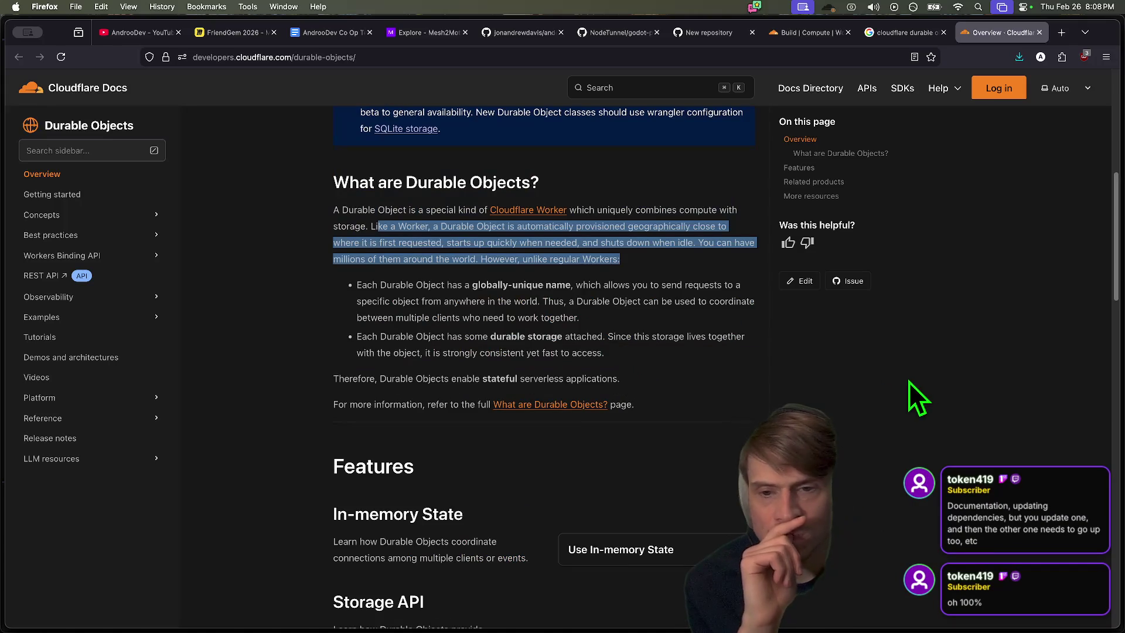
{"action": "left_click_drag", "start_coordinate": [387, 285], "coordinate": [685, 301]}
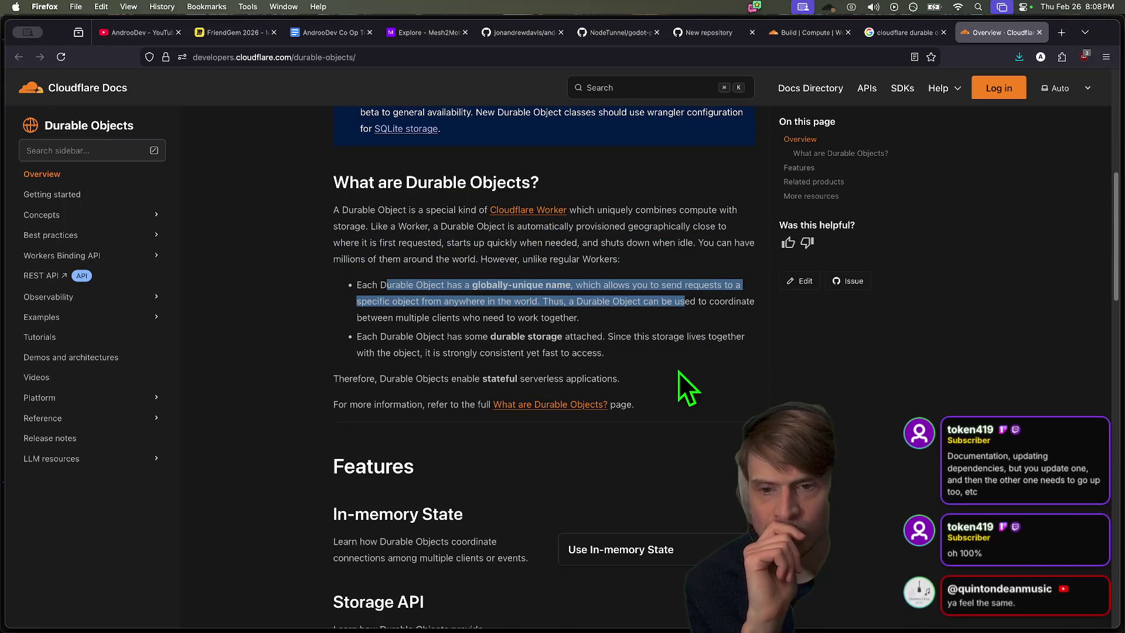
{"action": "scroll", "coordinate": [679, 372], "scroll_direction": "down", "scroll_amount": 2}
{"action": "scroll", "coordinate": [679, 368], "scroll_direction": "down", "scroll_amount": 1}
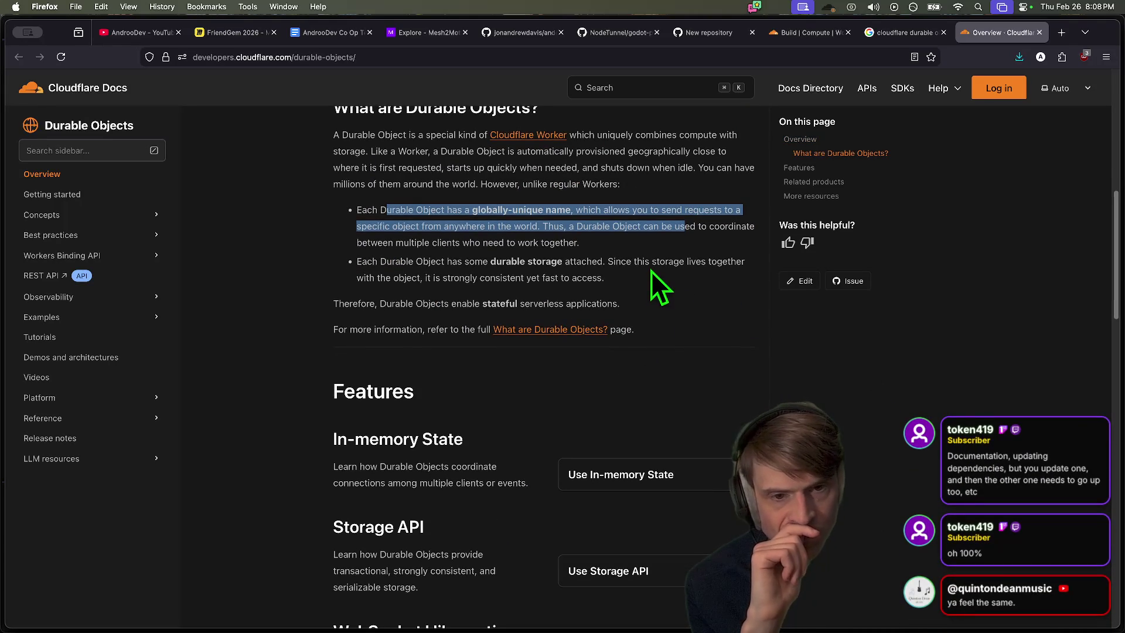
{"action": "left_click_drag", "start_coordinate": [643, 262], "coordinate": [421, 261]}
{"action": "scroll", "coordinate": [1080, 427], "scroll_direction": "down", "scroll_amount": 4}
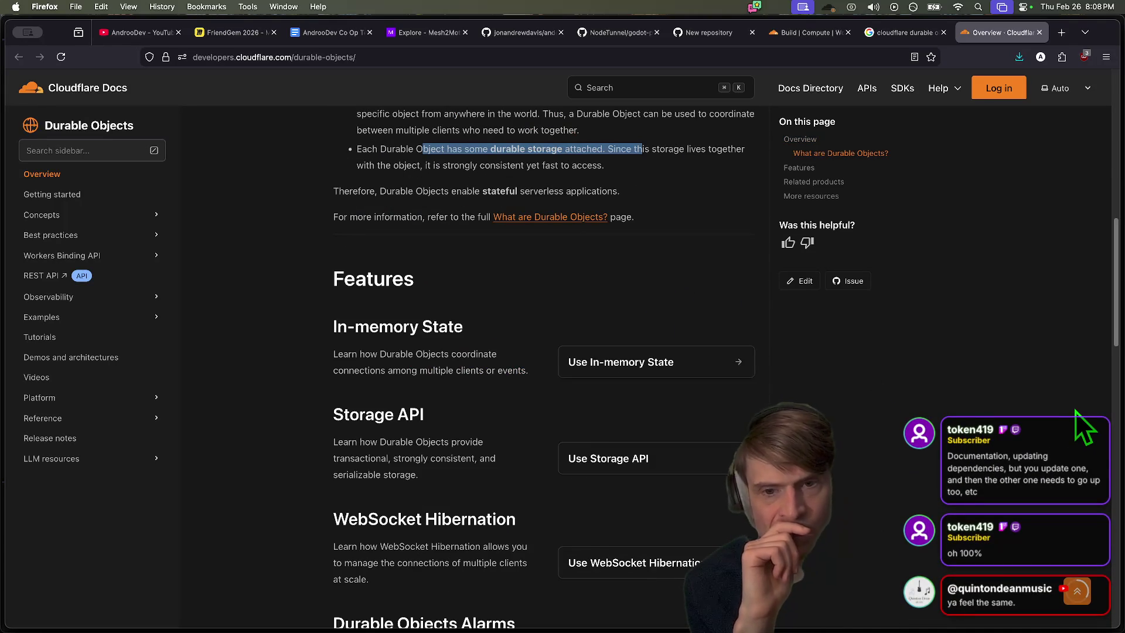
{"action": "middle_click", "coordinate": [580, 218]}
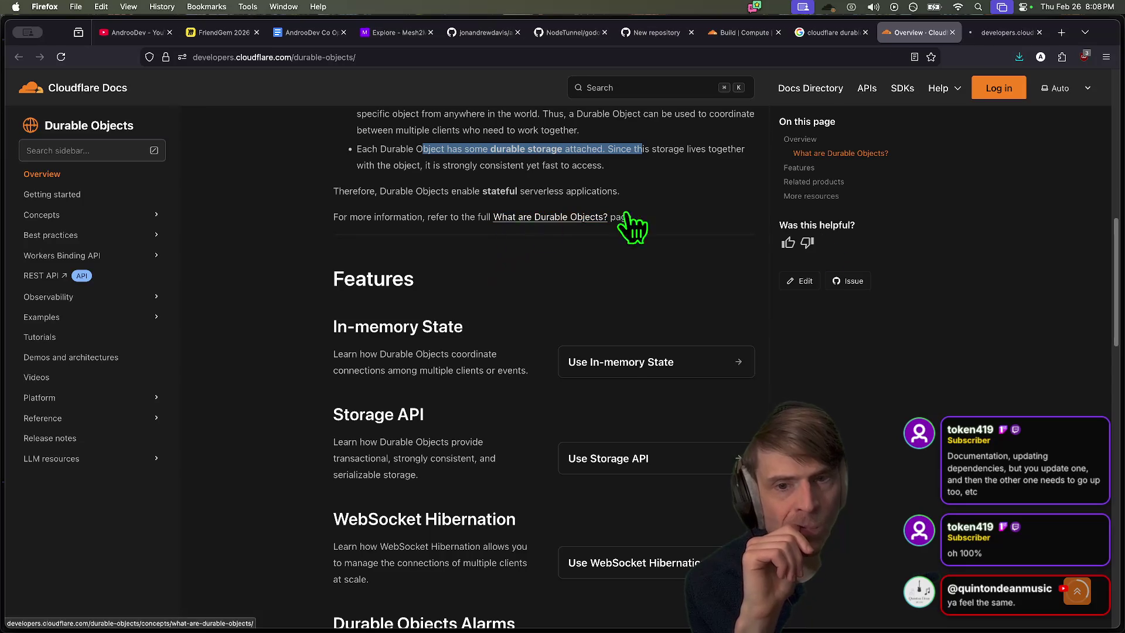
{"action": "left_click", "coordinate": [1012, 32]}
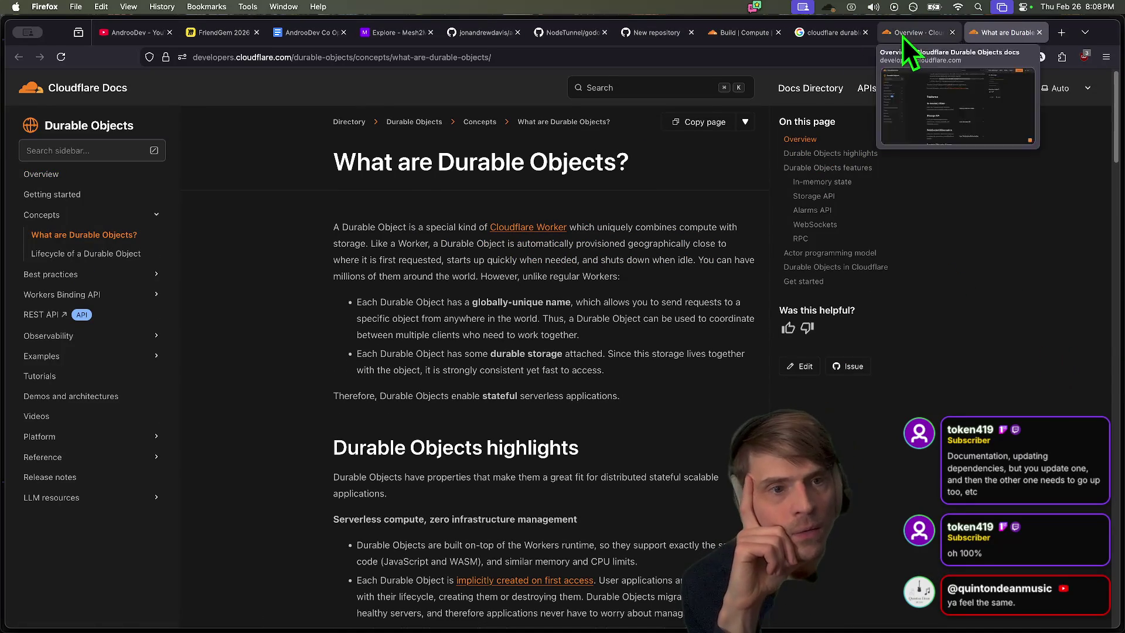
{"action": "left_click", "coordinate": [906, 34]}
{"action": "scroll", "coordinate": [540, 238], "scroll_direction": "up", "scroll_amount": 3}
{"action": "scroll", "coordinate": [586, 223], "scroll_direction": "down", "scroll_amount": 10}
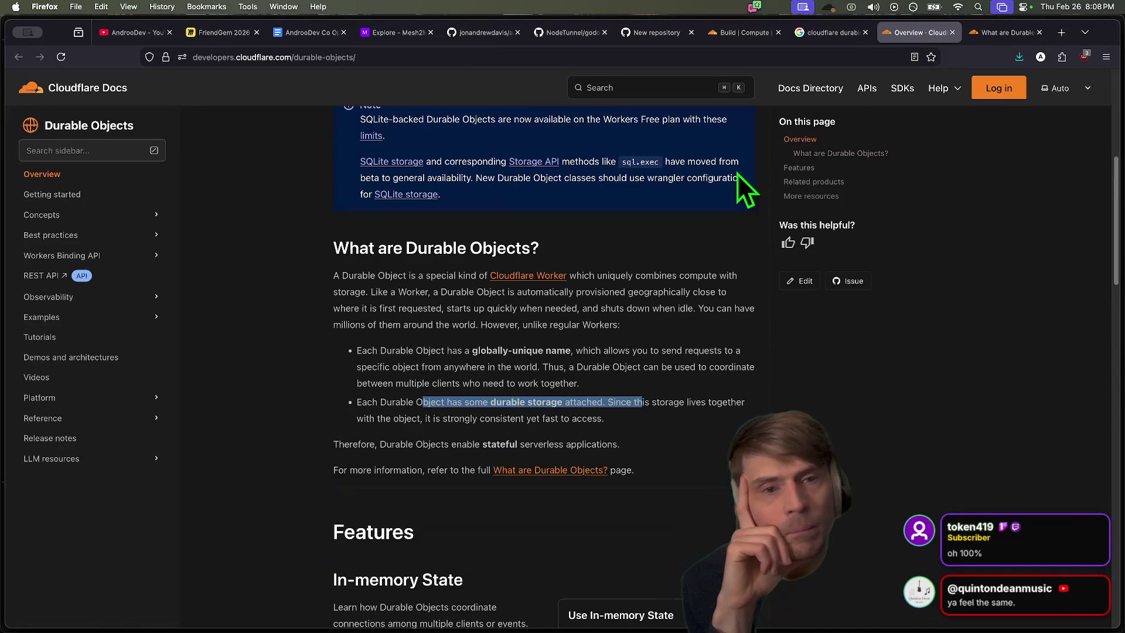
{"action": "left_click", "coordinate": [1012, 34]}
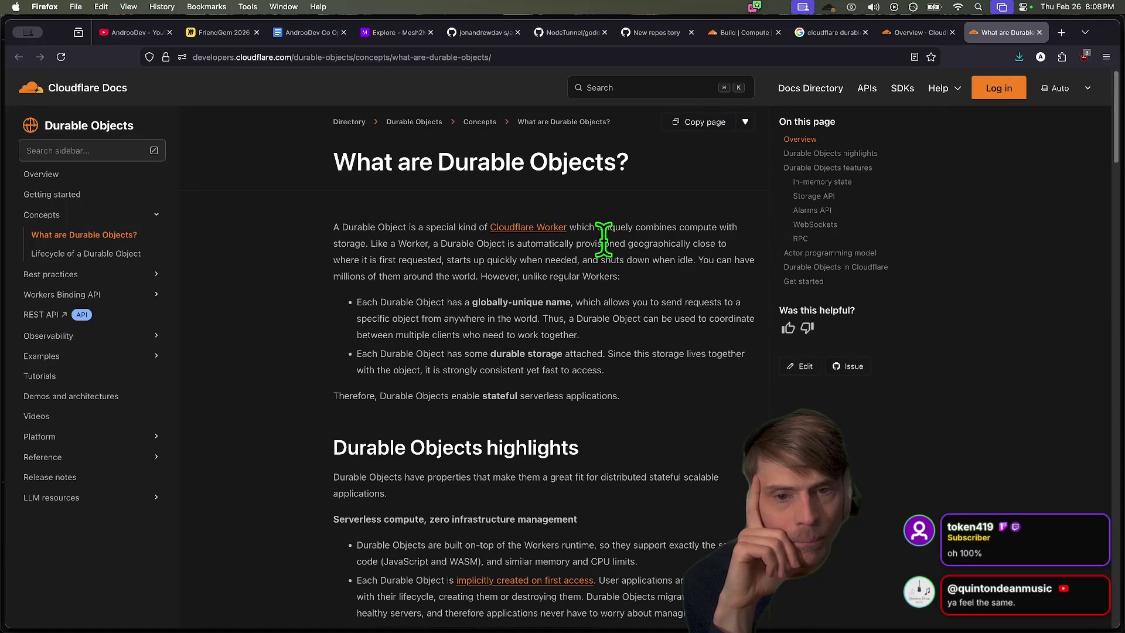
{"action": "left_click_drag", "start_coordinate": [569, 226], "coordinate": [583, 246]}
{"action": "left_click", "coordinate": [667, 269]}
{"action": "scroll", "coordinate": [538, 267], "scroll_direction": "down", "scroll_amount": 2}
{"action": "scroll", "coordinate": [538, 267], "scroll_direction": "down", "scroll_amount": 7}
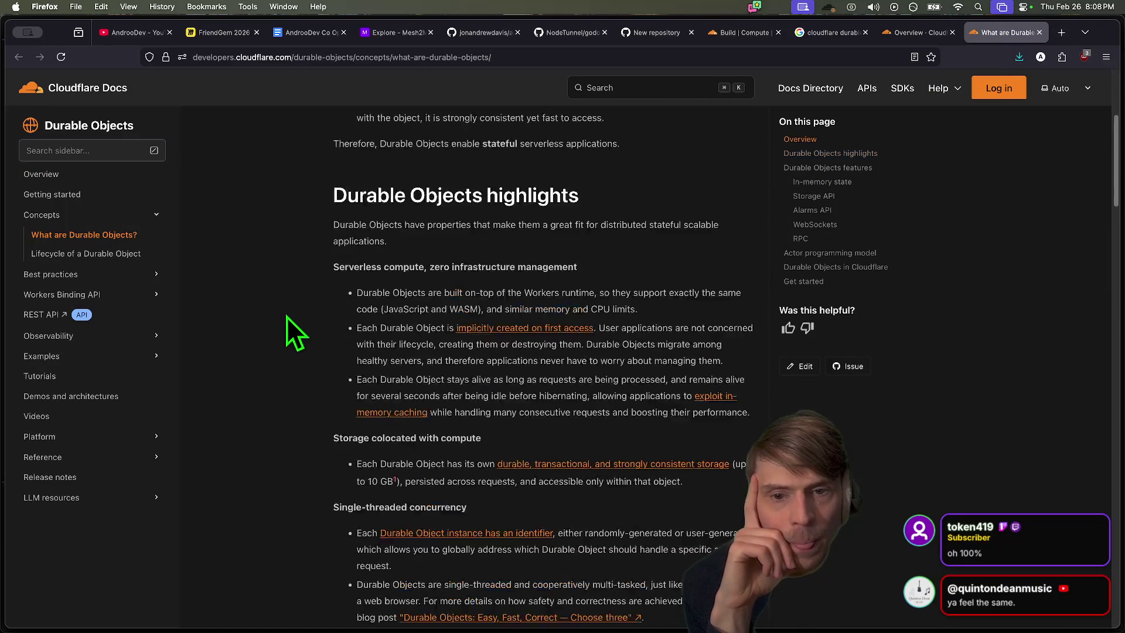
{"action": "left_click_drag", "start_coordinate": [333, 195], "coordinate": [590, 221]}
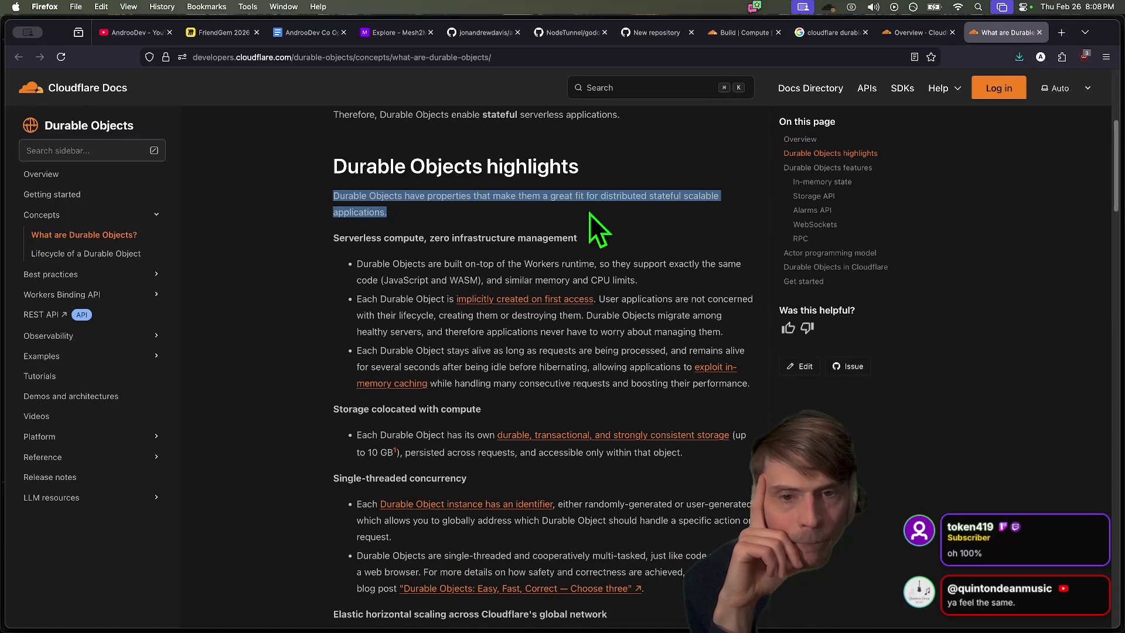
{"action": "scroll", "coordinate": [631, 224], "scroll_direction": "down", "scroll_amount": 1}
{"action": "left_click", "coordinate": [631, 224]}
{"action": "scroll", "coordinate": [616, 251], "scroll_direction": "down", "scroll_amount": 1}
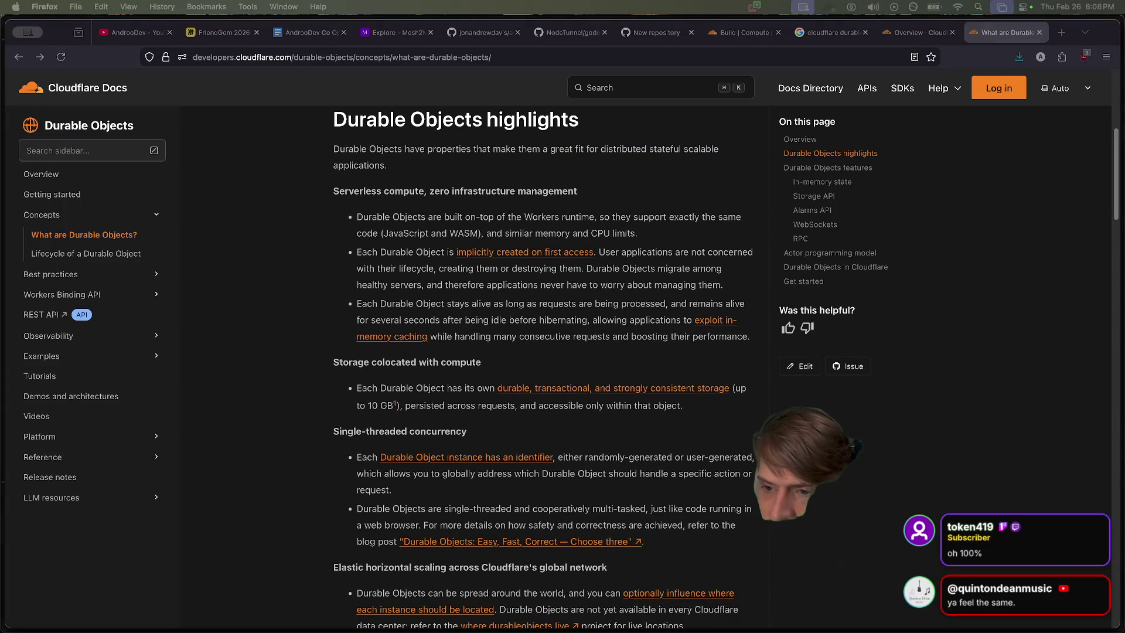
{"action": "left_click", "coordinate": [625, 286]}
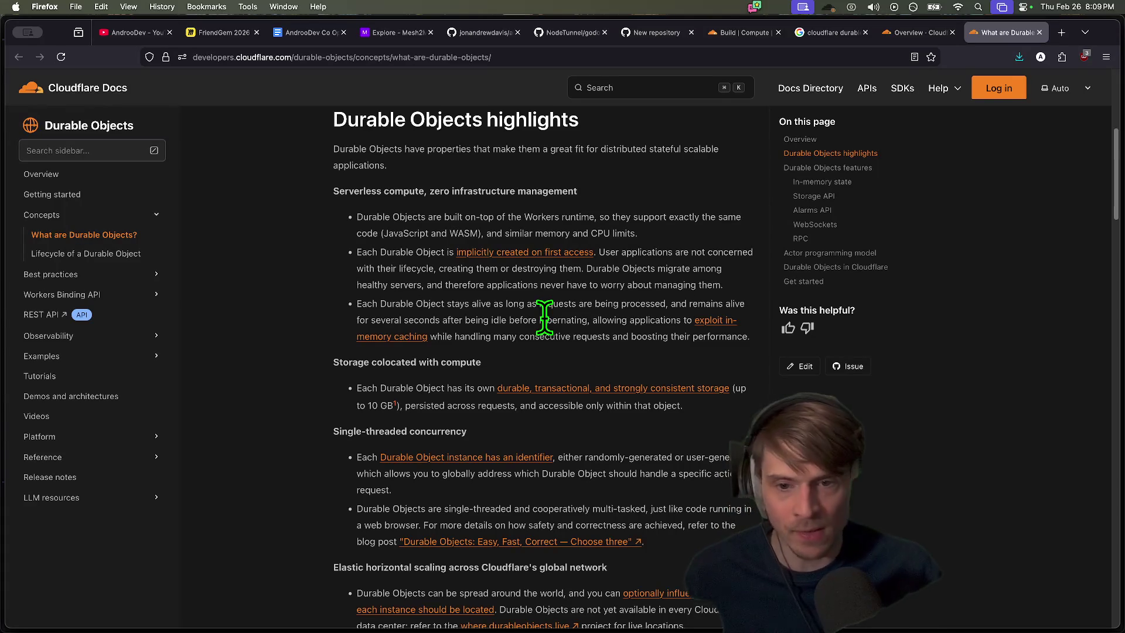
{"action": "scroll", "coordinate": [480, 311], "scroll_direction": "down", "scroll_amount": 2}
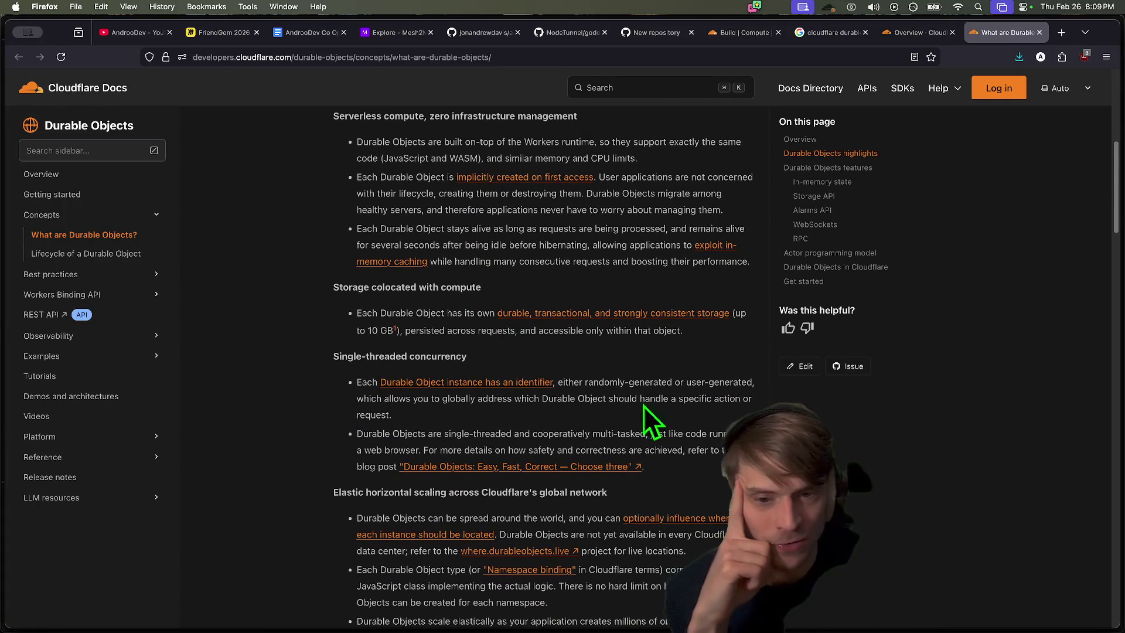
{"action": "left_click_drag", "start_coordinate": [639, 398], "coordinate": [613, 403]}
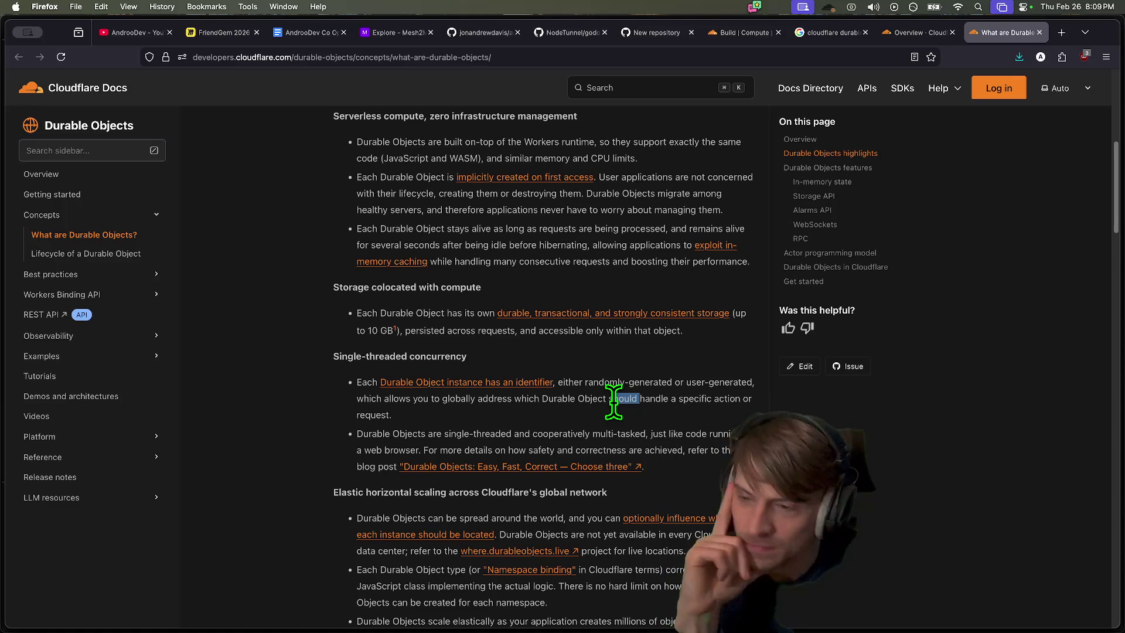
{"action": "scroll", "coordinate": [617, 401], "scroll_direction": "down", "scroll_amount": 1}
{"action": "left_click_drag", "start_coordinate": [618, 395], "coordinate": [576, 368]}
{"action": "left_click", "coordinate": [577, 366]}
{"action": "key", "text": "super+t"}
Search 'block cnn', open CNN's Block layoffs article and accept its terms
{"action": "type", "text": "s"}
{"action": "key", "text": "BackSpace"}
{"action": "key", "text": "BackSpace"}
{"action": "type", "text": "block cnn"}
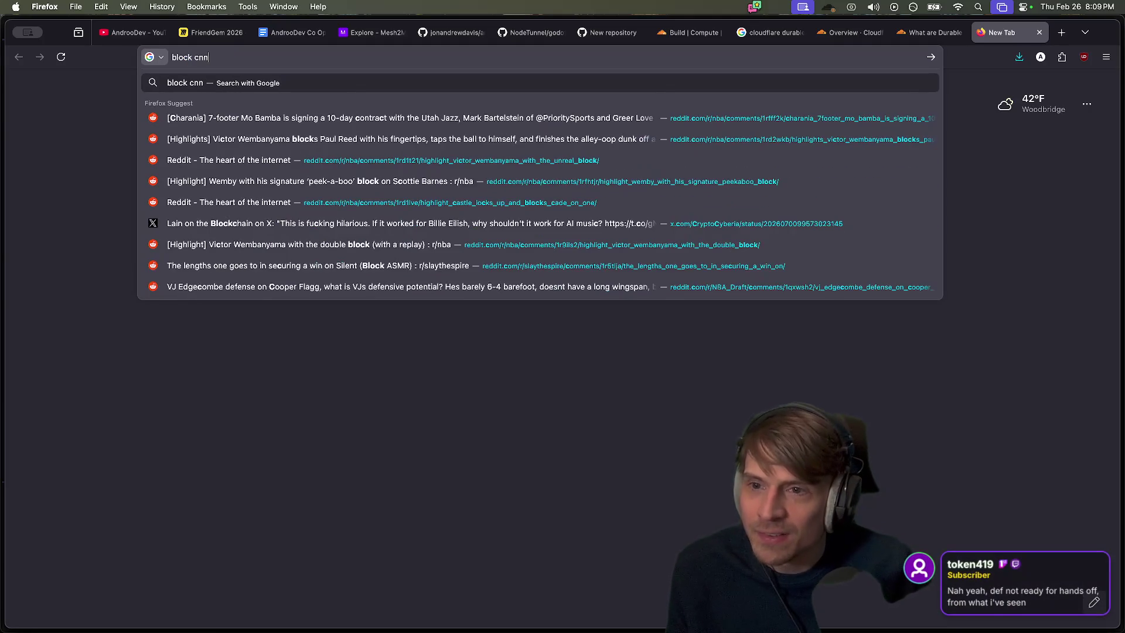
{"action": "key", "text": "Return"}
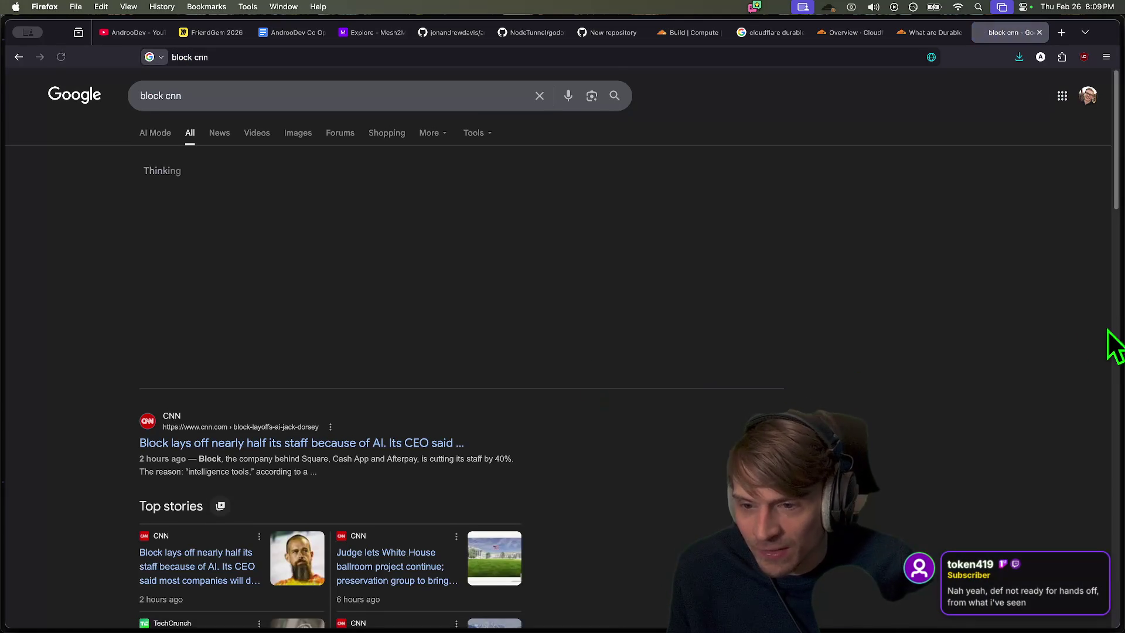
{"action": "scroll", "coordinate": [432, 415], "scroll_direction": "down", "scroll_amount": 2}
{"action": "left_click", "coordinate": [431, 419]}
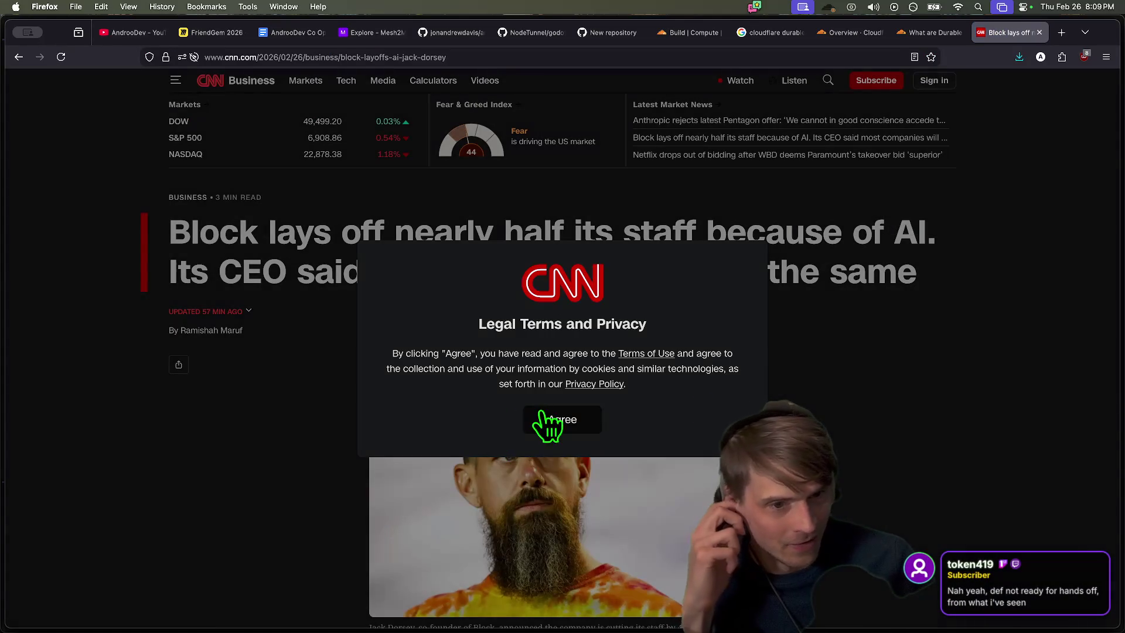
{"action": "left_click", "coordinate": [548, 419]}
{"action": "left_click", "coordinate": [562, 427]}
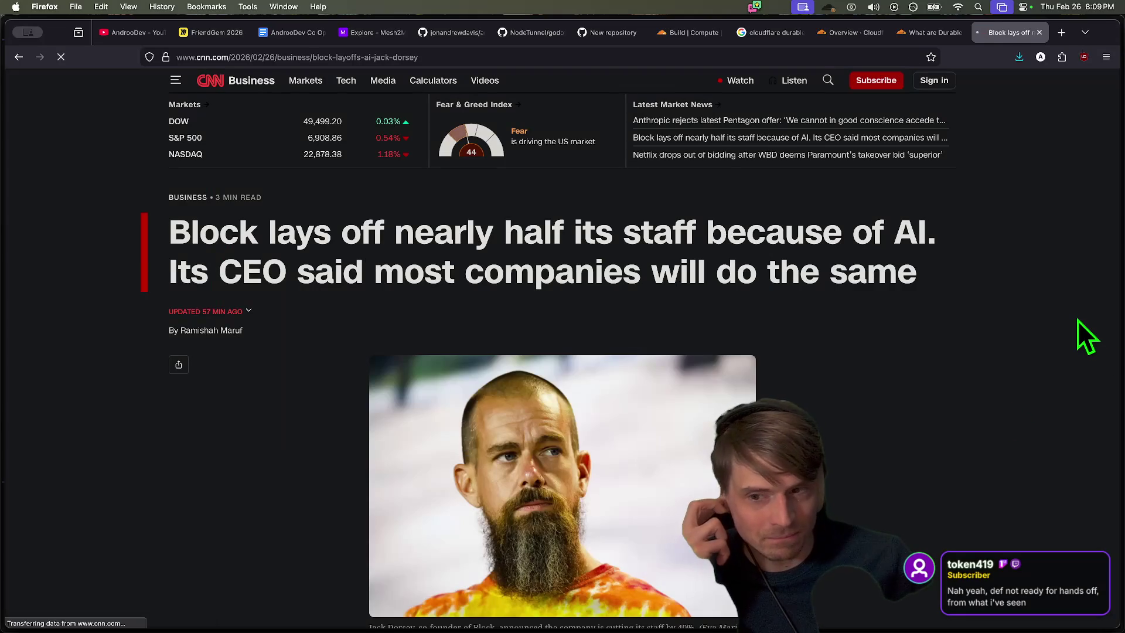
Copy 'Block' from the headline and paste it into a new tab's address bar
{"action": "scroll", "coordinate": [1078, 319], "scroll_direction": "down", "scroll_amount": 5}
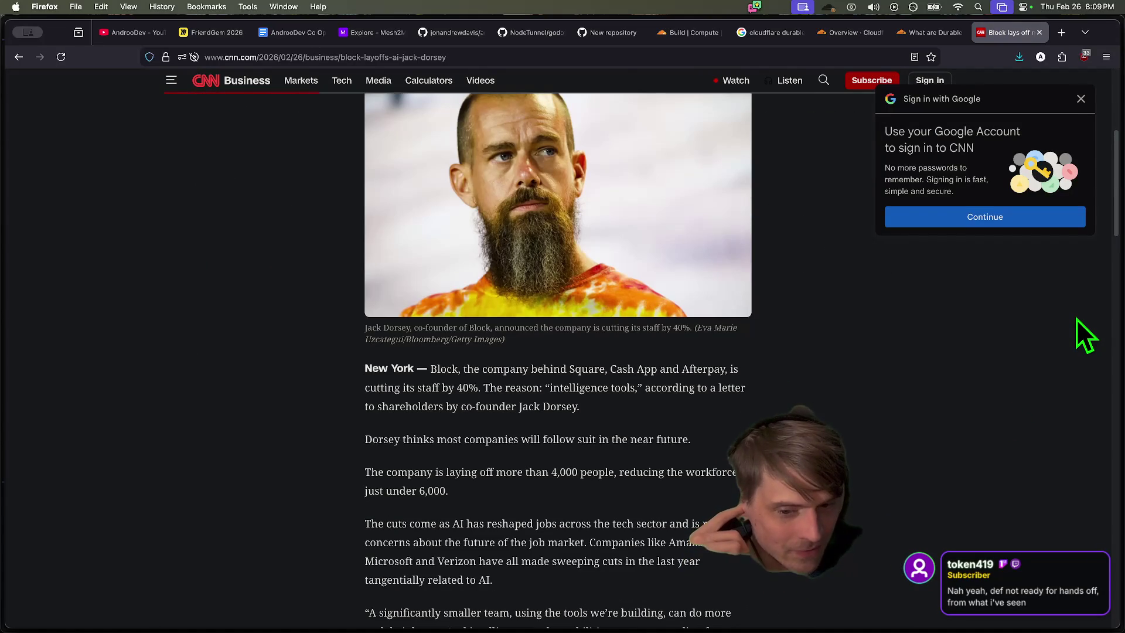
{"action": "scroll", "coordinate": [1076, 320], "scroll_direction": "down", "scroll_amount": 5}
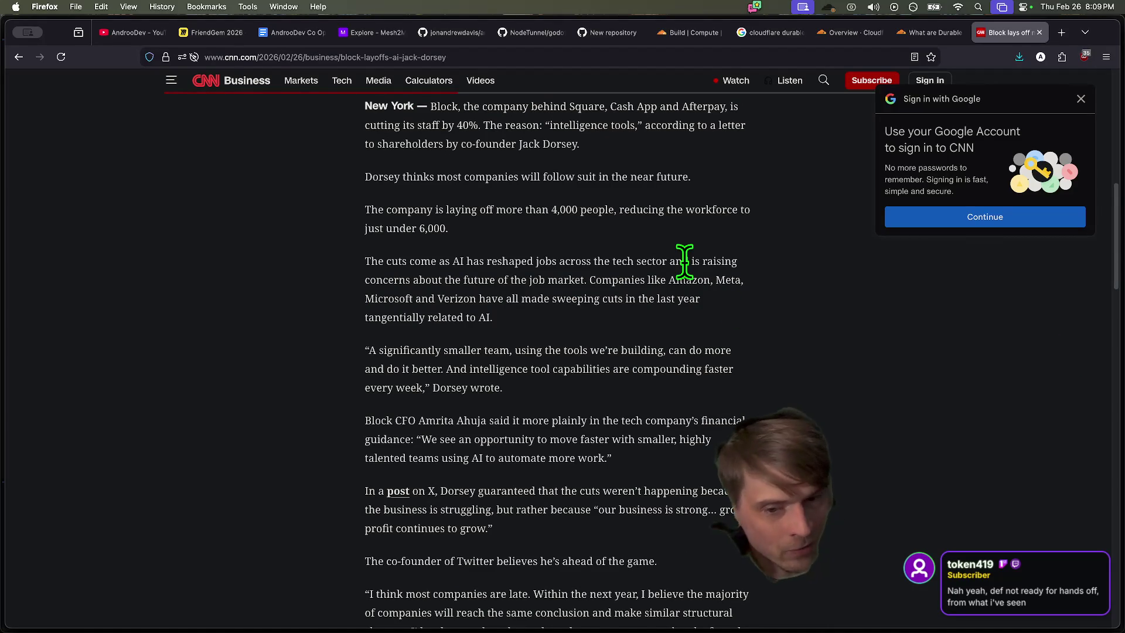
{"action": "scroll", "coordinate": [685, 259], "scroll_direction": "up", "scroll_amount": 9}
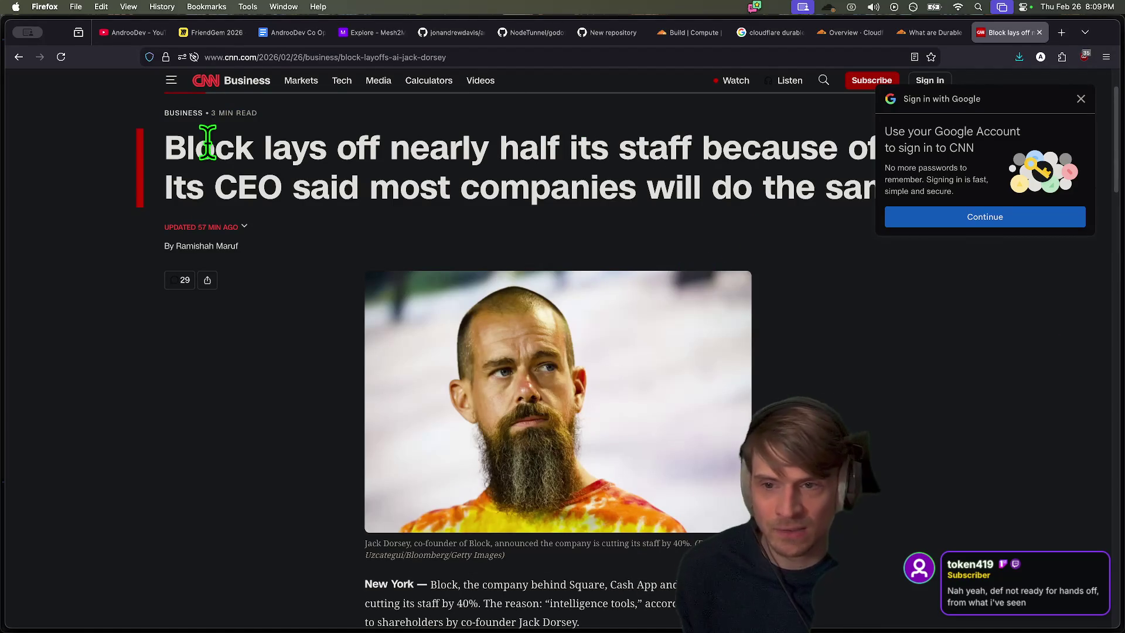
{"action": "double_click", "coordinate": [207, 143]}
{"action": "key", "text": "super+c"}
{"action": "key", "text": "super+t"}
{"action": "key", "text": "super+v"}
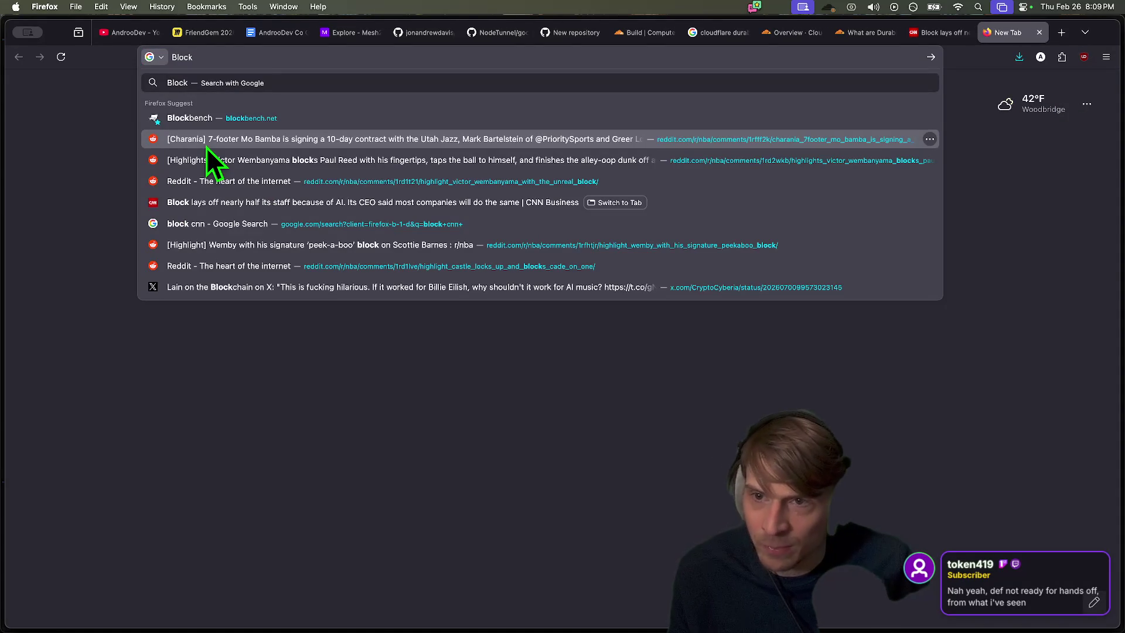
Search 'Block stock', view the Max and 1Y charts, then close that tab
{"action": "type", "text": " stock"}
{"action": "key", "text": "Return"}
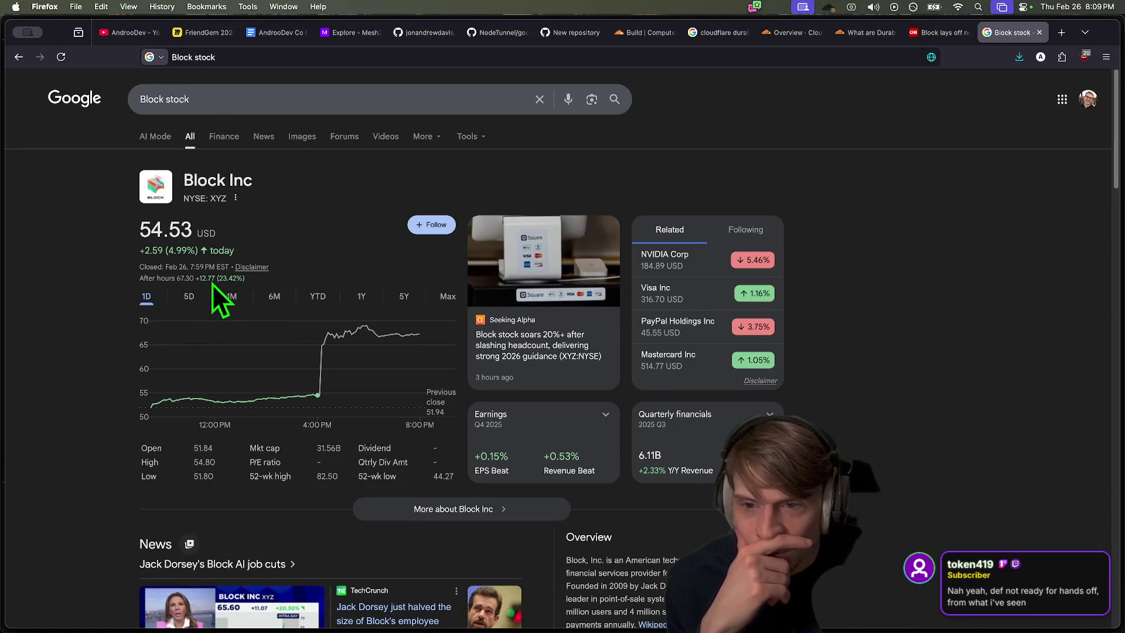
{"action": "left_click", "coordinate": [448, 298]}
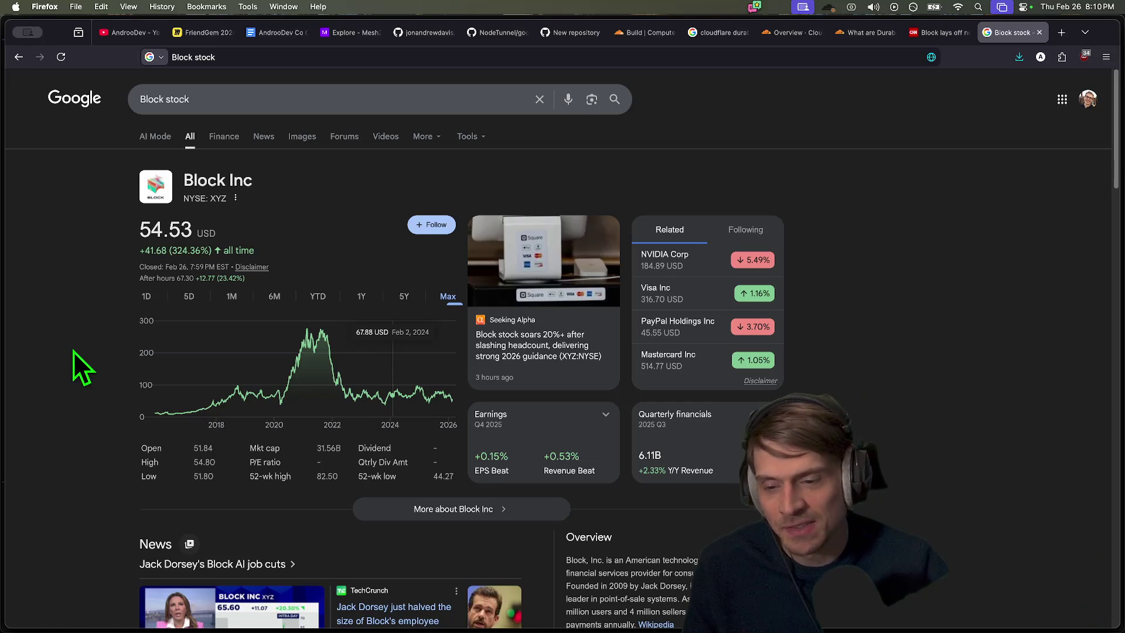
{"action": "left_click", "coordinate": [361, 296]}
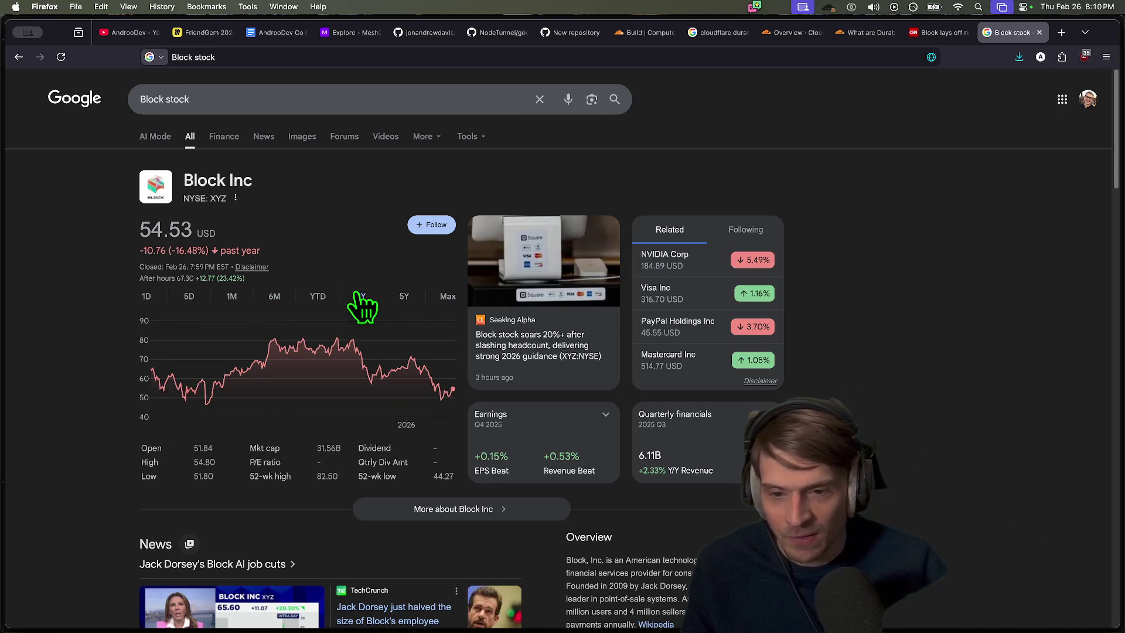
{"action": "scroll", "coordinate": [229, 395], "scroll_direction": "down", "scroll_amount": 7}
{"action": "scroll", "coordinate": [949, 370], "scroll_direction": "up", "scroll_amount": 10}
{"action": "key", "text": "super+w"}
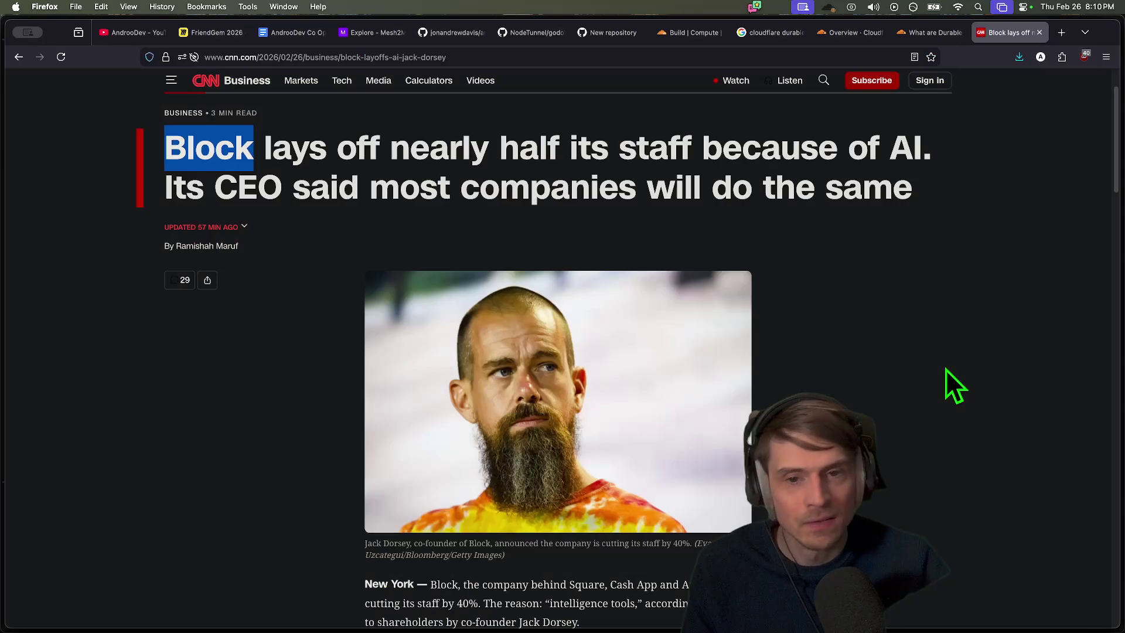
Read through the CNN Block layoffs article, then close it
{"action": "scroll", "coordinate": [927, 508], "scroll_direction": "down", "scroll_amount": 12}
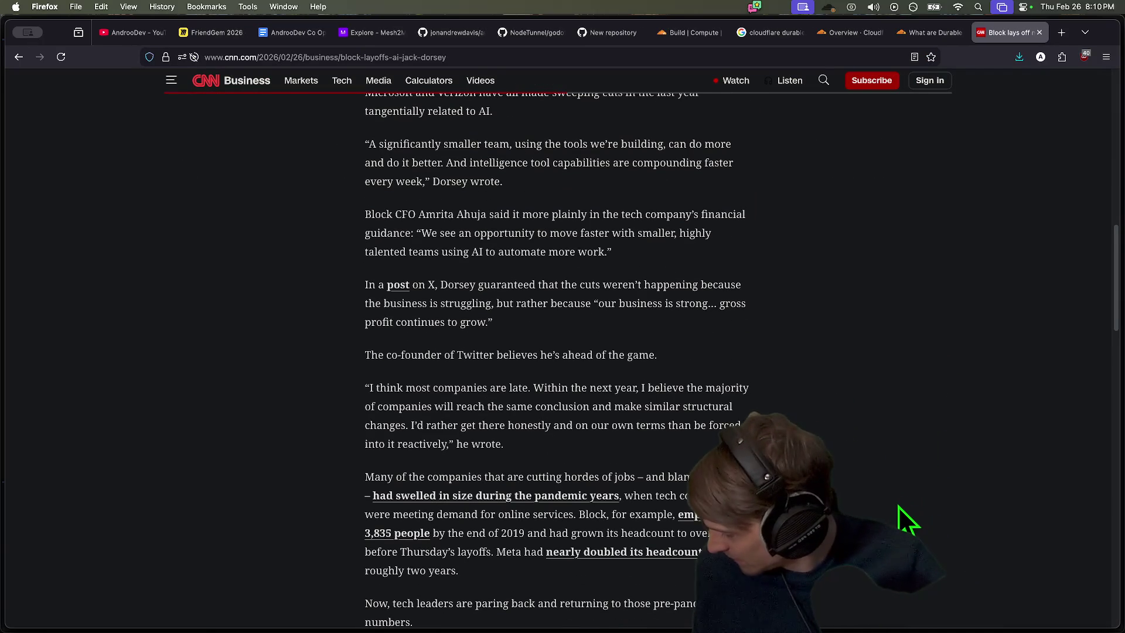
{"action": "scroll", "coordinate": [899, 503], "scroll_direction": "down", "scroll_amount": 5}
{"action": "scroll", "coordinate": [888, 494], "scroll_direction": "up", "scroll_amount": 6}
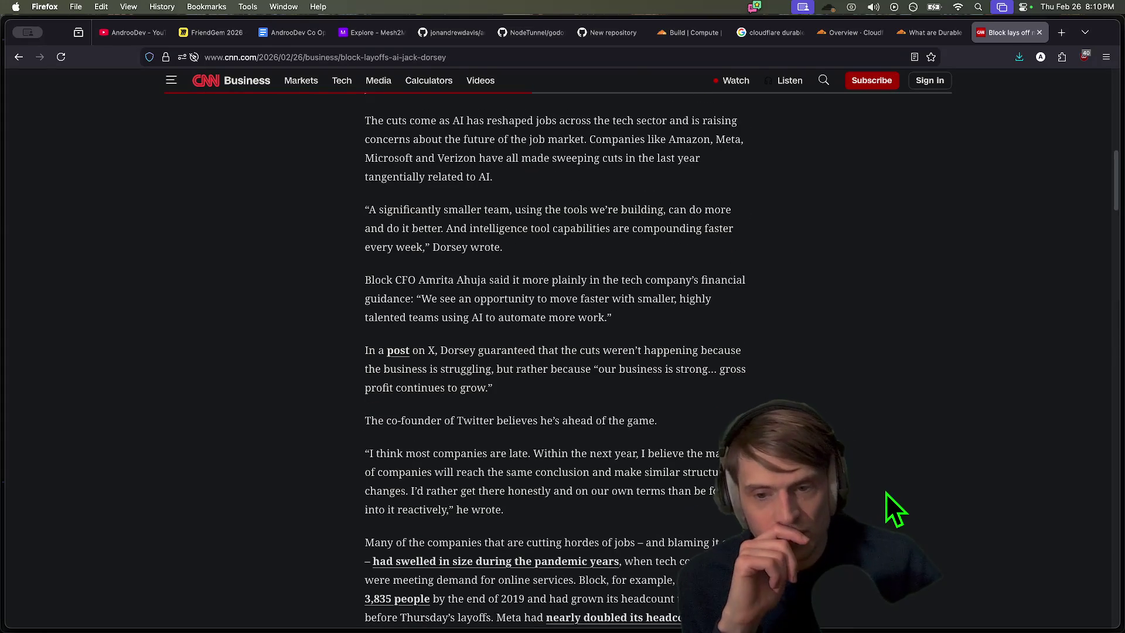
{"action": "scroll", "coordinate": [886, 494], "scroll_direction": "up", "scroll_amount": 12}
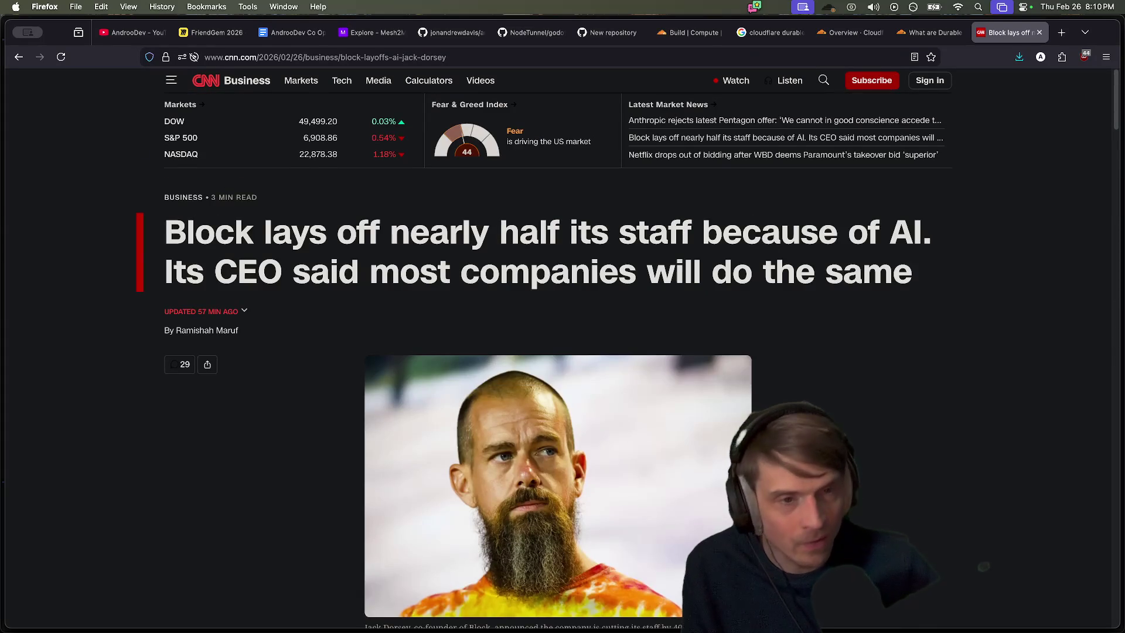
{"action": "scroll", "coordinate": [886, 494], "scroll_direction": "down", "scroll_amount": 8}
{"action": "scroll", "coordinate": [553, 289], "scroll_direction": "down", "scroll_amount": 14}
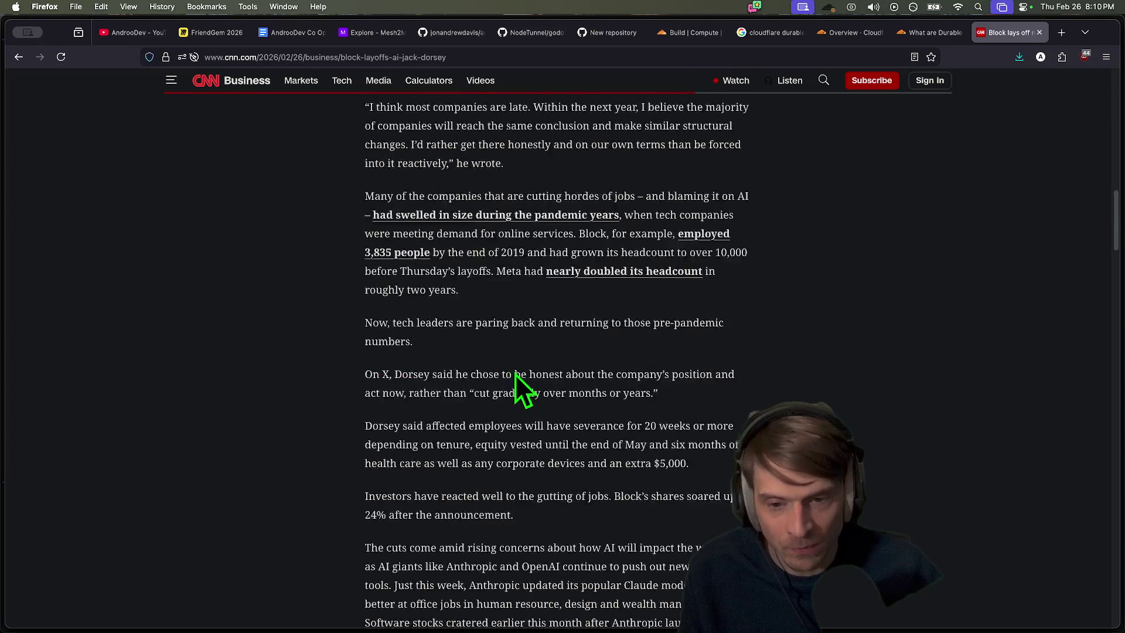
{"action": "scroll", "coordinate": [797, 363], "scroll_direction": "up", "scroll_amount": 3}
{"action": "left_click_drag", "start_coordinate": [621, 392], "coordinate": [642, 338]}
{"action": "key", "text": "super+w"}
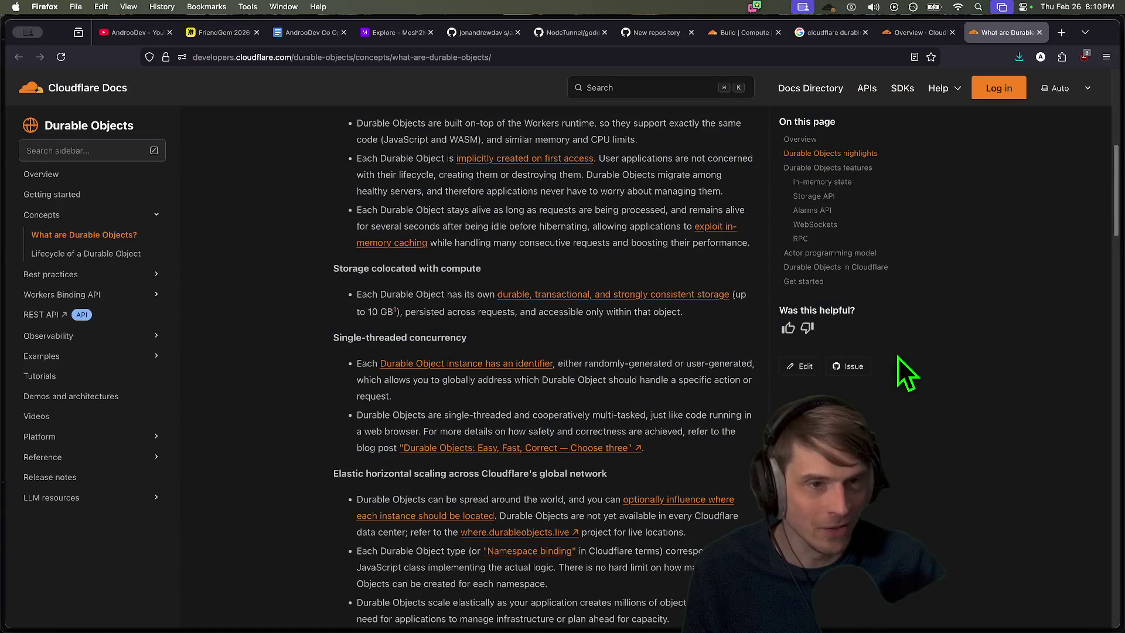
{"action": "scroll", "coordinate": [898, 356], "scroll_direction": "down", "scroll_amount": 2}
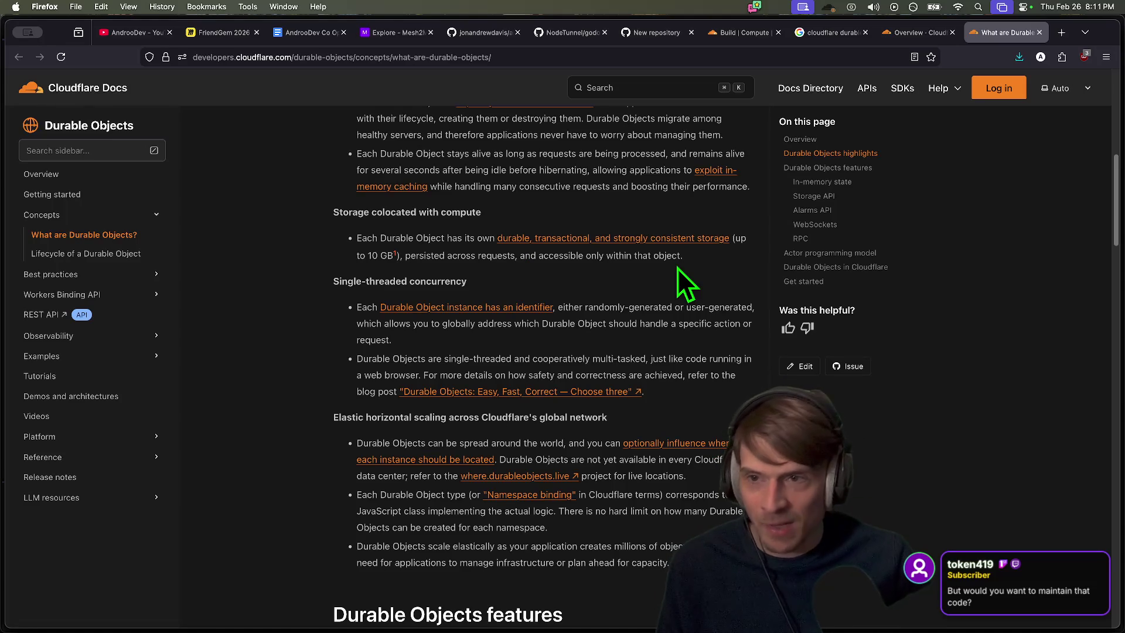
{"action": "scroll", "coordinate": [681, 331], "scroll_direction": "down", "scroll_amount": 1}
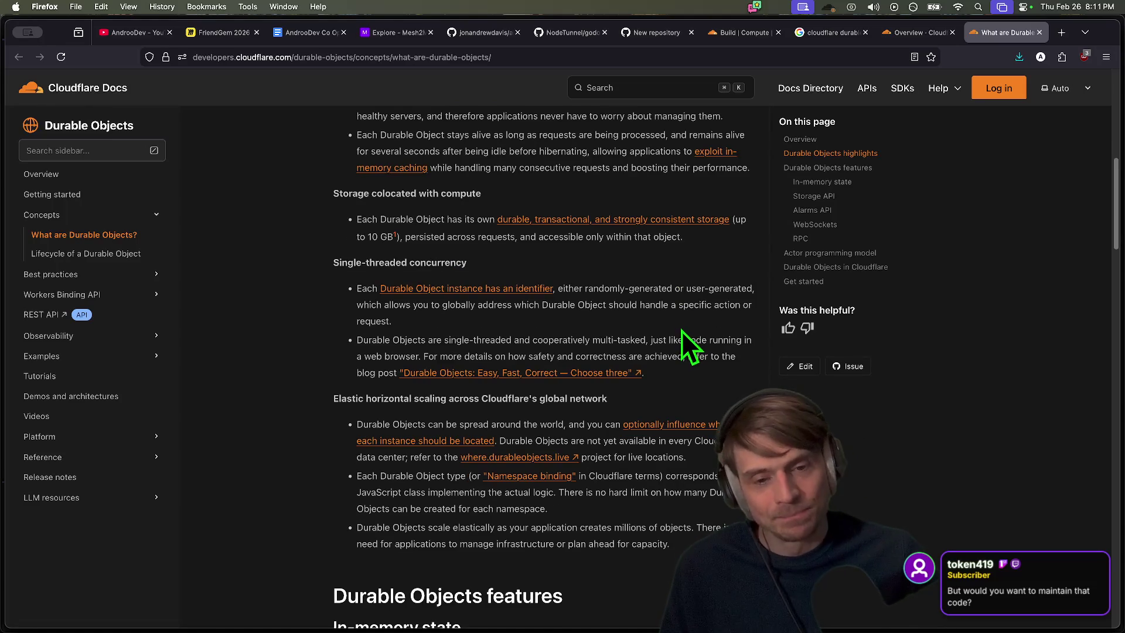
{"action": "key", "text": "super+t"}
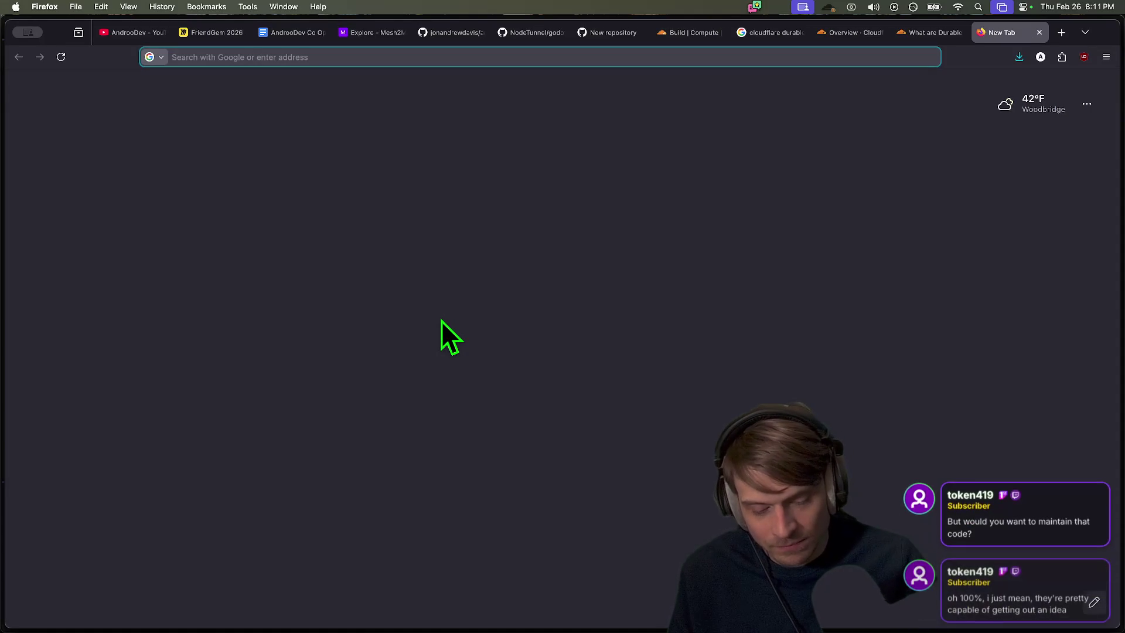
Open the Amazon page for Designing Data-Intensive Applications from the 'designing d' suggestions
{"action": "type", "text": "designing d"}
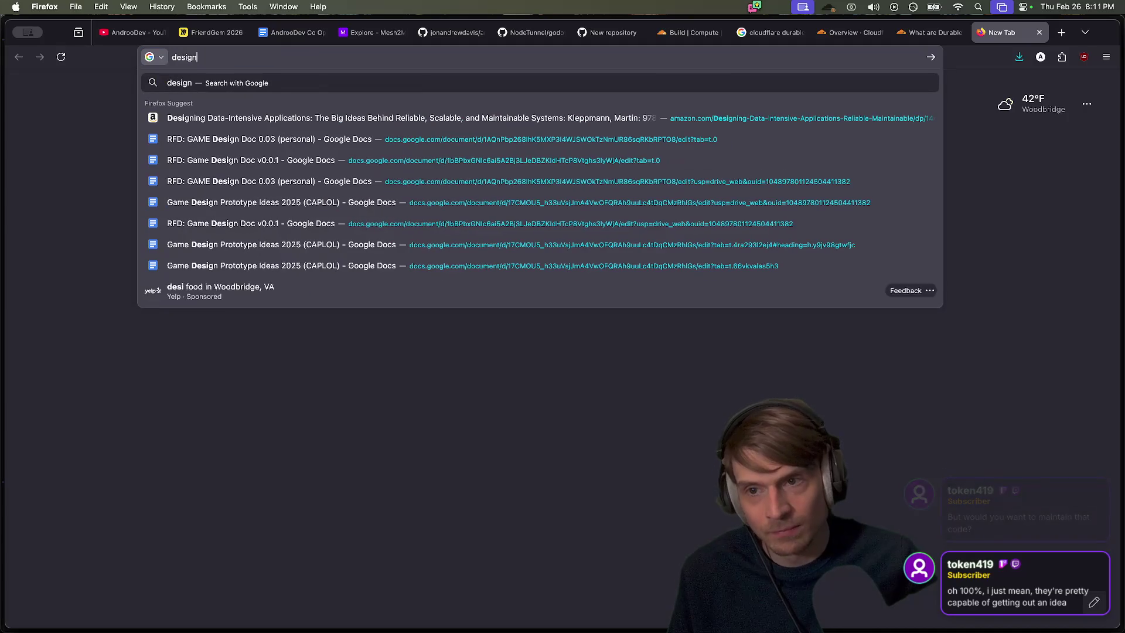
{"action": "key", "text": "Down"}
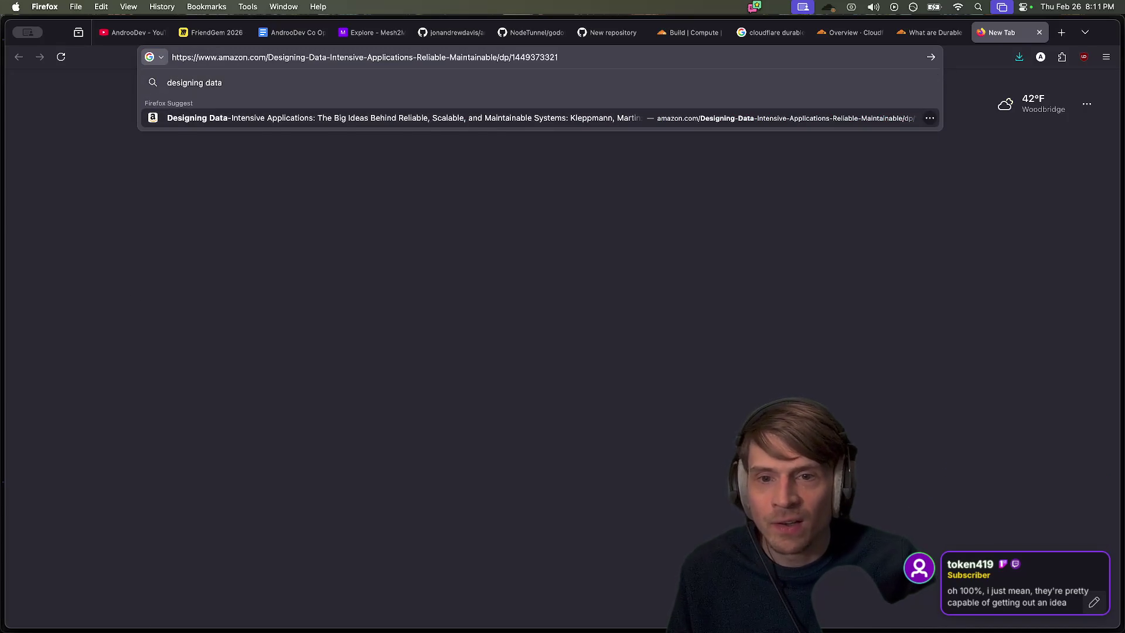
{"action": "key", "text": "Return"}
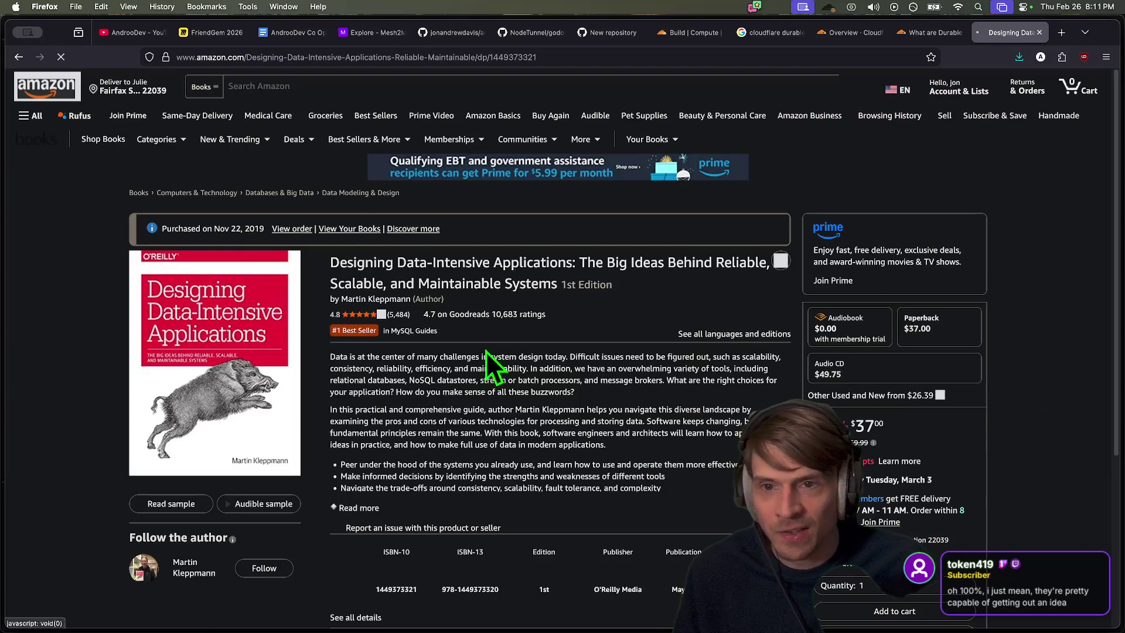
{"action": "scroll", "coordinate": [603, 364], "scroll_direction": "down", "scroll_amount": 10}
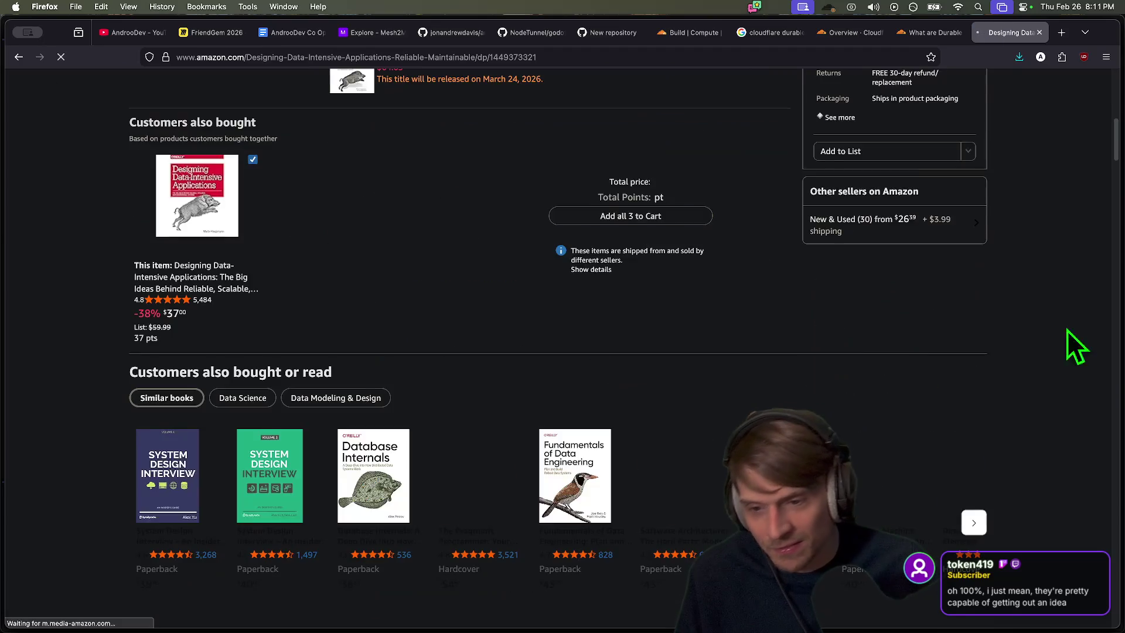
{"action": "scroll", "coordinate": [808, 344], "scroll_direction": "up", "scroll_amount": 10}
Copy the book title and paste it into a new tab's address bar
{"action": "left_click_drag", "start_coordinate": [332, 262], "coordinate": [503, 256]}
{"action": "key", "text": "super+c"}
{"action": "key", "text": "super+t"}
{"action": "key", "text": "super+v"}
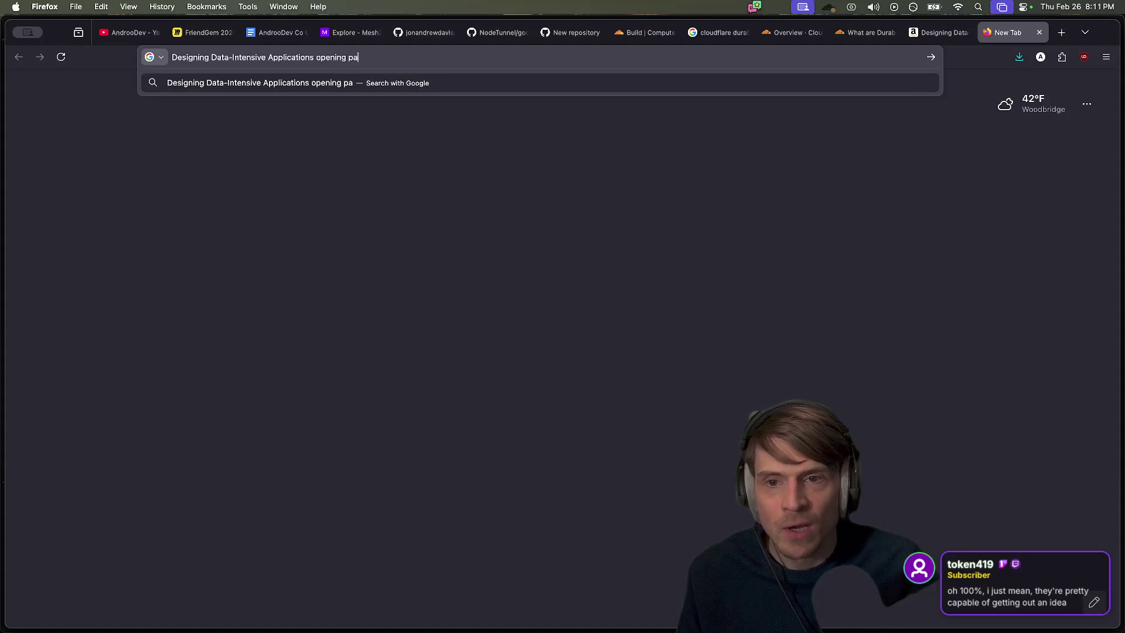
Search for the book's opening page and switch to the image results
{"action": "type", "text": "ge"}
{"action": "key", "text": "Return"}
{"action": "left_click", "coordinate": [220, 139]}
{"action": "key", "text": "super+bracketleft"}
{"action": "left_click", "coordinate": [311, 143]}
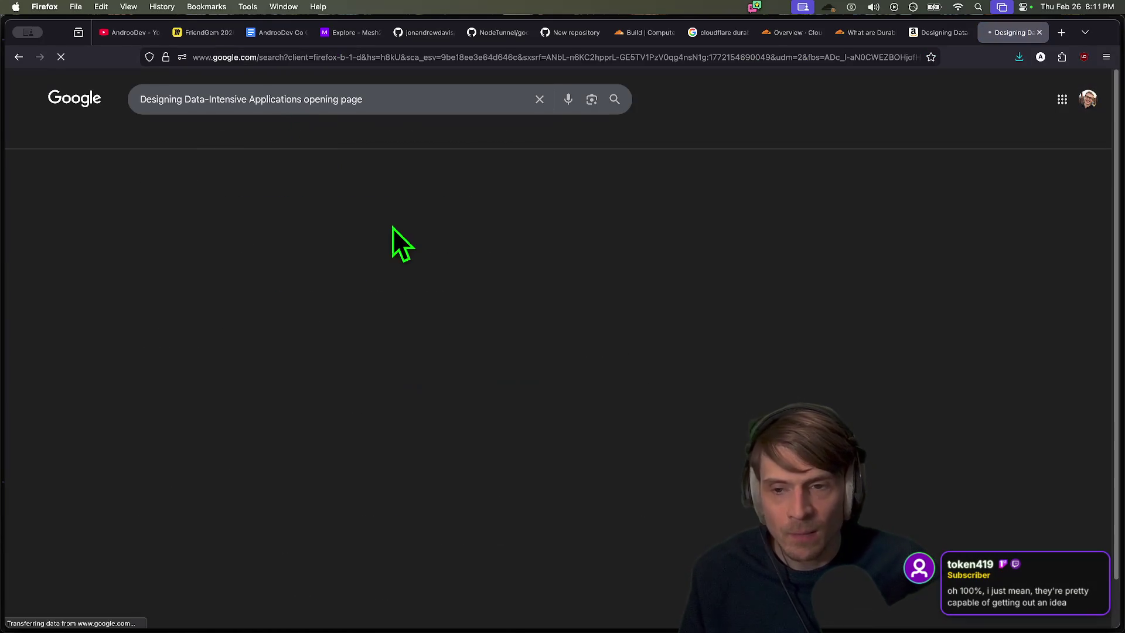
{"action": "scroll", "coordinate": [1091, 258], "scroll_direction": "down", "scroll_amount": 5}
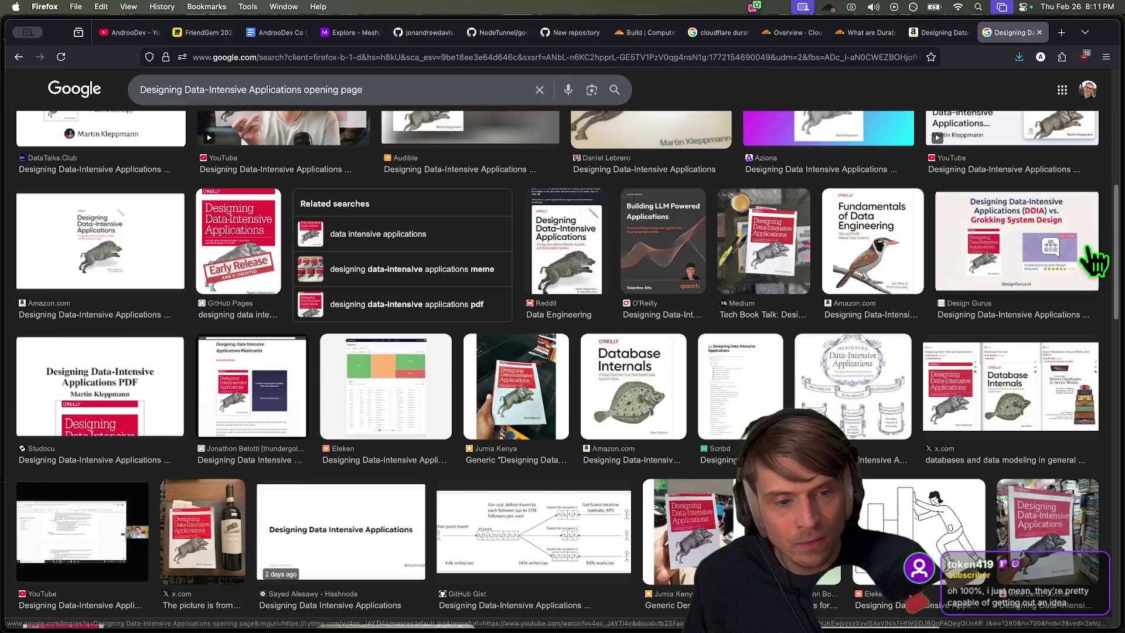
Preview the sketched title-page image and open it in a new tab
{"action": "left_click", "coordinate": [907, 355]}
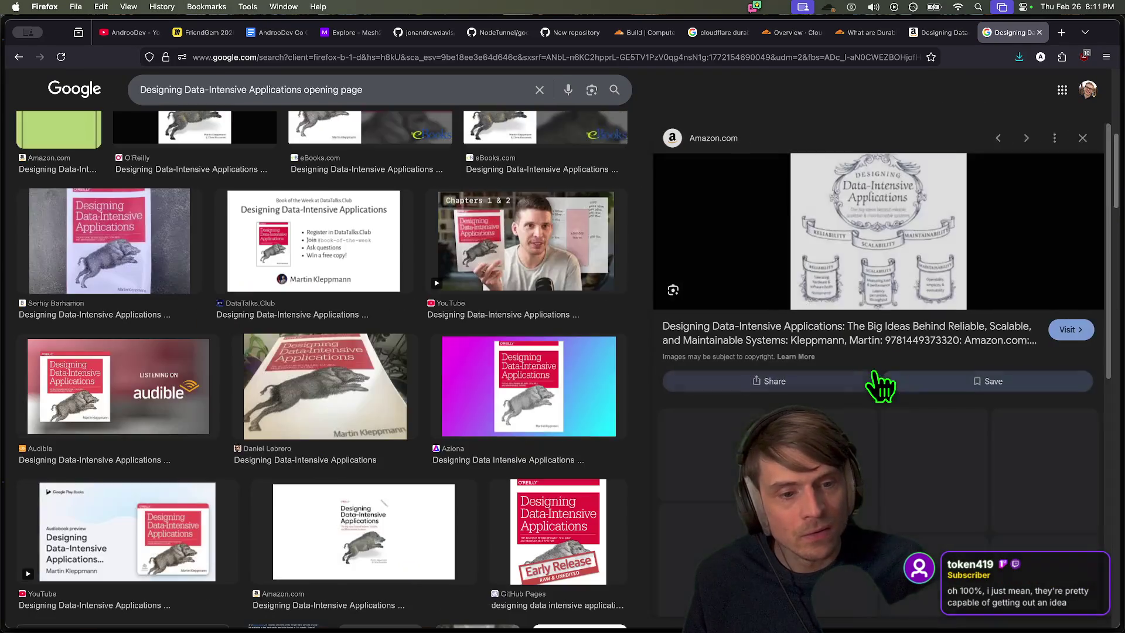
{"action": "left_click", "coordinate": [803, 227]}
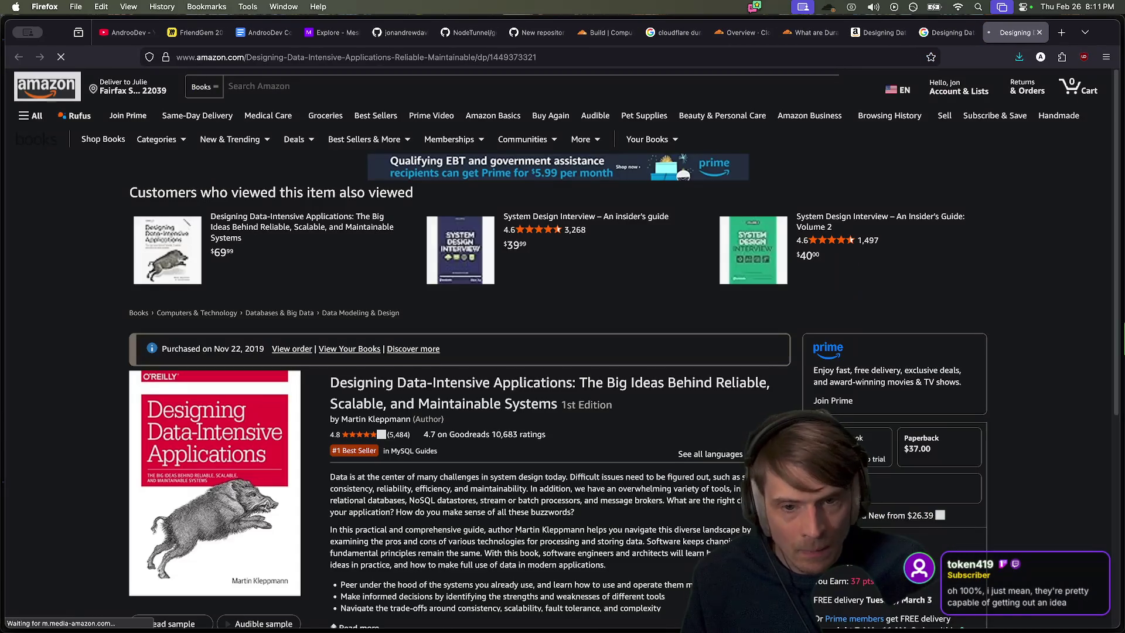
{"action": "scroll", "coordinate": [498, 360], "scroll_direction": "down", "scroll_amount": 3}
{"action": "scroll", "coordinate": [497, 356], "scroll_direction": "down", "scroll_amount": 2}
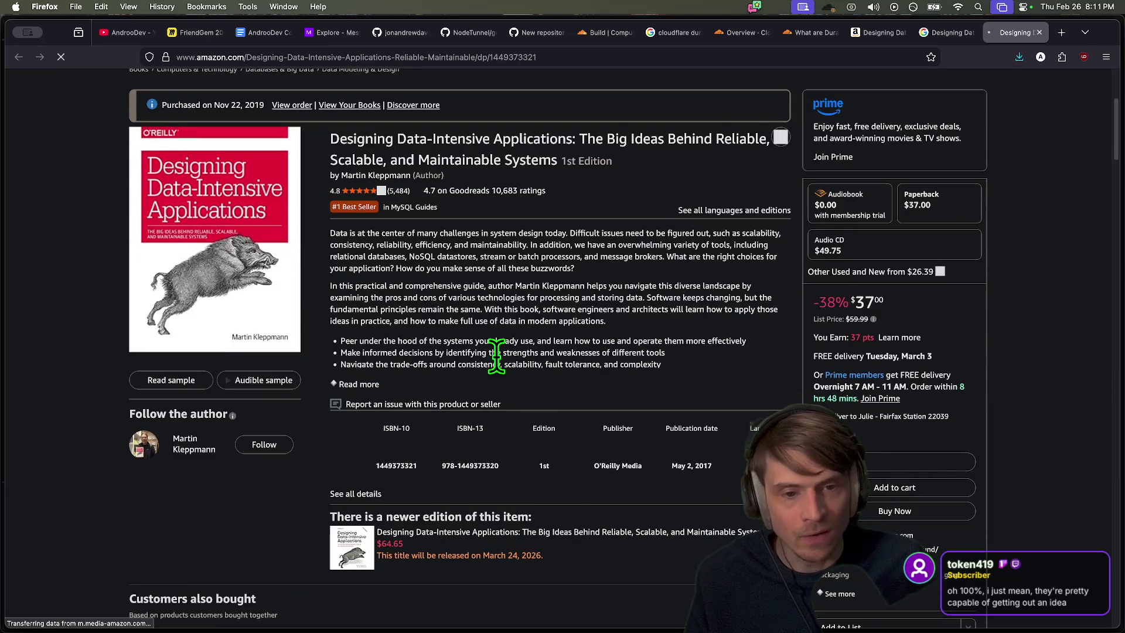
{"action": "key", "text": "ctrl+shift+Tab"}
{"action": "right_click", "coordinate": [893, 246]}
{"action": "right_click", "coordinate": [762, 270]}
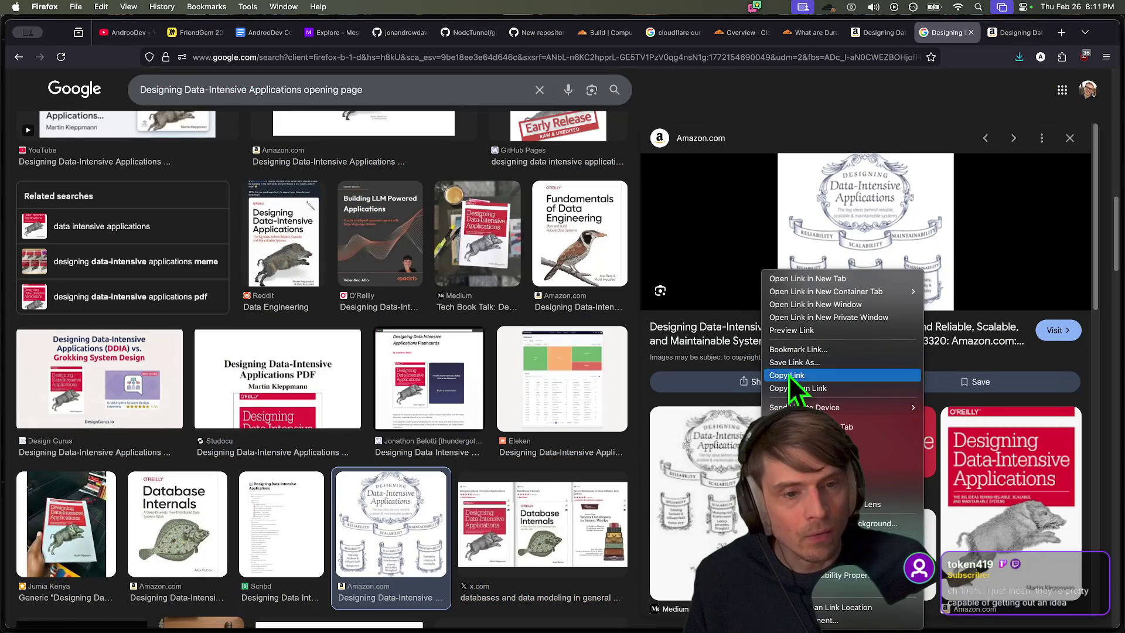
{"action": "left_click", "coordinate": [810, 280]}
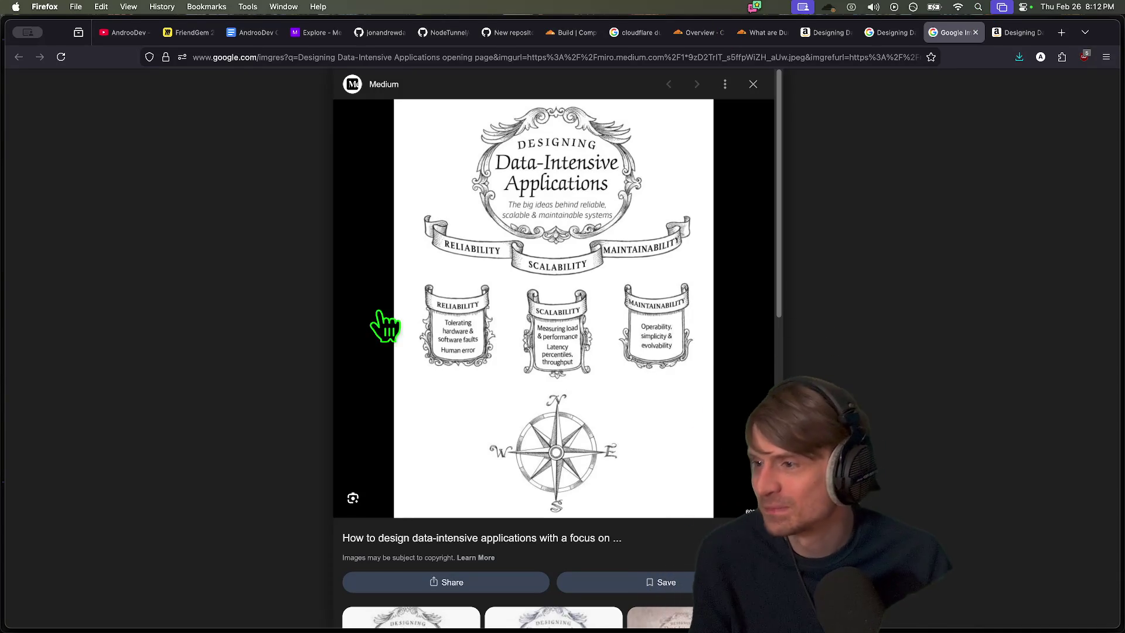
Close the Google Images tabs to return to the Durable Objects article
{"action": "left_click", "coordinate": [397, 293]}
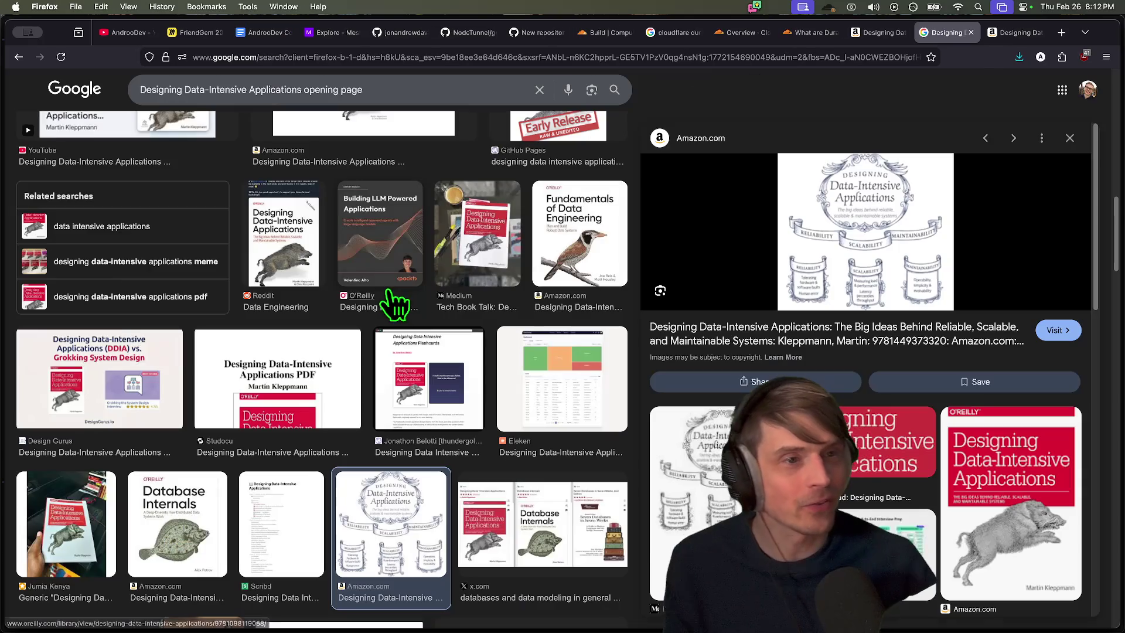
{"action": "key", "text": "ctrl+w"}
{"action": "key", "text": "ctrl+w"}
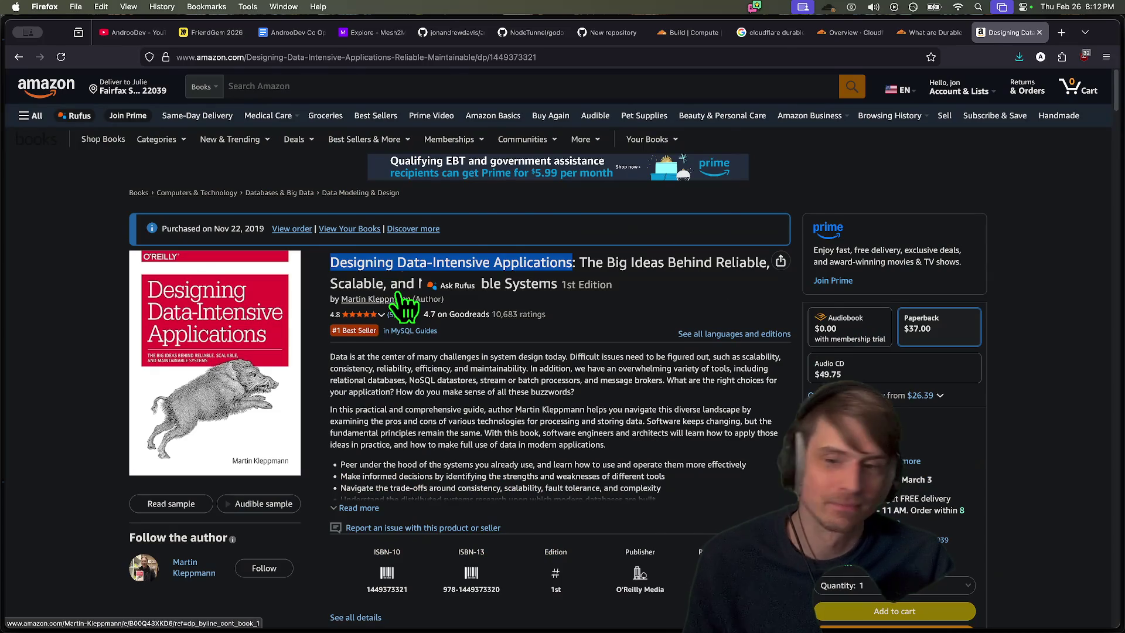
{"action": "key", "text": "ctrl+w"}
{"action": "scroll", "coordinate": [873, 378], "scroll_direction": "up", "scroll_amount": 10}
{"action": "scroll", "coordinate": [849, 375], "scroll_direction": "down", "scroll_amount": 5}
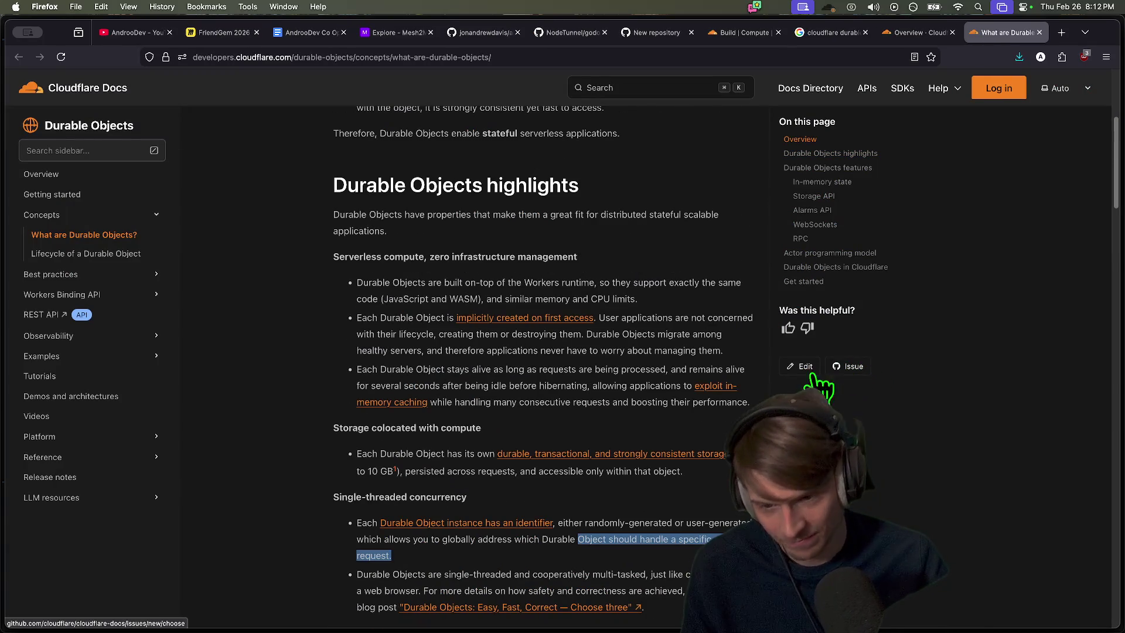
{"action": "scroll", "coordinate": [922, 516], "scroll_direction": "down", "scroll_amount": 1}
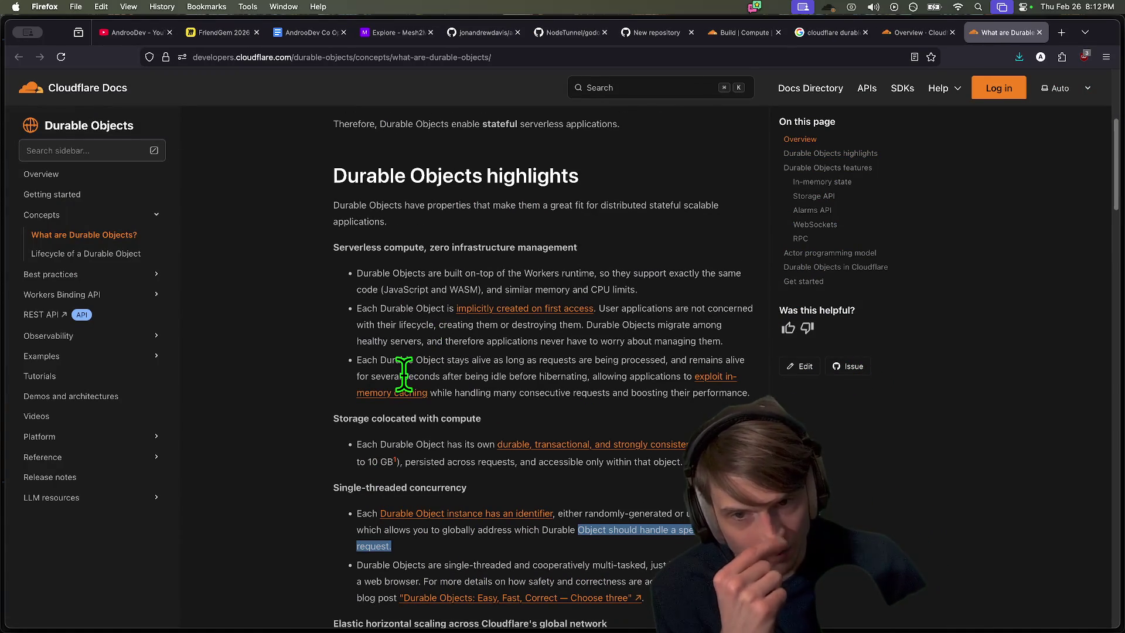
{"action": "scroll", "coordinate": [404, 375], "scroll_direction": "down", "scroll_amount": 2}
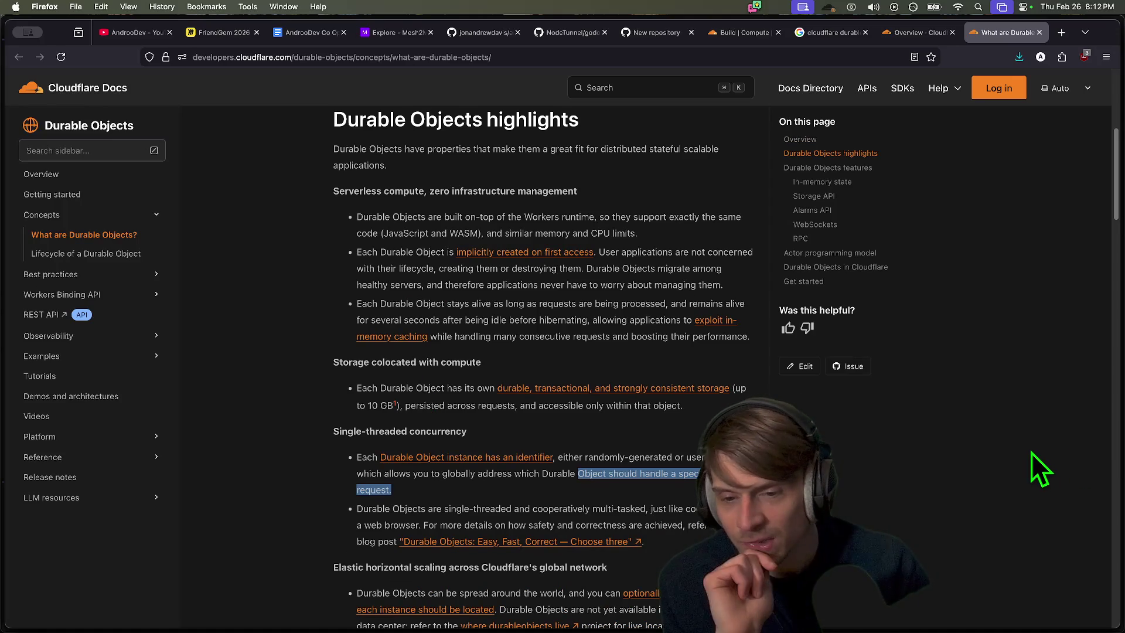
{"action": "scroll", "coordinate": [1034, 452], "scroll_direction": "down", "scroll_amount": 10}
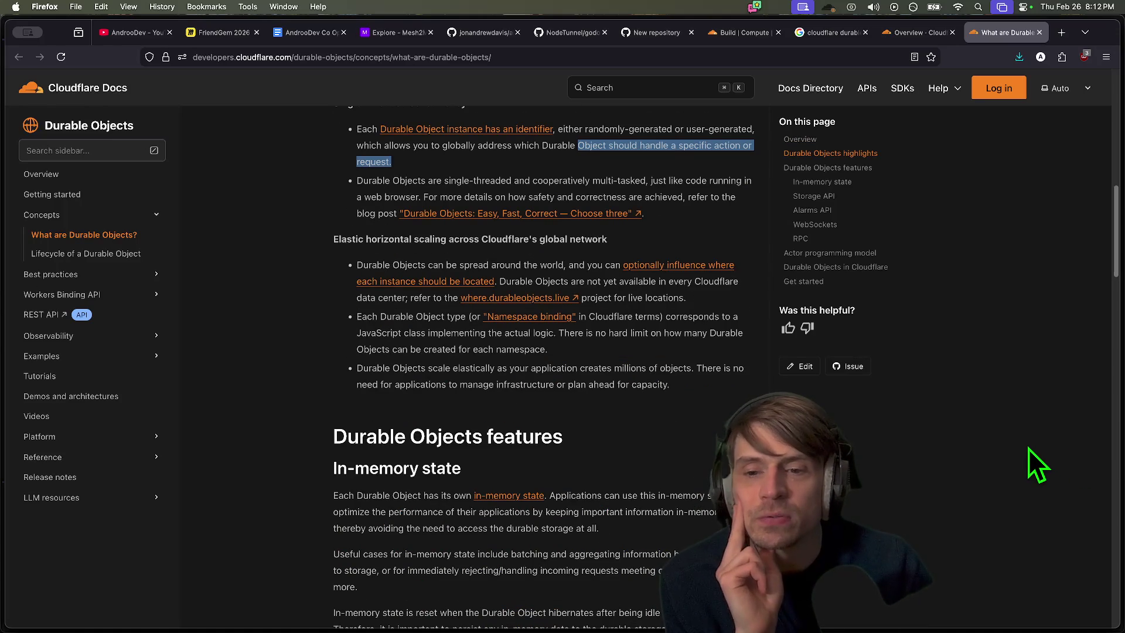
{"action": "scroll", "coordinate": [1022, 434], "scroll_direction": "down", "scroll_amount": 7}
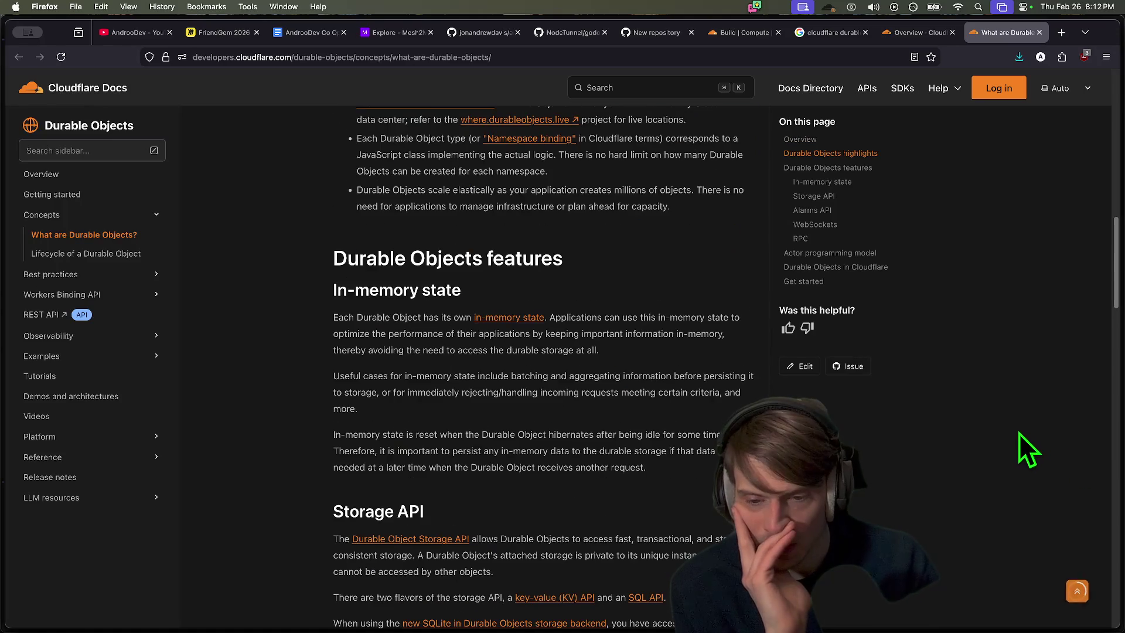
{"action": "mouse_move", "coordinate": [494, 515]}
{"action": "left_mouse_down"}
{"action": "mouse_move", "coordinate": [469, 499]}
{"action": "mouse_move", "coordinate": [339, 482]}
{"action": "left_mouse_up"}
{"action": "scroll", "coordinate": [627, 466], "scroll_direction": "down", "scroll_amount": 3}
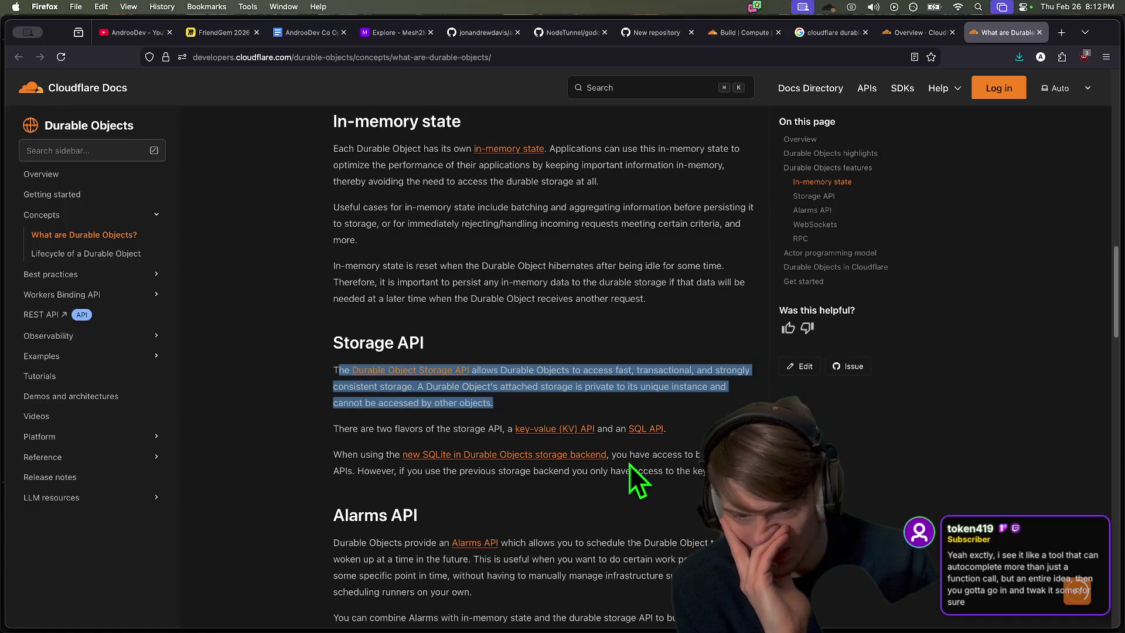
{"action": "scroll", "coordinate": [249, 472], "scroll_direction": "down", "scroll_amount": 2}
{"action": "scroll", "coordinate": [248, 472], "scroll_direction": "down", "scroll_amount": 8}
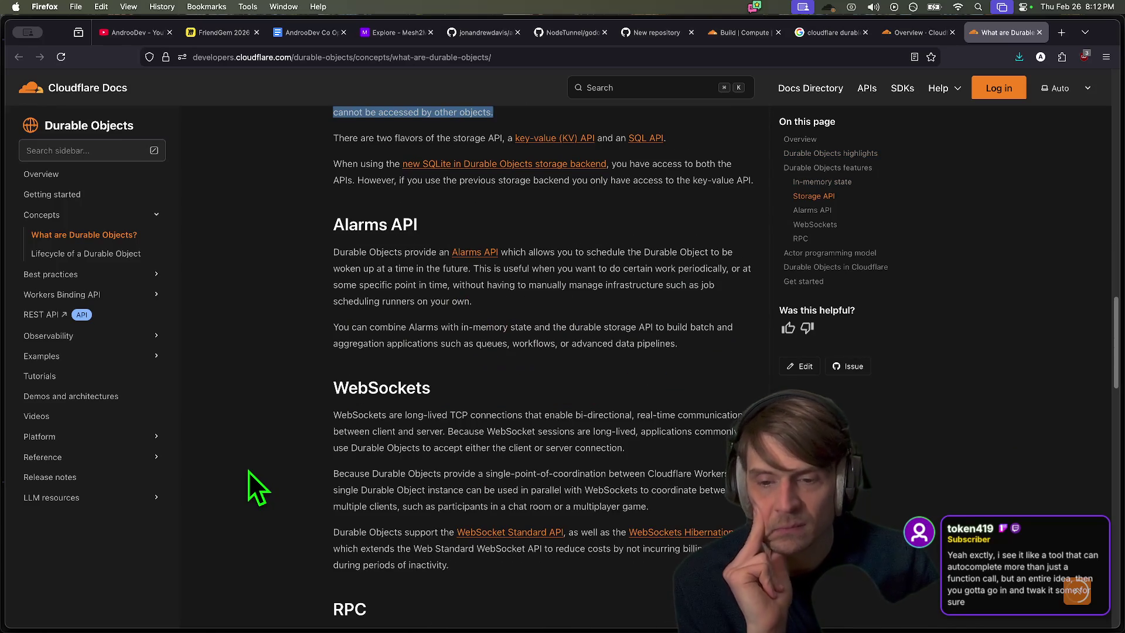
{"action": "left_click_drag", "start_coordinate": [334, 415], "coordinate": [704, 444]}
{"action": "left_click", "coordinate": [704, 444]}
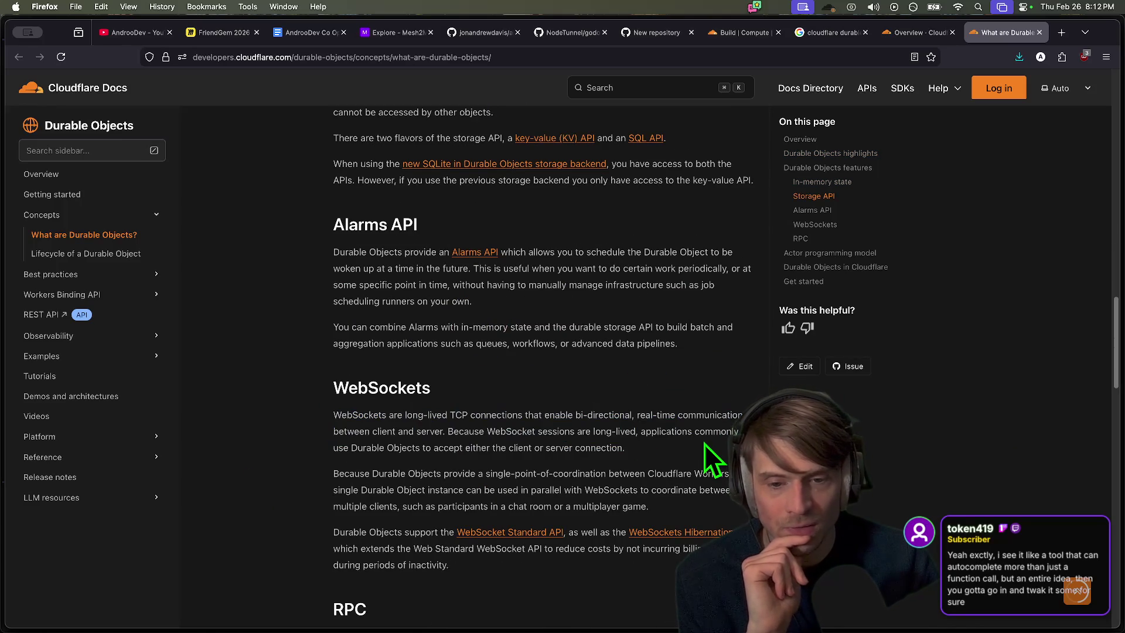
{"action": "left_click_drag", "start_coordinate": [448, 432], "coordinate": [623, 448]}
{"action": "scroll", "coordinate": [709, 462], "scroll_direction": "down", "scroll_amount": 2}
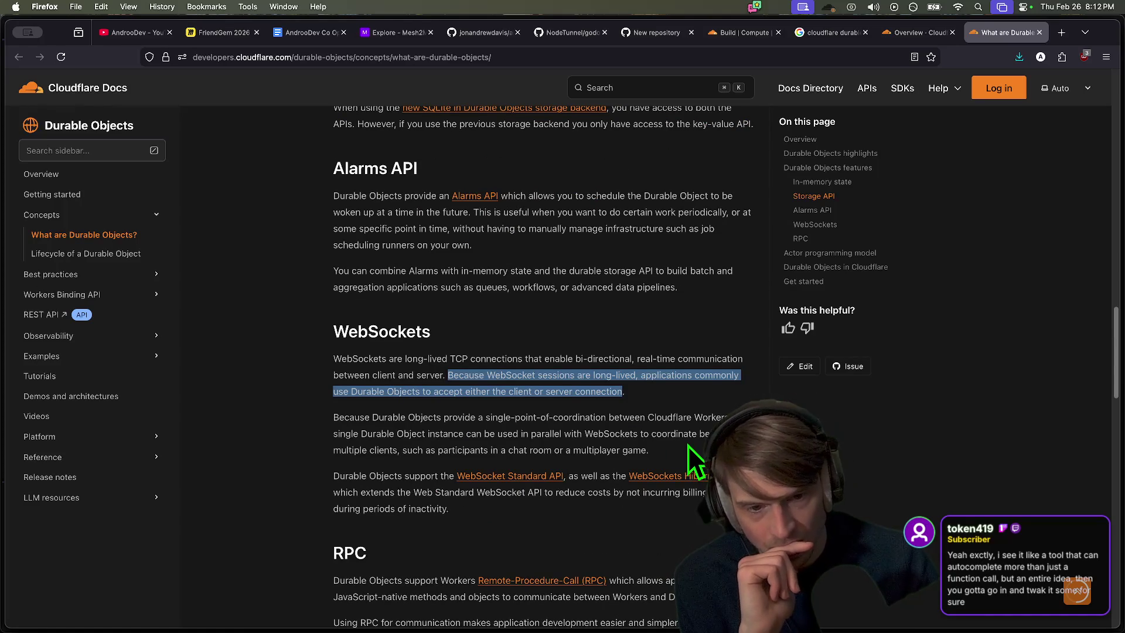
{"action": "mouse_move", "coordinate": [650, 450]}
{"action": "left_mouse_down"}
{"action": "mouse_move", "coordinate": [596, 454]}
{"action": "mouse_move", "coordinate": [314, 406]}
{"action": "left_mouse_up"}
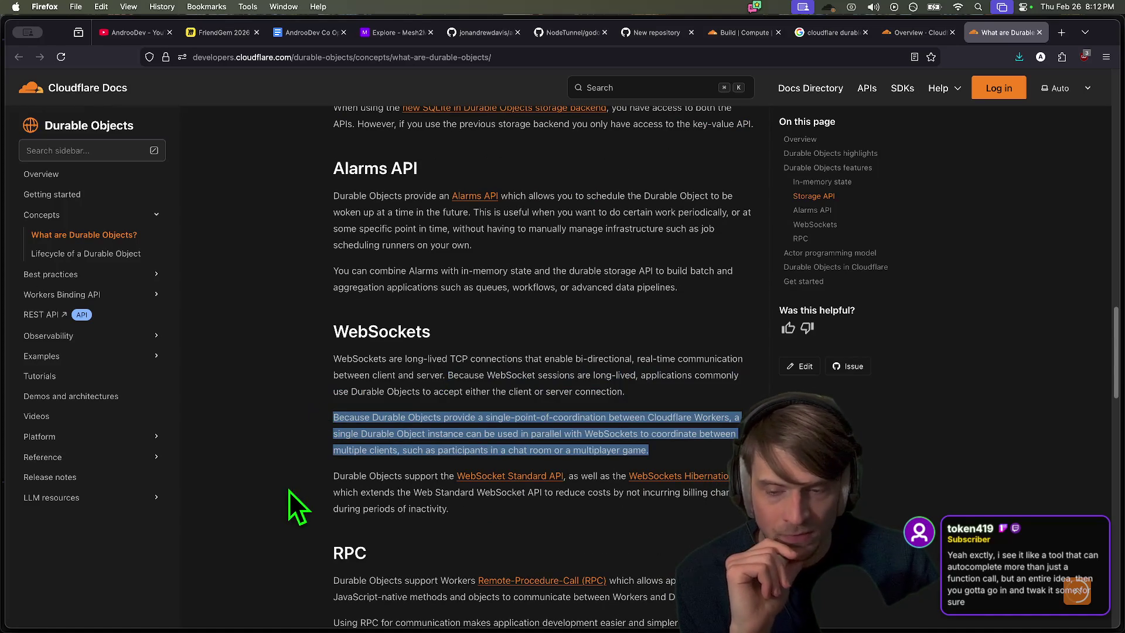
{"action": "scroll", "coordinate": [410, 489], "scroll_direction": "down", "scroll_amount": 2}
{"action": "scroll", "coordinate": [738, 457], "scroll_direction": "down", "scroll_amount": 4}
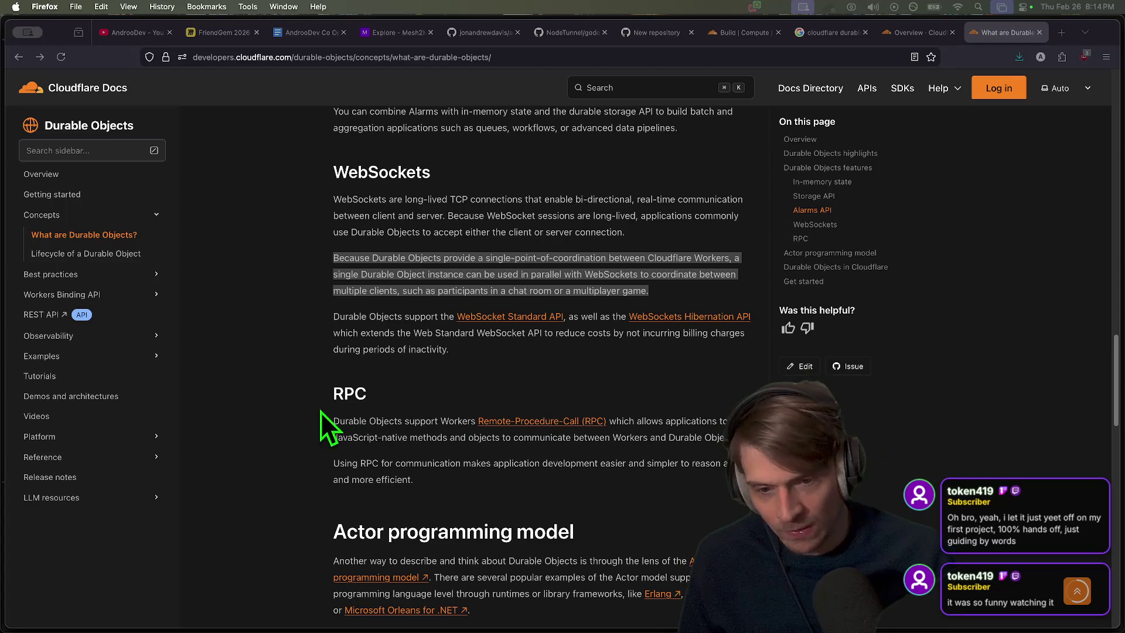
{"action": "left_click_drag", "start_coordinate": [331, 421], "coordinate": [650, 422]}
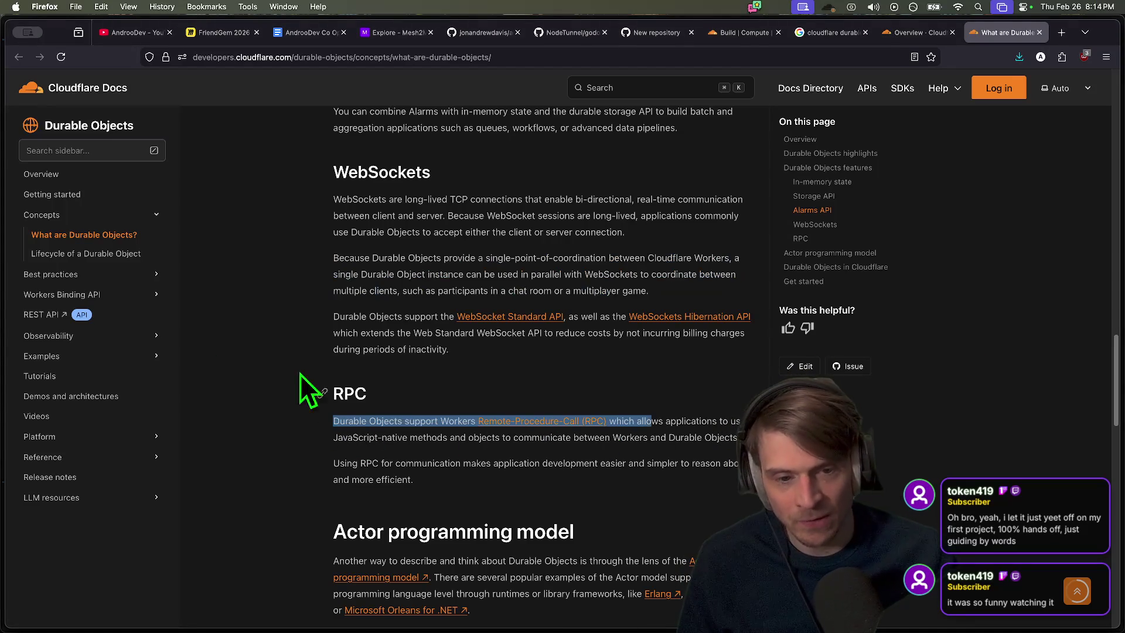
Scroll to the Actor programming model section and open its Wikipedia 'Actor model' link
{"action": "left_click", "coordinate": [522, 448]}
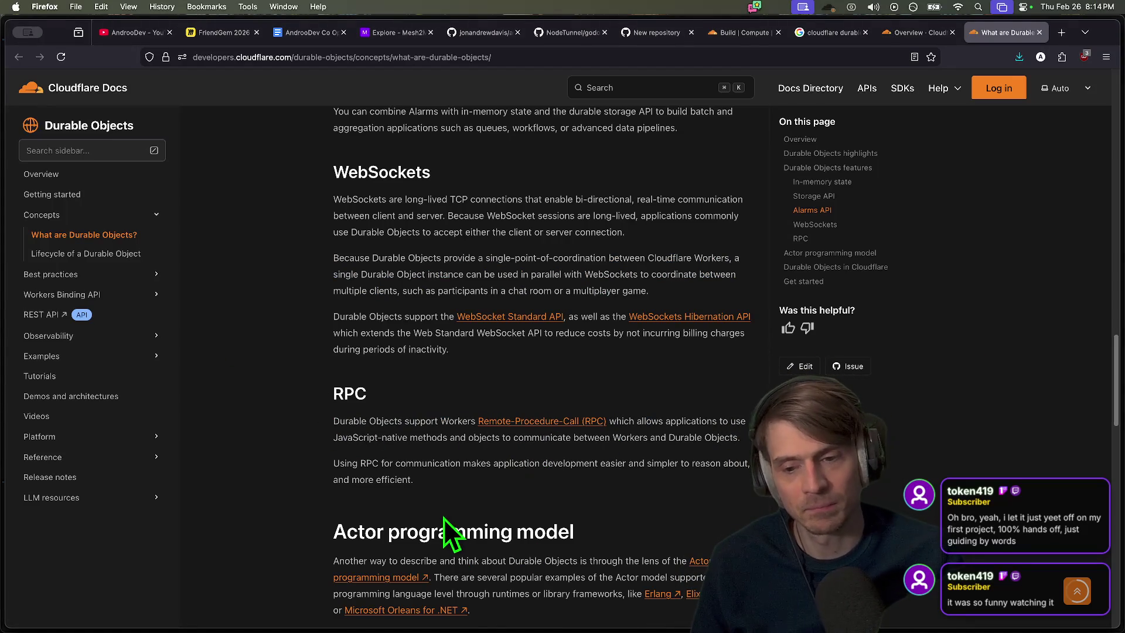
{"action": "scroll", "coordinate": [444, 518], "scroll_direction": "down", "scroll_amount": 2}
{"action": "scroll", "coordinate": [451, 499], "scroll_direction": "down", "scroll_amount": 5}
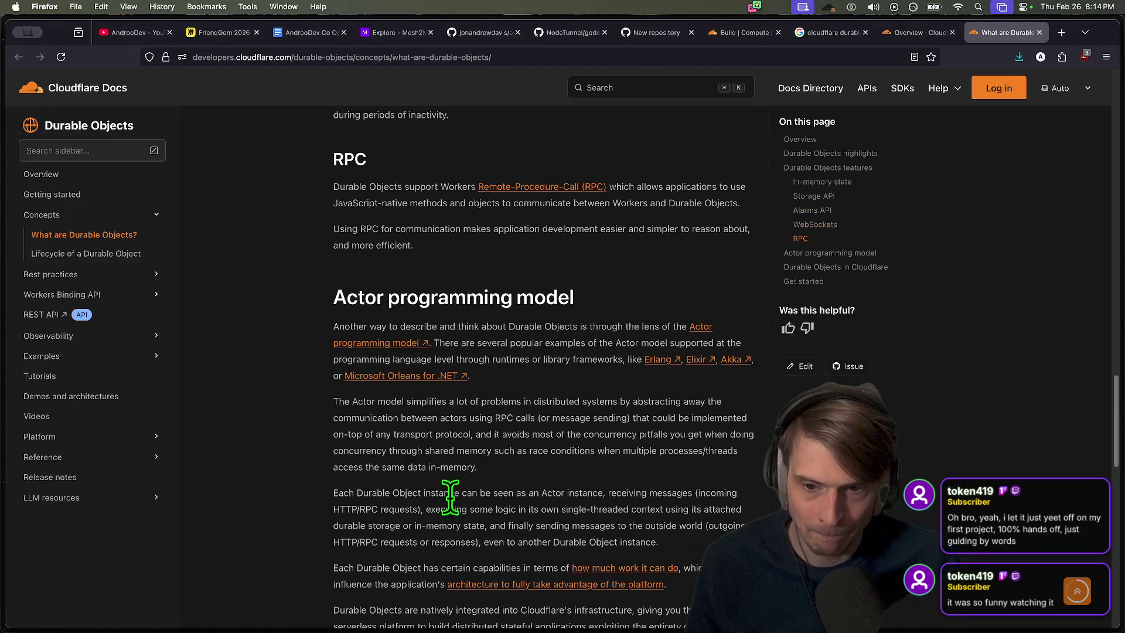
{"action": "scroll", "coordinate": [489, 368], "scroll_direction": "down", "scroll_amount": 1}
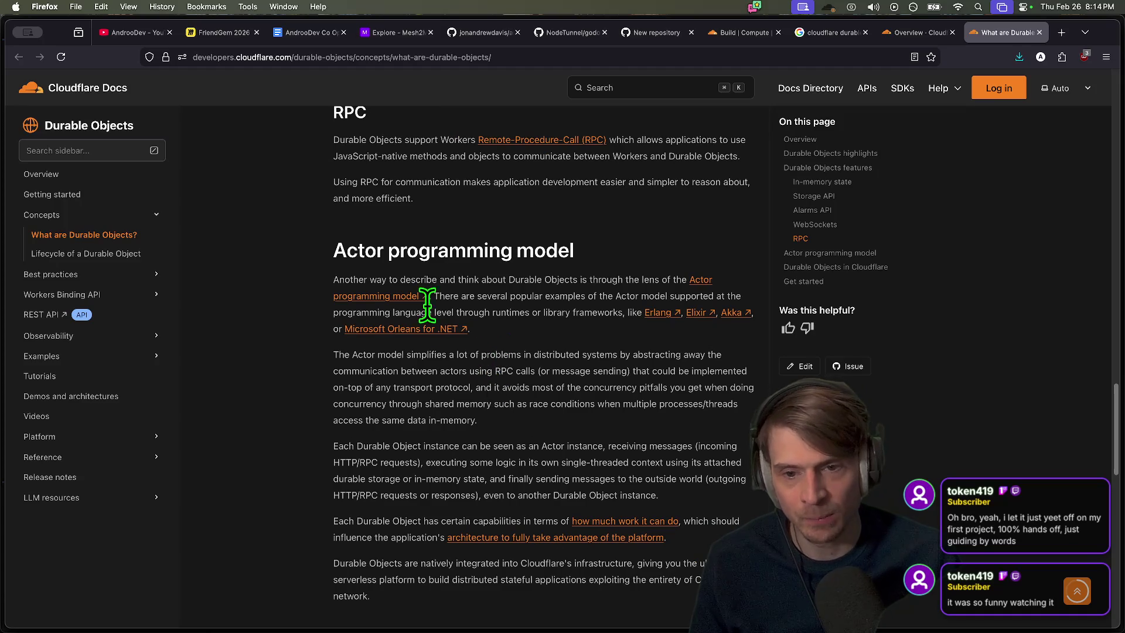
{"action": "scroll", "coordinate": [423, 305], "scroll_direction": "down", "scroll_amount": 2}
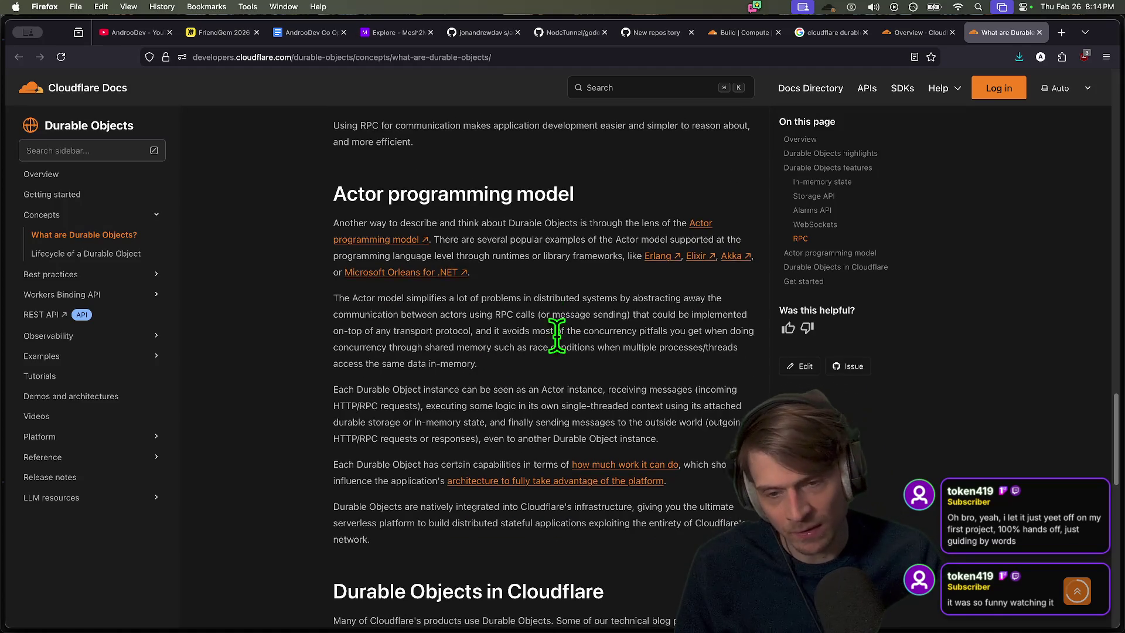
{"action": "scroll", "coordinate": [558, 337], "scroll_direction": "down", "scroll_amount": 1}
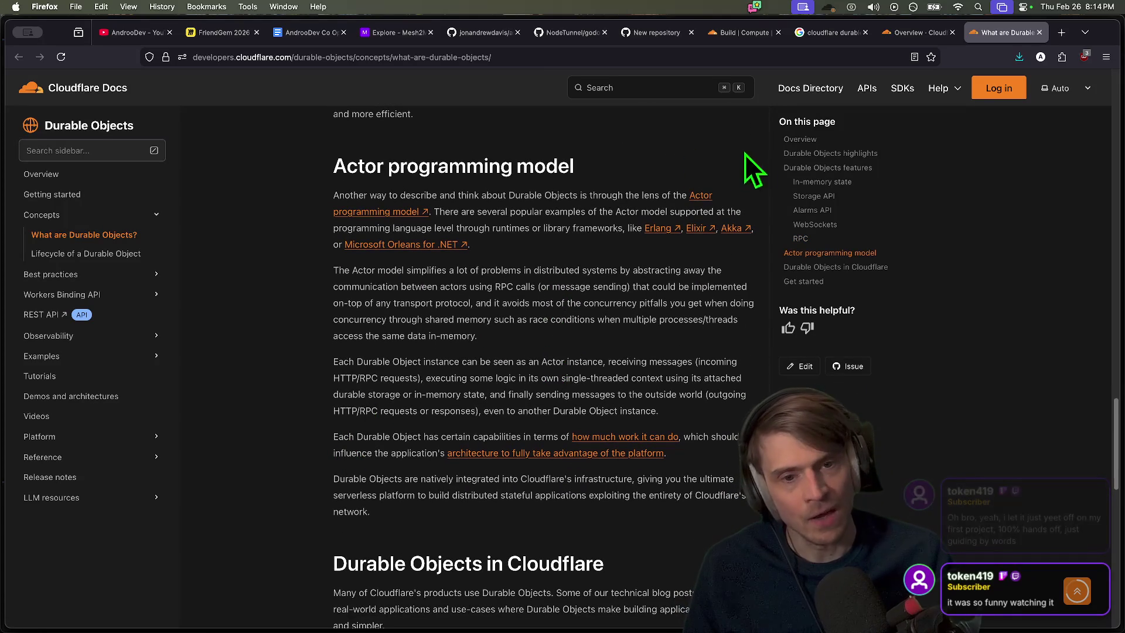
{"action": "scroll", "coordinate": [493, 224], "scroll_direction": "down", "scroll_amount": 1}
{"action": "left_click_drag", "start_coordinate": [524, 252], "coordinate": [528, 268]}
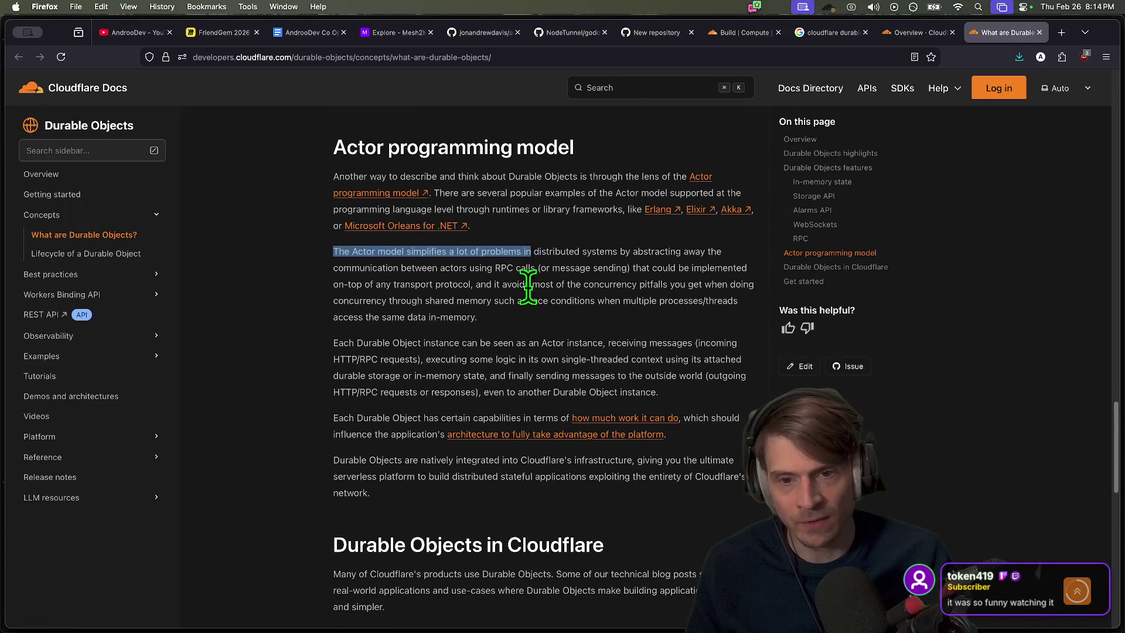
{"action": "left_click", "coordinate": [530, 336]}
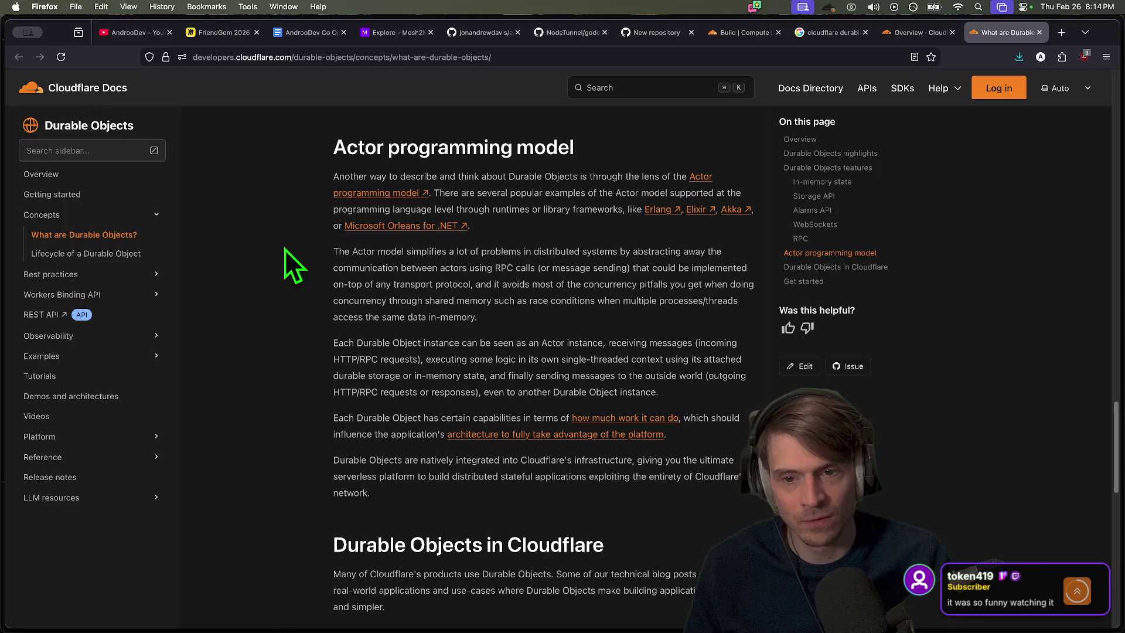
{"action": "left_click_drag", "start_coordinate": [285, 249], "coordinate": [546, 283]}
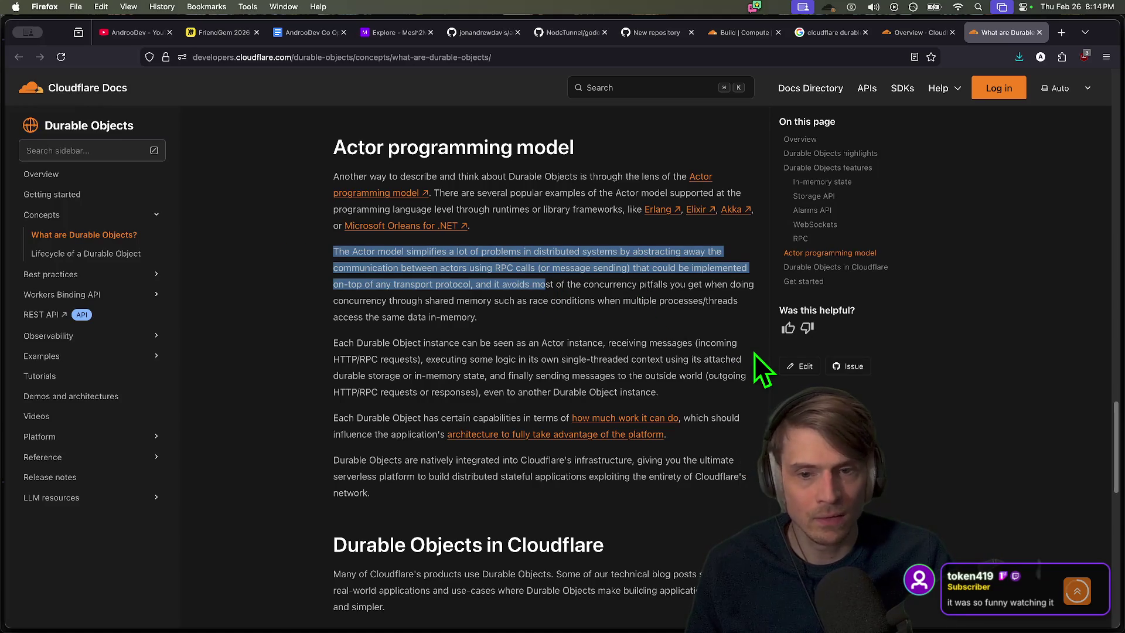
{"action": "left_click", "coordinate": [702, 177], "text": "super"}
{"action": "left_click", "coordinate": [989, 33]}
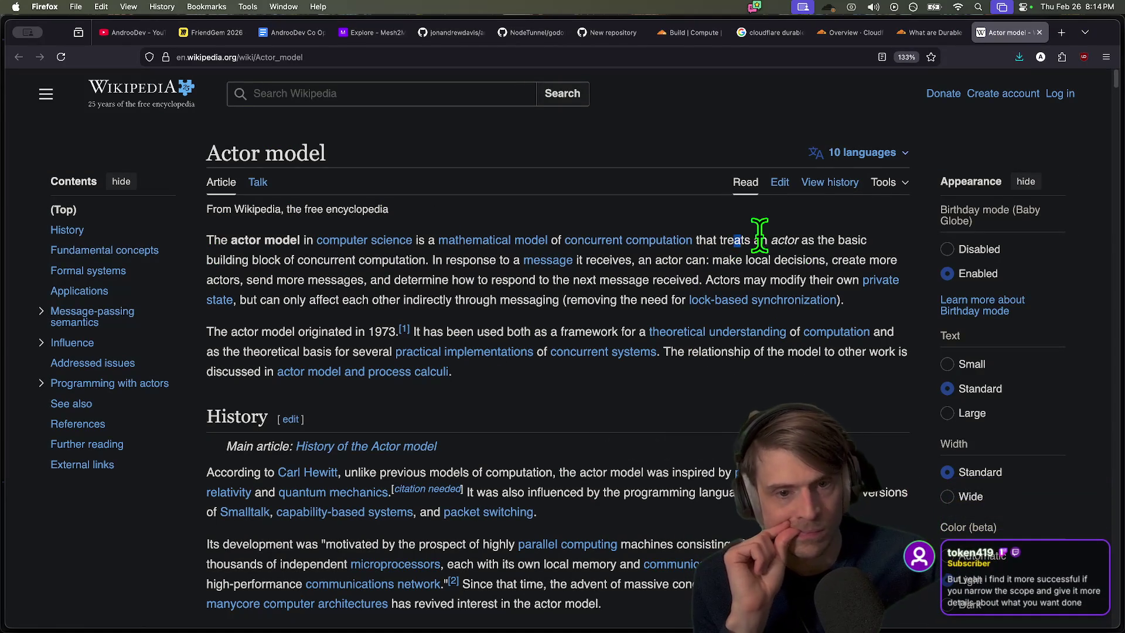
Read the Actor model article to the Dijkstra unbounded nondeterminism paragraph, highlighting 'Dijkstra'
{"action": "left_click_drag", "start_coordinate": [734, 240], "coordinate": [798, 241]}
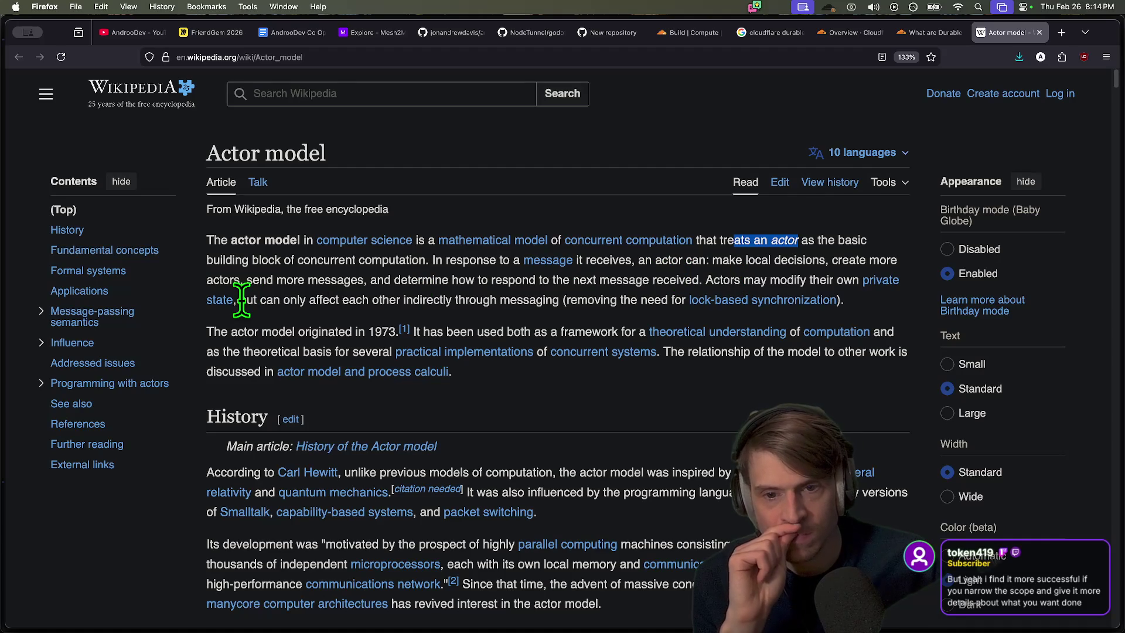
{"action": "scroll", "coordinate": [525, 303], "scroll_direction": "down", "scroll_amount": 2}
{"action": "scroll", "coordinate": [610, 349], "scroll_direction": "down", "scroll_amount": 10}
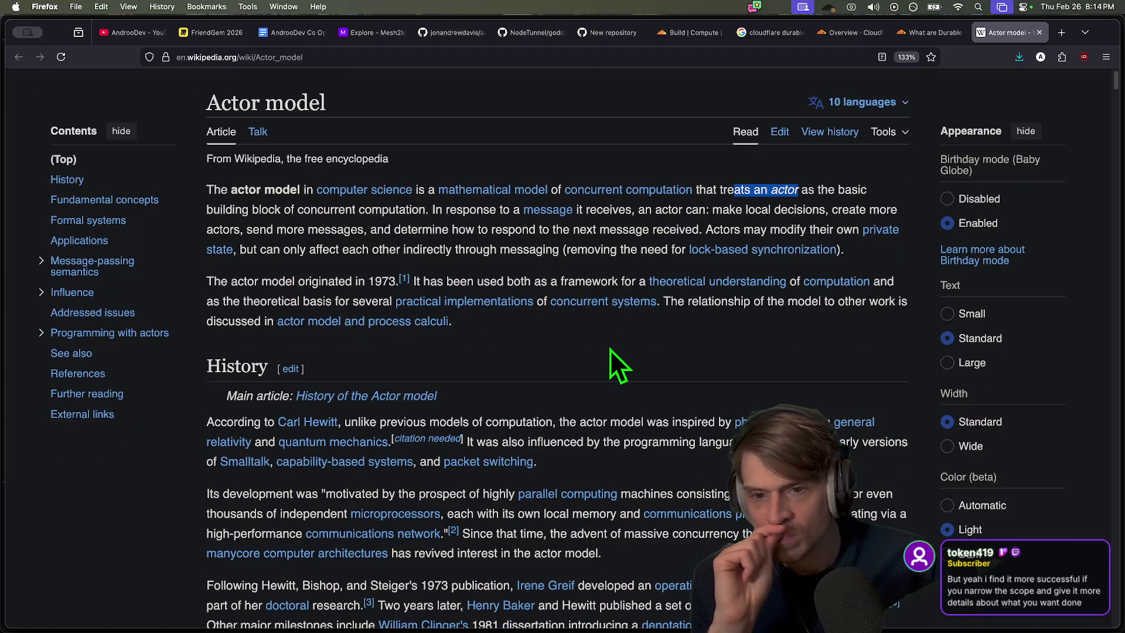
{"action": "scroll", "coordinate": [627, 336], "scroll_direction": "up", "scroll_amount": 10}
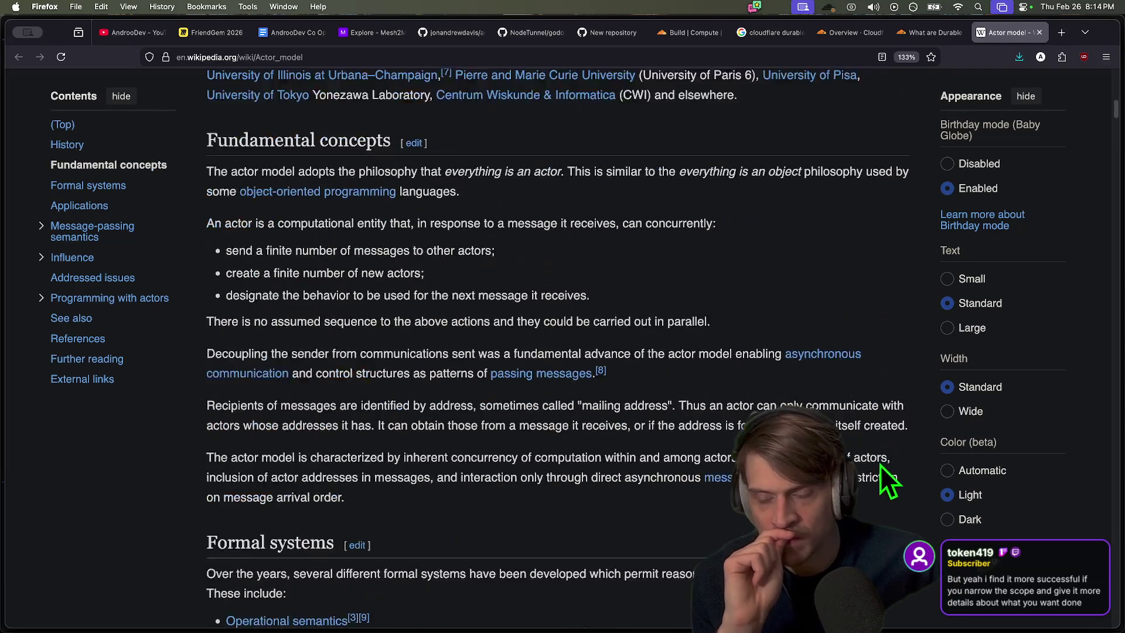
{"action": "scroll", "coordinate": [659, 392], "scroll_direction": "down", "scroll_amount": 15}
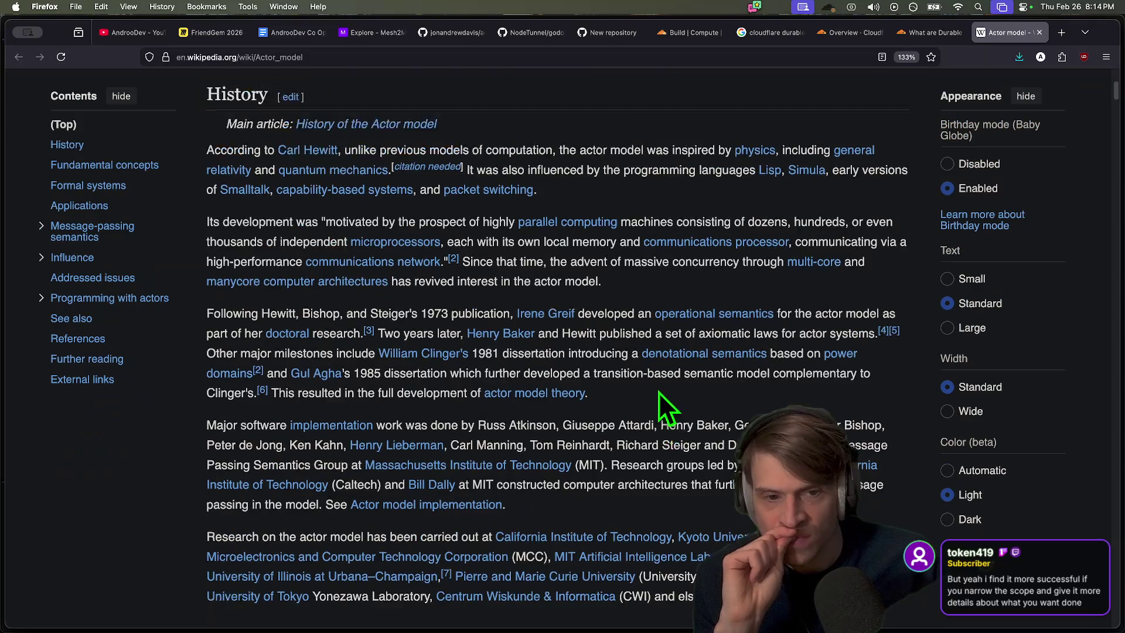
{"action": "scroll", "coordinate": [701, 404], "scroll_direction": "up", "scroll_amount": 3}
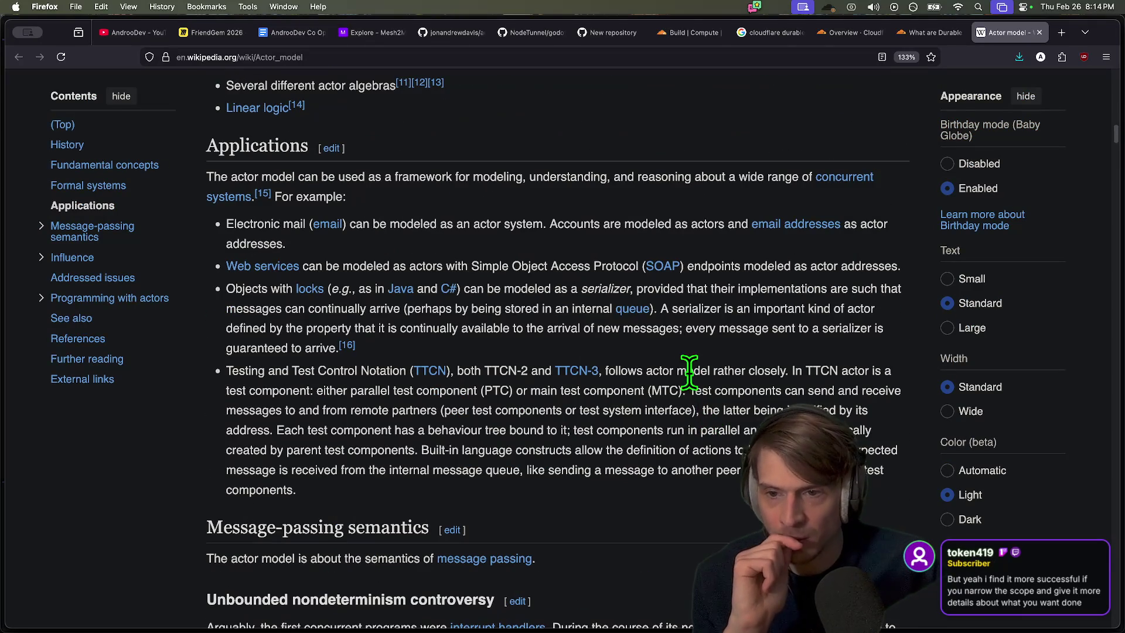
{"action": "scroll", "coordinate": [790, 253], "scroll_direction": "down", "scroll_amount": 10}
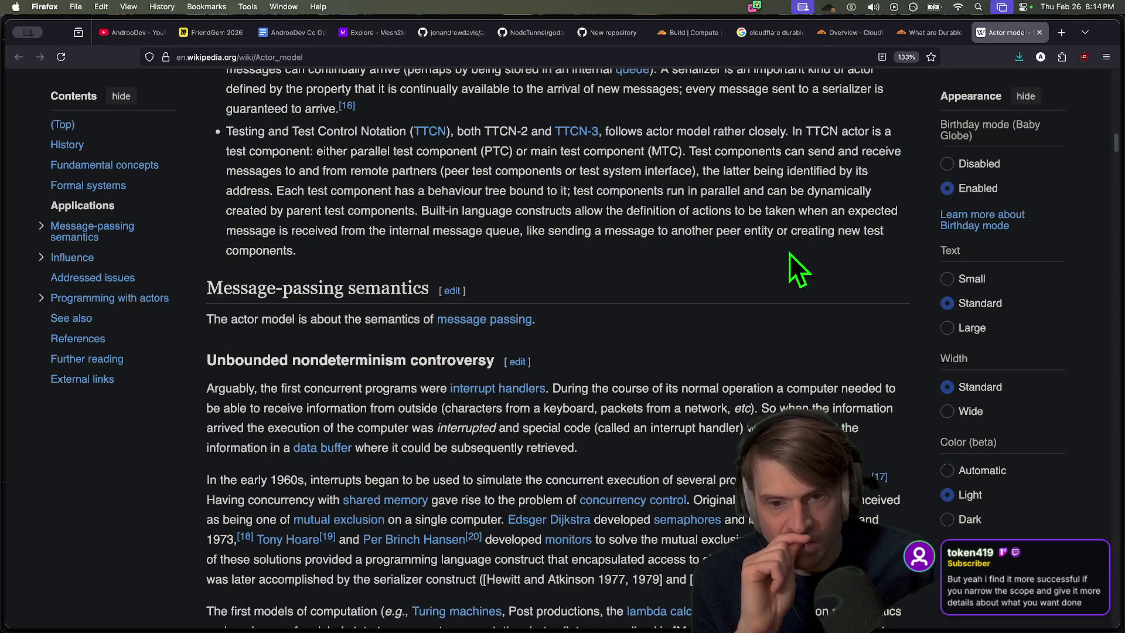
{"action": "scroll", "coordinate": [790, 251], "scroll_direction": "down", "scroll_amount": 5}
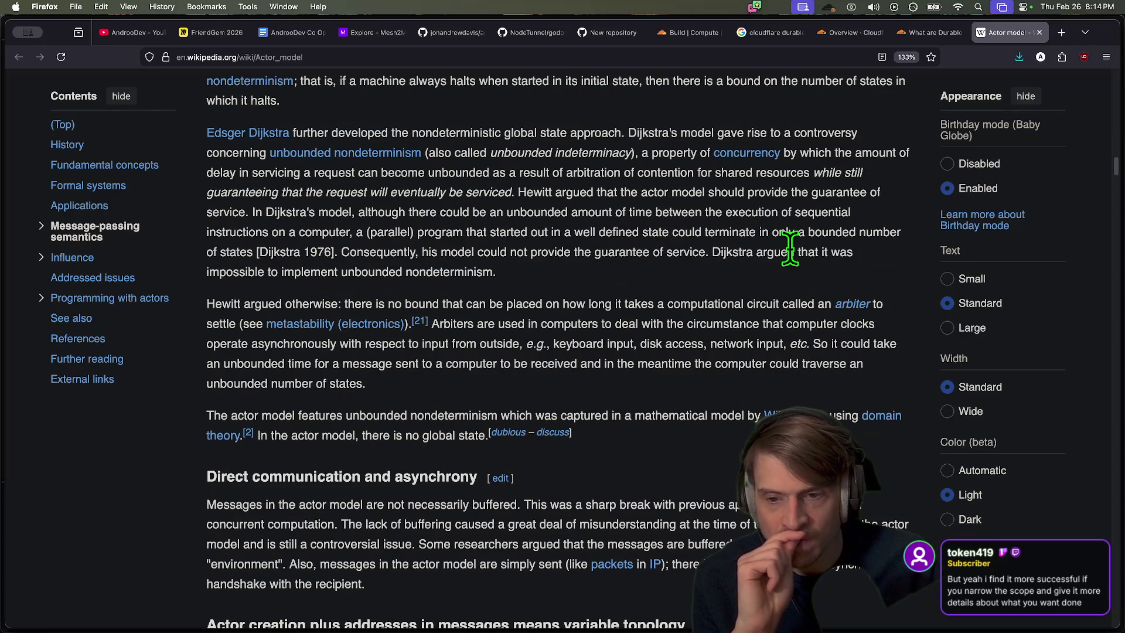
{"action": "scroll", "coordinate": [527, 187], "scroll_direction": "up", "scroll_amount": 1}
{"action": "left_click_drag", "start_coordinate": [206, 133], "coordinate": [628, 130]}
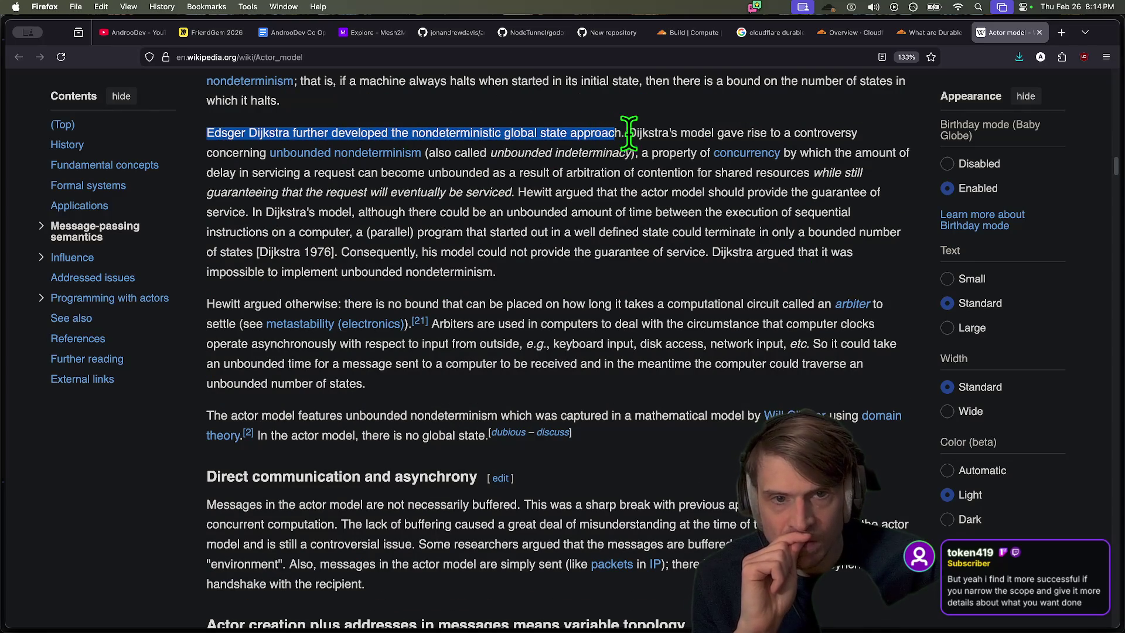
{"action": "double_click", "coordinate": [632, 133]}
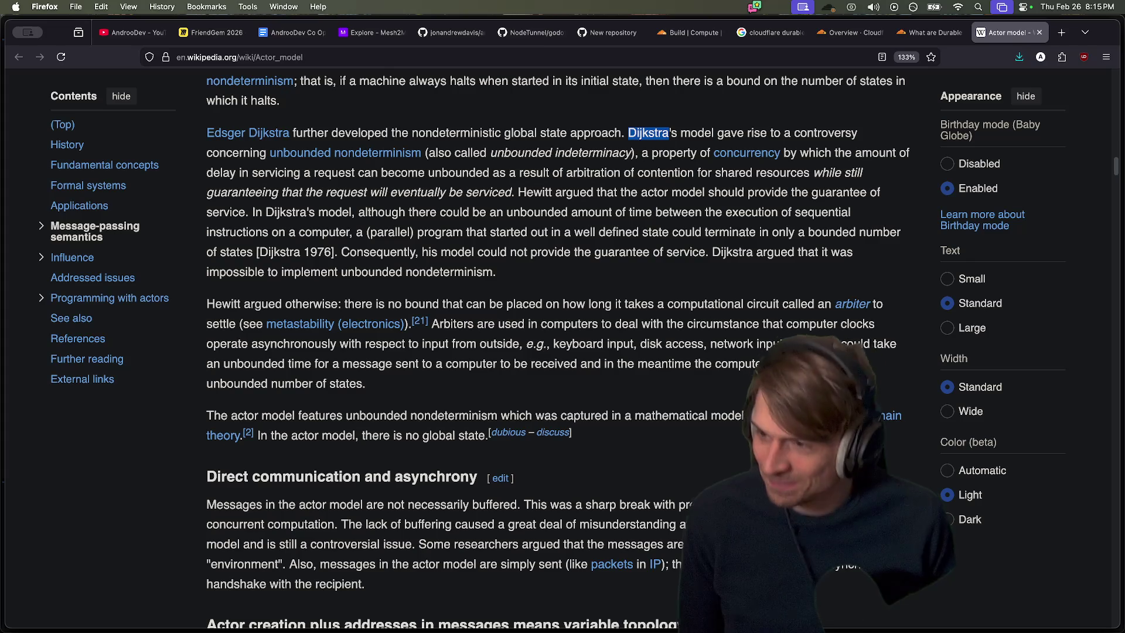
{"action": "scroll", "coordinate": [450, 339], "scroll_direction": "down", "scroll_amount": 10}
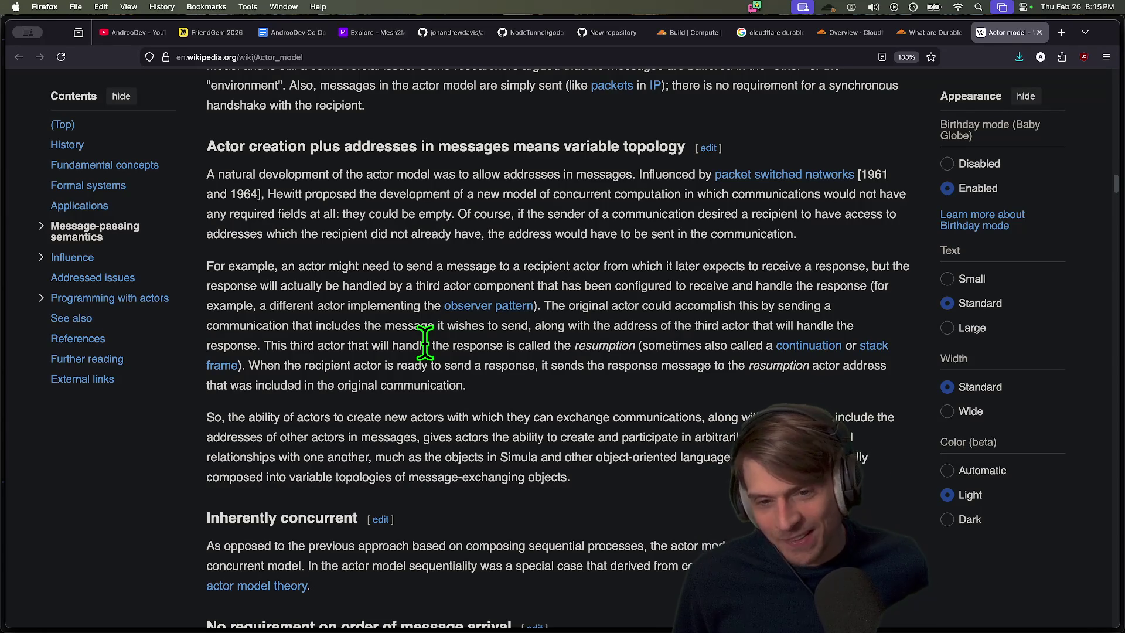
Read the Actor model article's Locality and Behaviors sections, then return to the Durable Objects tab
{"action": "scroll", "coordinate": [533, 257], "scroll_direction": "down", "scroll_amount": 2}
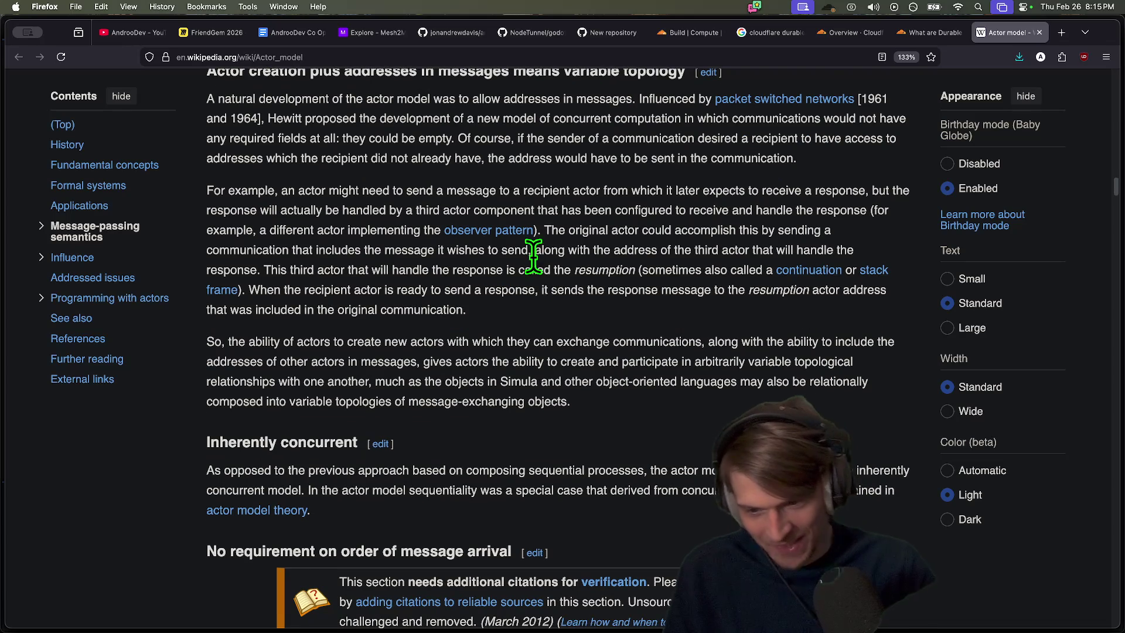
{"action": "scroll", "coordinate": [644, 311], "scroll_direction": "down", "scroll_amount": 3}
{"action": "scroll", "coordinate": [640, 312], "scroll_direction": "up", "scroll_amount": 8}
{"action": "scroll", "coordinate": [638, 311], "scroll_direction": "down", "scroll_amount": 12}
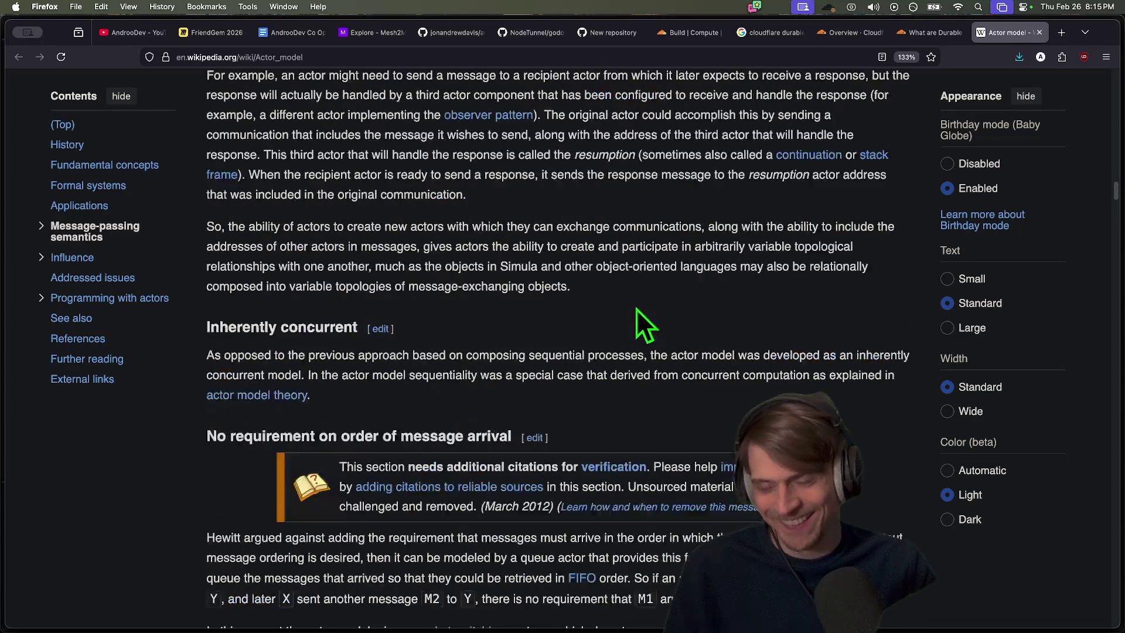
{"action": "scroll", "coordinate": [636, 319], "scroll_direction": "down", "scroll_amount": 4}
{"action": "scroll", "coordinate": [619, 301], "scroll_direction": "down", "scroll_amount": 1}
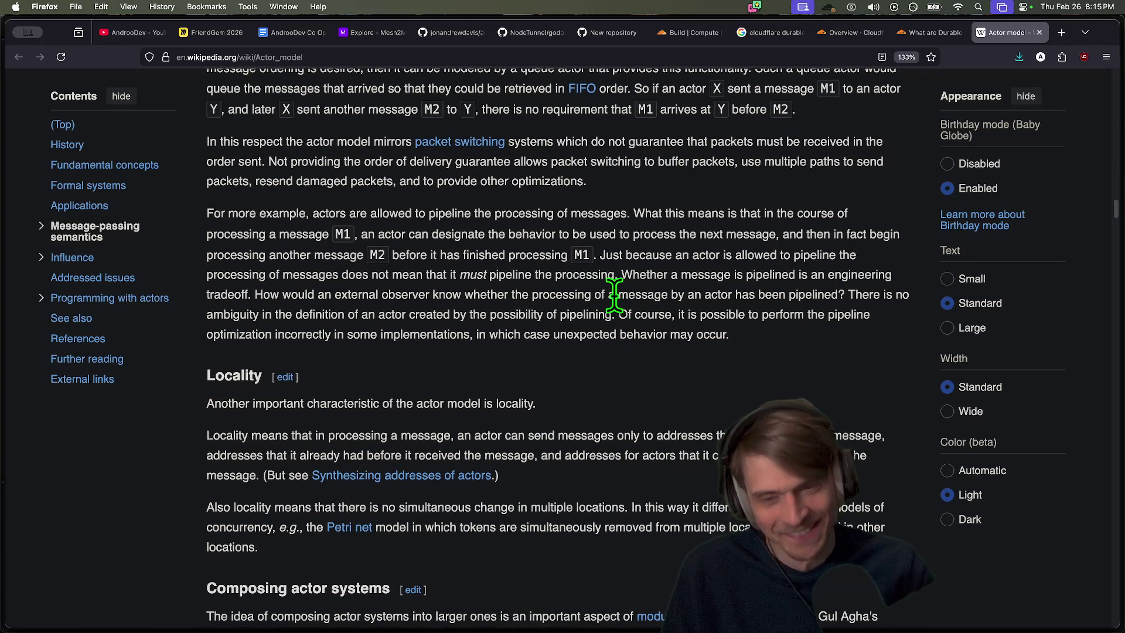
{"action": "scroll", "coordinate": [591, 311], "scroll_direction": "down", "scroll_amount": 4}
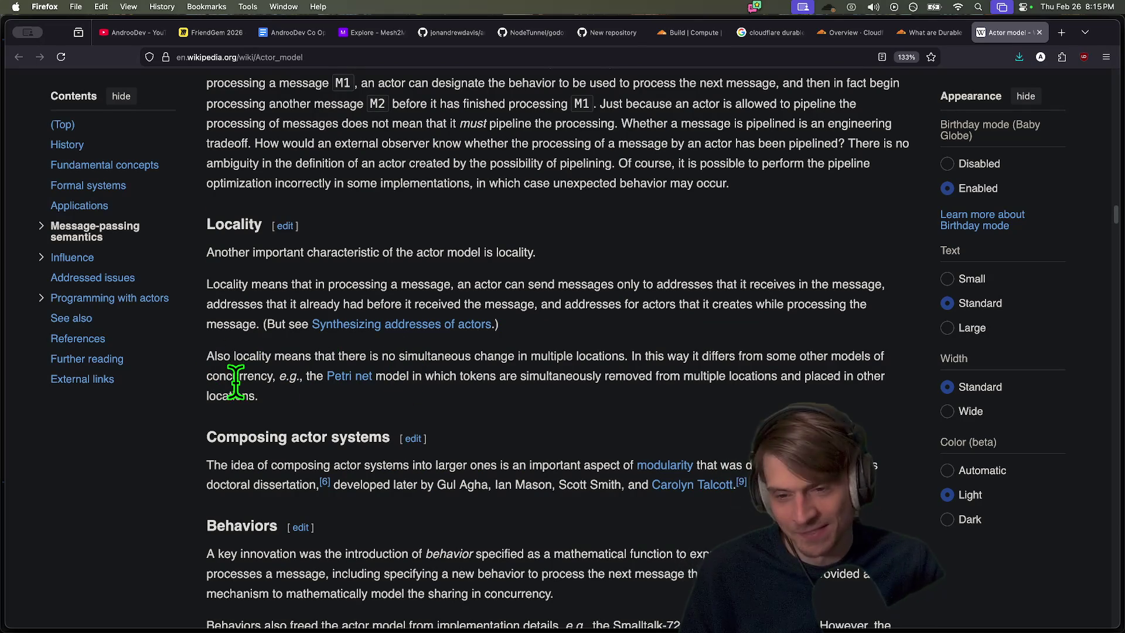
{"action": "scroll", "coordinate": [236, 382], "scroll_direction": "down", "scroll_amount": 4}
{"action": "left_click_drag", "start_coordinate": [269, 455], "coordinate": [254, 394]}
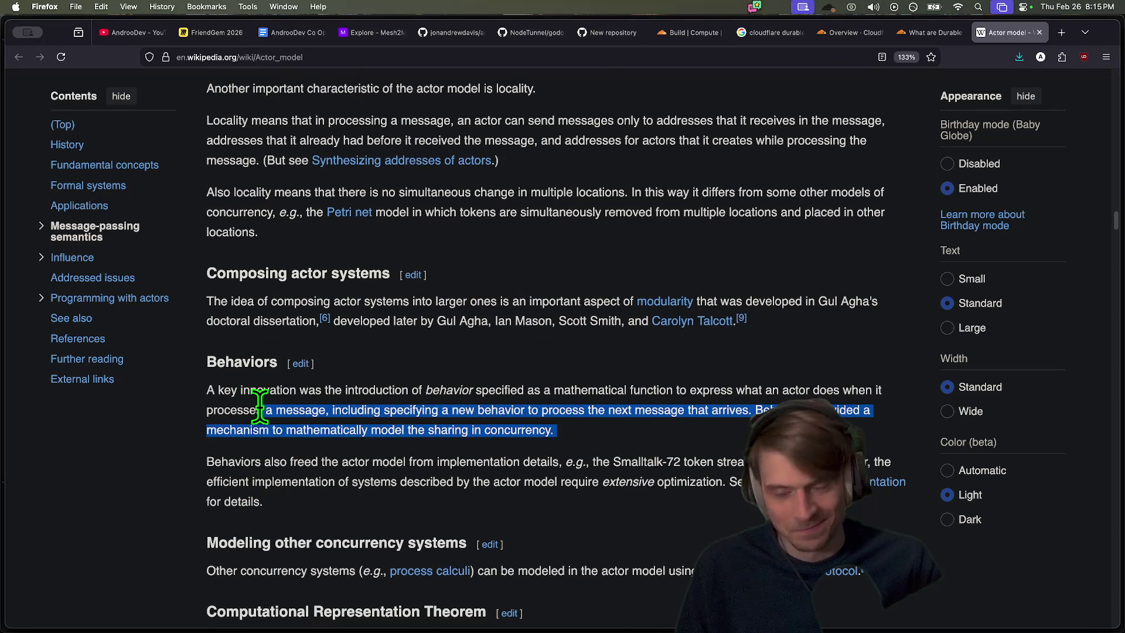
{"action": "scroll", "coordinate": [258, 405], "scroll_direction": "down", "scroll_amount": 3}
{"action": "key", "text": "ctrl+shift+Tab"}
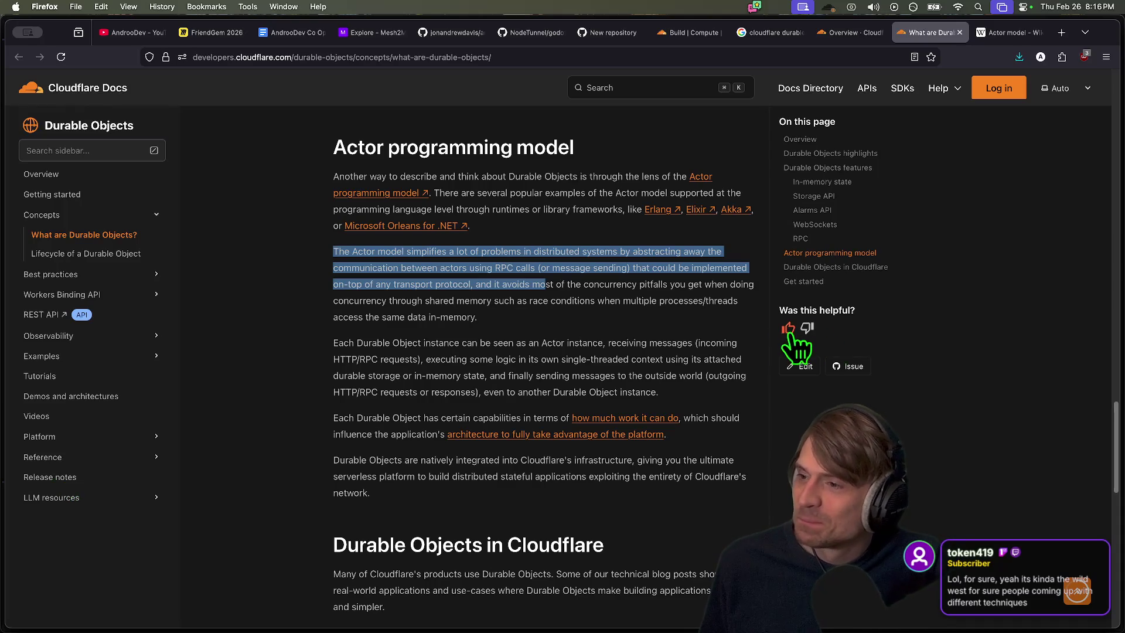
Clear the selection and review the Actor programming model section and its blog links
{"action": "left_click", "coordinate": [376, 345]}
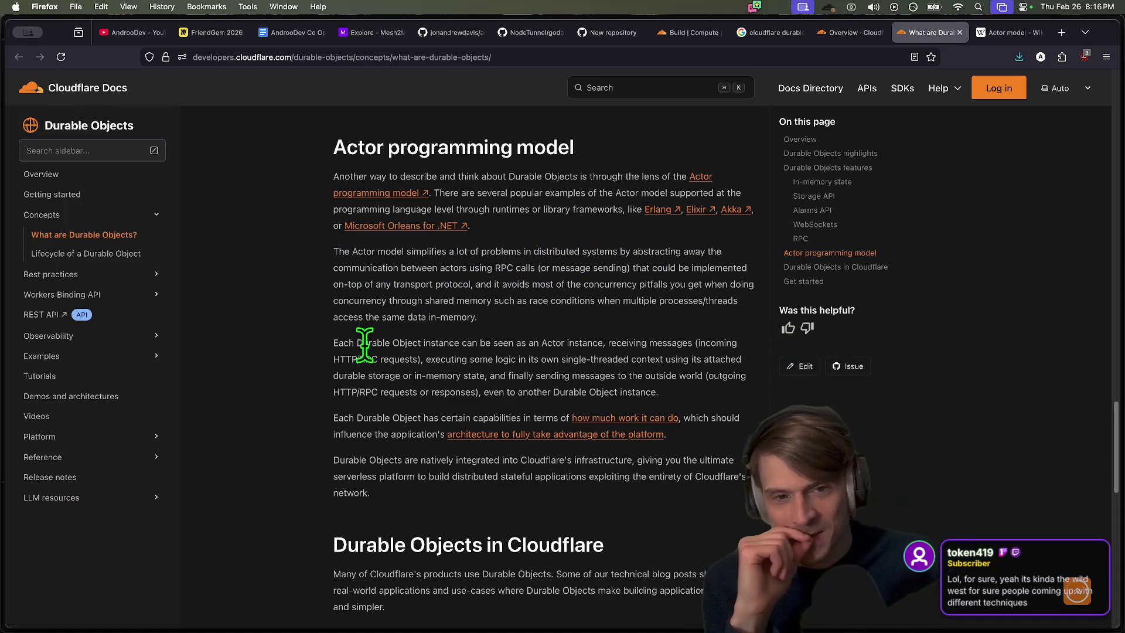
{"action": "scroll", "coordinate": [362, 343], "scroll_direction": "down", "scroll_amount": 5}
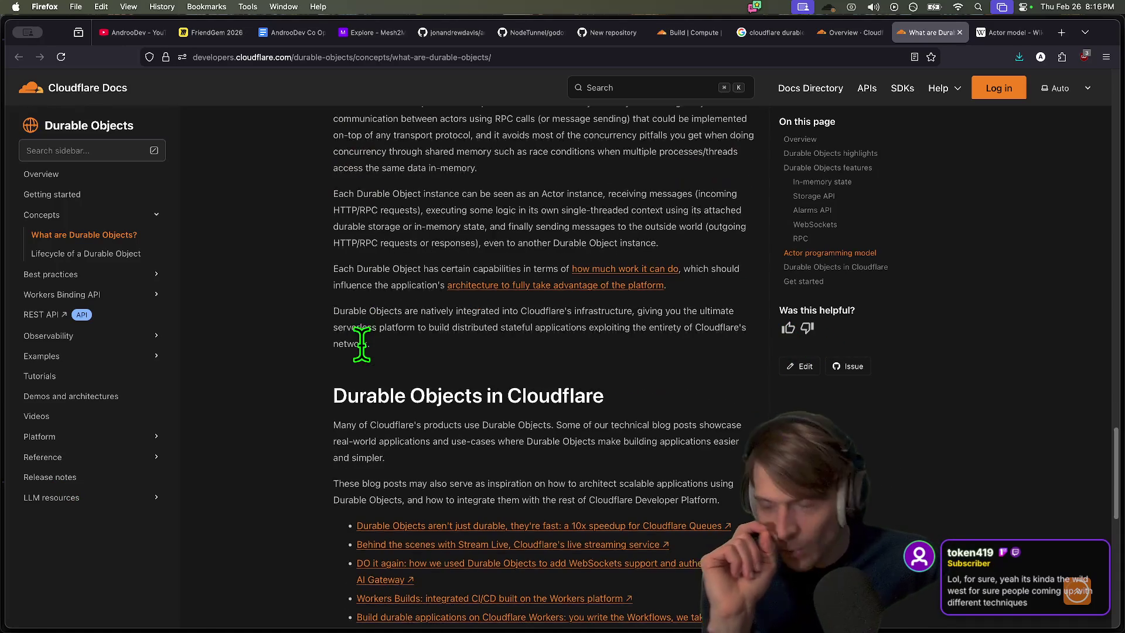
{"action": "scroll", "coordinate": [361, 343], "scroll_direction": "down", "scroll_amount": 6}
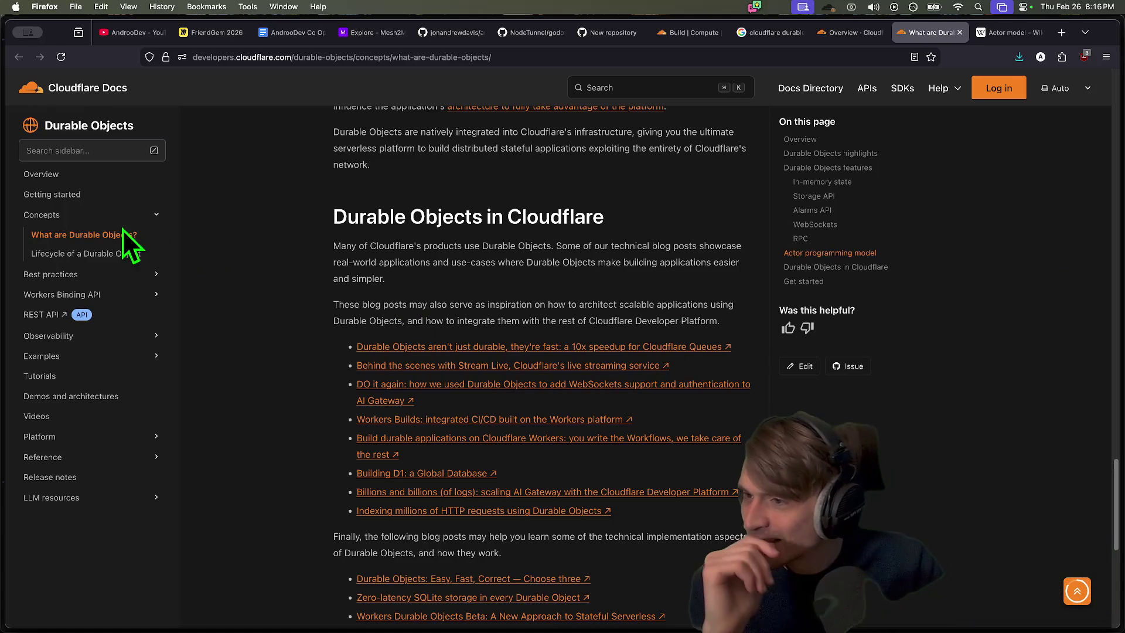
{"action": "scroll", "coordinate": [233, 208], "scroll_direction": "down", "scroll_amount": 3}
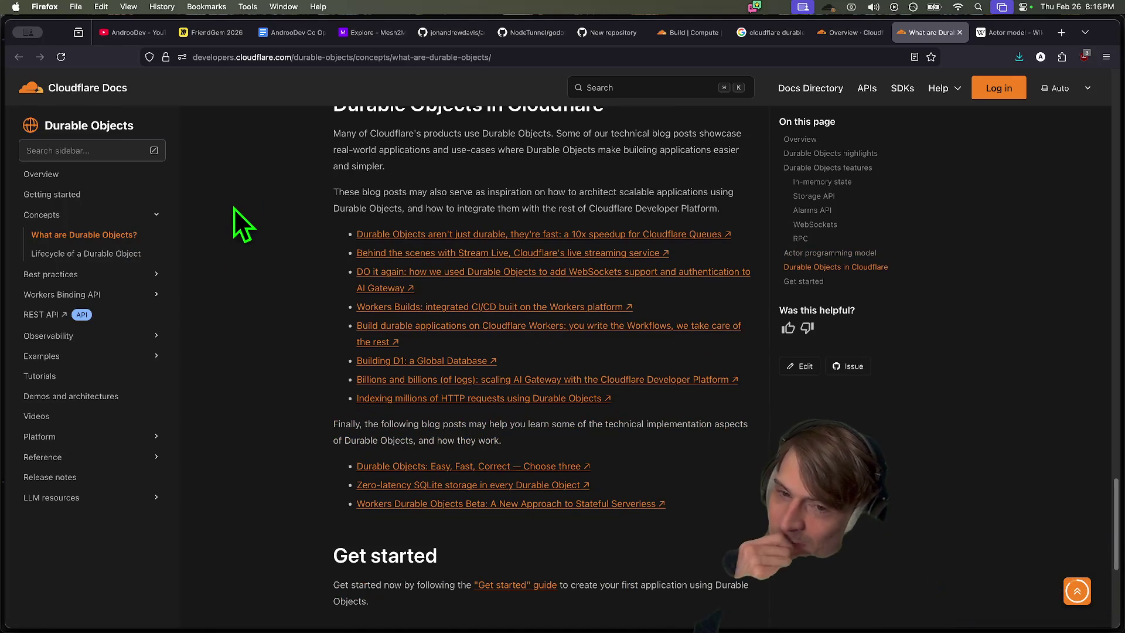
{"action": "scroll", "coordinate": [234, 210], "scroll_direction": "down", "scroll_amount": 3}
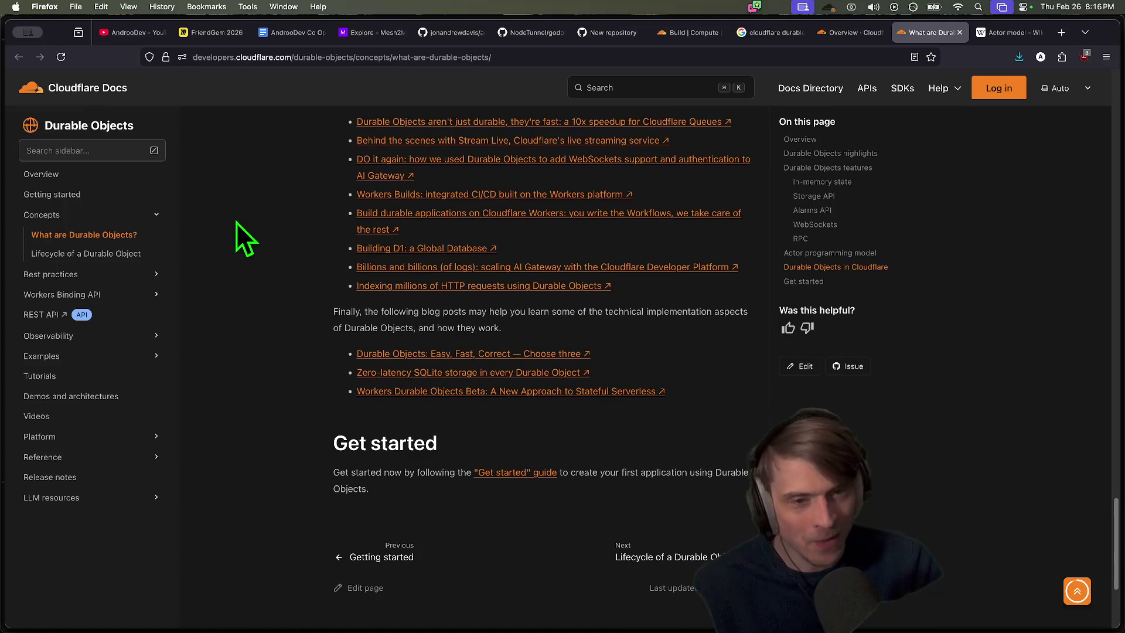
{"action": "scroll", "coordinate": [237, 219], "scroll_direction": "up", "scroll_amount": 5}
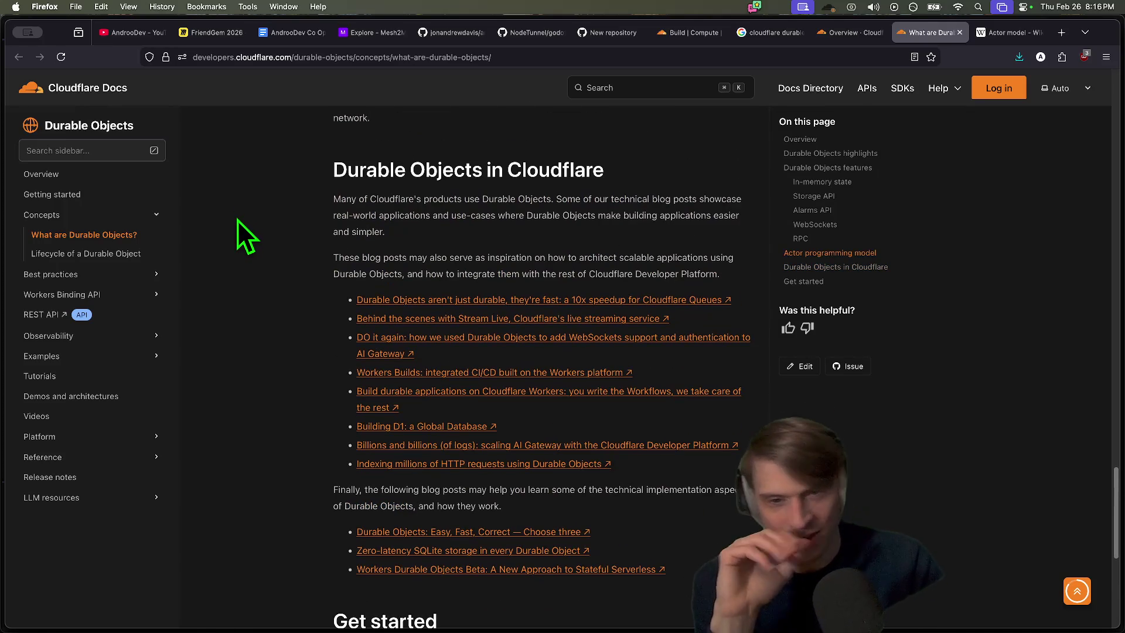
{"action": "scroll", "coordinate": [252, 227], "scroll_direction": "up", "scroll_amount": 3}
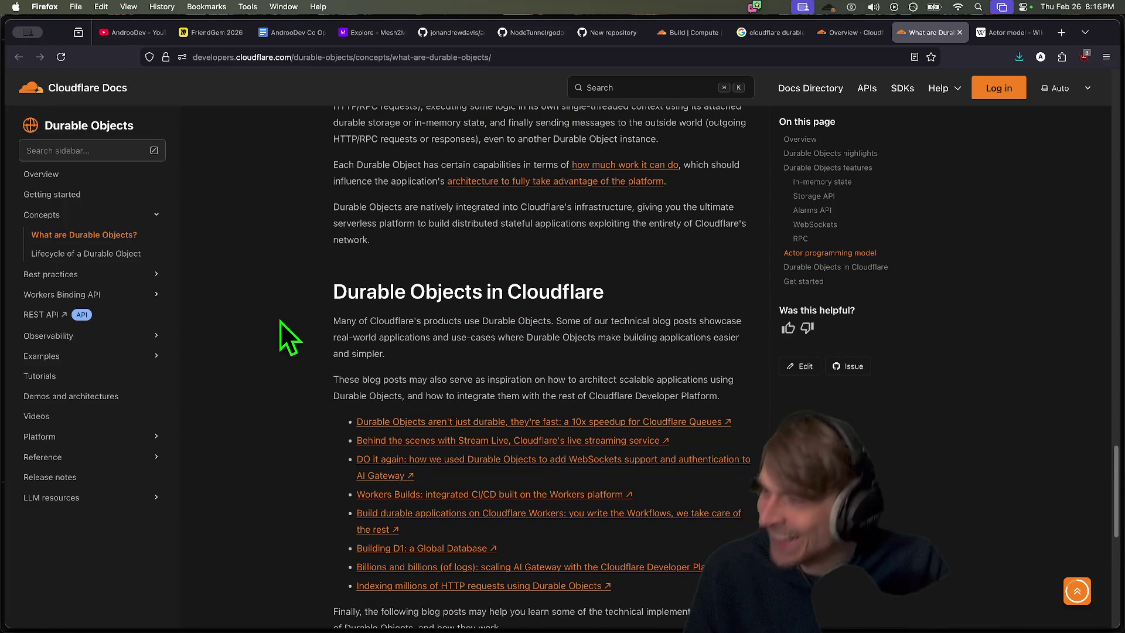
{"action": "scroll", "coordinate": [280, 322], "scroll_direction": "up", "scroll_amount": 5}
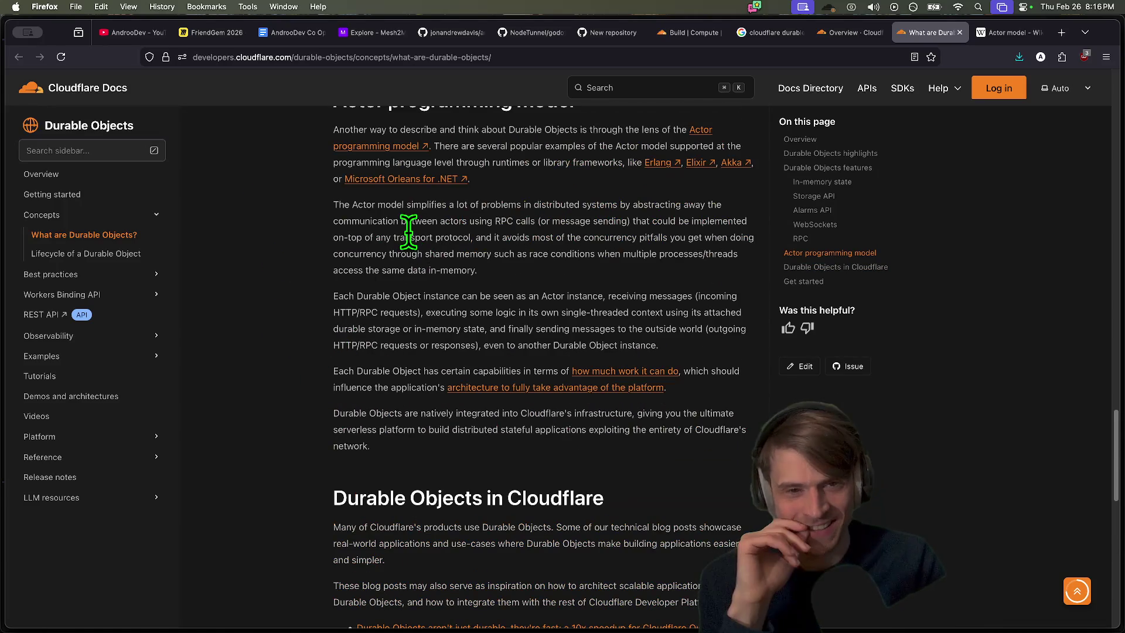
{"action": "scroll", "coordinate": [388, 256], "scroll_direction": "down", "scroll_amount": 4}
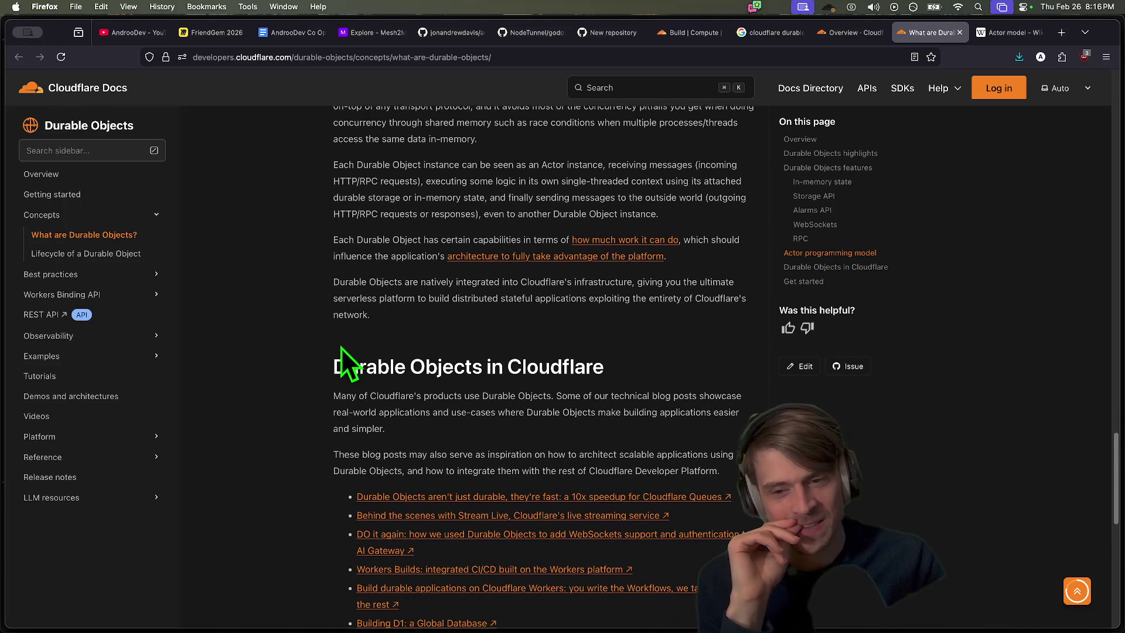
{"action": "scroll", "coordinate": [999, 449], "scroll_direction": "down", "scroll_amount": 2}
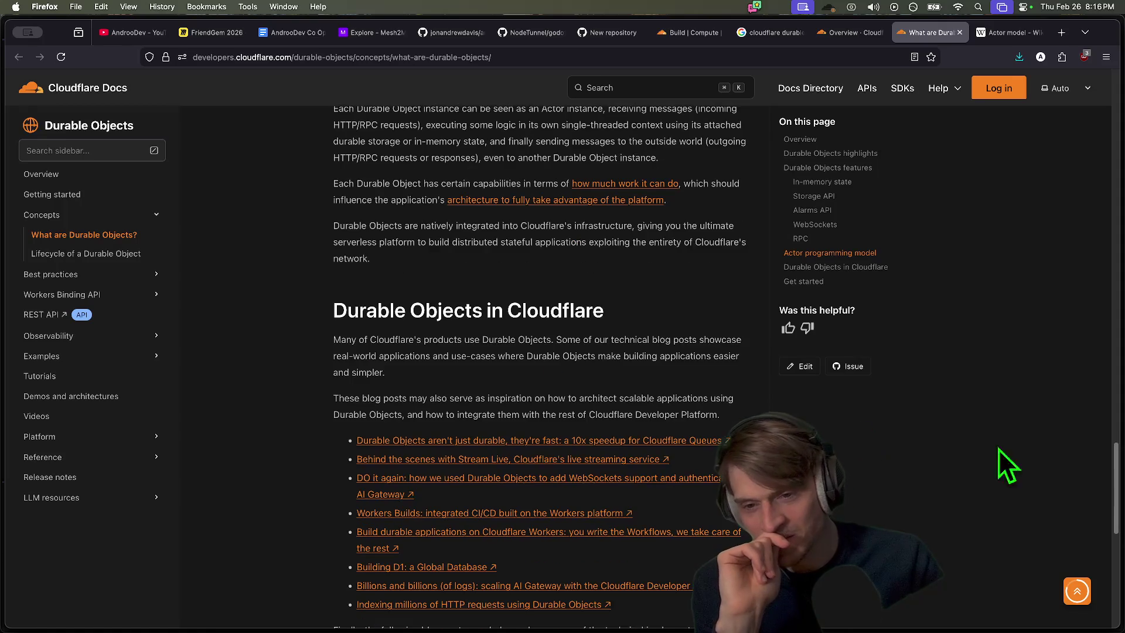
{"action": "scroll", "coordinate": [996, 411], "scroll_direction": "up", "scroll_amount": 6}
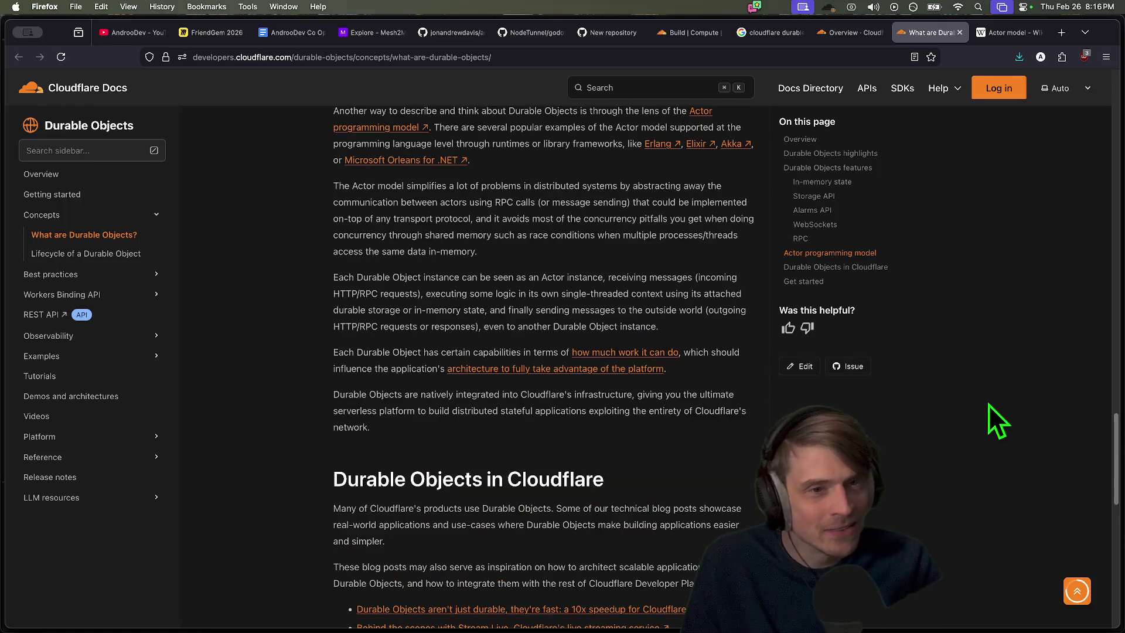
Switch to the Durable Objects Overview tab and clear its text selection
{"action": "key", "text": "ctrl+shift+Tab"}
{"action": "scroll", "coordinate": [513, 405], "scroll_direction": "down", "scroll_amount": 4}
{"action": "left_click", "coordinate": [374, 297]}
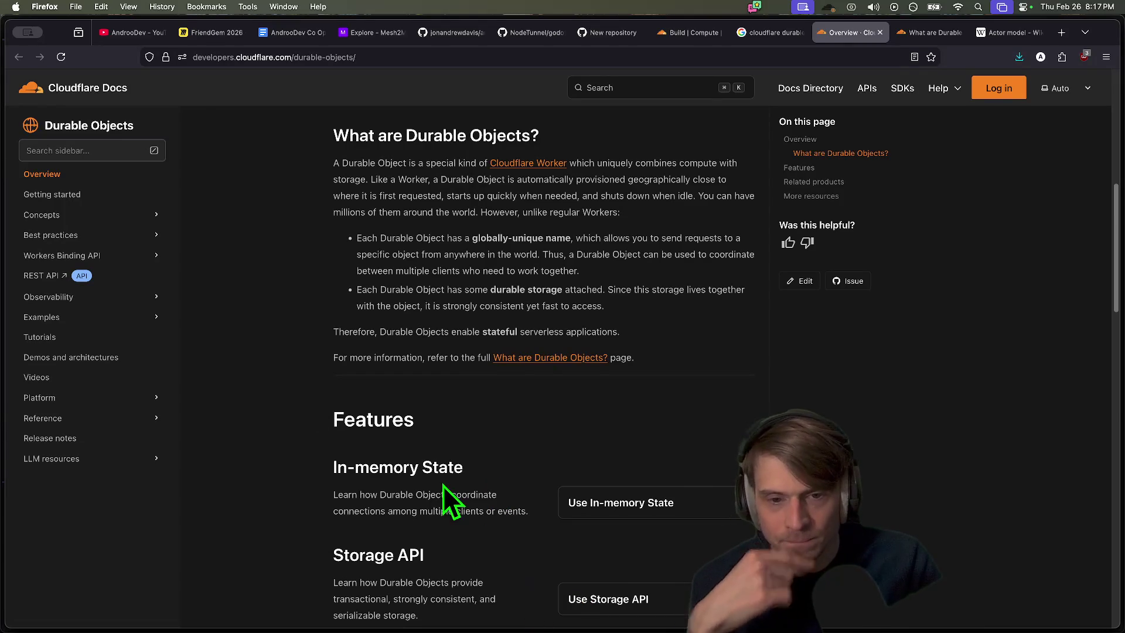
Open the full 'What are Durable Objects?' page, skim it, then follow the Cloudflare Worker link
{"action": "left_click", "coordinate": [566, 359]}
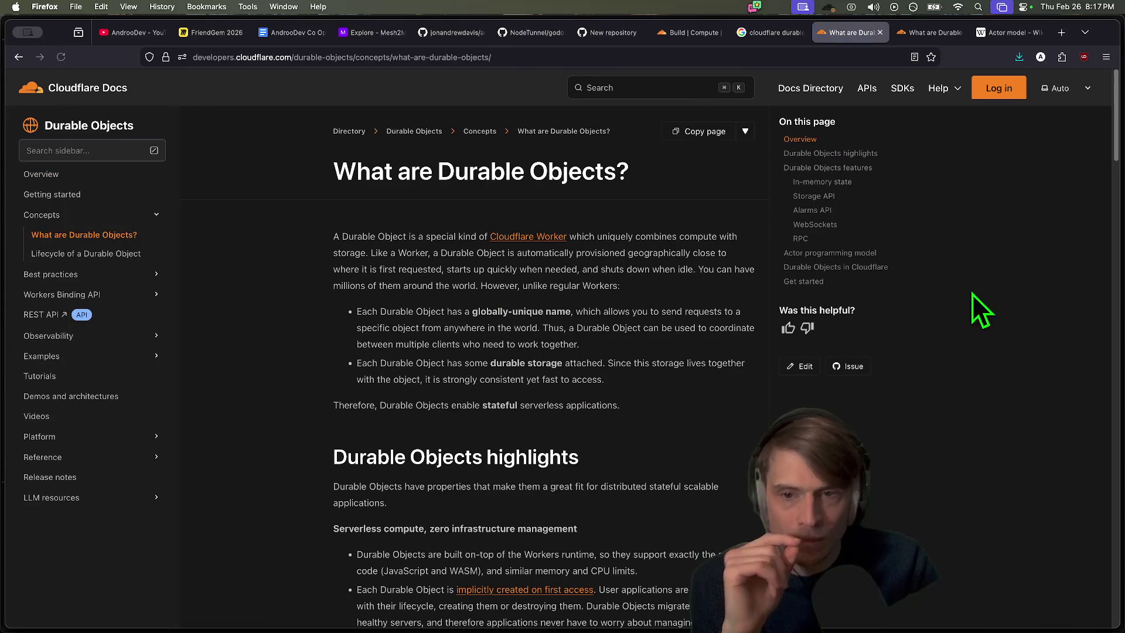
{"action": "scroll", "coordinate": [647, 314], "scroll_direction": "down", "scroll_amount": 7}
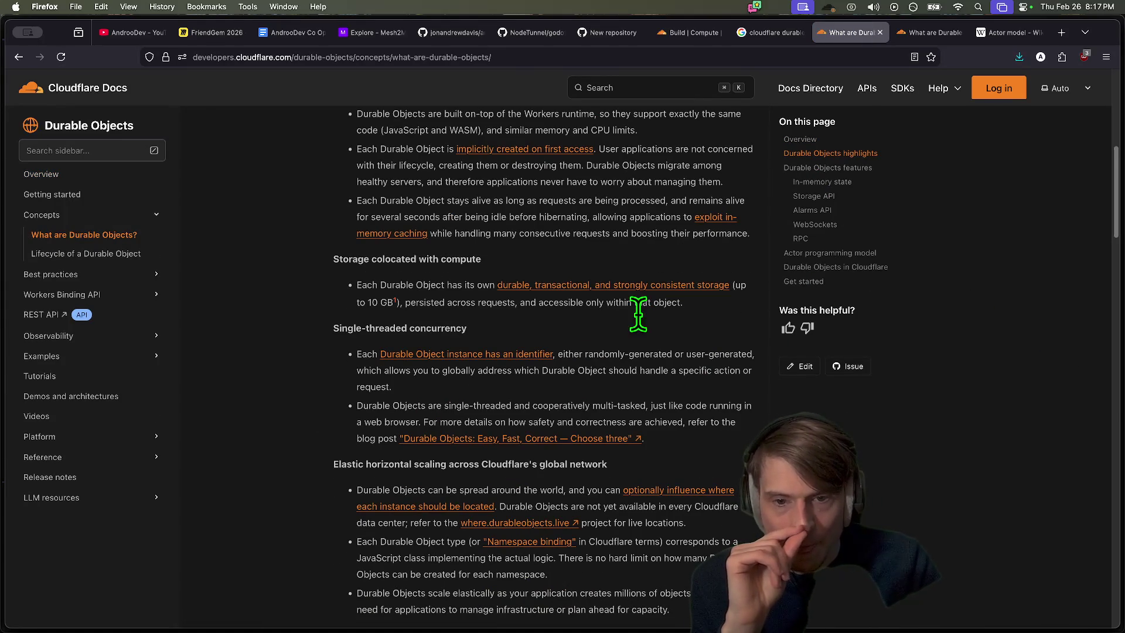
{"action": "scroll", "coordinate": [711, 353], "scroll_direction": "down", "scroll_amount": 1}
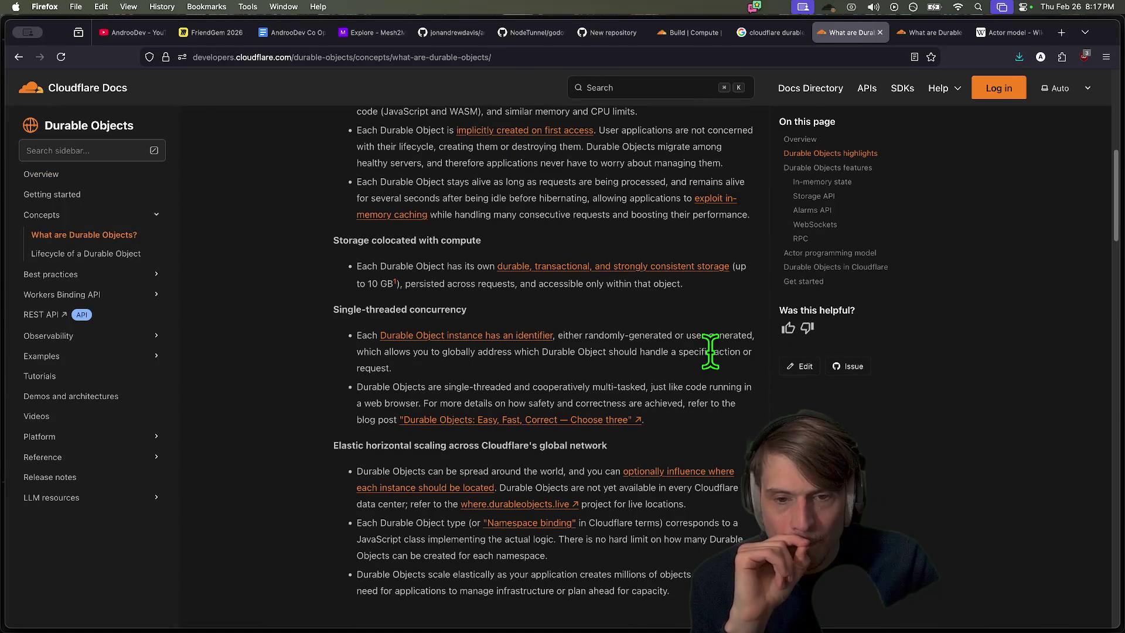
{"action": "scroll", "coordinate": [694, 390], "scroll_direction": "up", "scroll_amount": 7}
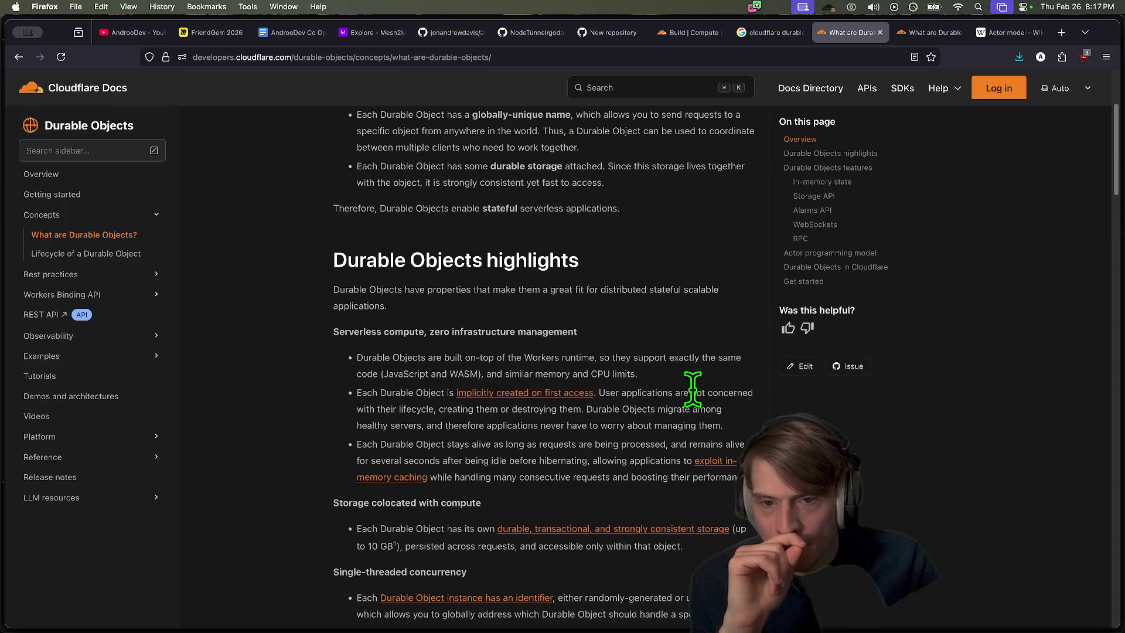
{"action": "left_click", "coordinate": [542, 219]}
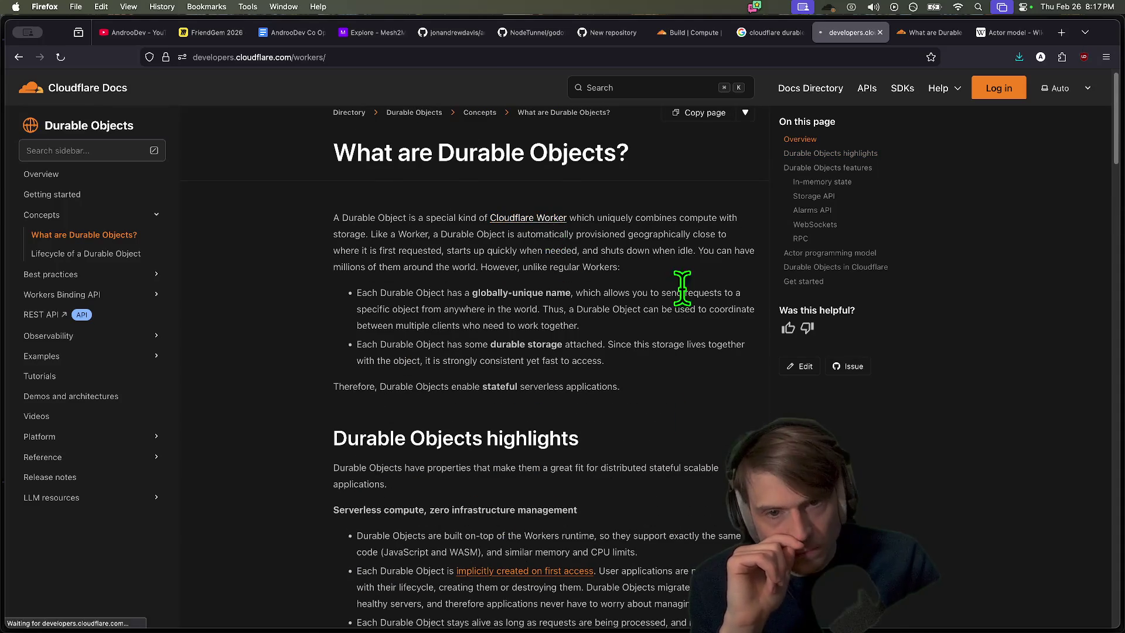
Page from the Workers overview through the CLI and Dashboard guides on to Prompting
{"action": "scroll", "coordinate": [669, 406], "scroll_direction": "down", "scroll_amount": 2}
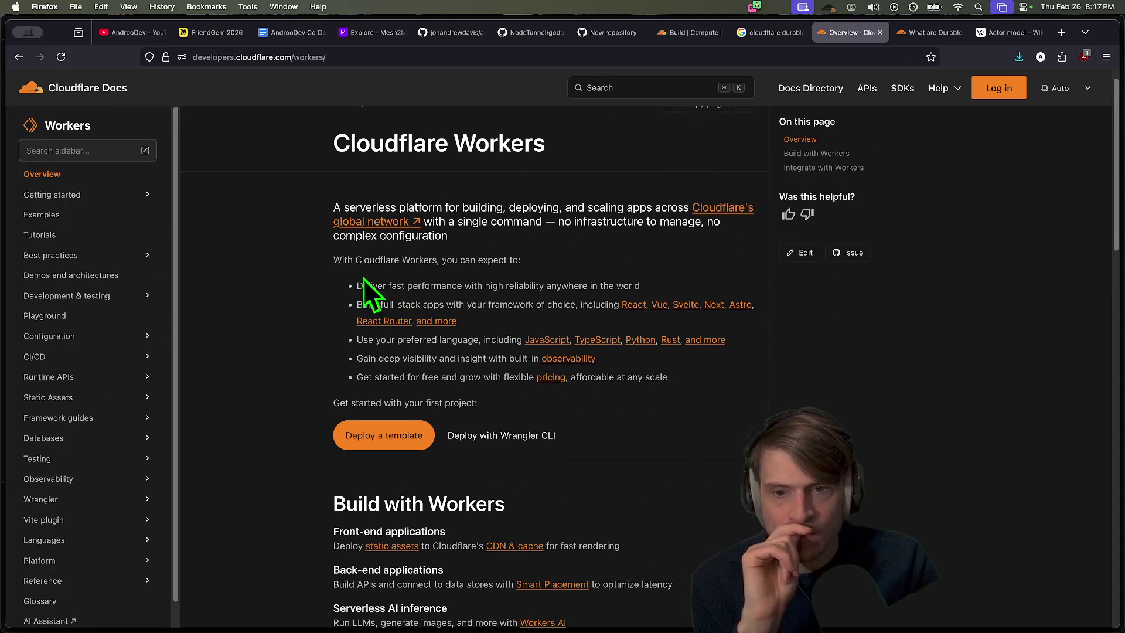
{"action": "scroll", "coordinate": [706, 350], "scroll_direction": "down", "scroll_amount": 3}
{"action": "scroll", "coordinate": [582, 358], "scroll_direction": "down", "scroll_amount": 10}
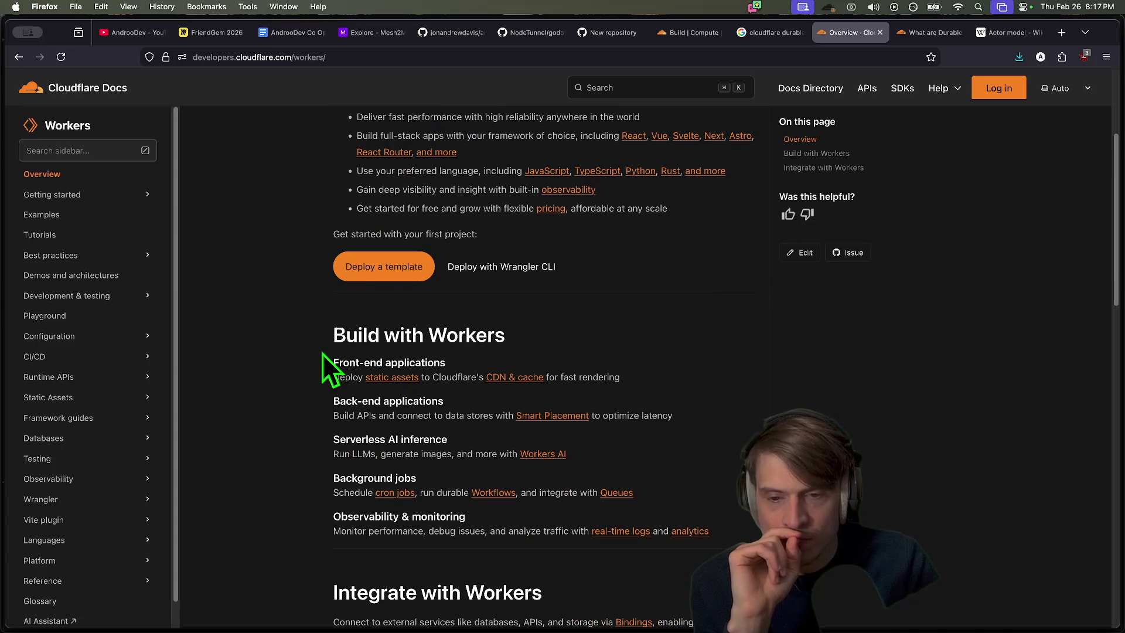
{"action": "scroll", "coordinate": [756, 420], "scroll_direction": "down", "scroll_amount": 6}
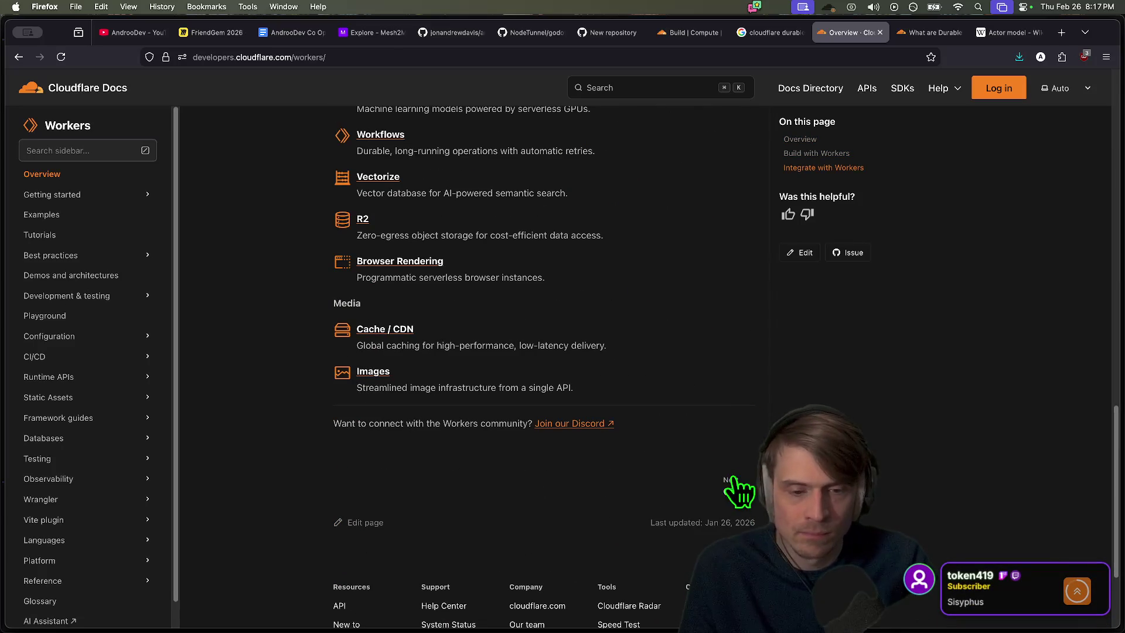
{"action": "left_click", "coordinate": [733, 486]}
{"action": "scroll", "coordinate": [1004, 434], "scroll_direction": "down", "scroll_amount": 8}
{"action": "scroll", "coordinate": [990, 420], "scroll_direction": "down", "scroll_amount": 15}
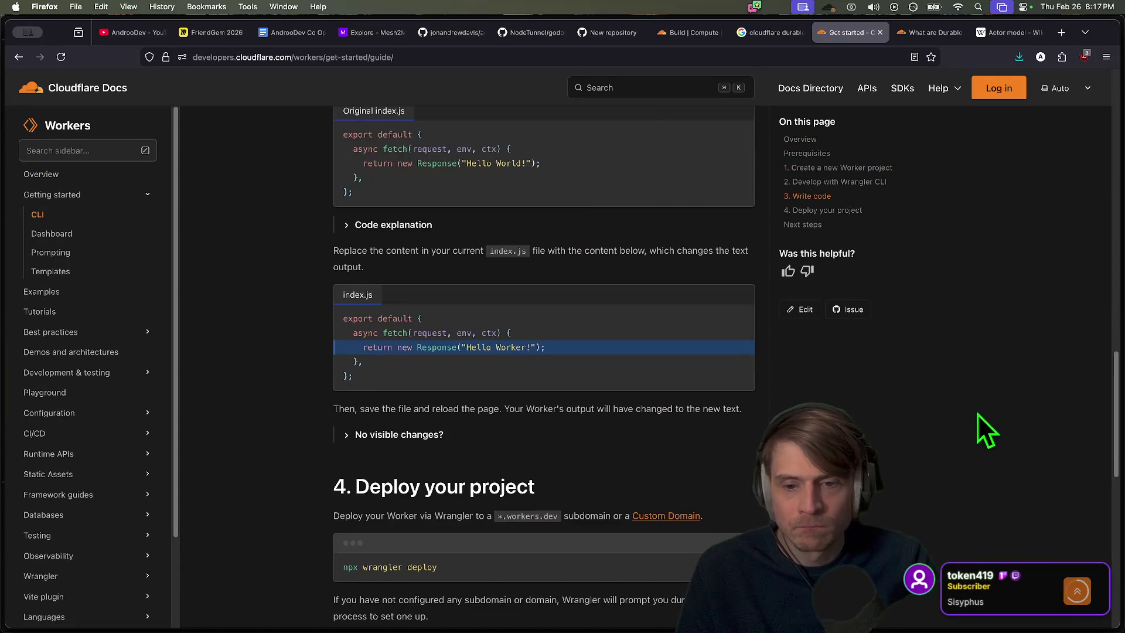
{"action": "left_click", "coordinate": [736, 340]}
{"action": "scroll", "coordinate": [994, 434], "scroll_direction": "down", "scroll_amount": 15}
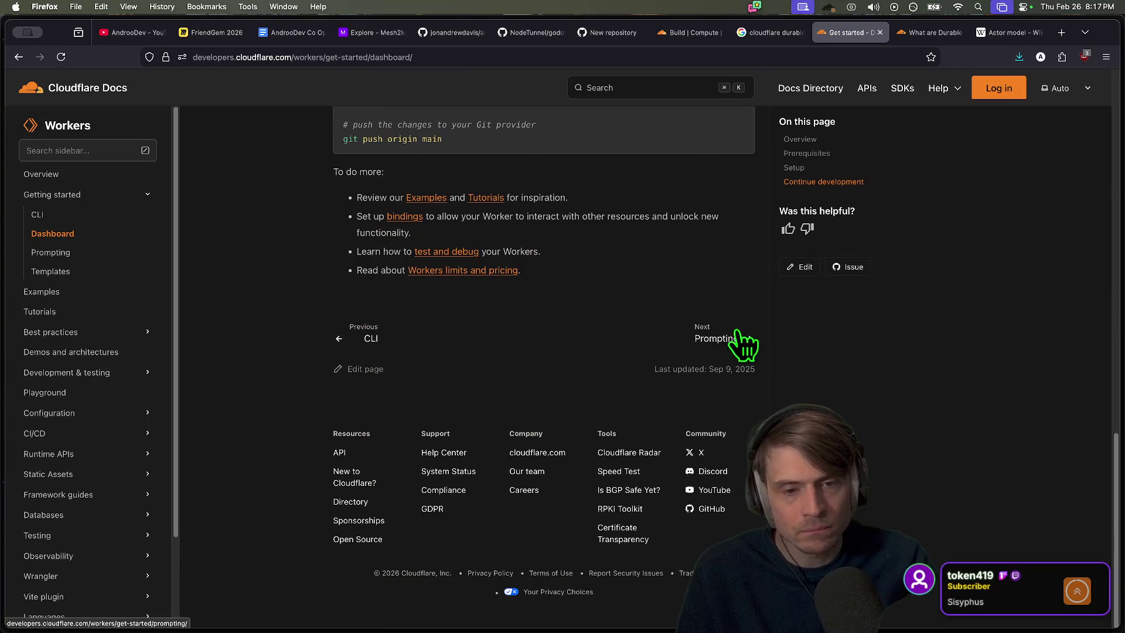
{"action": "left_click", "coordinate": [739, 339]}
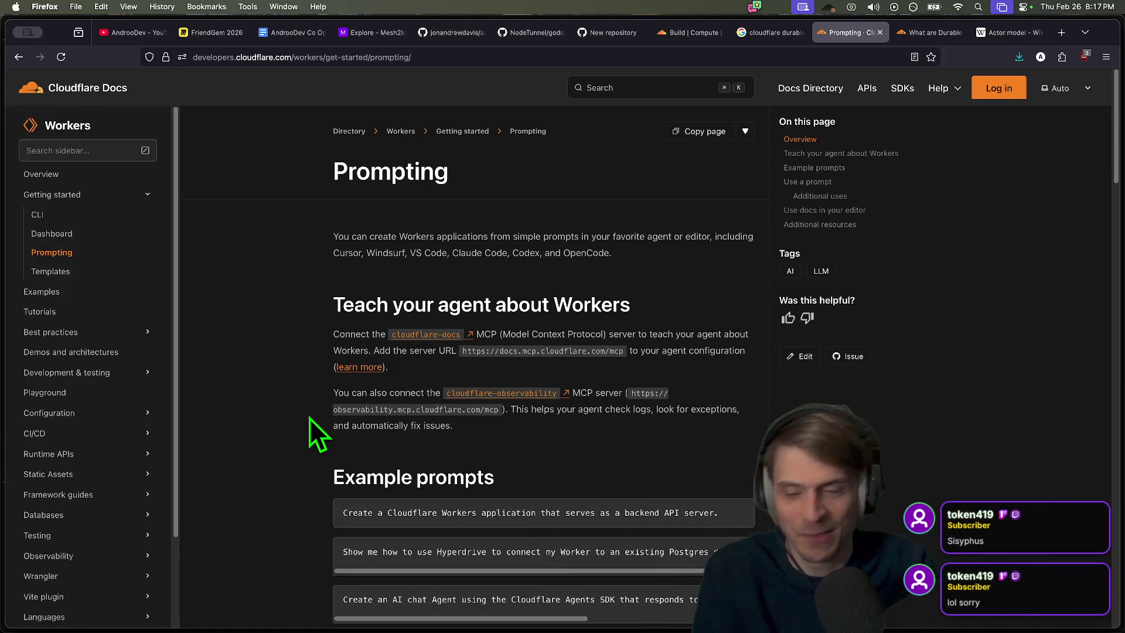
In a new tab, search Google for 'imagine sysiphus happy'
{"action": "key", "text": "super+t"}
{"action": "type", "text": "imagine sysiphus "}
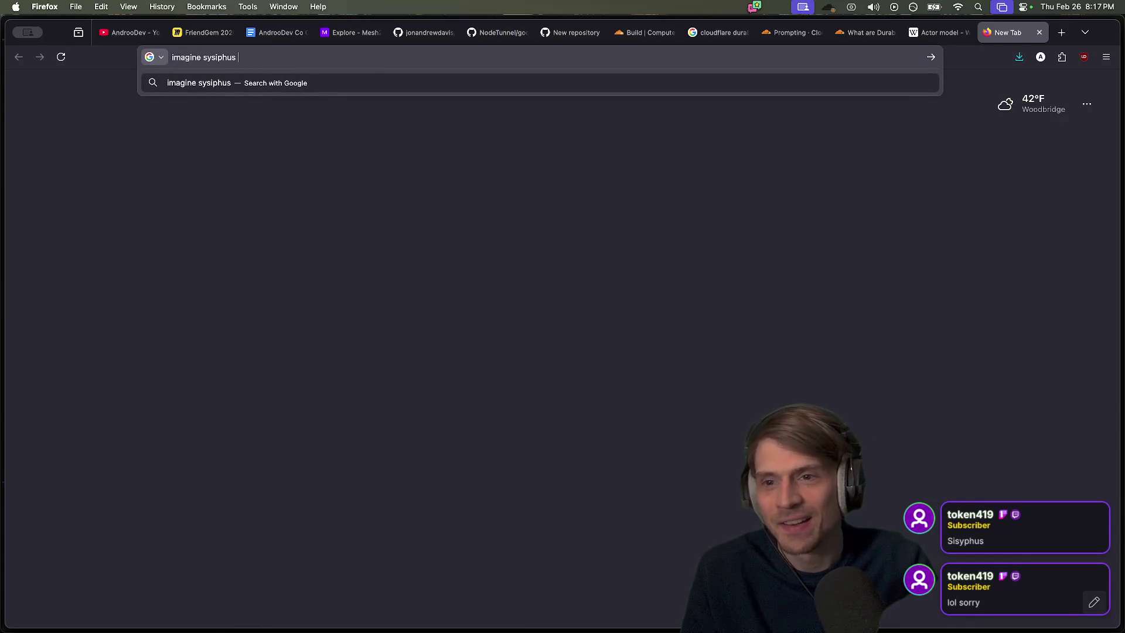
{"action": "type", "text": "happy"}
{"action": "key", "text": "Return"}
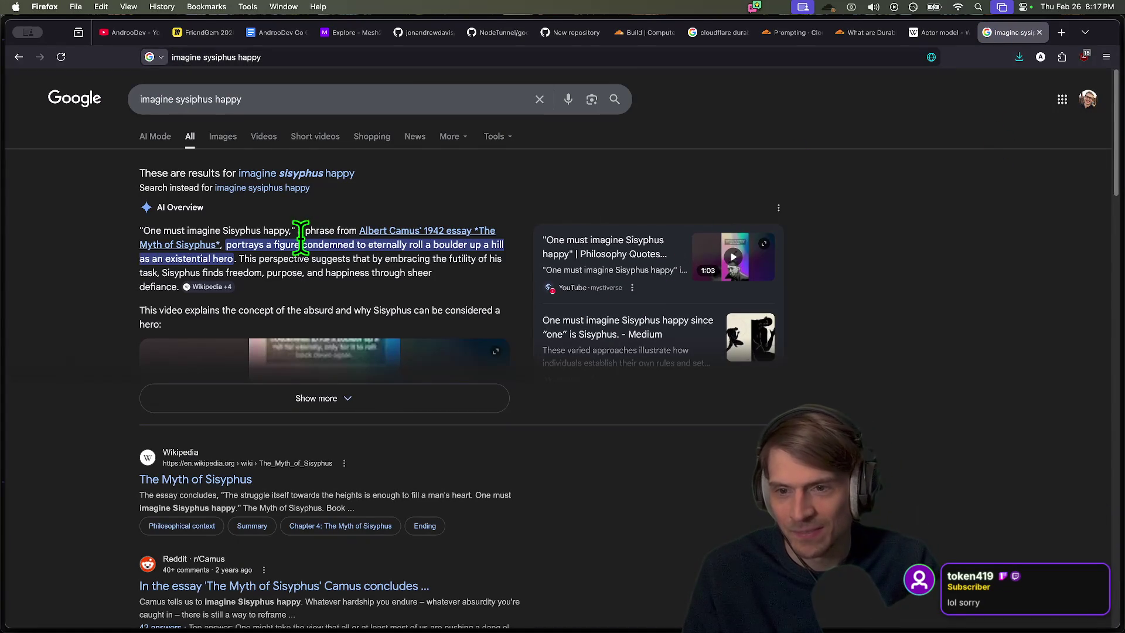
Copy 'One must imagine Sisyphus happy' from the AI Overview and search that exact phrase
{"action": "left_click_drag", "start_coordinate": [289, 230], "coordinate": [144, 231]}
{"action": "key", "text": "super+c"}
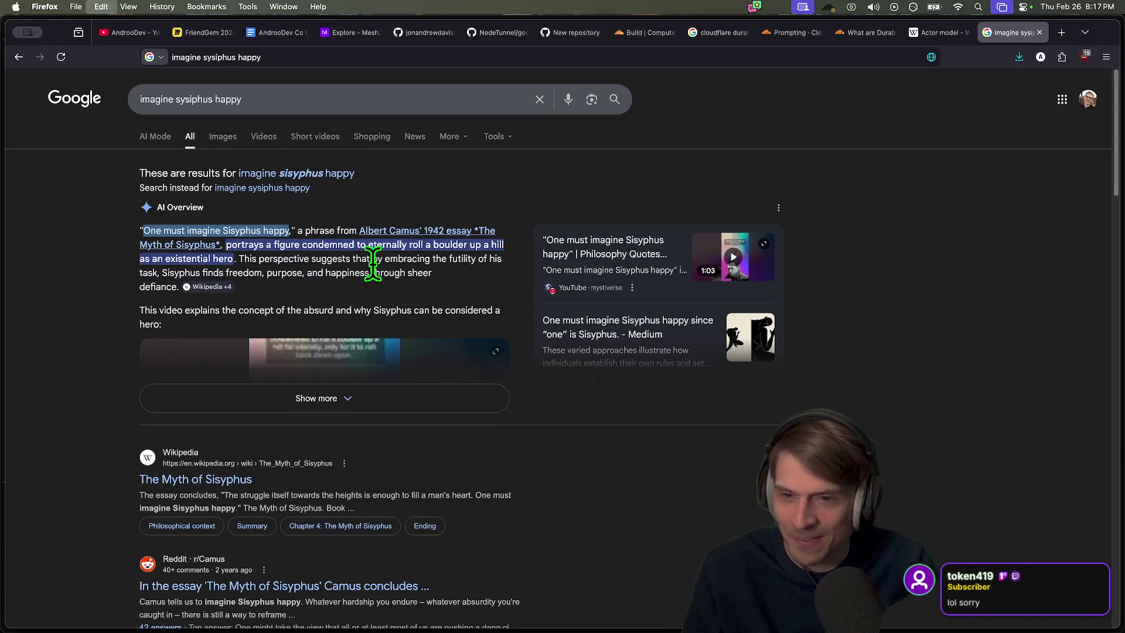
{"action": "left_click", "coordinate": [363, 97]}
{"action": "left_click", "coordinate": [579, 374]}
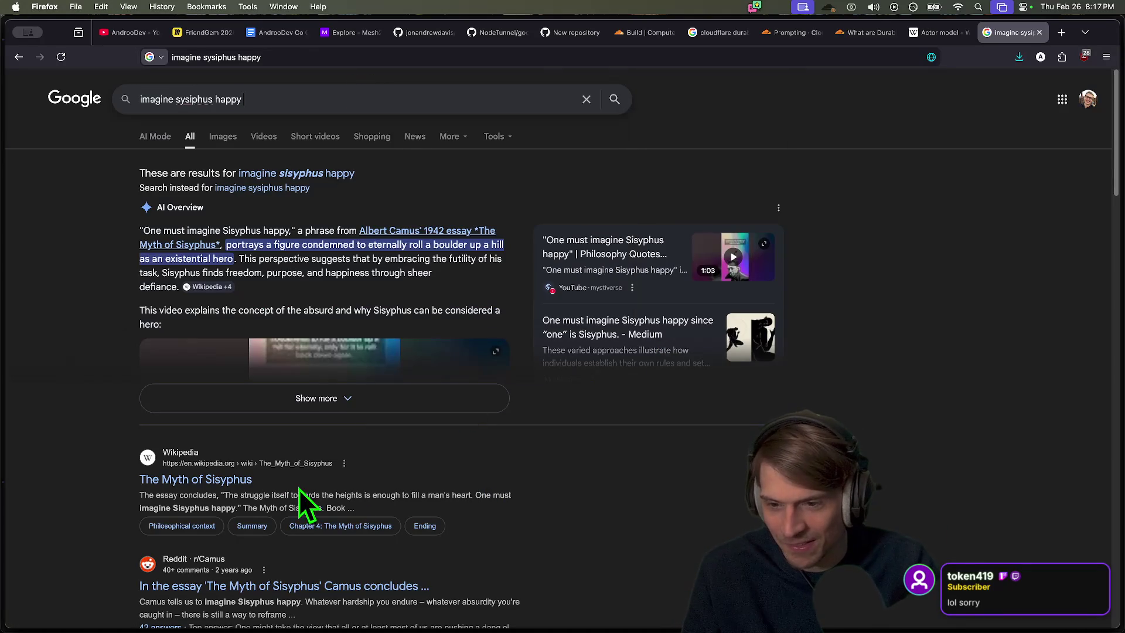
{"action": "double_click", "coordinate": [381, 101]}
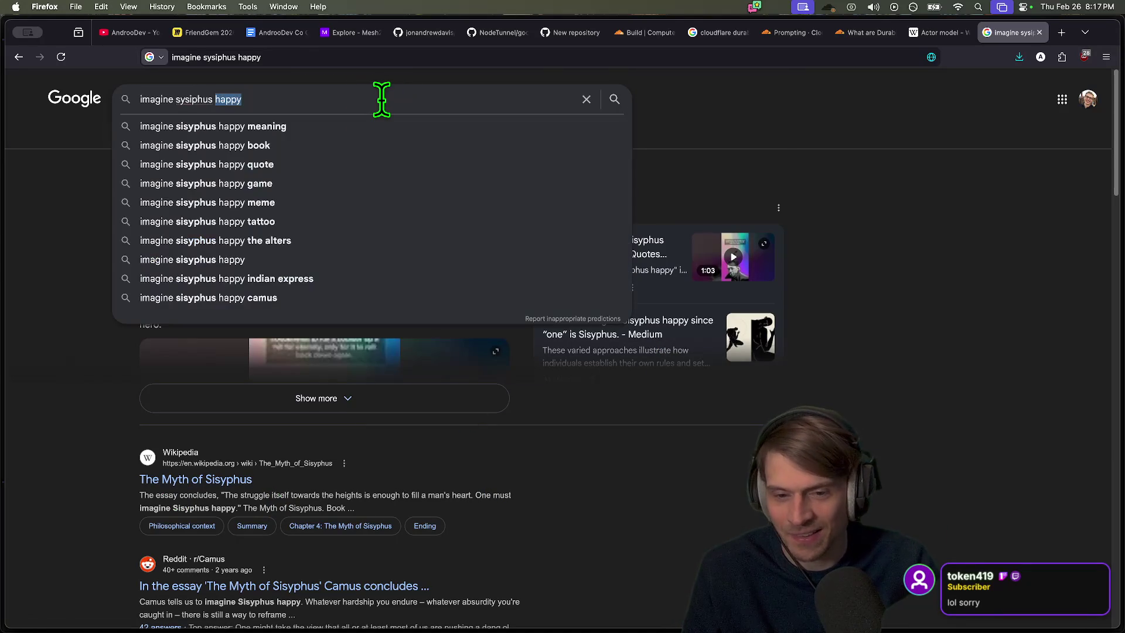
{"action": "key", "text": "super+a"}
{"action": "key", "text": "super+v"}
{"action": "key", "text": "Return"}
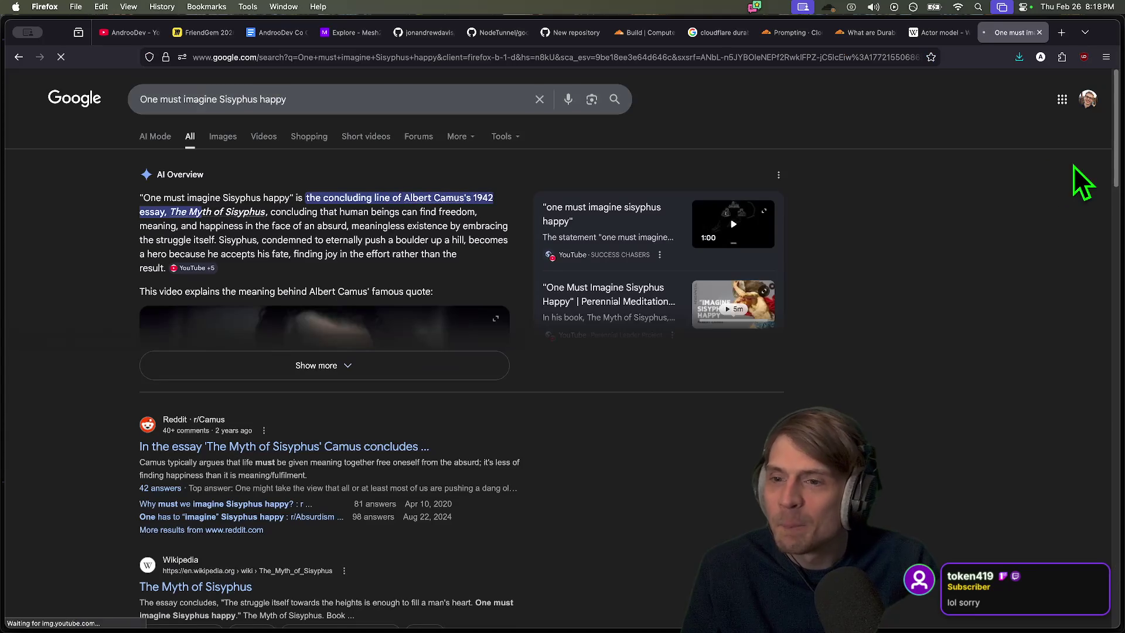
Expand the People also ask answer on what Camus meant, read it, and close the tab
{"action": "scroll", "coordinate": [762, 363], "scroll_direction": "down", "scroll_amount": 1}
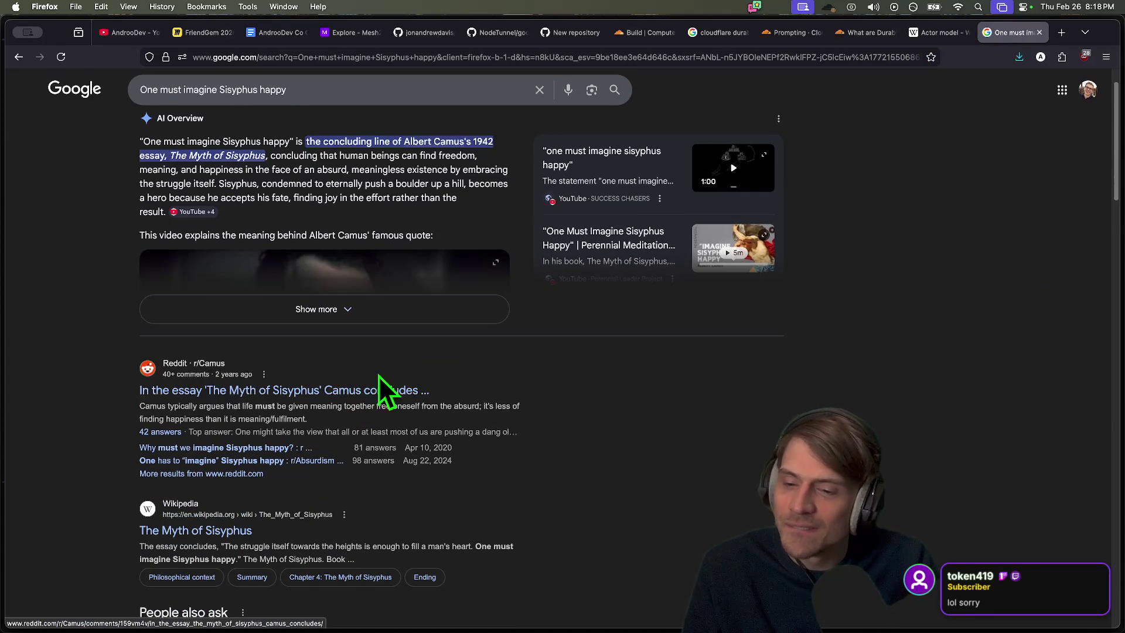
{"action": "scroll", "coordinate": [469, 410], "scroll_direction": "down", "scroll_amount": 2}
{"action": "scroll", "coordinate": [556, 445], "scroll_direction": "down", "scroll_amount": 2}
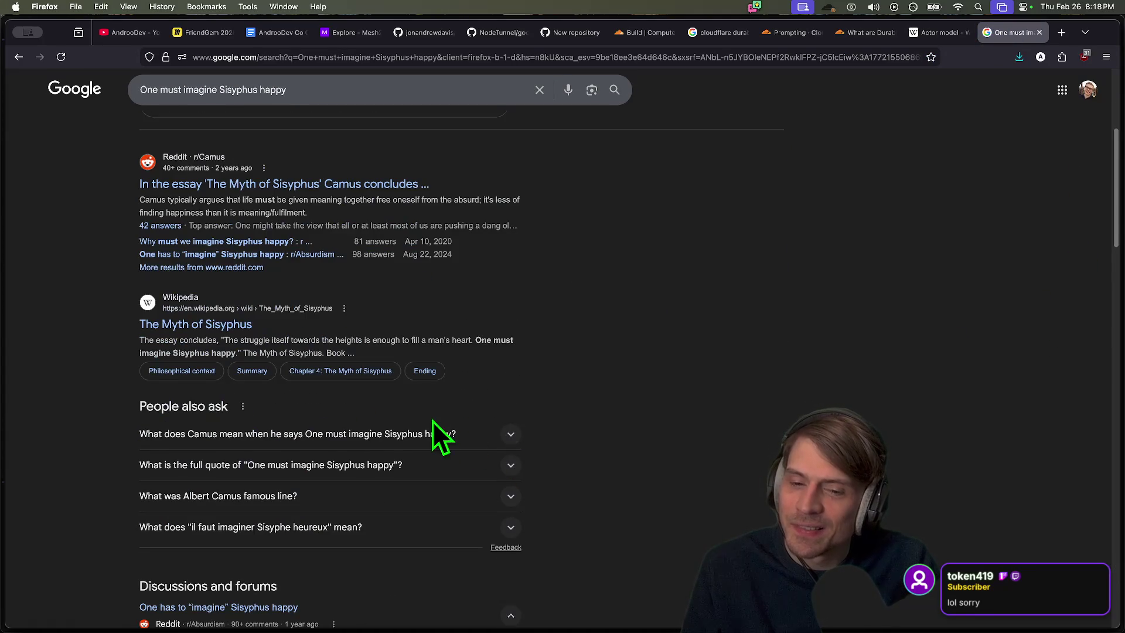
{"action": "left_click", "coordinate": [466, 431]}
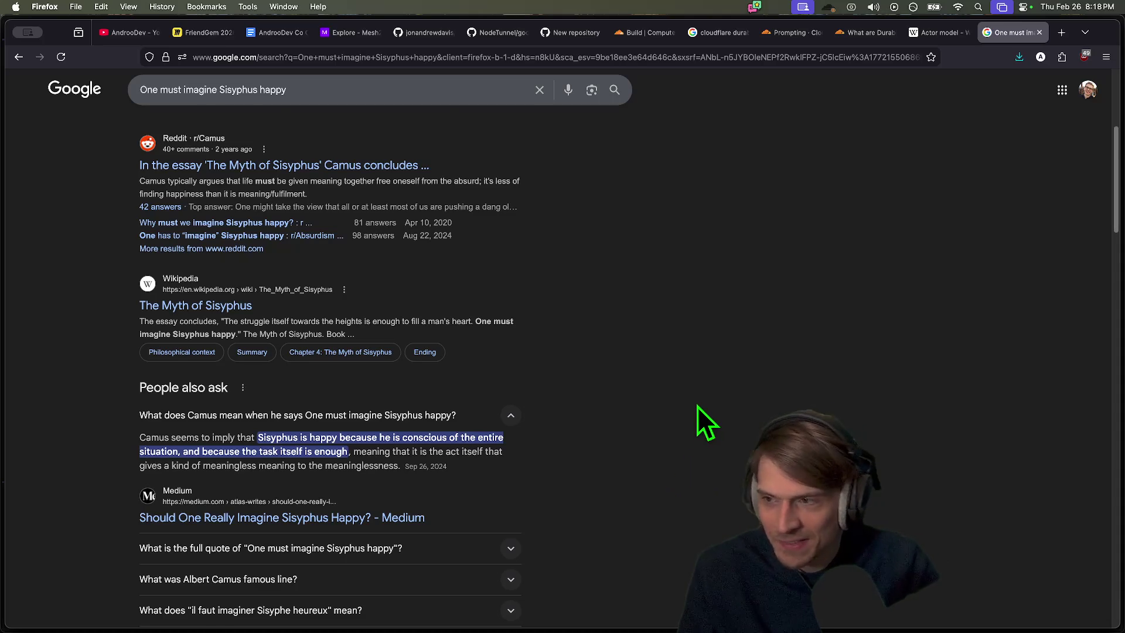
{"action": "scroll", "coordinate": [698, 410], "scroll_direction": "down", "scroll_amount": 3}
{"action": "scroll", "coordinate": [691, 366], "scroll_direction": "down", "scroll_amount": 10}
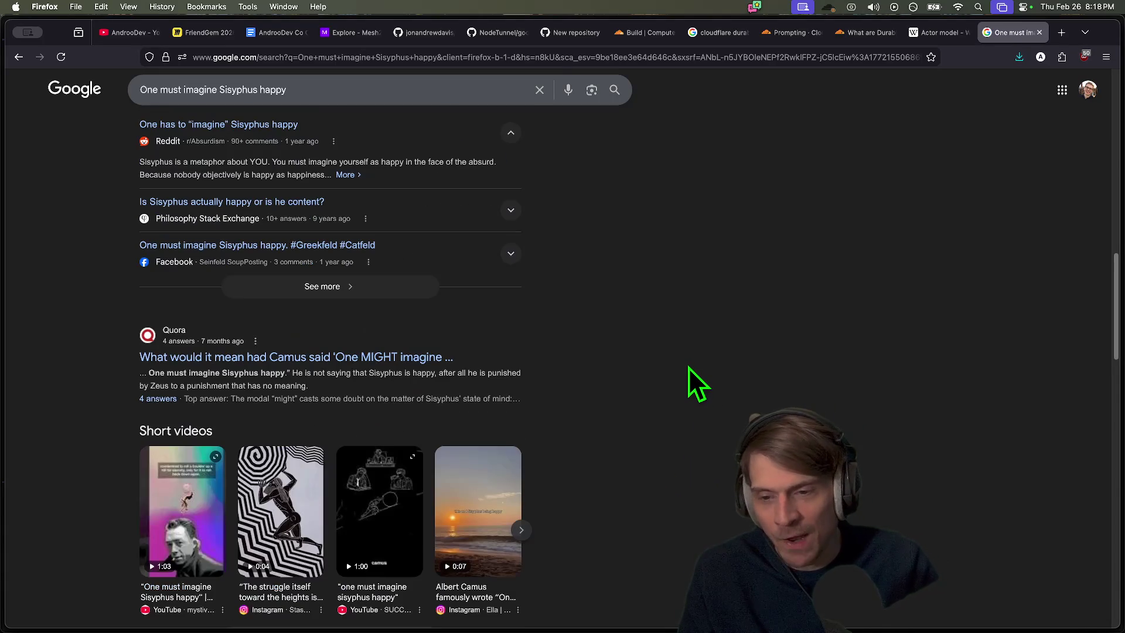
{"action": "scroll", "coordinate": [683, 411], "scroll_direction": "down", "scroll_amount": 6}
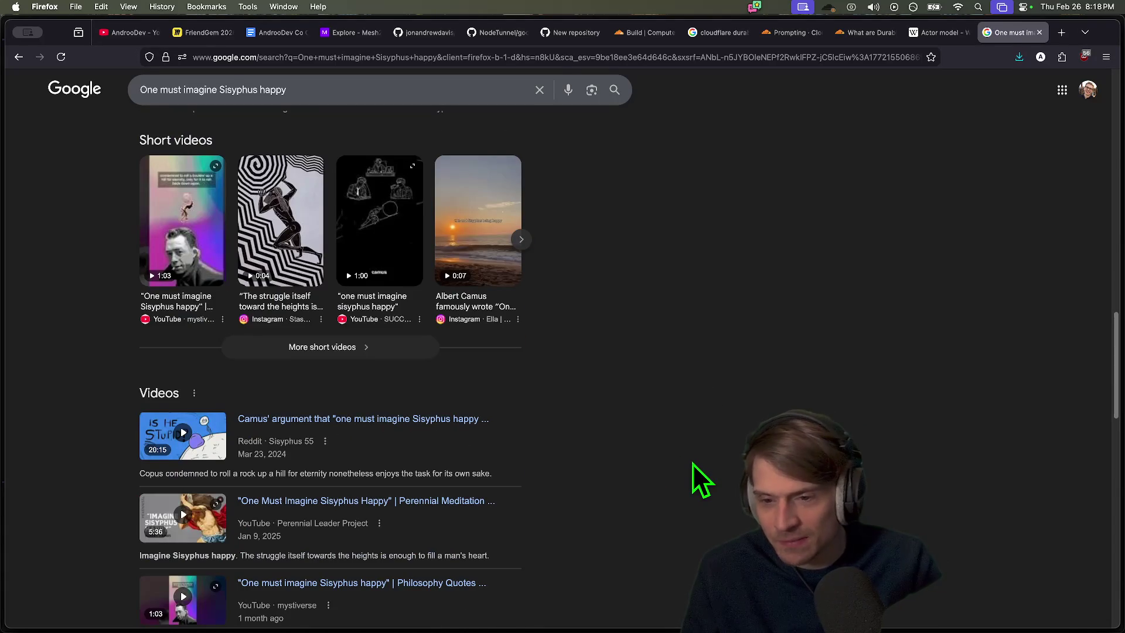
{"action": "scroll", "coordinate": [693, 463], "scroll_direction": "down", "scroll_amount": 10}
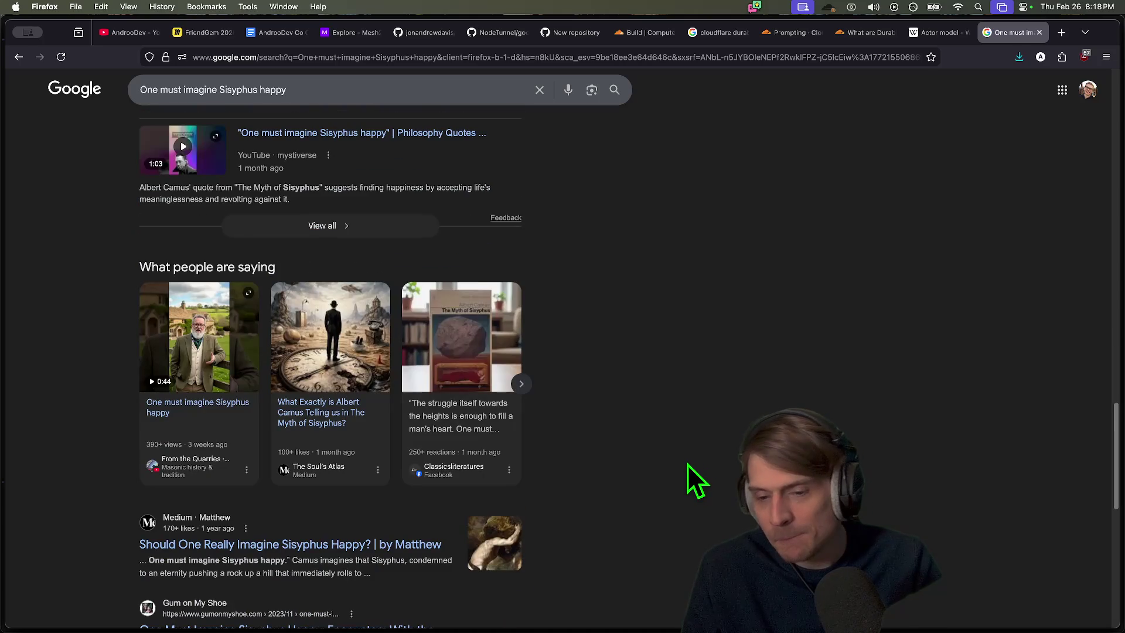
{"action": "scroll", "coordinate": [685, 469], "scroll_direction": "down", "scroll_amount": 5}
{"action": "scroll", "coordinate": [709, 495], "scroll_direction": "up", "scroll_amount": 20}
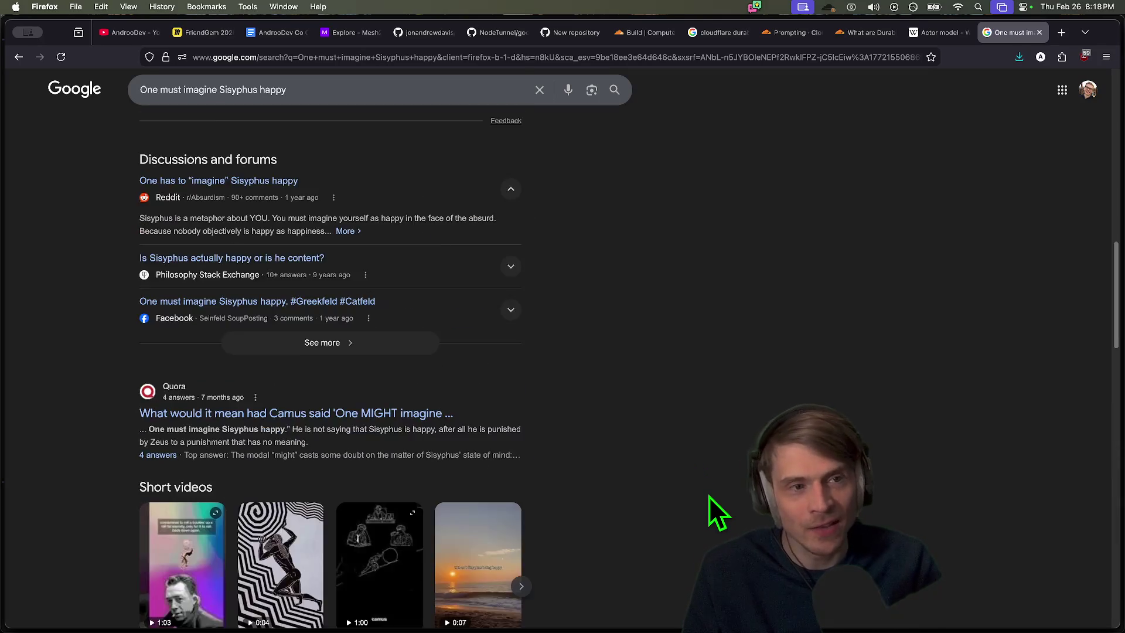
{"action": "scroll", "coordinate": [692, 484], "scroll_direction": "up", "scroll_amount": 5}
{"action": "key", "text": "super+w"}
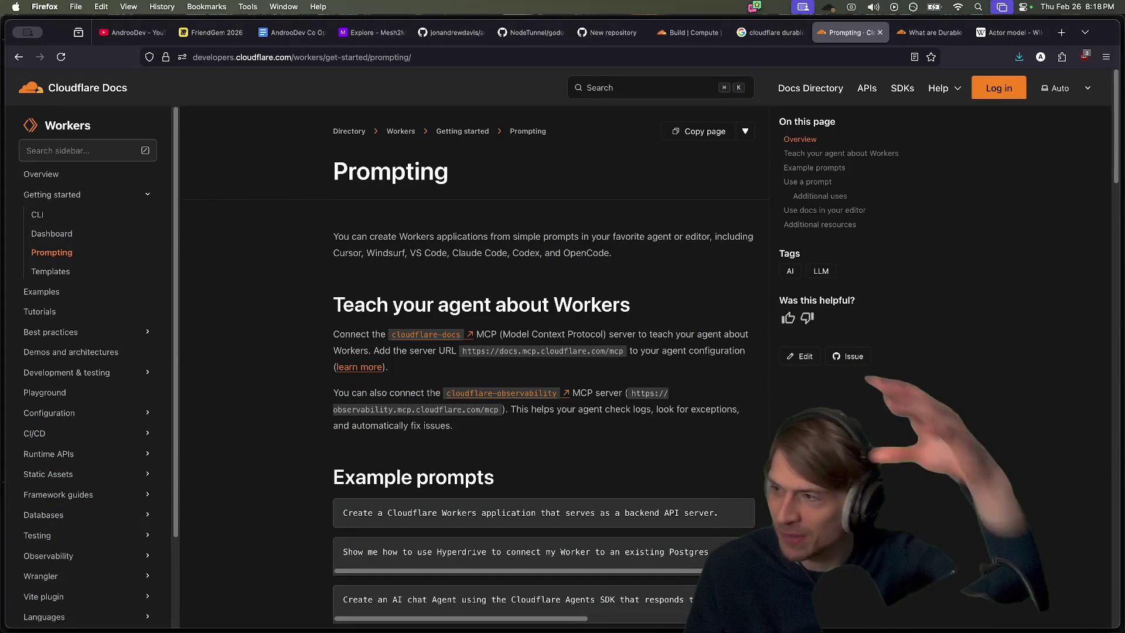
Scroll through the Prompting guide and continue to the Workers Templates page
{"action": "scroll", "coordinate": [990, 460], "scroll_direction": "down", "scroll_amount": 5}
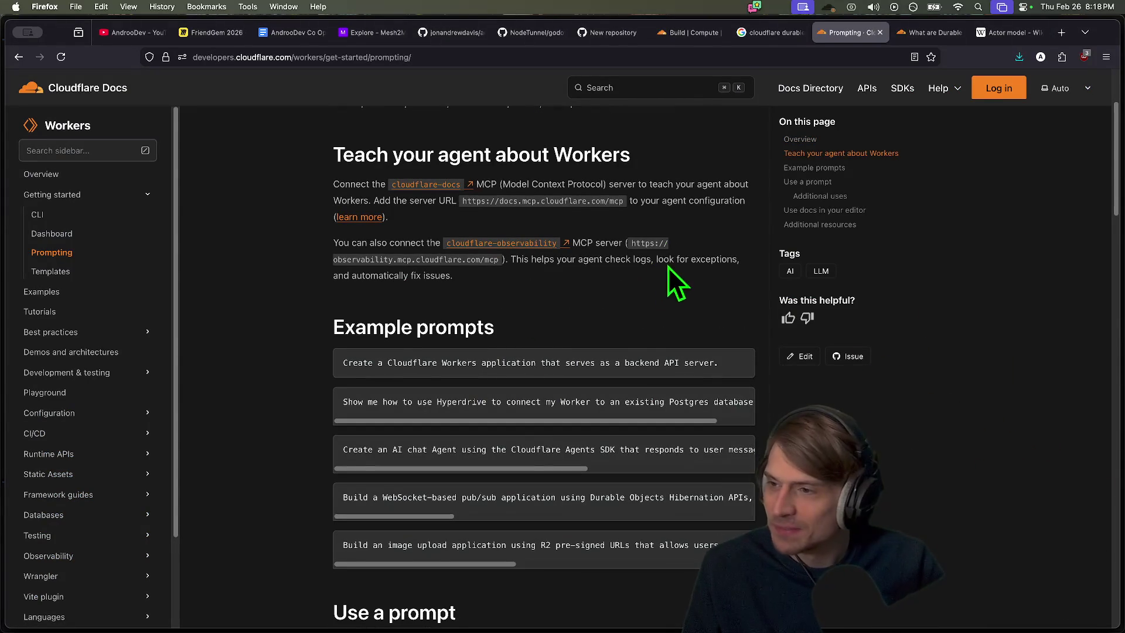
{"action": "scroll", "coordinate": [653, 268], "scroll_direction": "down", "scroll_amount": 7}
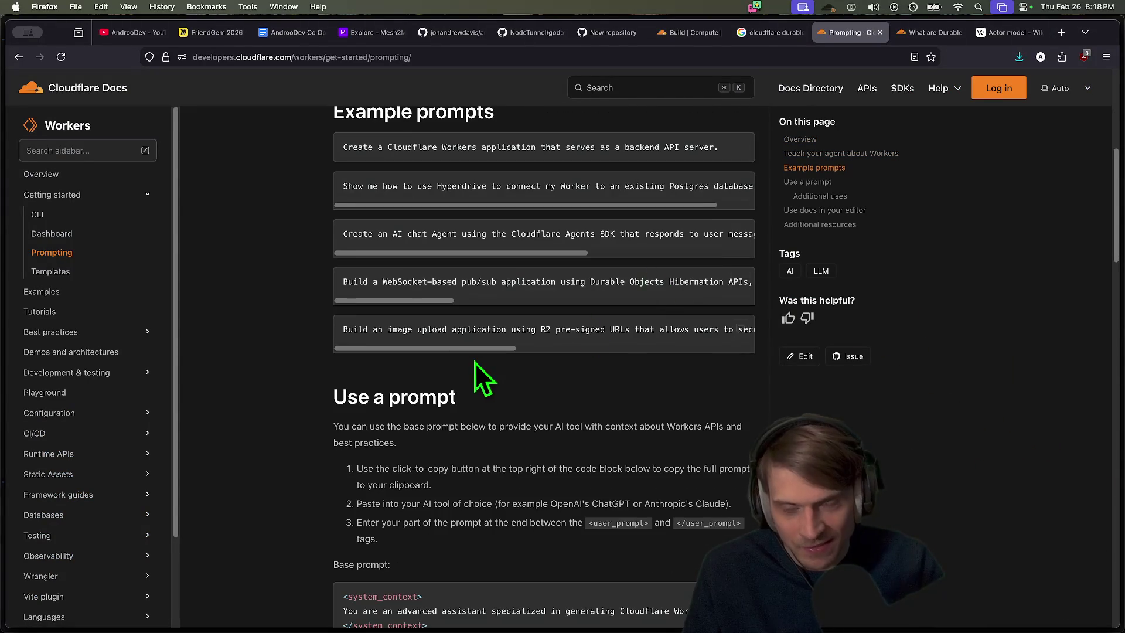
{"action": "scroll", "coordinate": [683, 390], "scroll_direction": "down", "scroll_amount": 3}
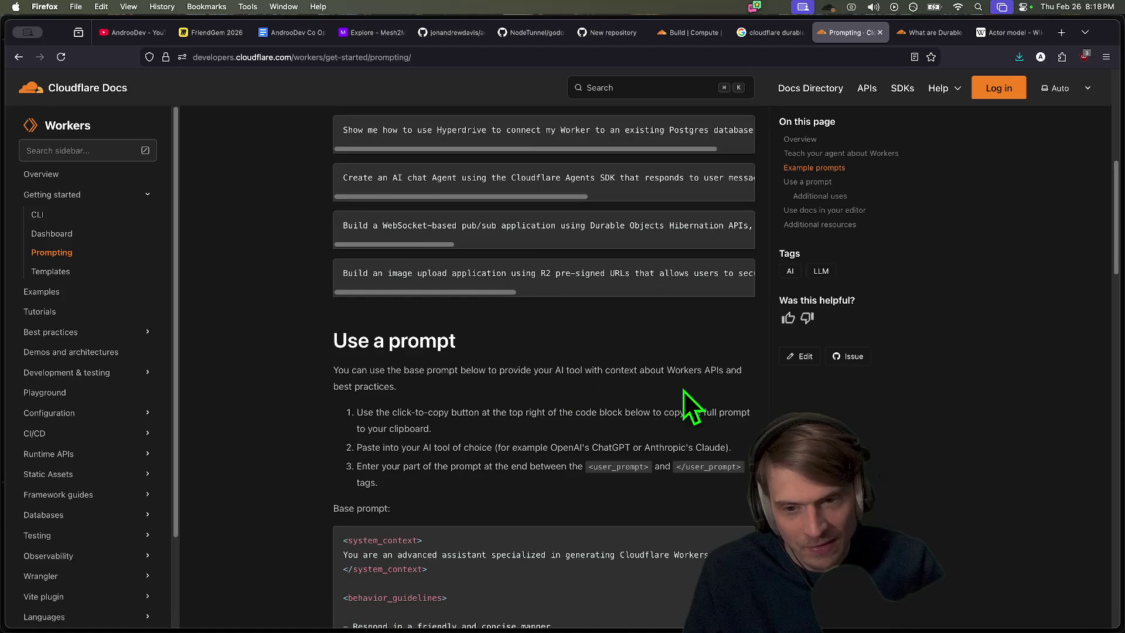
{"action": "scroll", "coordinate": [697, 387], "scroll_direction": "down", "scroll_amount": 20}
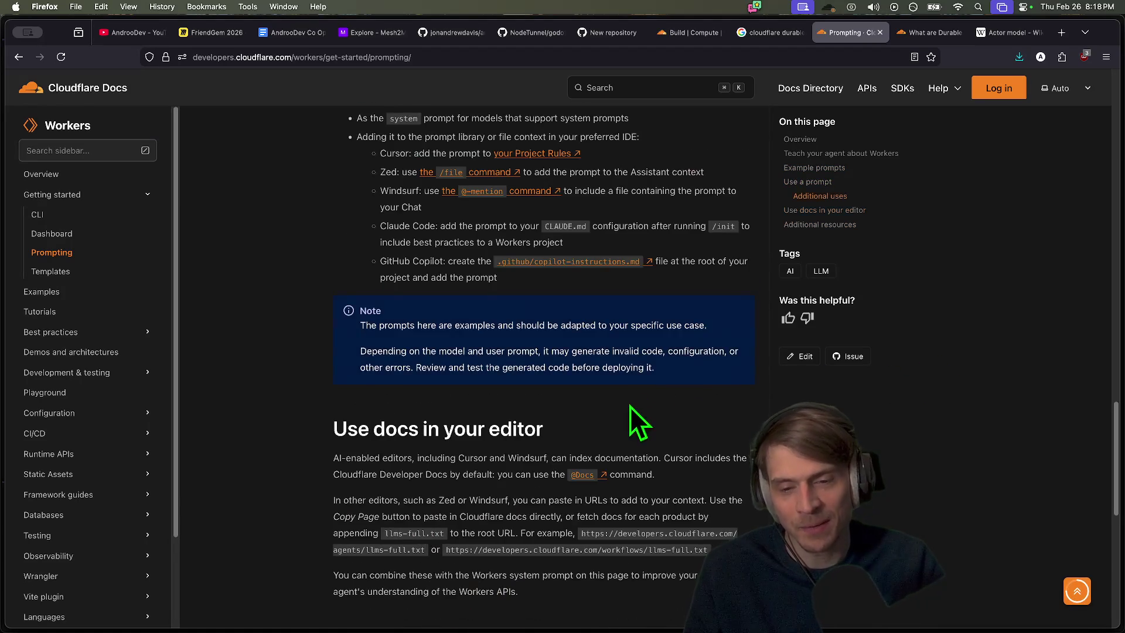
{"action": "left_click", "coordinate": [721, 338]}
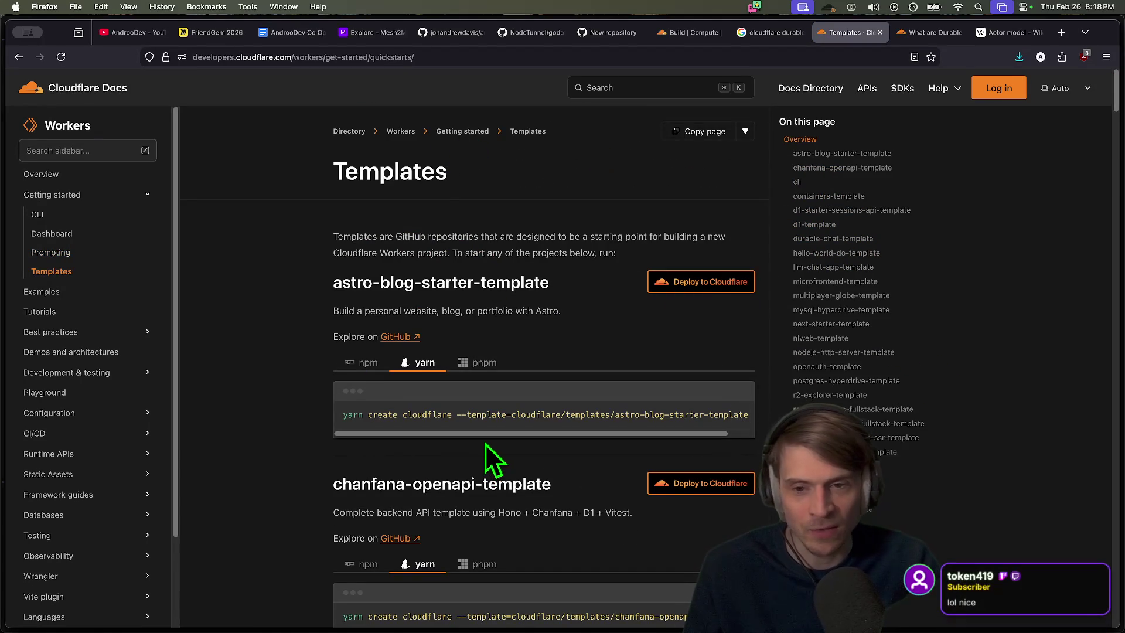
Skim the Workers Templates list, then close the Templates tab
{"action": "scroll", "coordinate": [1108, 516], "scroll_direction": "down", "scroll_amount": 5}
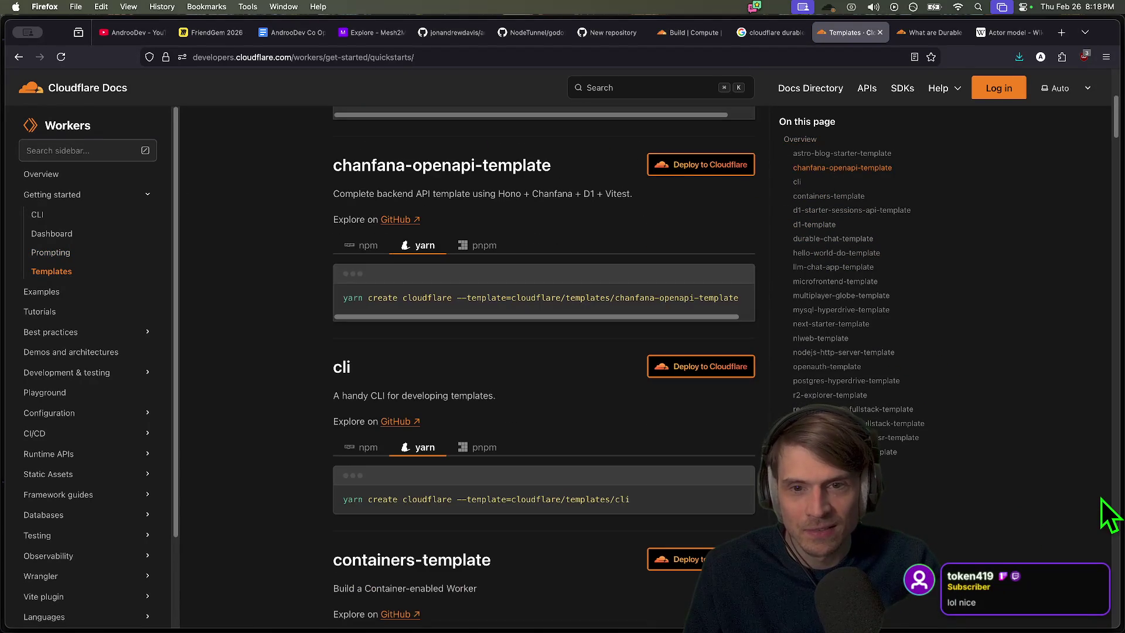
{"action": "scroll", "coordinate": [310, 375], "scroll_direction": "up", "scroll_amount": 3}
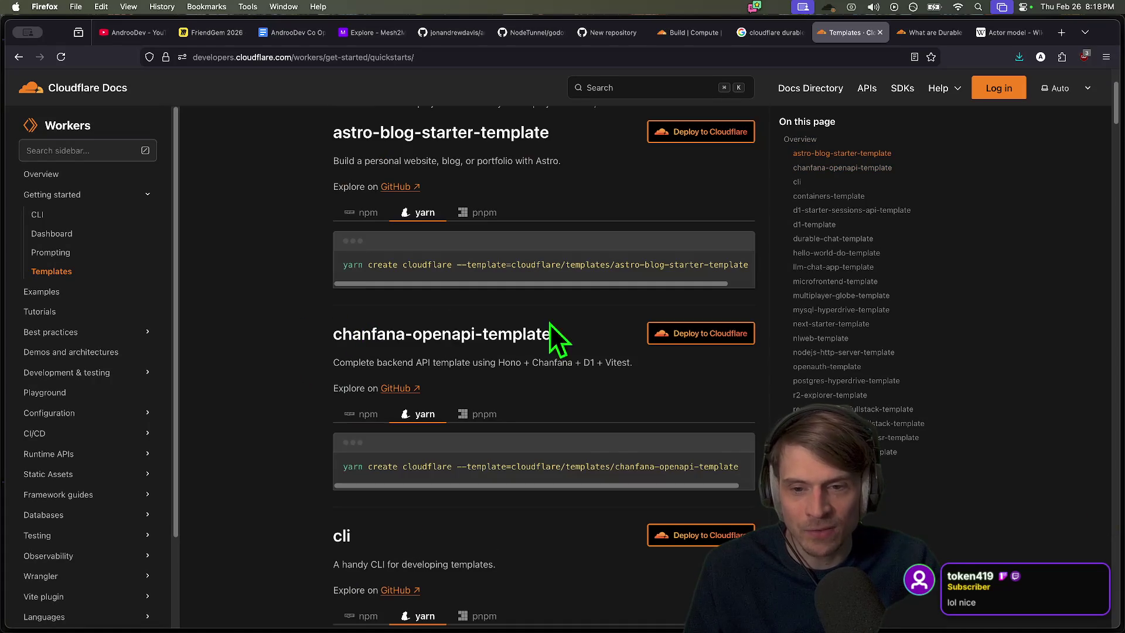
{"action": "scroll", "coordinate": [568, 331], "scroll_direction": "up", "scroll_amount": 3}
{"action": "scroll", "coordinate": [568, 331], "scroll_direction": "down", "scroll_amount": 10}
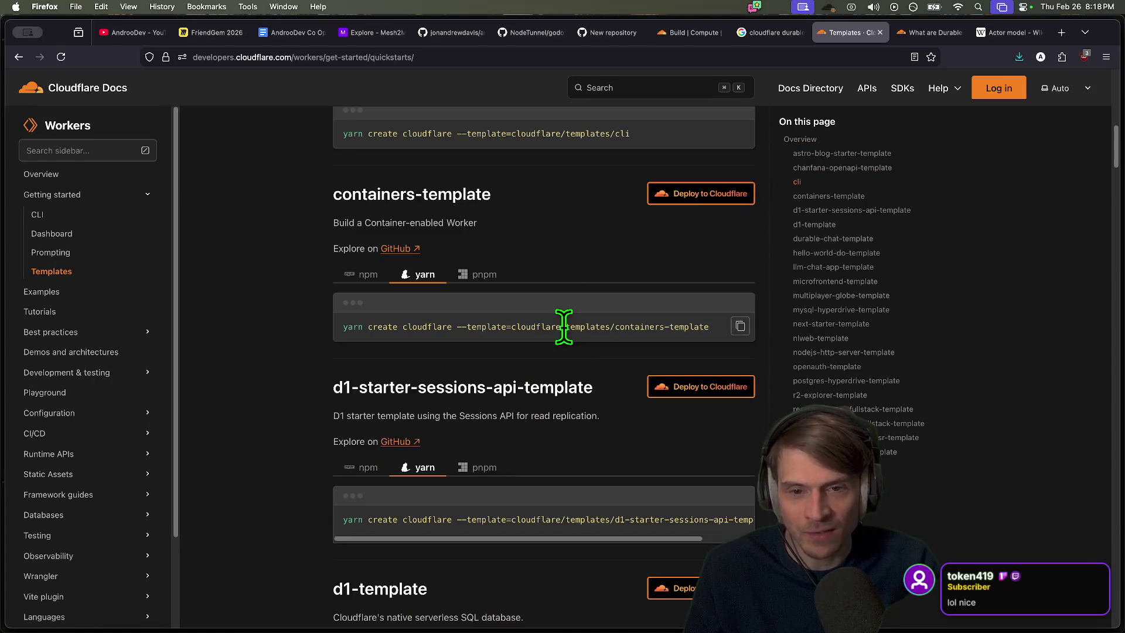
{"action": "scroll", "coordinate": [564, 327], "scroll_direction": "down", "scroll_amount": 15}
{"action": "scroll", "coordinate": [531, 382], "scroll_direction": "down", "scroll_amount": 20}
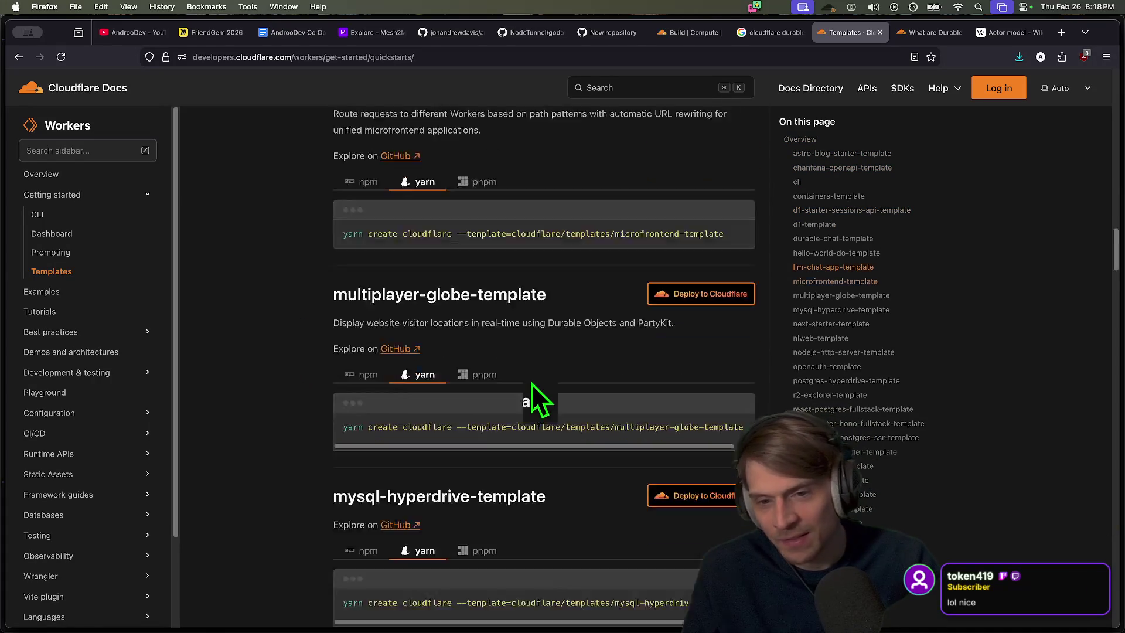
{"action": "scroll", "coordinate": [443, 484], "scroll_direction": "down", "scroll_amount": 6}
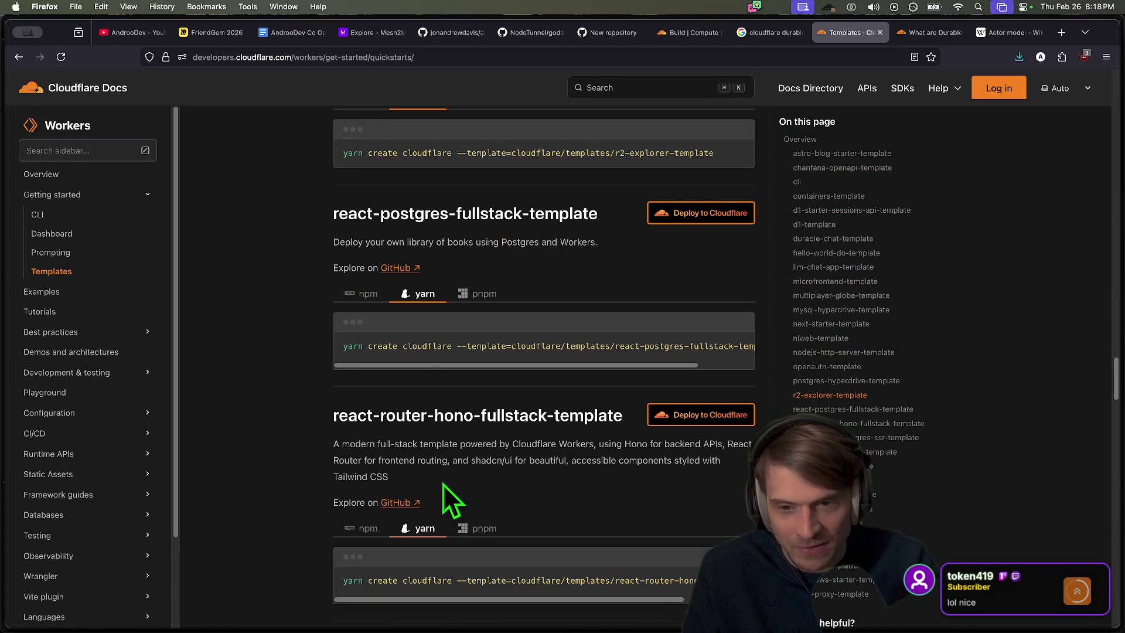
{"action": "scroll", "coordinate": [448, 485], "scroll_direction": "down", "scroll_amount": 14}
{"action": "scroll", "coordinate": [452, 484], "scroll_direction": "down", "scroll_amount": 10}
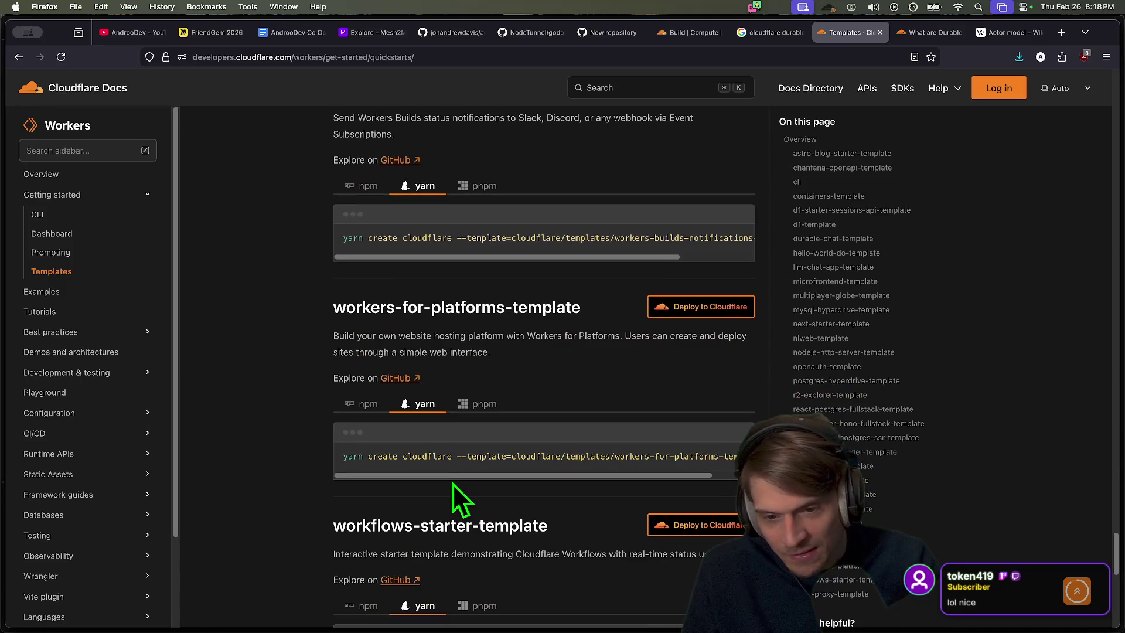
{"action": "scroll", "coordinate": [452, 484], "scroll_direction": "down", "scroll_amount": 6}
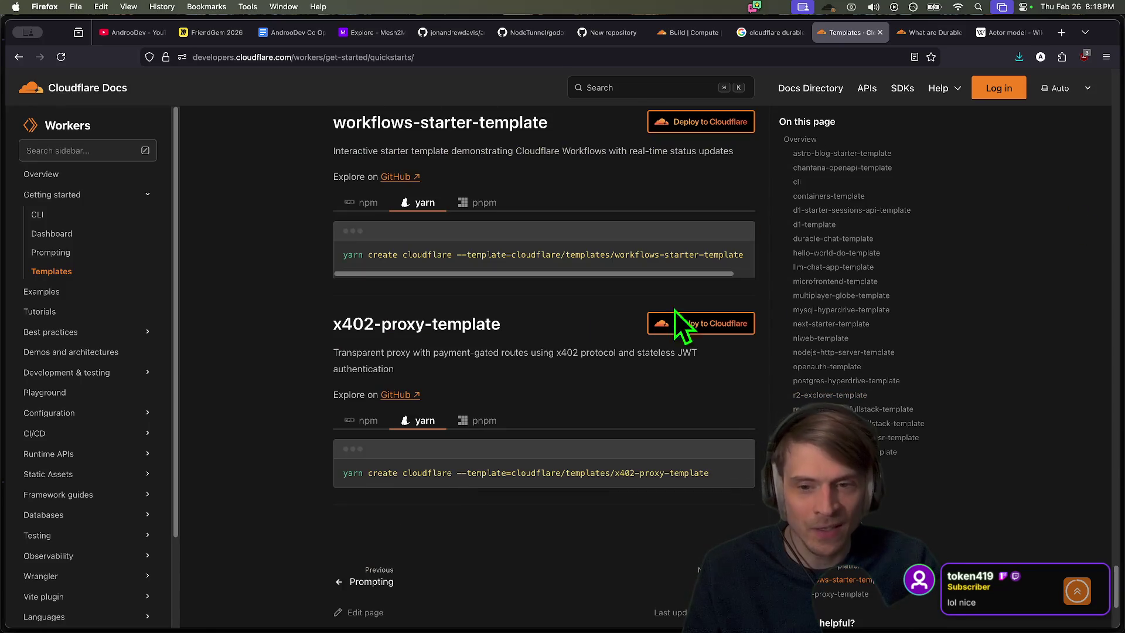
{"action": "scroll", "coordinate": [545, 316], "scroll_direction": "down", "scroll_amount": 4}
{"action": "right_click", "coordinate": [531, 388]}
{"action": "left_click", "coordinate": [480, 316]}
{"action": "key", "text": "super+w"}
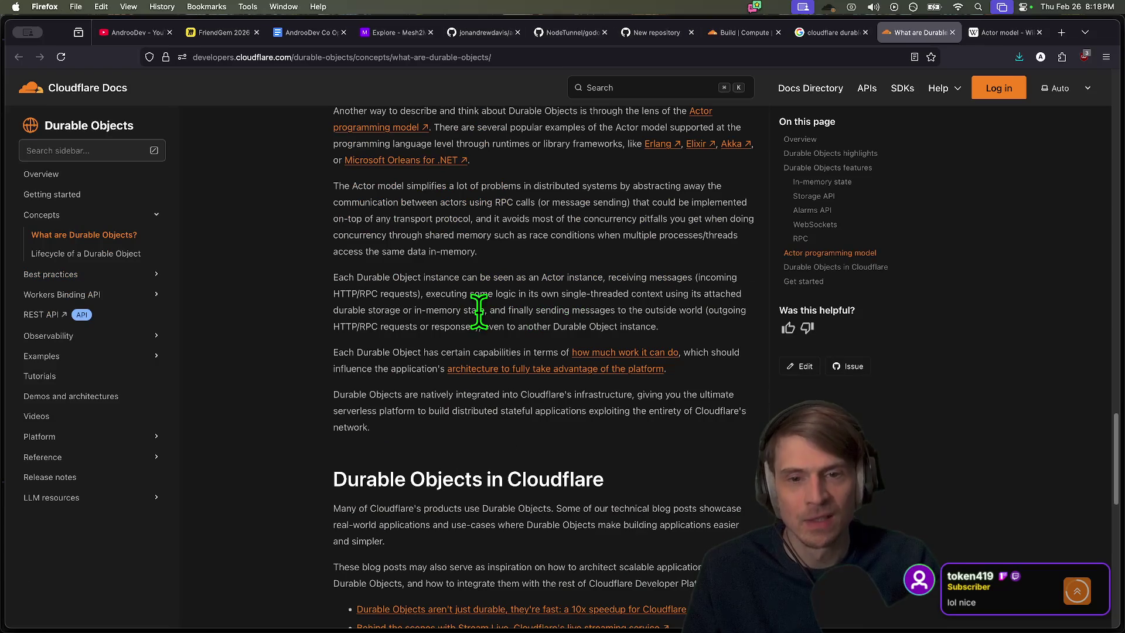
Switch to the 'cloudflare durable object' search results, then bring Antigravity back to the front
{"action": "key", "text": "ctrl+shift+Tab"}
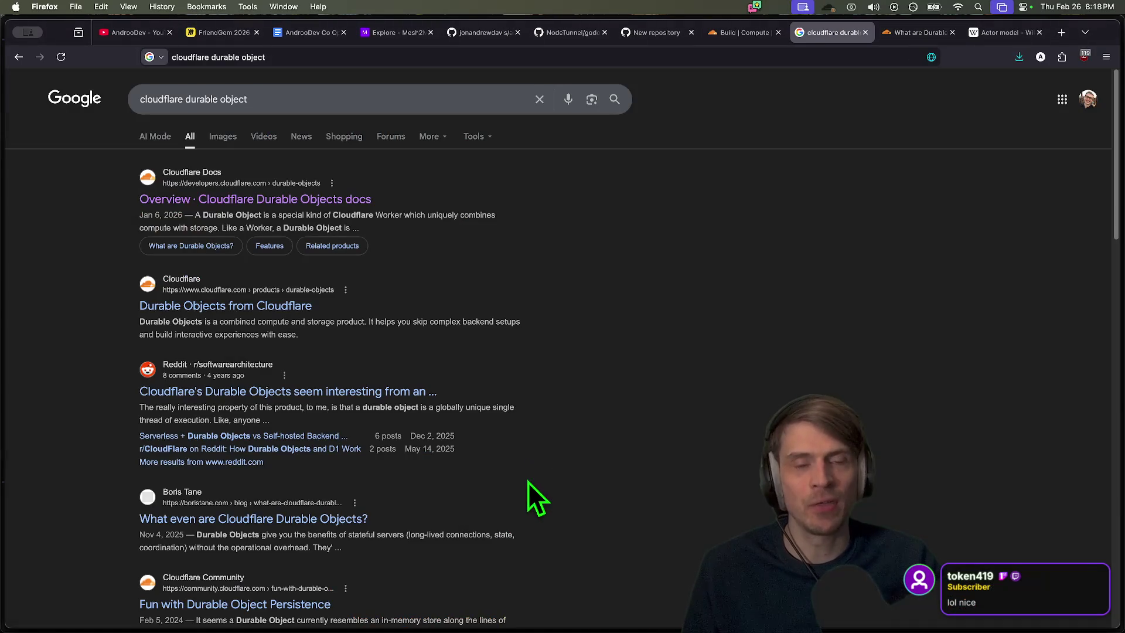
{"action": "scroll", "coordinate": [528, 482], "scroll_direction": "down", "scroll_amount": 1}
{"action": "mouse_move", "coordinate": [592, 630]}
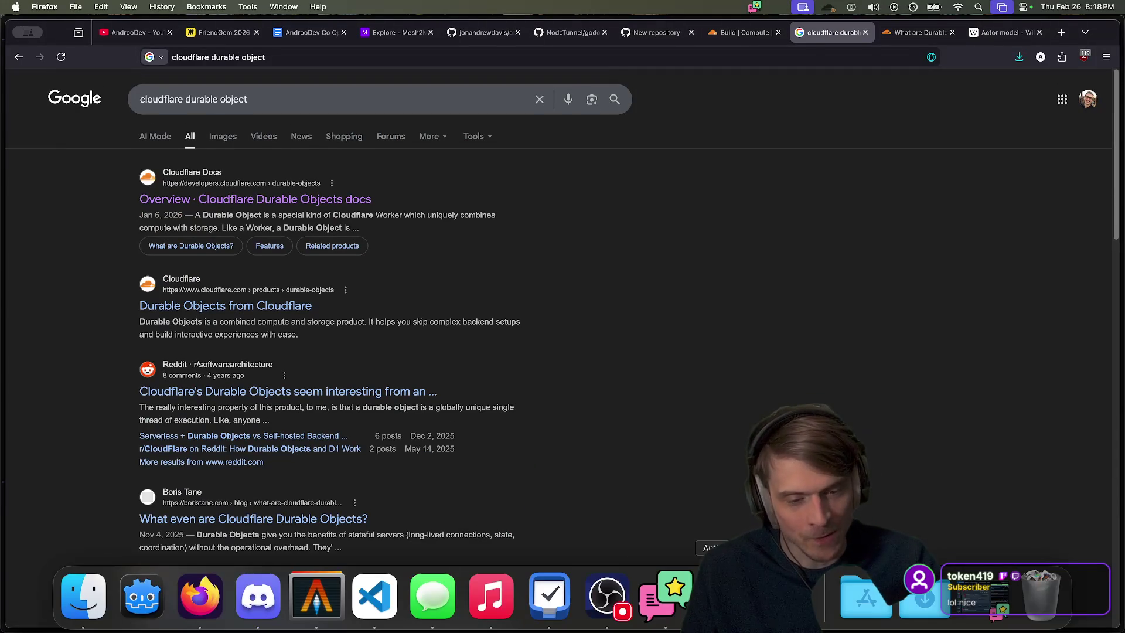
{"action": "left_click", "coordinate": [317, 596]}
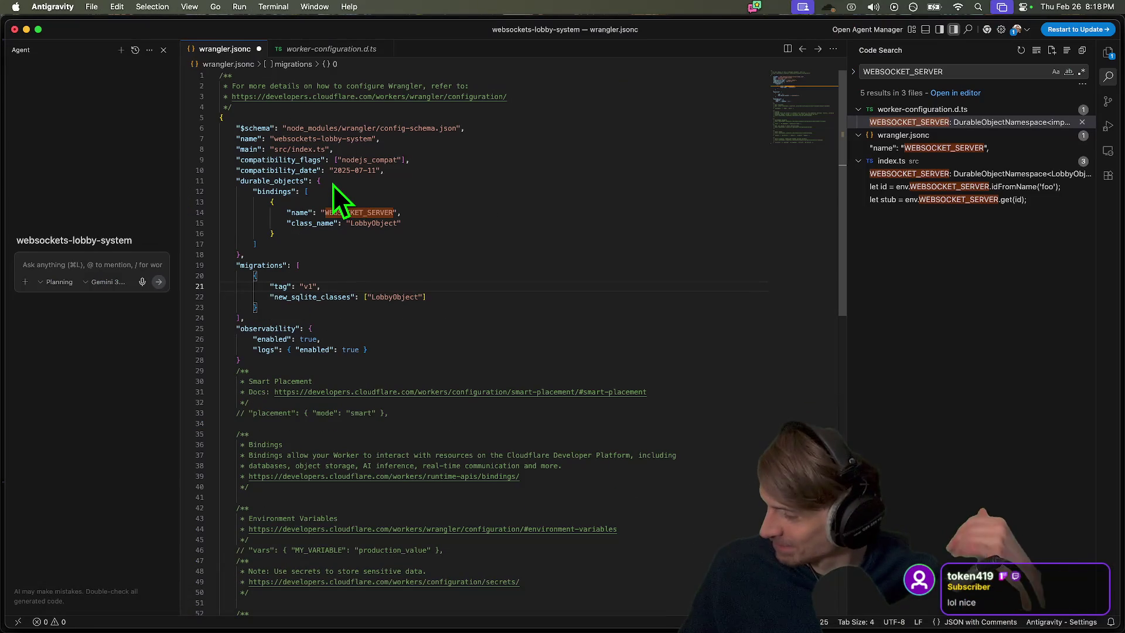
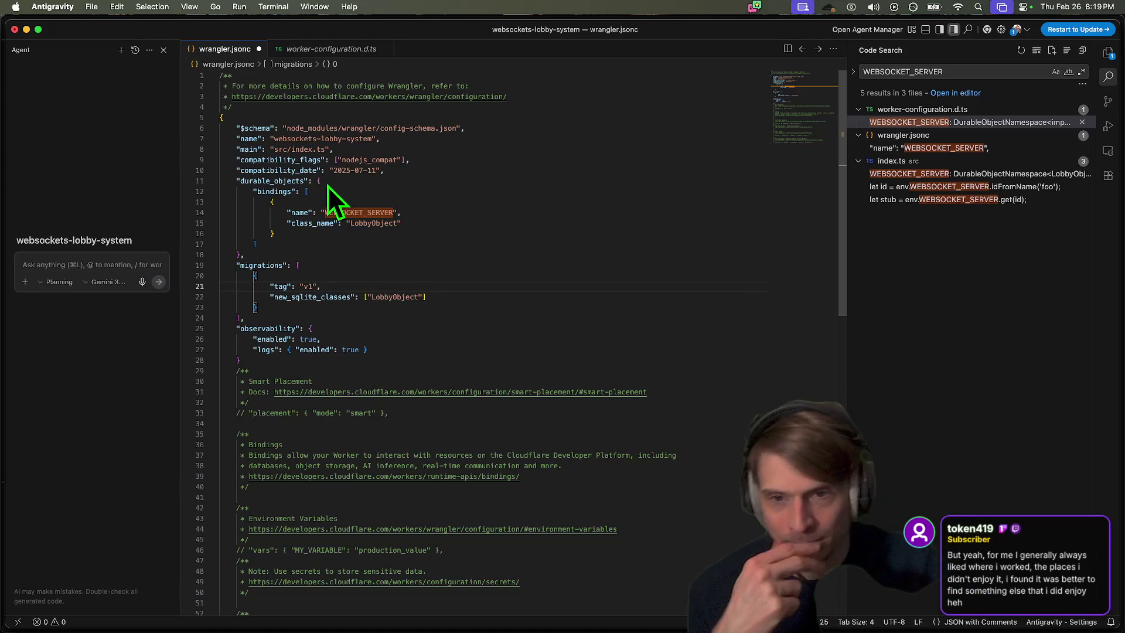
Check the WEBSOCKET_SERVER binding in wrangler.jsonc, then open index.ts at its declaration
{"action": "left_click", "coordinate": [976, 146]}
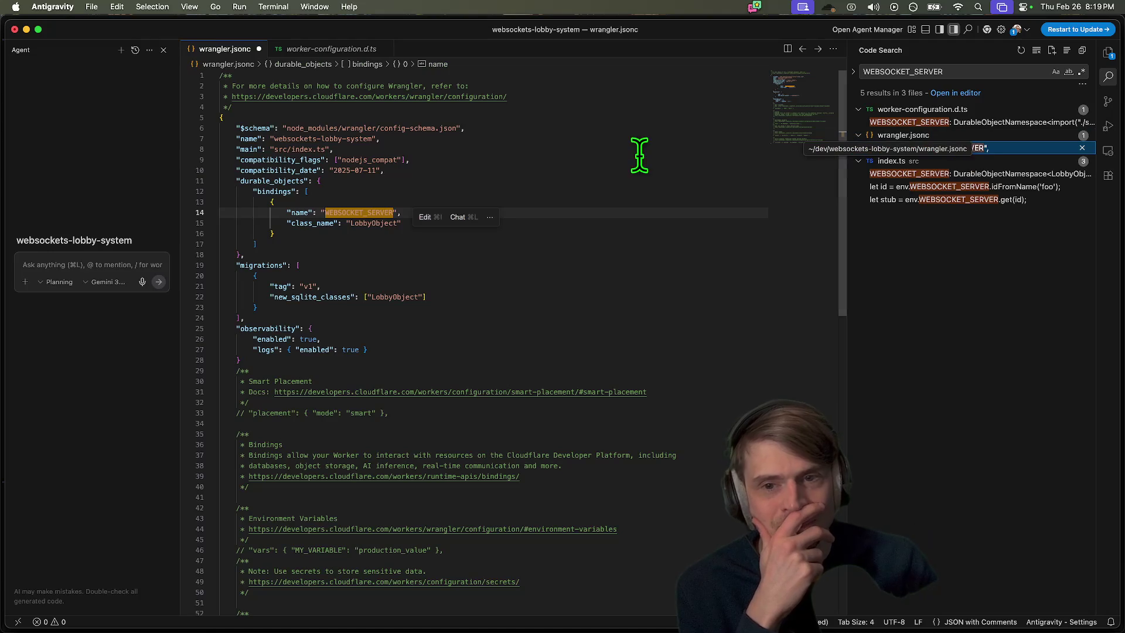
{"action": "left_click", "coordinate": [996, 174]}
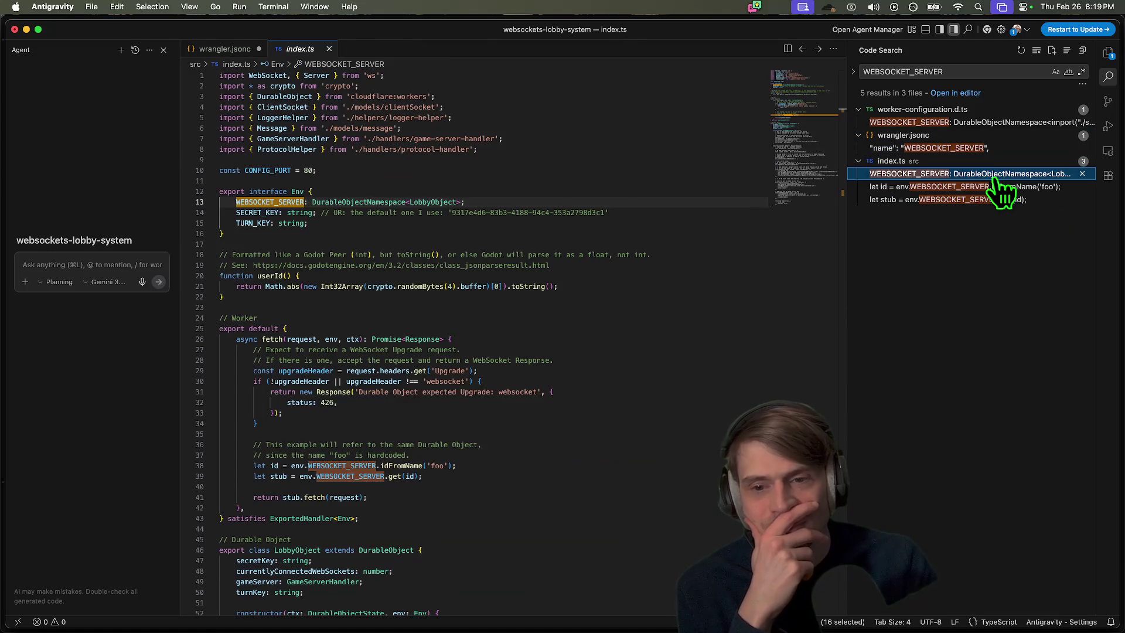
{"action": "scroll", "coordinate": [372, 263], "scroll_direction": "down", "scroll_amount": 1}
Inspect the default secret key comment on line 14 and the TURN_KEY line
{"action": "left_click", "coordinate": [638, 319]}
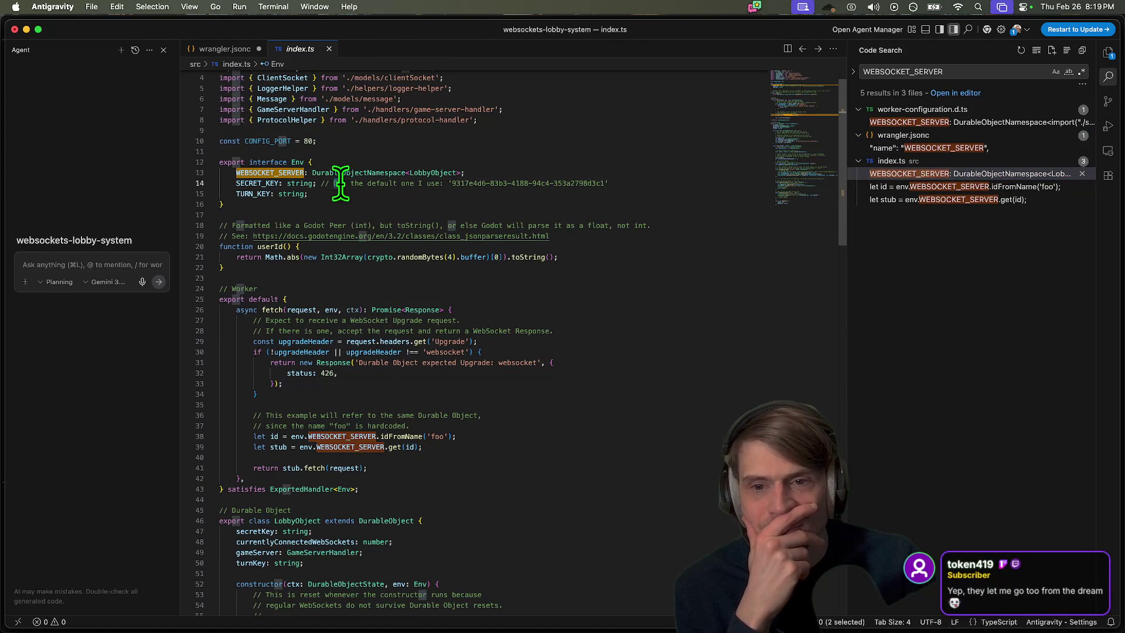
{"action": "left_click_drag", "start_coordinate": [334, 183], "coordinate": [621, 184]}
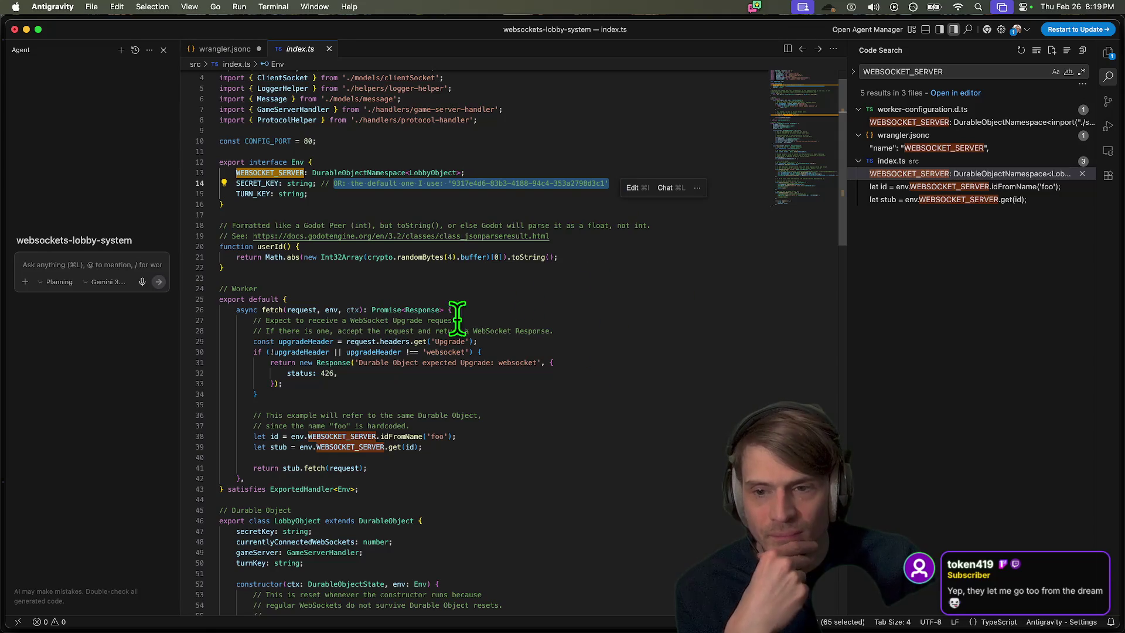
{"action": "left_click", "coordinate": [252, 183]}
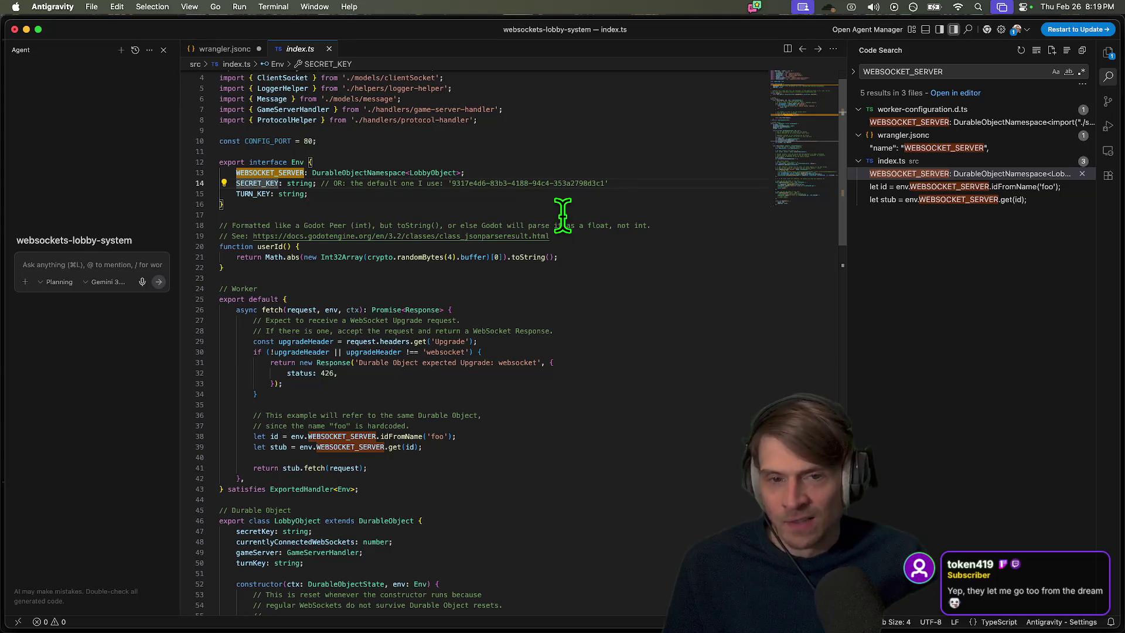
{"action": "double_click", "coordinate": [563, 183]}
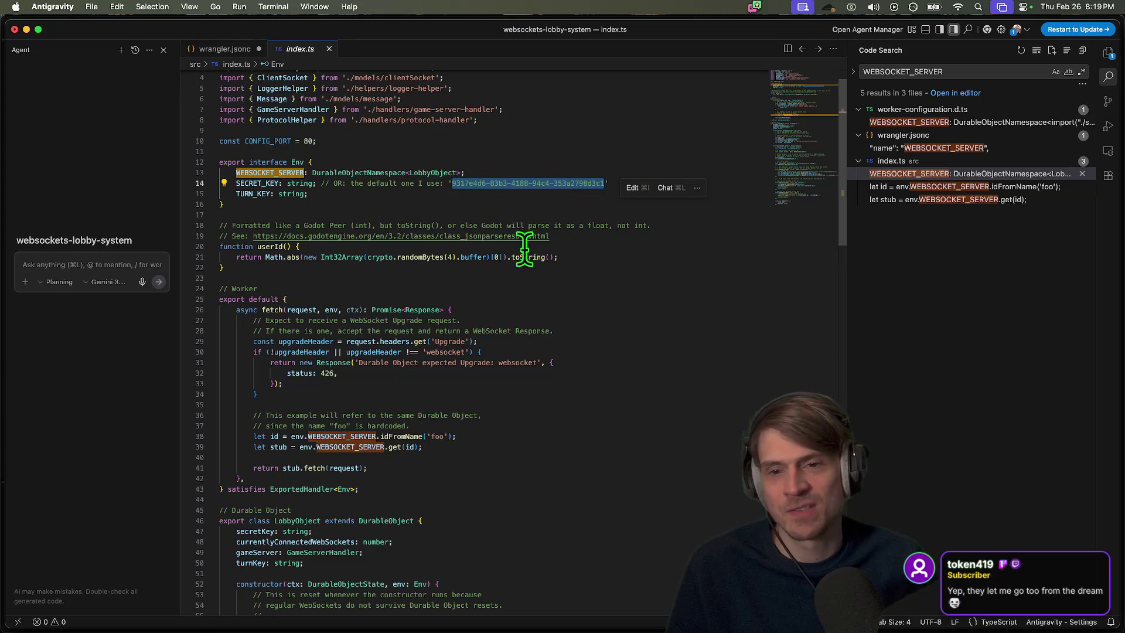
{"action": "key", "text": "Down"}
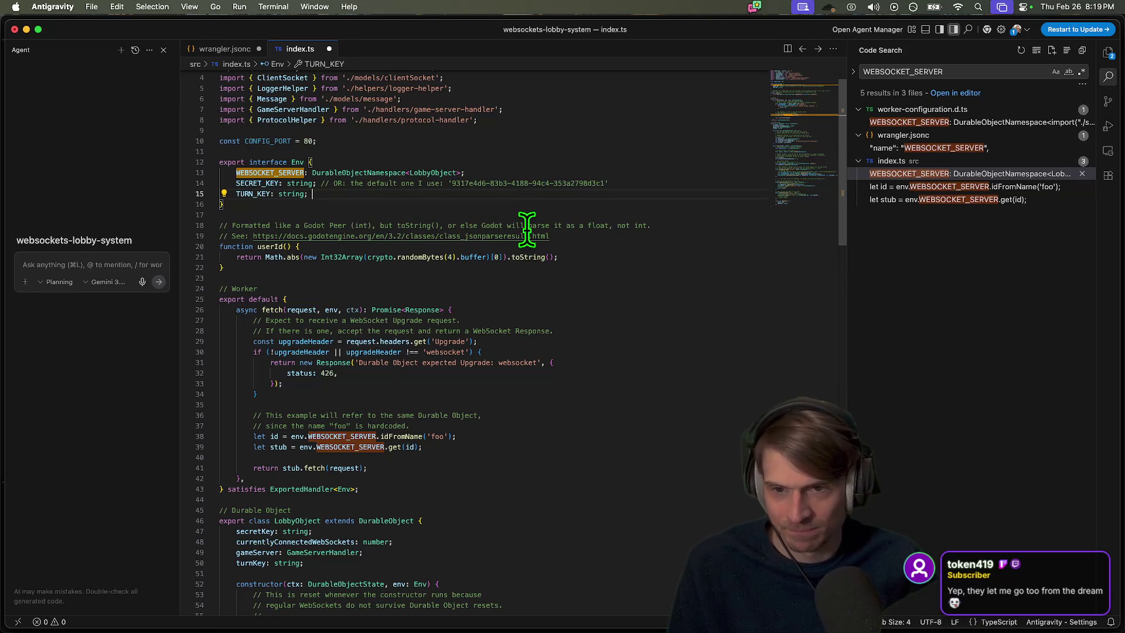
Scroll down index.ts and select the accept() explanation comment near line 70
{"action": "scroll", "coordinate": [527, 230], "scroll_direction": "down", "scroll_amount": 5}
{"action": "scroll", "coordinate": [520, 226], "scroll_direction": "down", "scroll_amount": 10}
{"action": "left_click_drag", "start_coordinate": [621, 375], "coordinate": [261, 392]}
{"action": "left_click", "coordinate": [639, 364]}
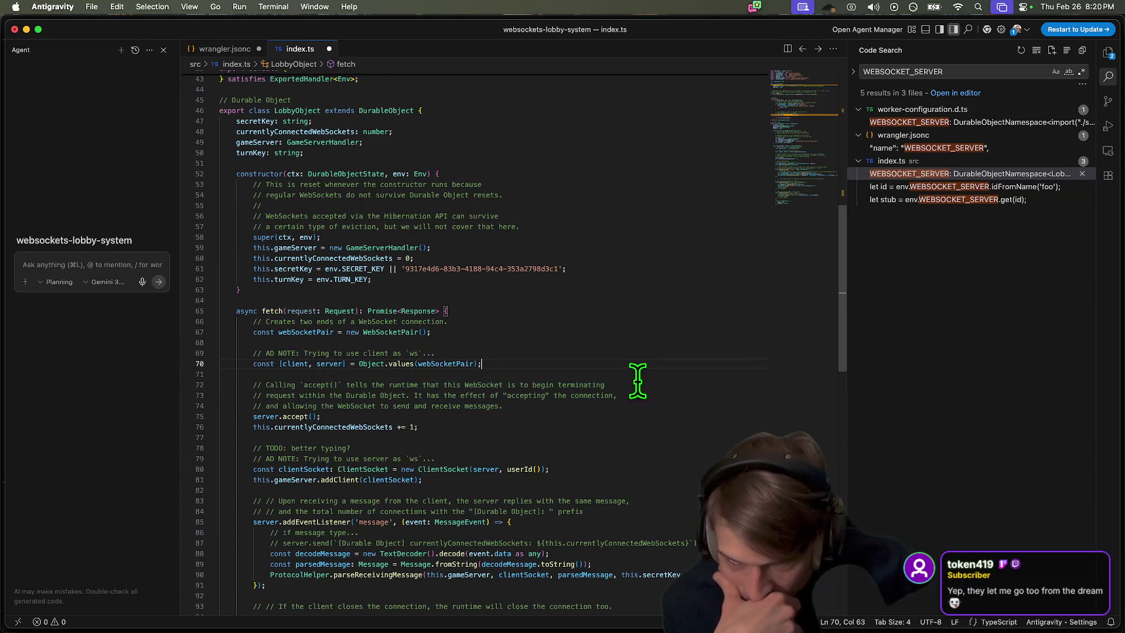
{"action": "scroll", "coordinate": [637, 380], "scroll_direction": "down", "scroll_amount": 2}
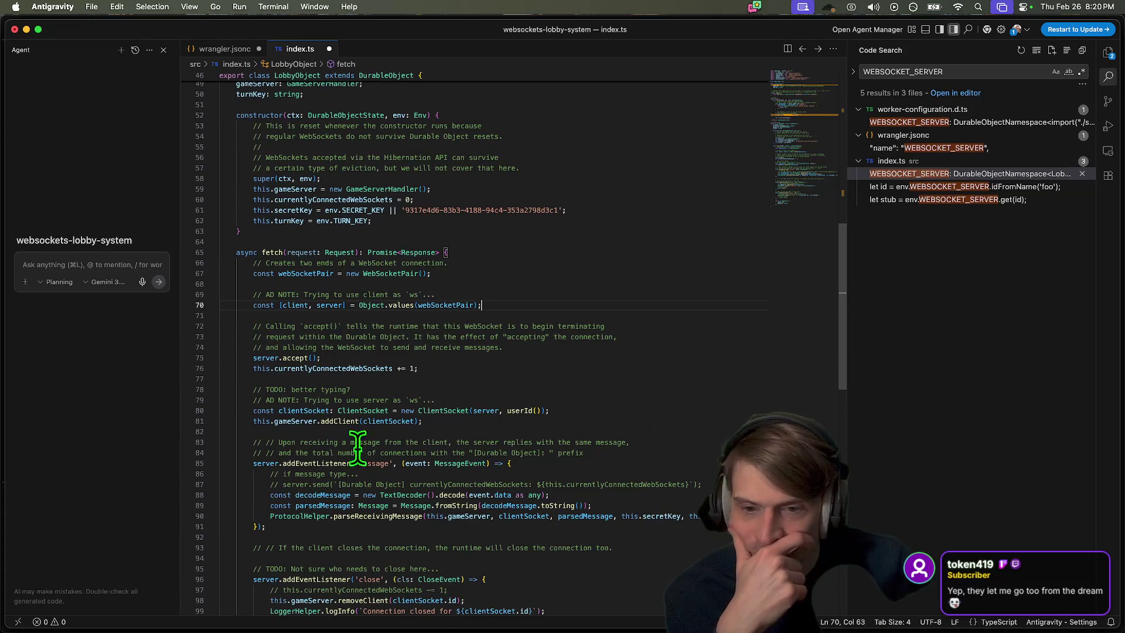
{"action": "double_click", "coordinate": [443, 410]}
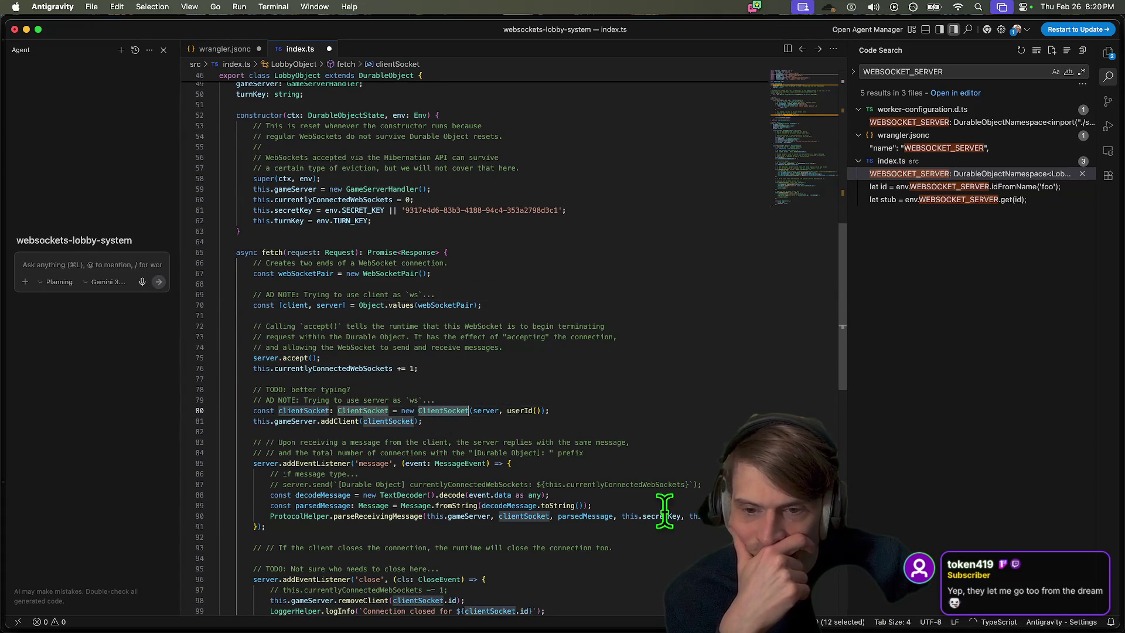
{"action": "scroll", "coordinate": [648, 516], "scroll_direction": "down", "scroll_amount": 8}
{"action": "scroll", "coordinate": [642, 492], "scroll_direction": "up", "scroll_amount": 4}
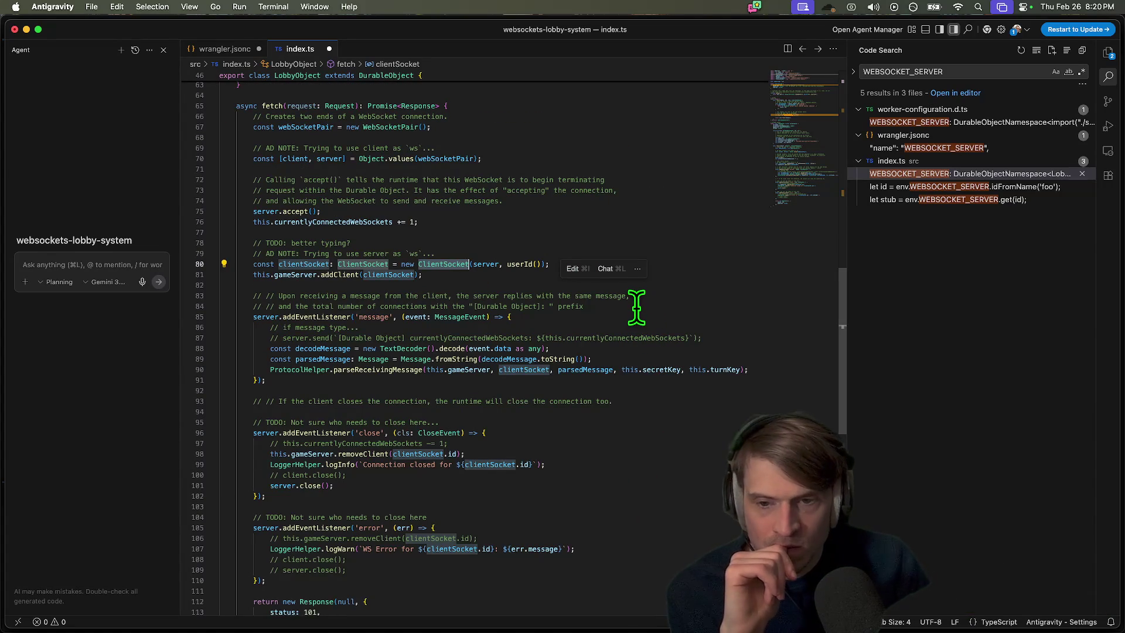
{"action": "scroll", "coordinate": [621, 451], "scroll_direction": "down", "scroll_amount": 2}
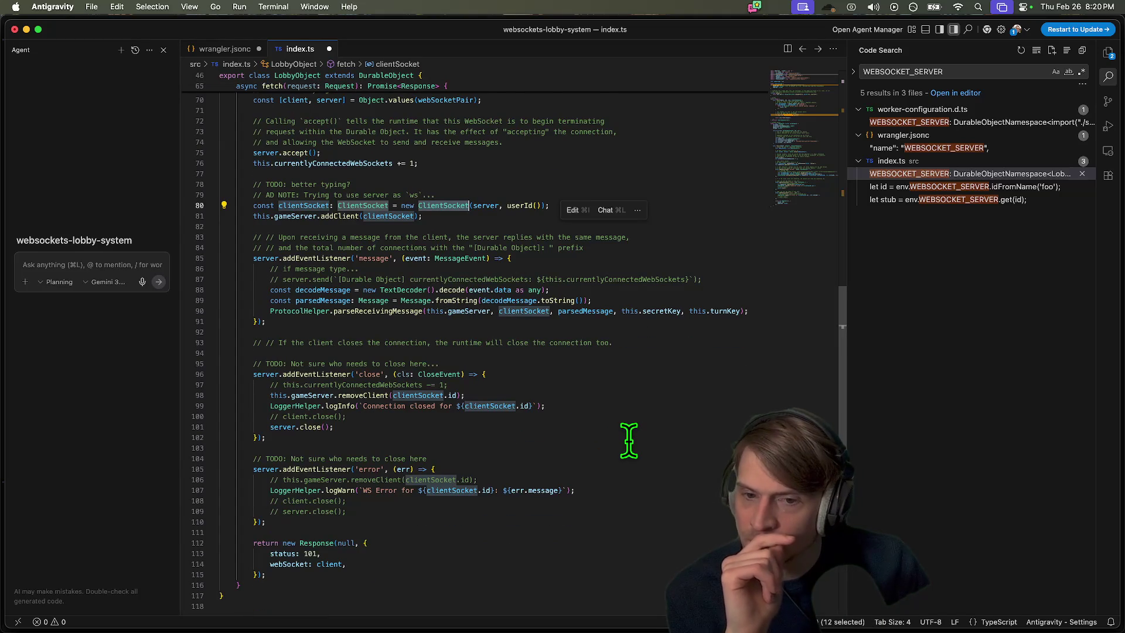
{"action": "scroll", "coordinate": [629, 441], "scroll_direction": "down", "scroll_amount": 1}
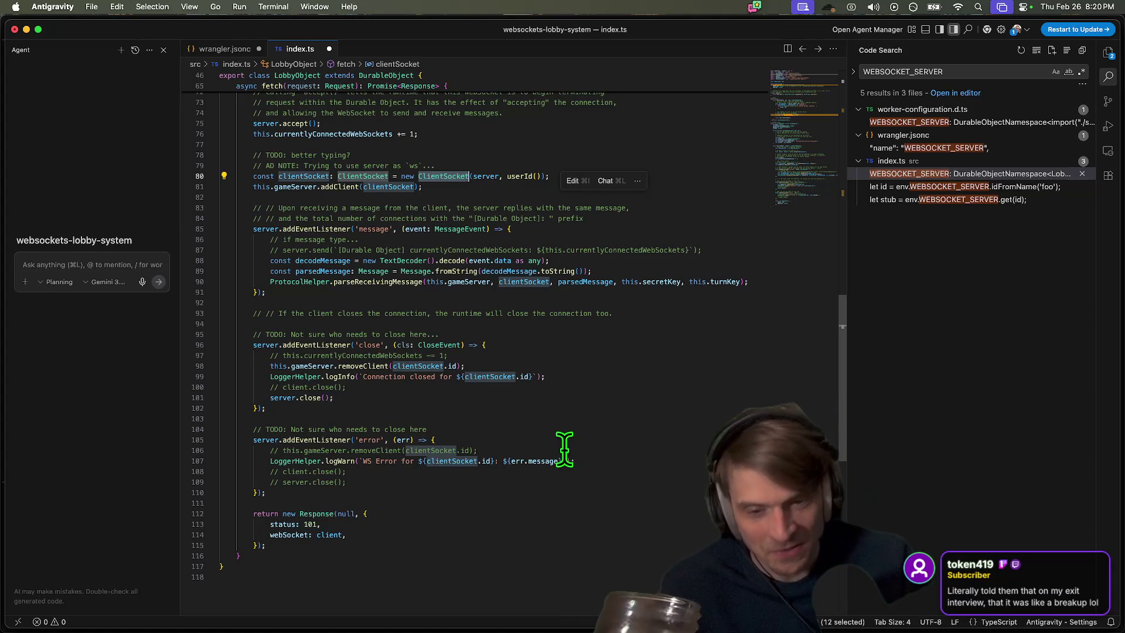
{"action": "double_click", "coordinate": [529, 461]}
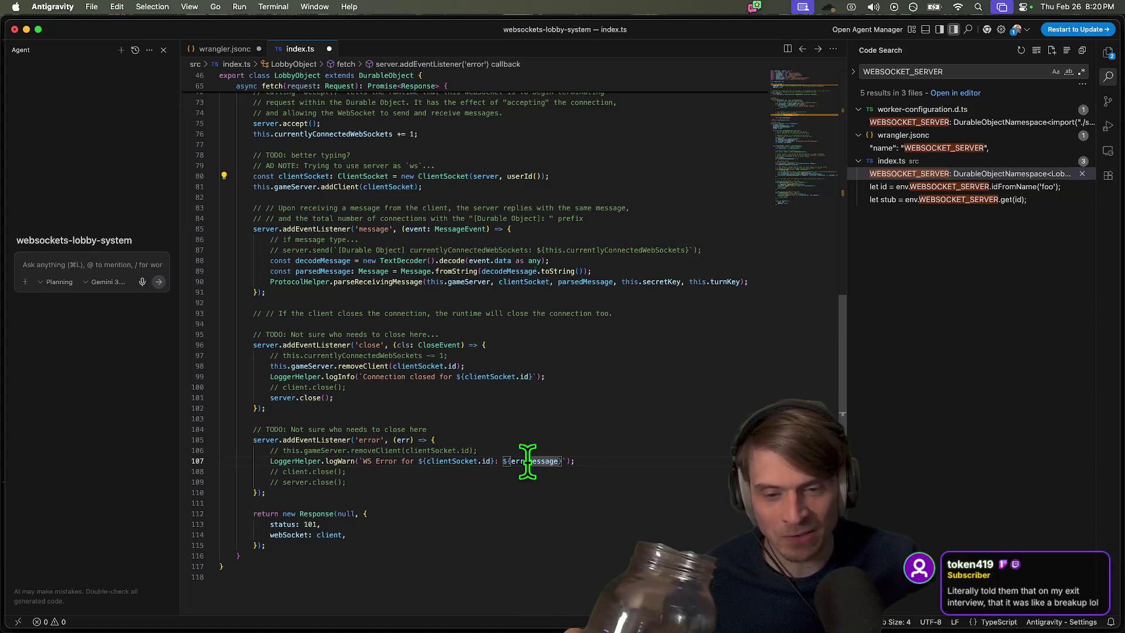
{"action": "left_click", "coordinate": [660, 432]}
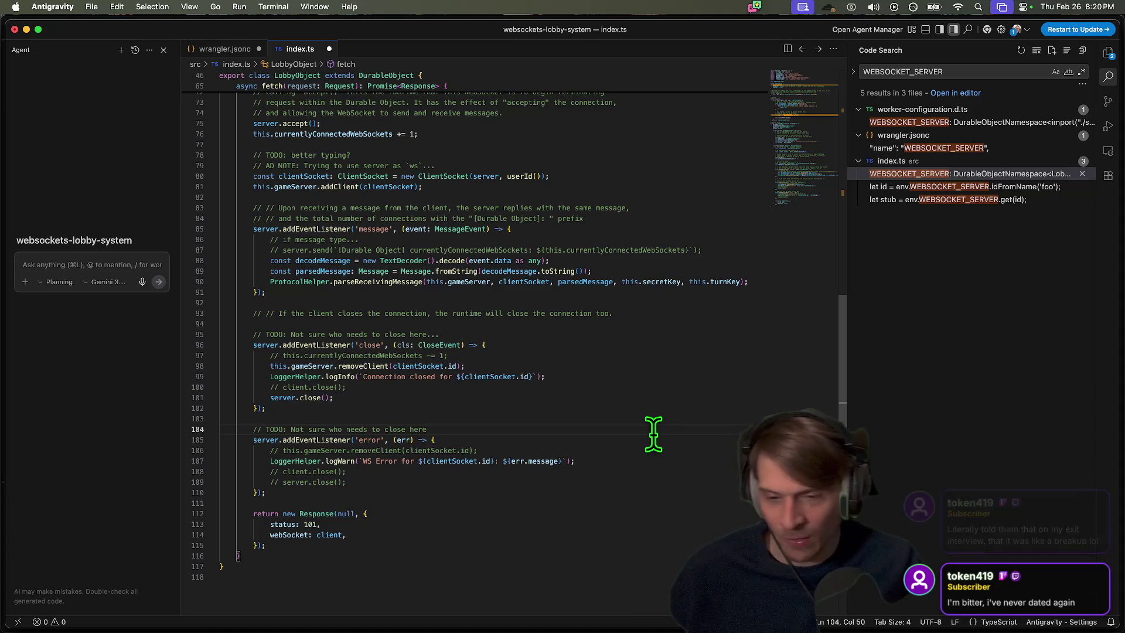
{"action": "left_click", "coordinate": [616, 450]}
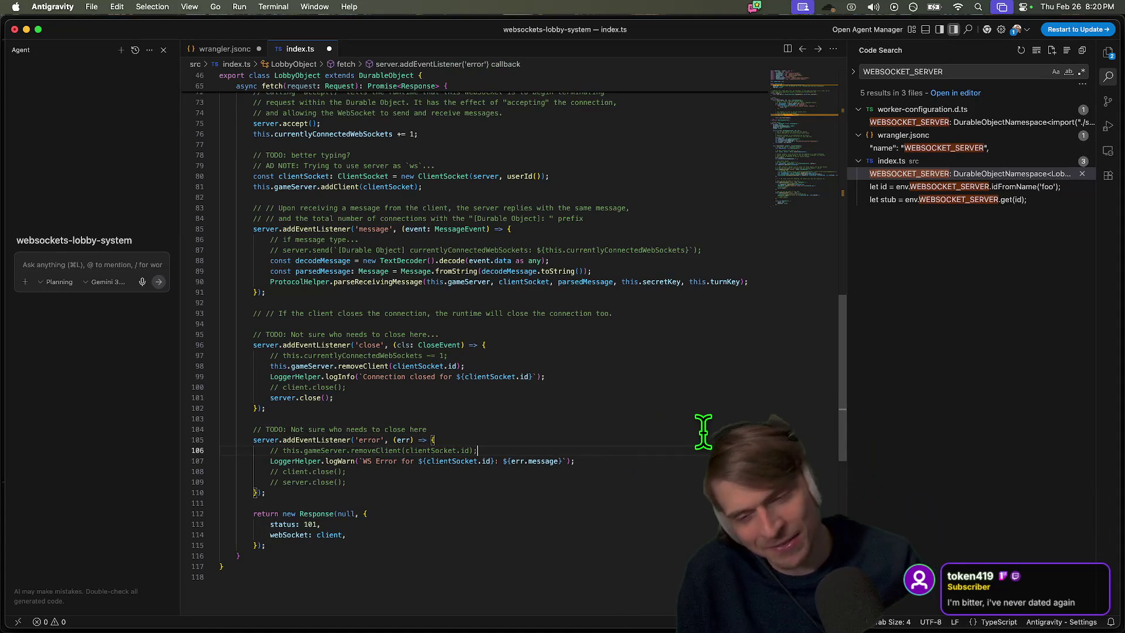
{"action": "key", "text": "Down"}
{"action": "key", "text": "Down"}
{"action": "key", "text": "Down"}
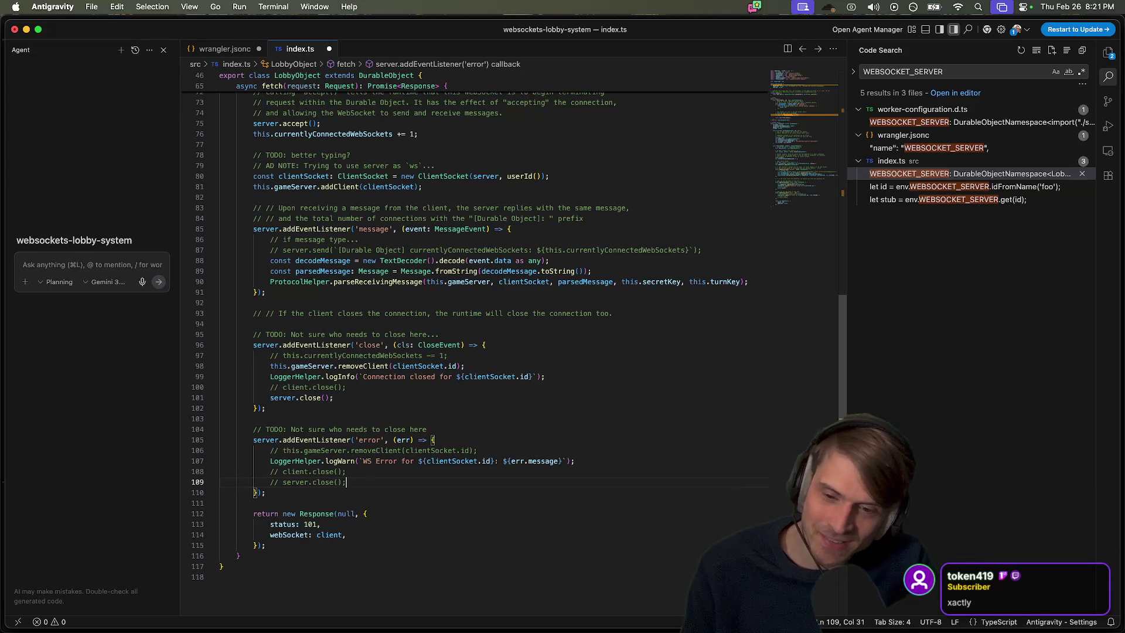
{"action": "key", "text": "Up"}
{"action": "key", "text": "Up"}
{"action": "key", "text": "Up"}
{"action": "key", "text": "End"}
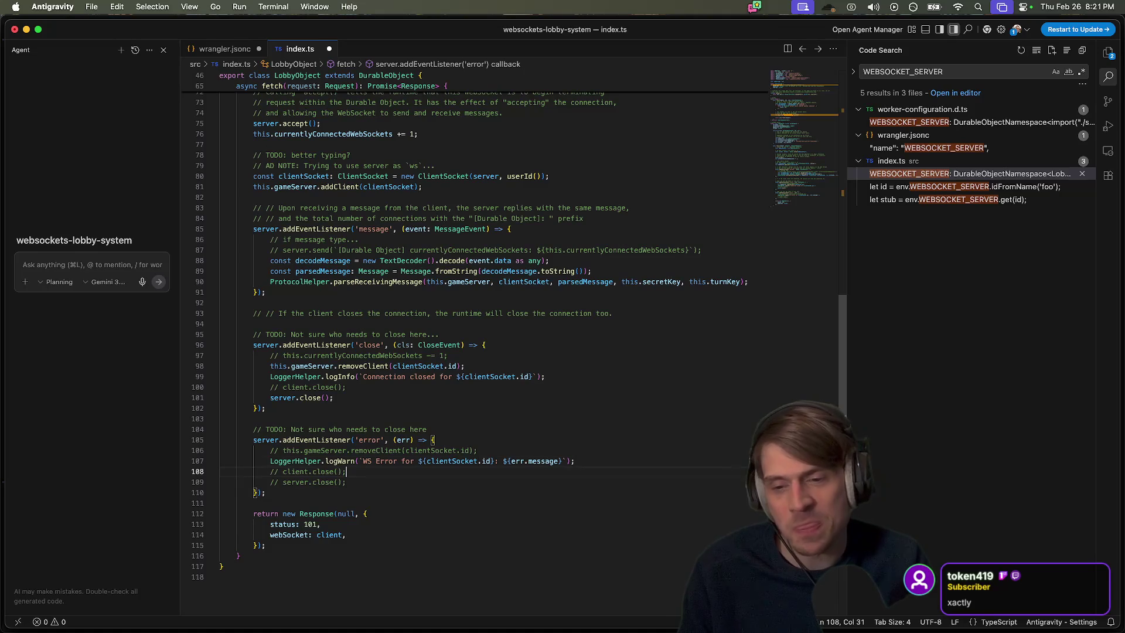
{"action": "scroll", "coordinate": [643, 410], "scroll_direction": "down", "scroll_amount": 1}
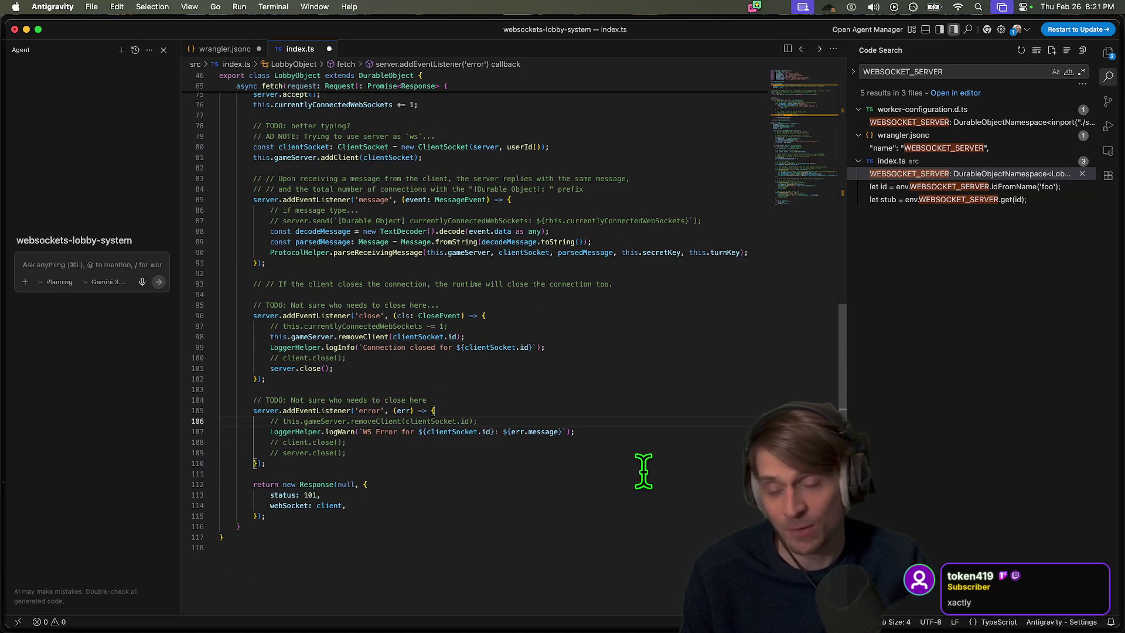
{"action": "key", "text": "Down"}
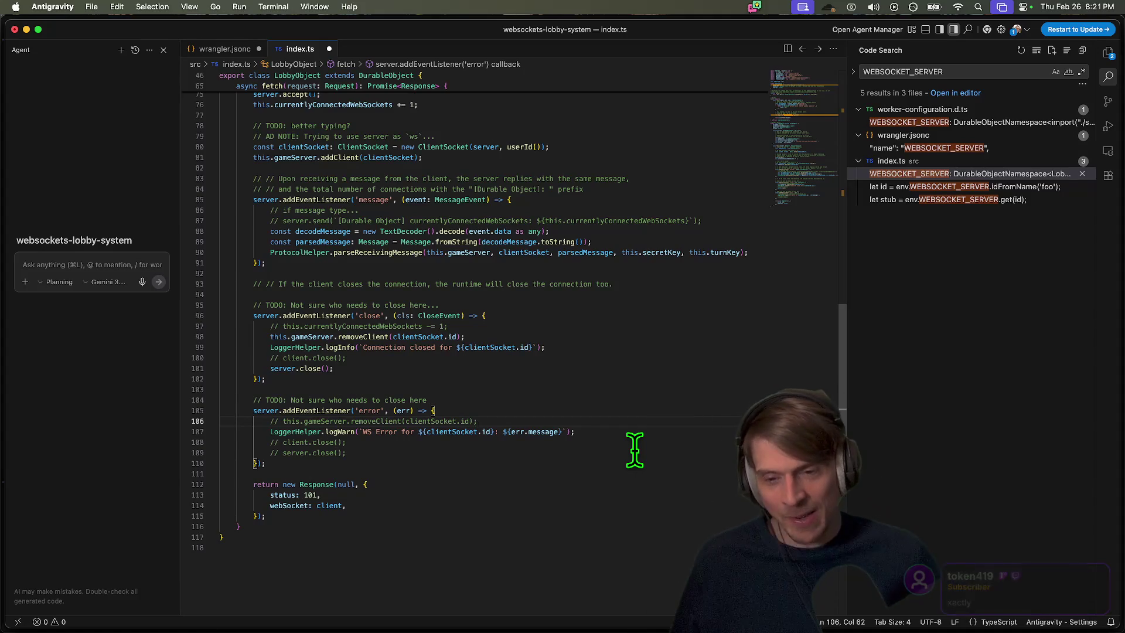
{"action": "key", "text": "Down"}
{"action": "key", "text": "Down"}
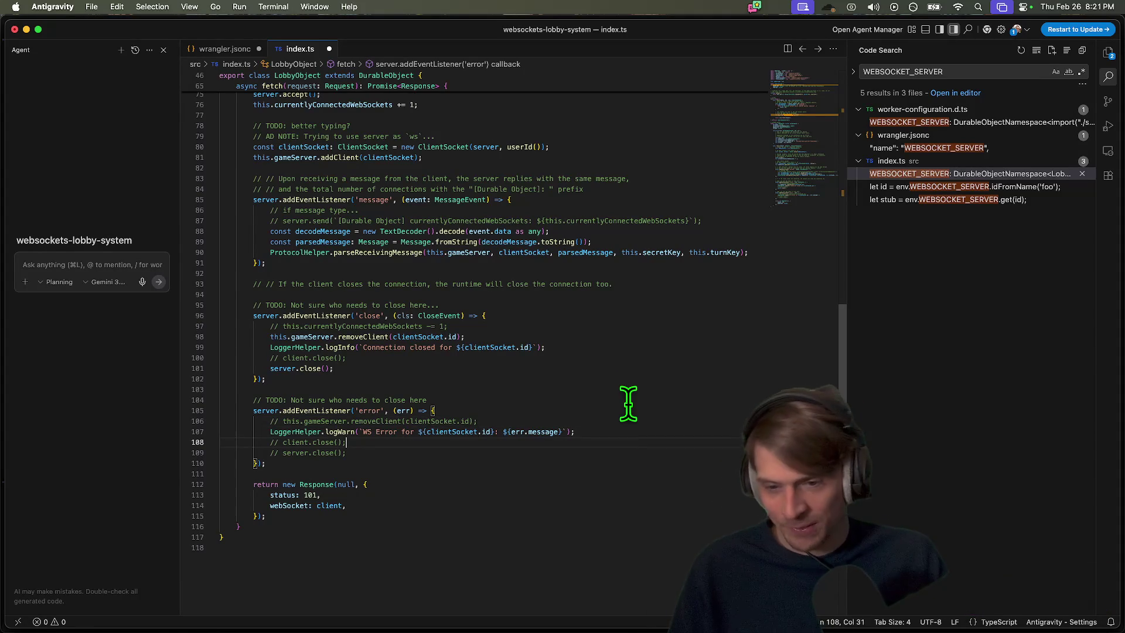
{"action": "key", "text": "Up"}
{"action": "key", "text": "Up"}
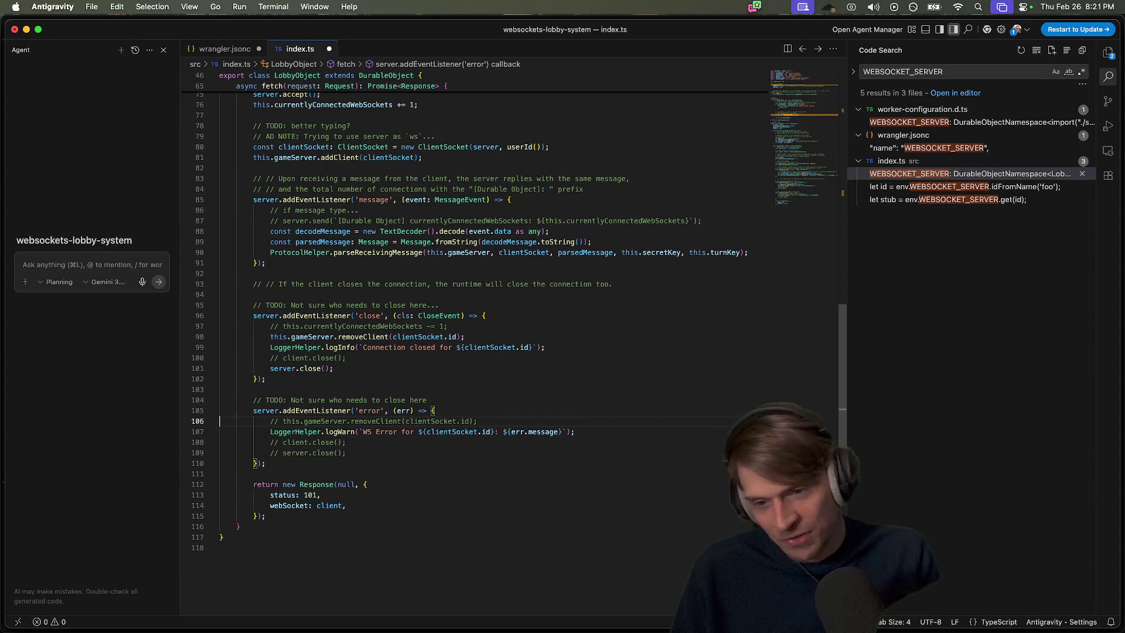
{"action": "left_click", "coordinate": [613, 400]}
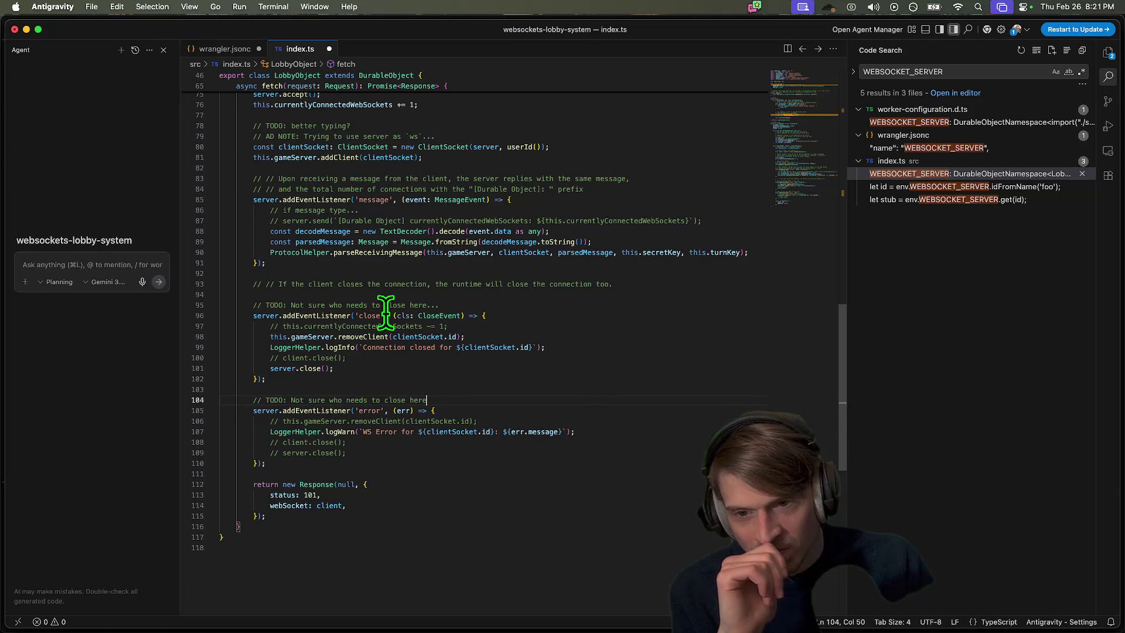
{"action": "left_click", "coordinate": [328, 326]}
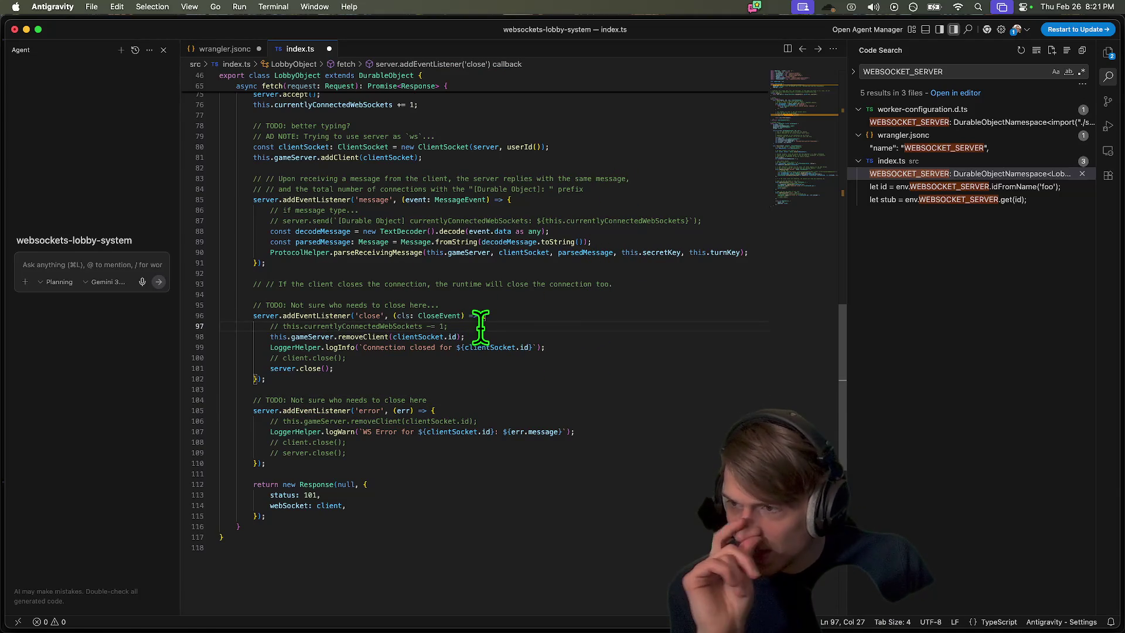
{"action": "double_click", "coordinate": [339, 326]}
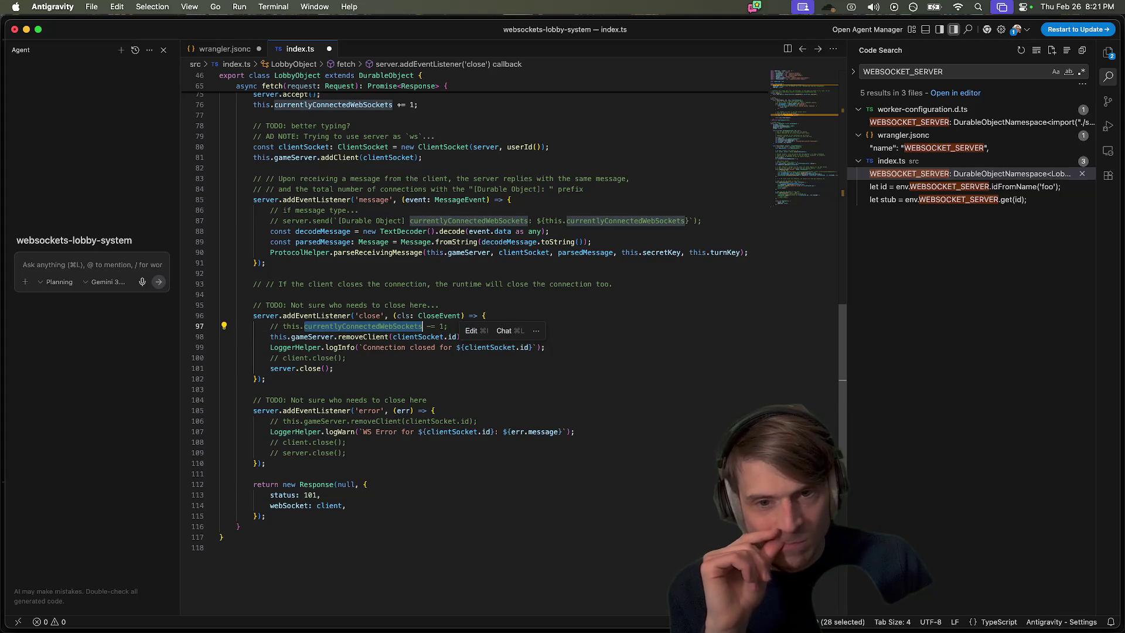
{"action": "left_click", "coordinate": [384, 358]}
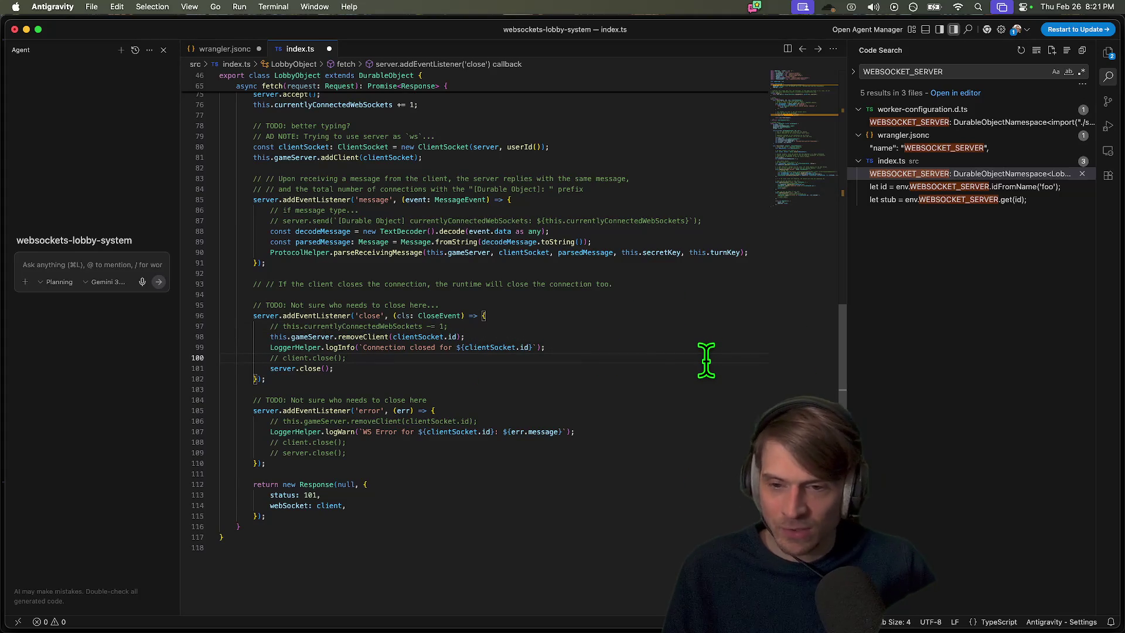
{"action": "triple_click", "coordinate": [612, 285]}
{"action": "scroll", "coordinate": [616, 305], "scroll_direction": "up", "scroll_amount": 5}
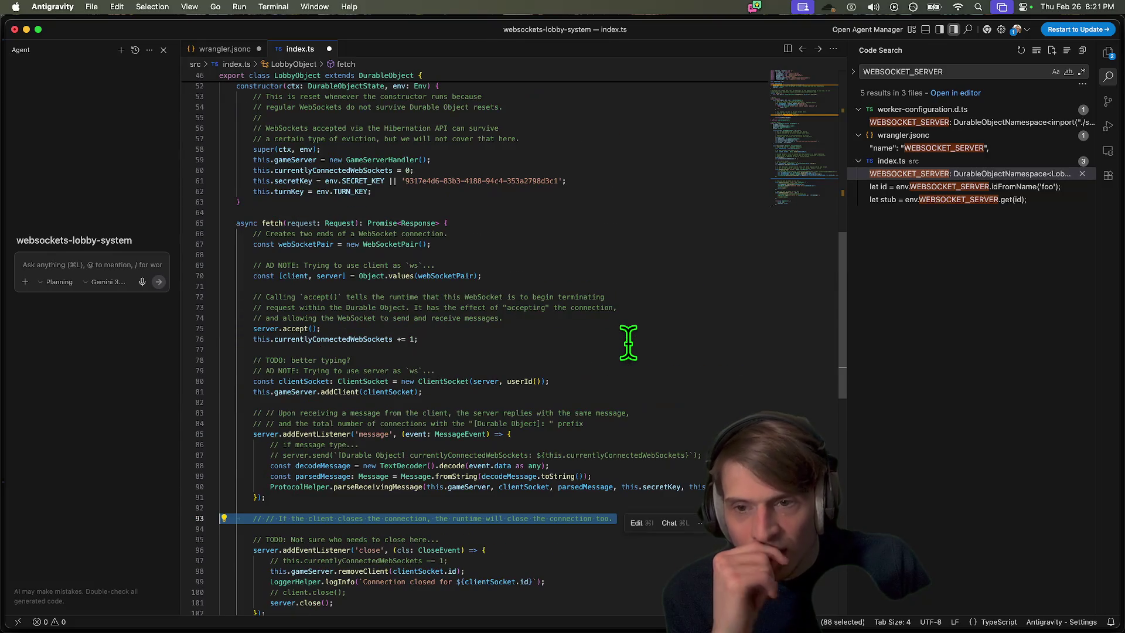
{"action": "scroll", "coordinate": [629, 343], "scroll_direction": "up", "scroll_amount": 8}
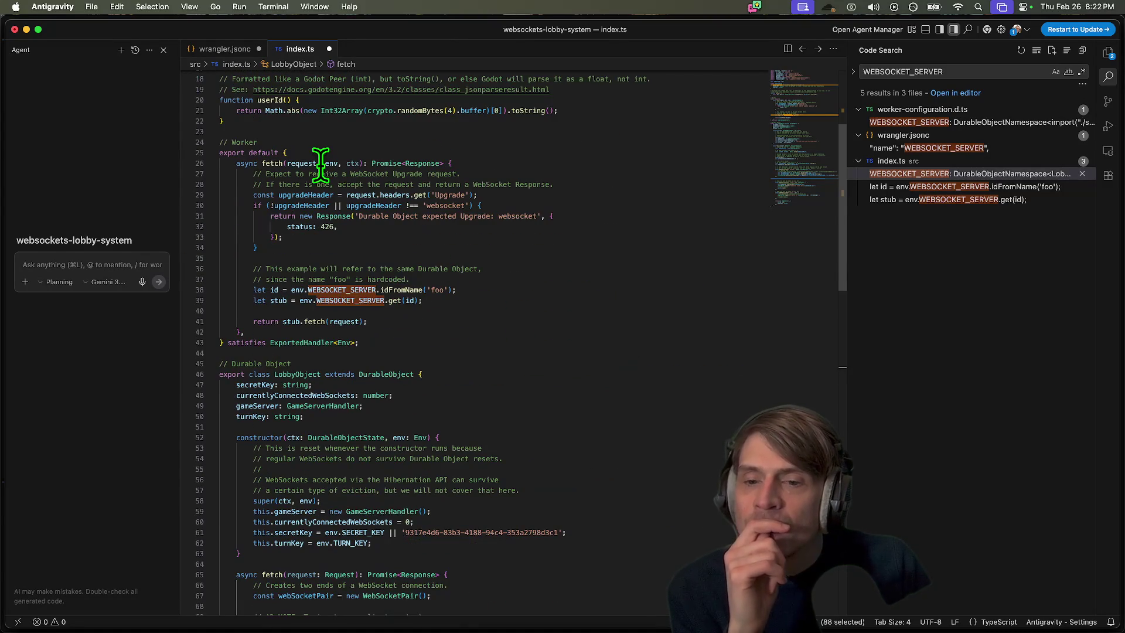
{"action": "scroll", "coordinate": [321, 167], "scroll_direction": "up", "scroll_amount": 4}
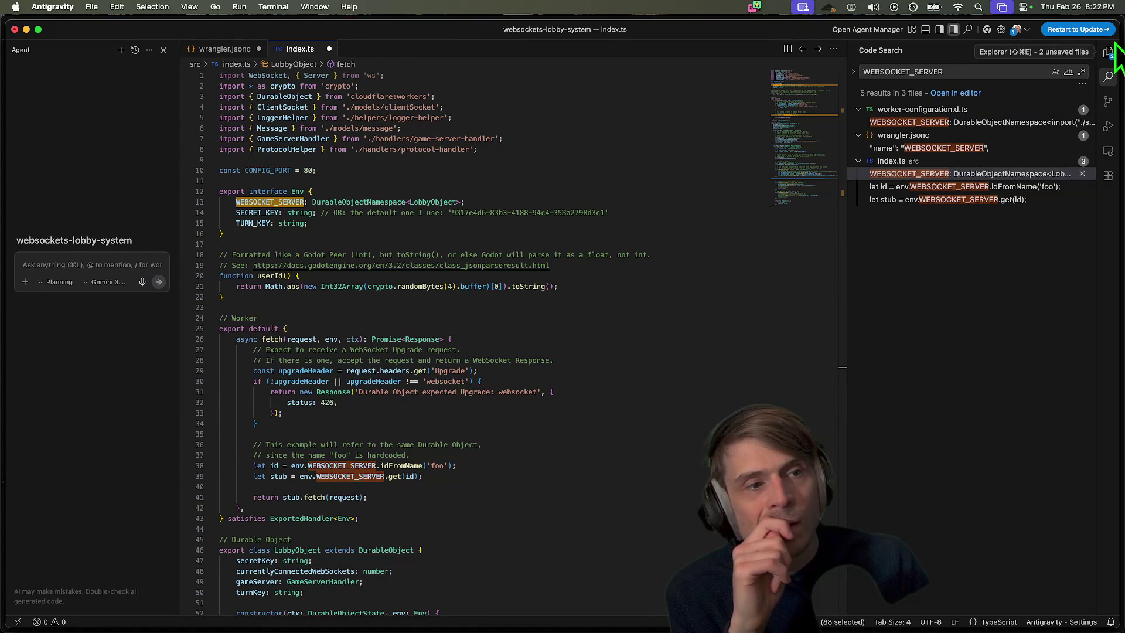
Glance at the Google results for cloudflare durable object, then come back to Antigravity
{"action": "key", "text": "super+Tab"}
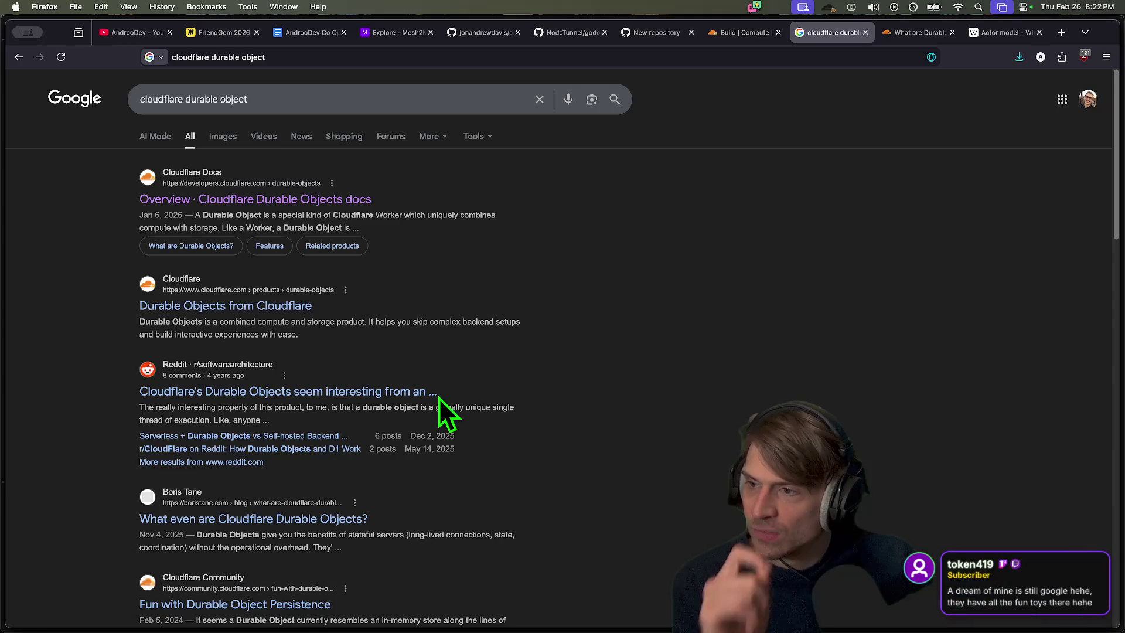
{"action": "key", "text": "super+Tab"}
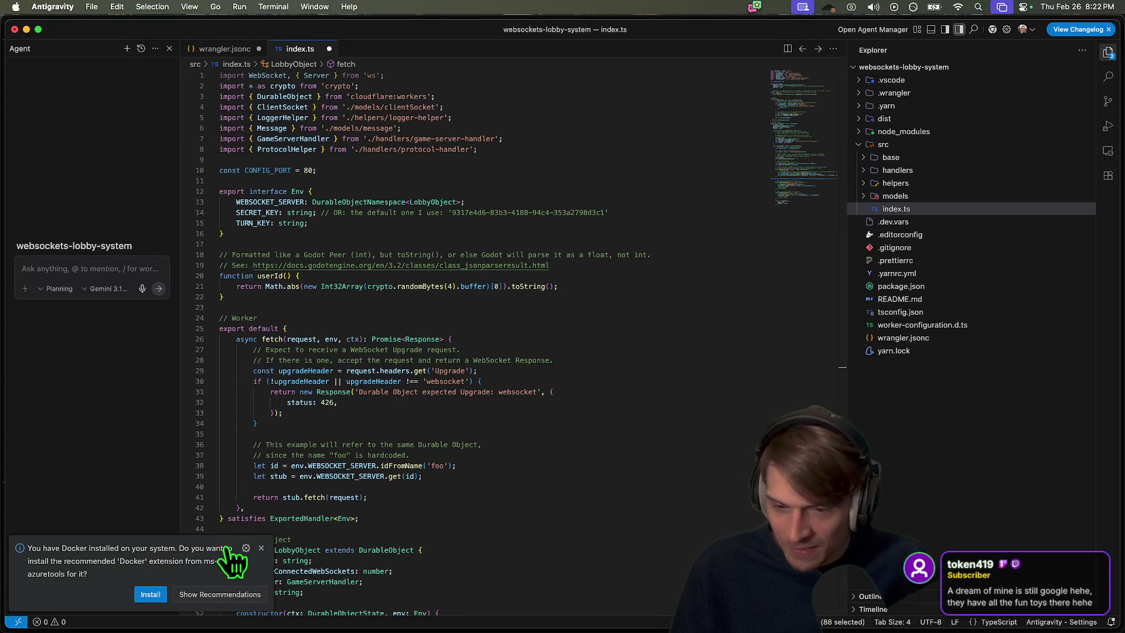
Dismiss the Docker suggestion, widen the agent panel, and keep index.ts open unsaved
{"action": "left_click", "coordinate": [261, 548]}
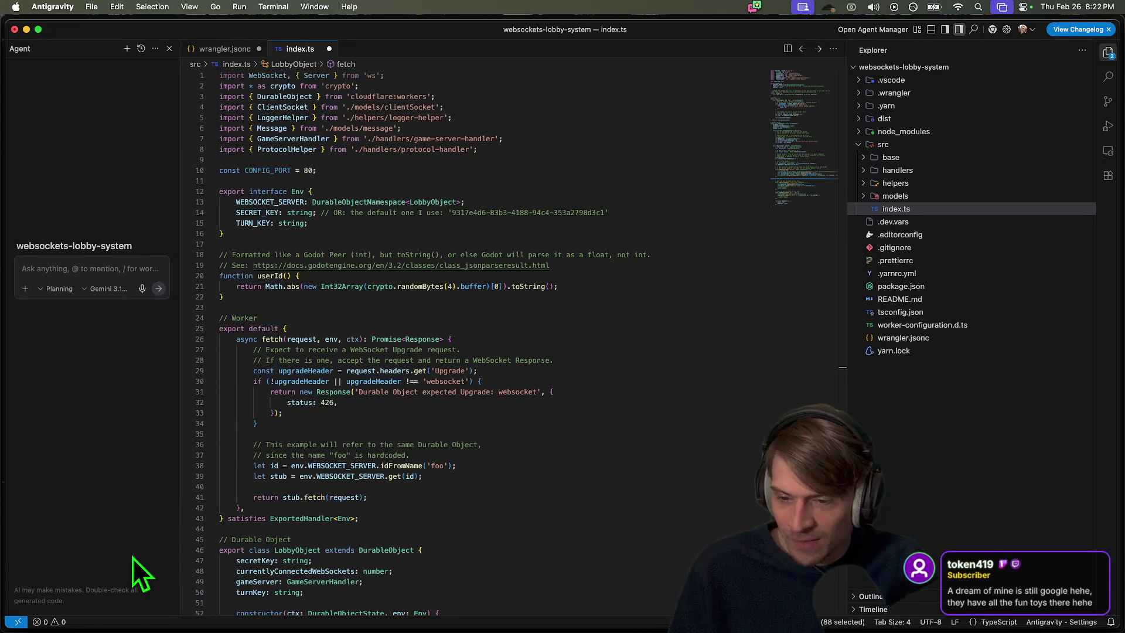
{"action": "mouse_move", "coordinate": [181, 523]}
{"action": "left_mouse_down"}
{"action": "mouse_move", "coordinate": [196, 523]}
{"action": "mouse_move", "coordinate": [180, 525]}
{"action": "left_mouse_up"}
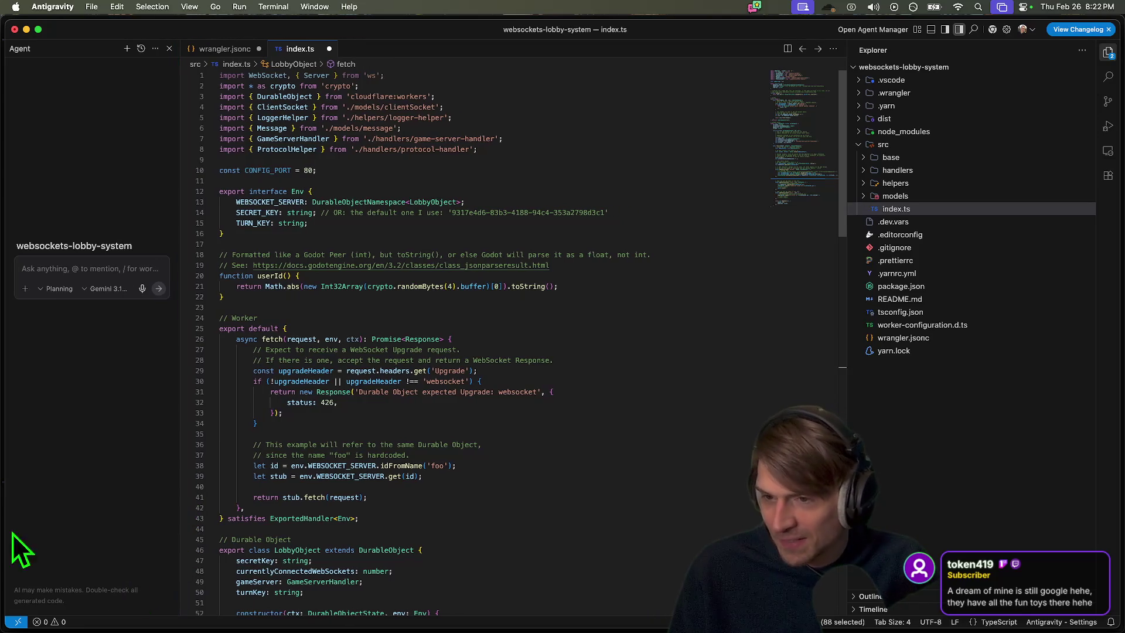
{"action": "left_click", "coordinate": [329, 49]}
{"action": "left_click", "coordinate": [647, 357]}
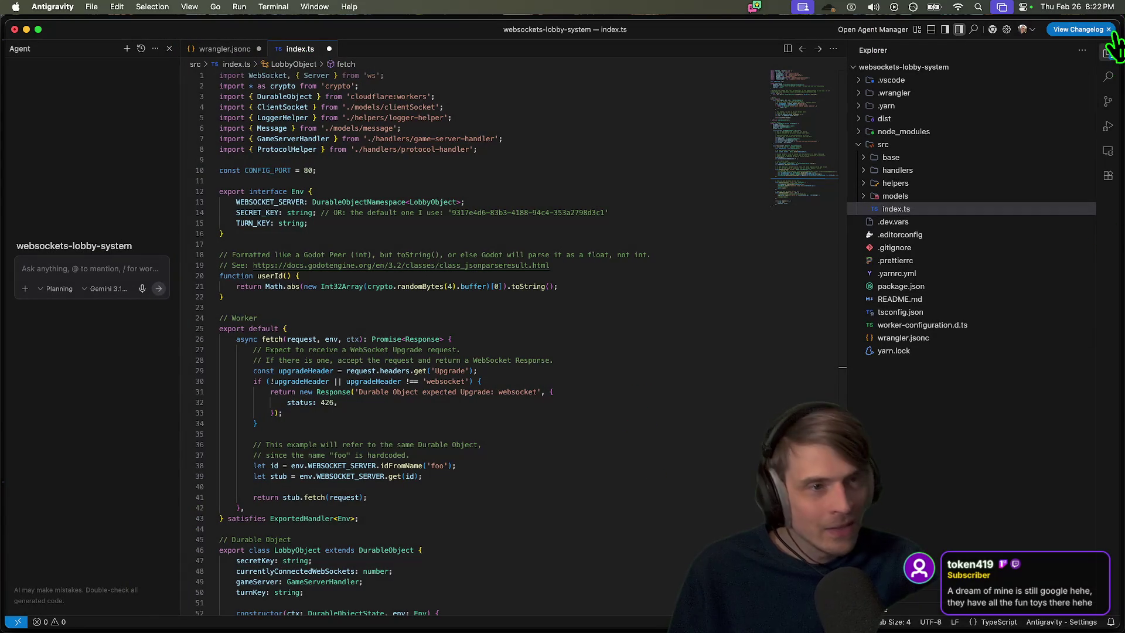
Reposition and maximize the Antigravity window, then bring Firefox's search results forward
{"action": "left_click_drag", "start_coordinate": [710, 35], "coordinate": [727, 4]}
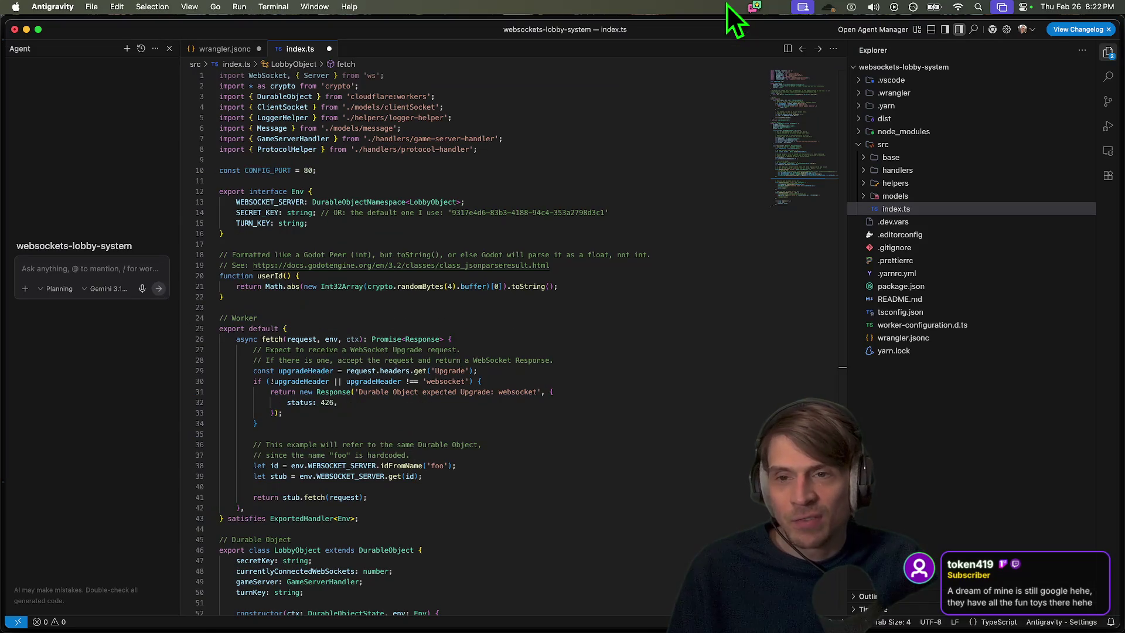
{"action": "mouse_move", "coordinate": [521, 33]}
{"action": "left_mouse_down"}
{"action": "mouse_move", "coordinate": [536, 146]}
{"action": "mouse_move", "coordinate": [573, 101]}
{"action": "left_mouse_up"}
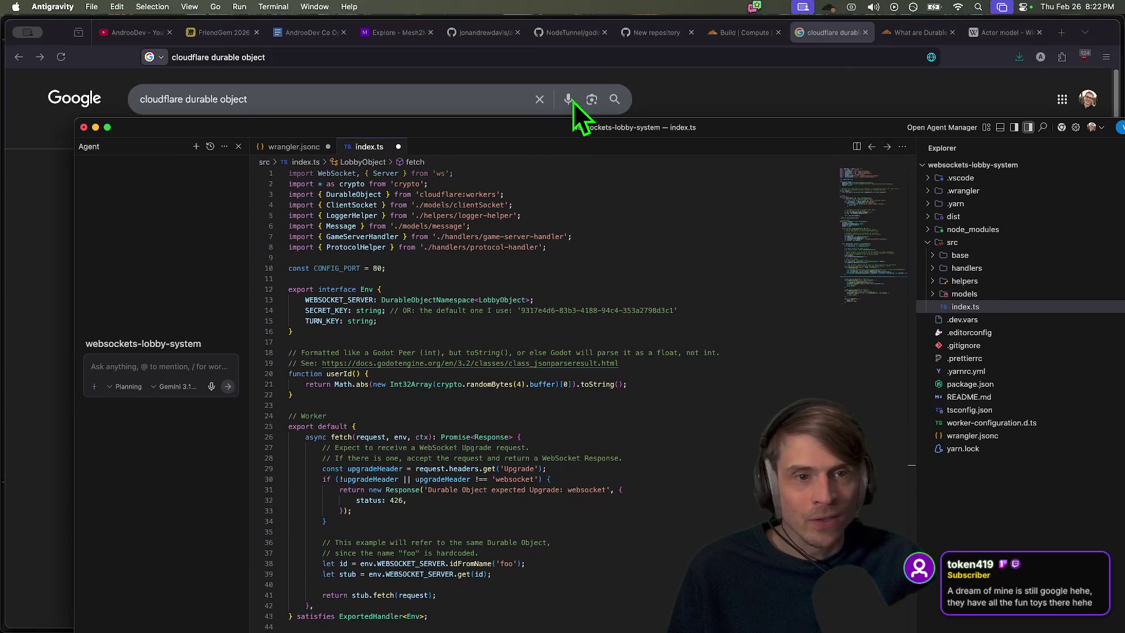
{"action": "left_click_drag", "start_coordinate": [737, 122], "coordinate": [722, 13]}
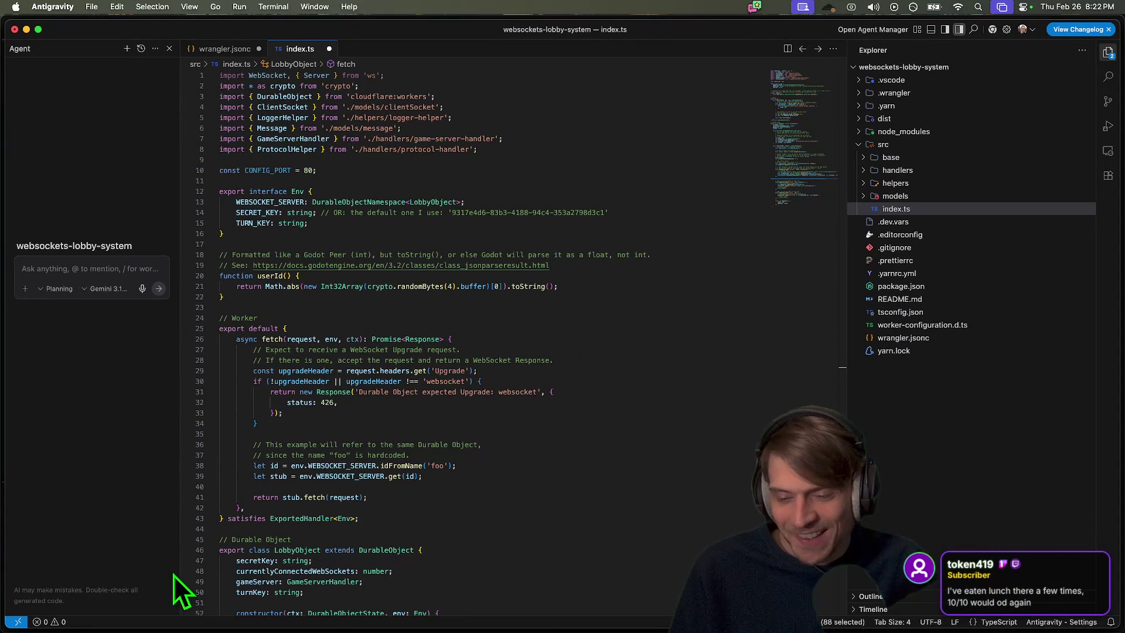
{"action": "left_click", "coordinate": [219, 612]}
{"action": "left_click", "coordinate": [246, 606]}
{"action": "left_click", "coordinate": [221, 586]}
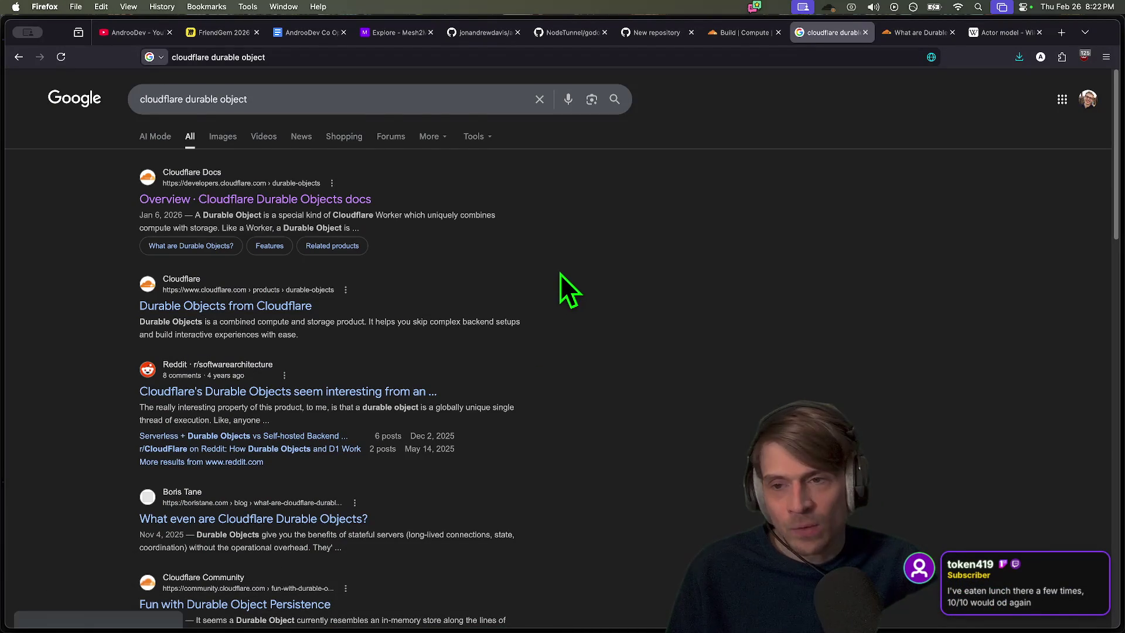
Close the Google results tab and the Durable Objects docs tab, landing on Workers & Pages
{"action": "scroll", "coordinate": [565, 352], "scroll_direction": "down", "scroll_amount": 3}
{"action": "scroll", "coordinate": [560, 364], "scroll_direction": "up", "scroll_amount": 3}
{"action": "key", "text": "super+w"}
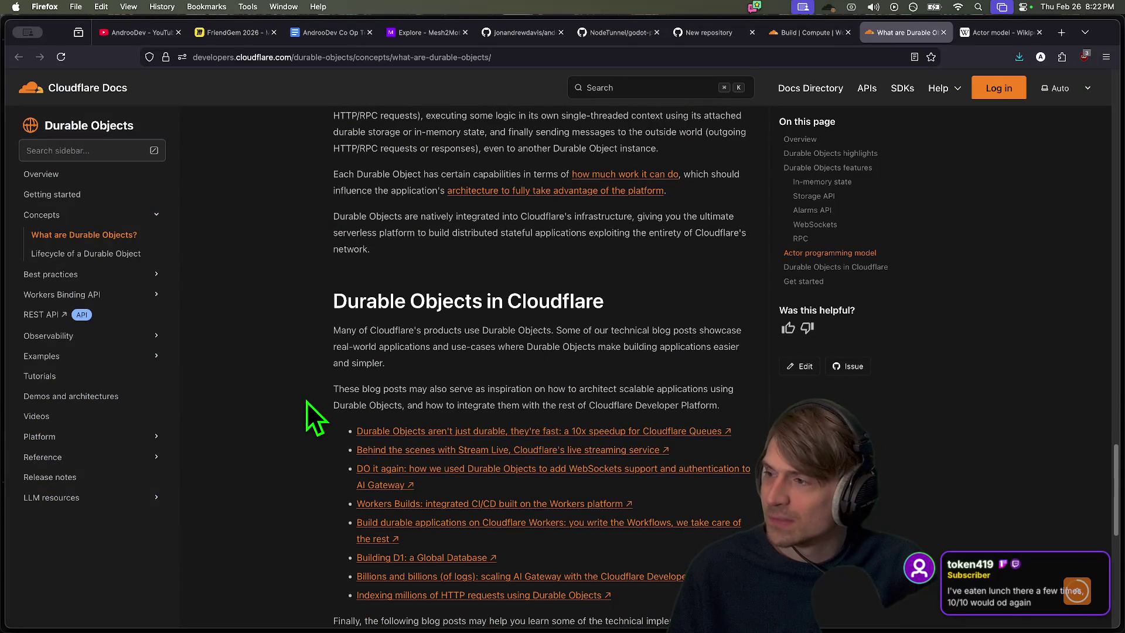
{"action": "scroll", "coordinate": [307, 402], "scroll_direction": "down", "scroll_amount": 1}
{"action": "scroll", "coordinate": [307, 402], "scroll_direction": "up", "scroll_amount": 15}
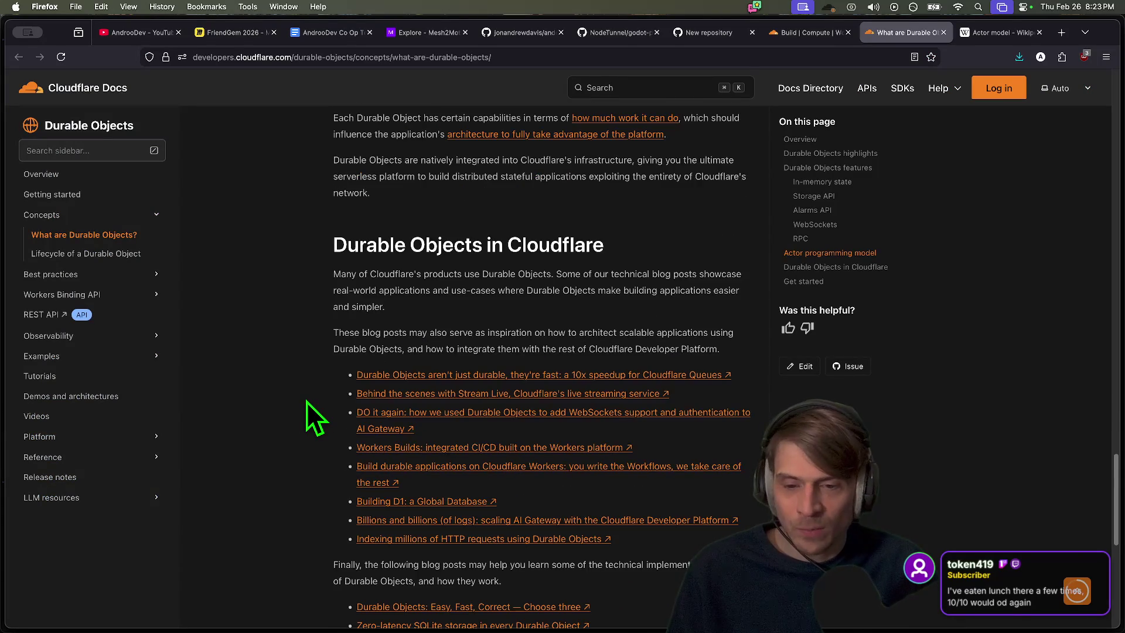
{"action": "scroll", "coordinate": [305, 401], "scroll_direction": "up", "scroll_amount": 10}
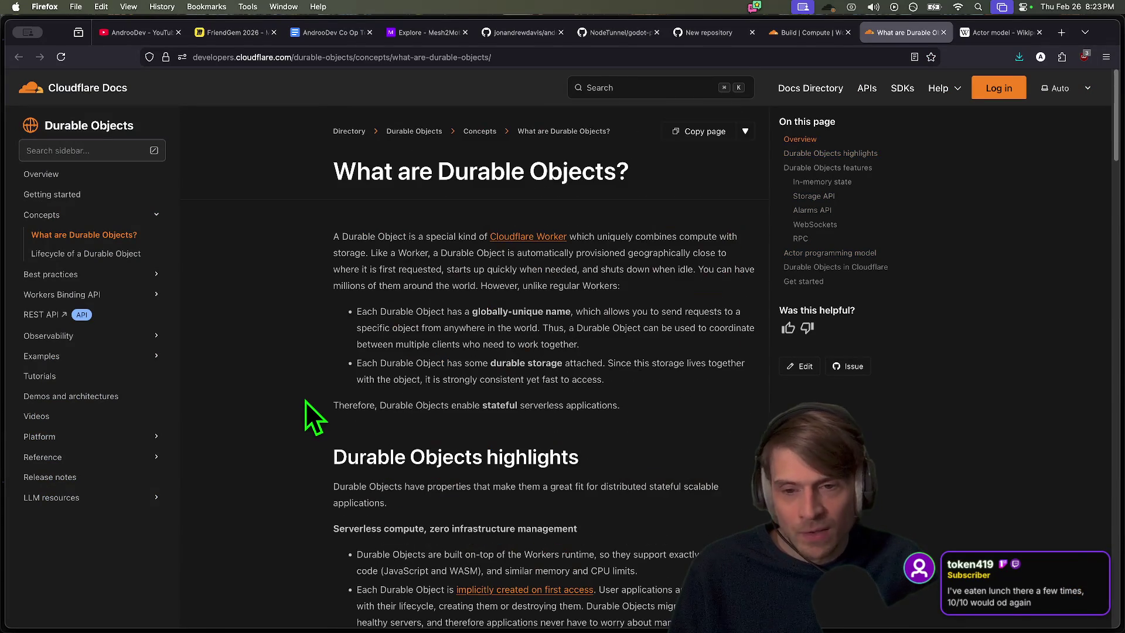
{"action": "key", "text": "super+w"}
{"action": "key", "text": "super+w"}
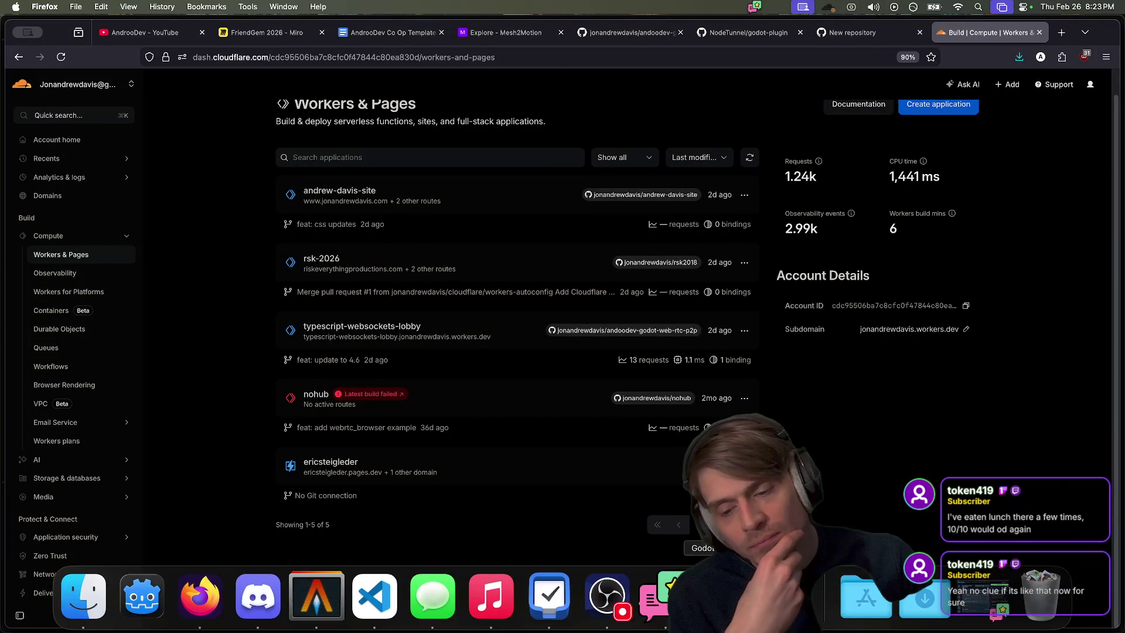
View the nohub worker's overview and briefly expand the Storage & databases sidebar section
{"action": "scroll", "coordinate": [525, 487], "scroll_direction": "up", "scroll_amount": 2}
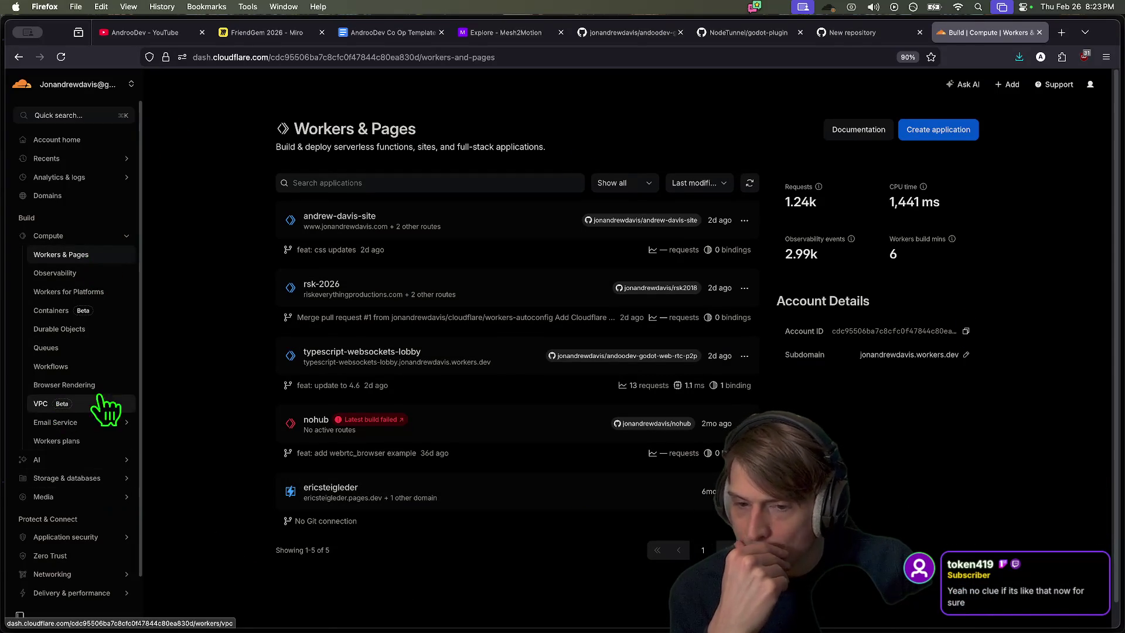
{"action": "left_click", "coordinate": [493, 421]}
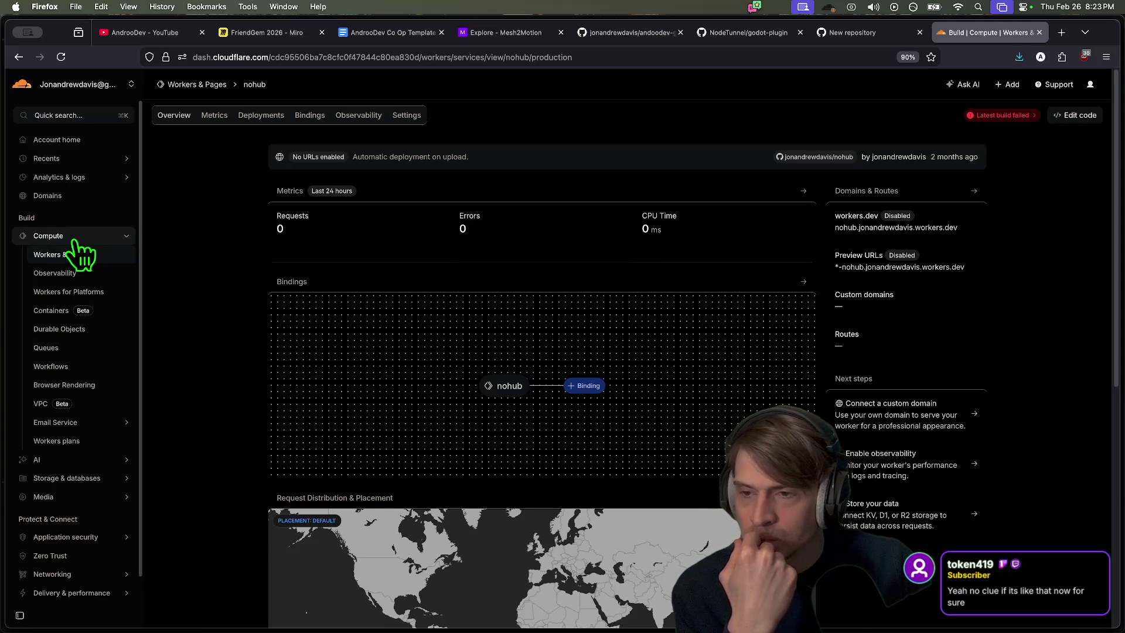
{"action": "left_click", "coordinate": [85, 480]}
{"action": "scroll", "coordinate": [94, 498], "scroll_direction": "down", "scroll_amount": 2}
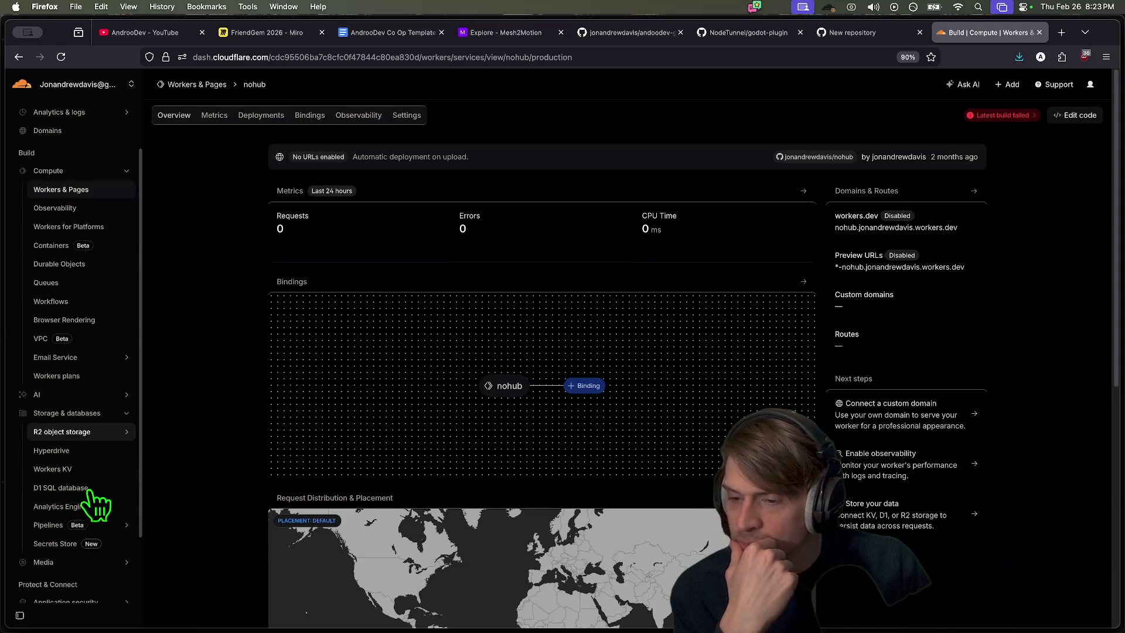
{"action": "left_click", "coordinate": [105, 413]}
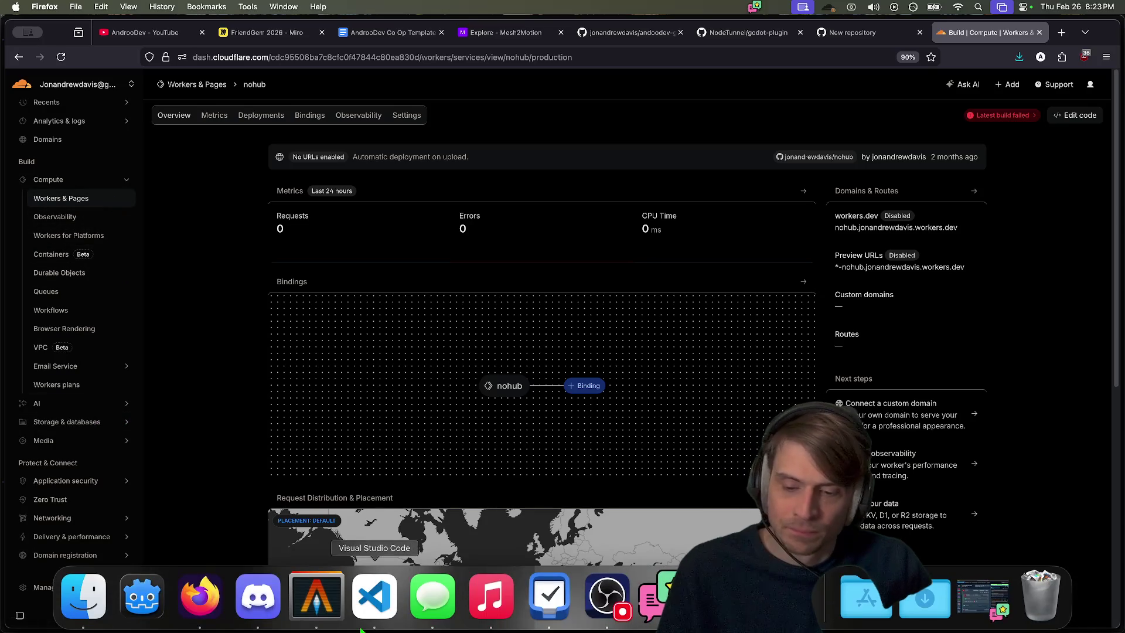
{"action": "left_click", "coordinate": [315, 601]}
Jump to the nohub folder, then back to the Godot web-rtc project and check git status
{"action": "type", "text": "j "}
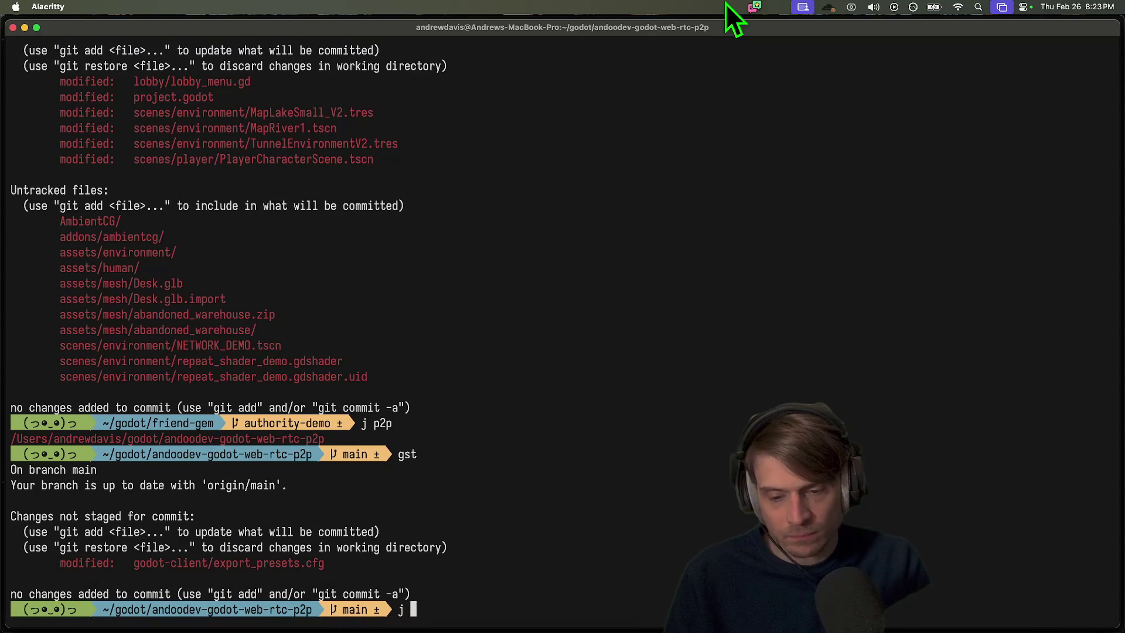
{"action": "type", "text": "nohub"}
{"action": "key", "text": "Return"}
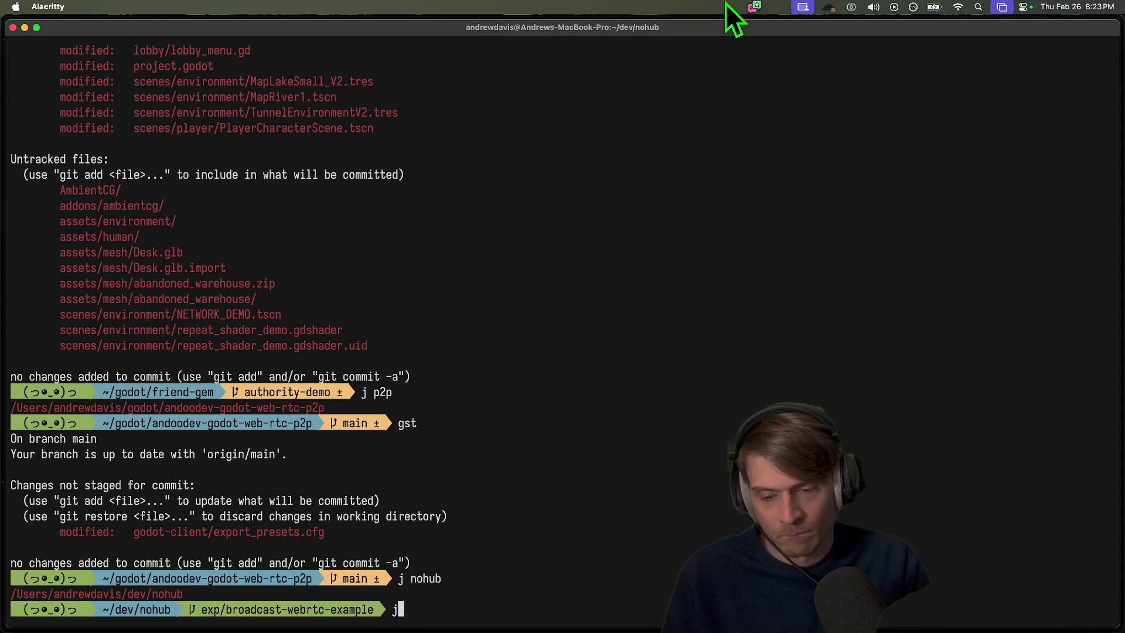
{"action": "type", "text": "j dev"}
{"action": "key", "text": "Return"}
{"action": "type", "text": "gs"}
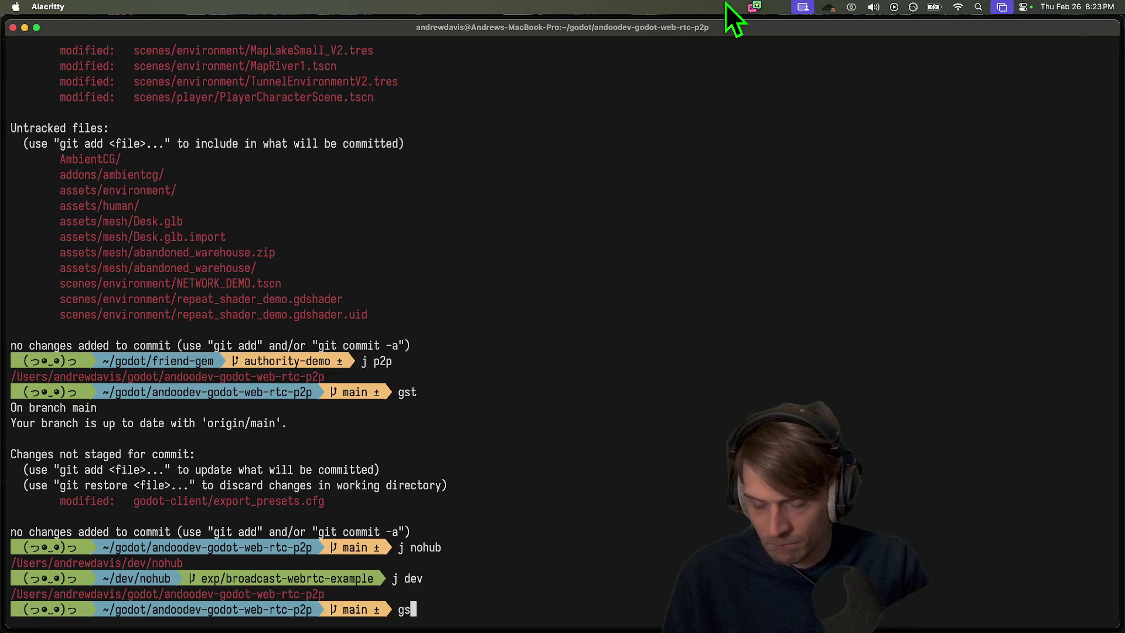
{"action": "type", "text": "t"}
{"action": "key", "text": "Return"}
{"action": "key", "text": "Return"}
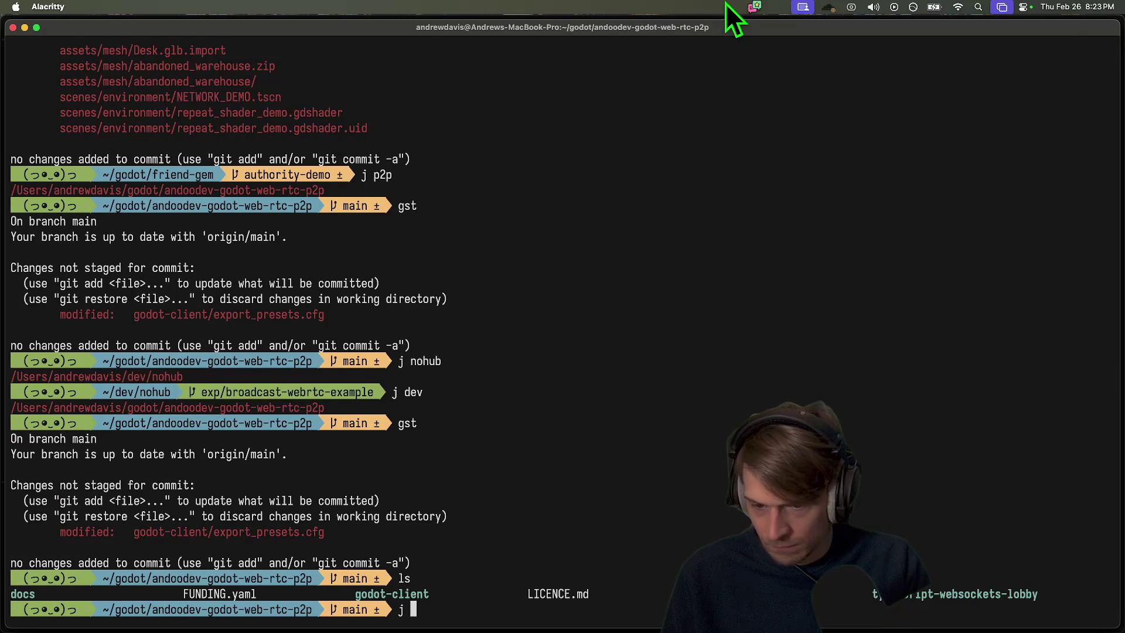
Go to ~/dev, list it, cd into ws-lobby-worker and clear the screen
{"action": "type", "text": "dev"}
{"action": "key", "text": "Return"}
{"action": "type", "text": "ls"}
{"action": "key", "text": "Return"}
{"action": "type", "text": "cd"}
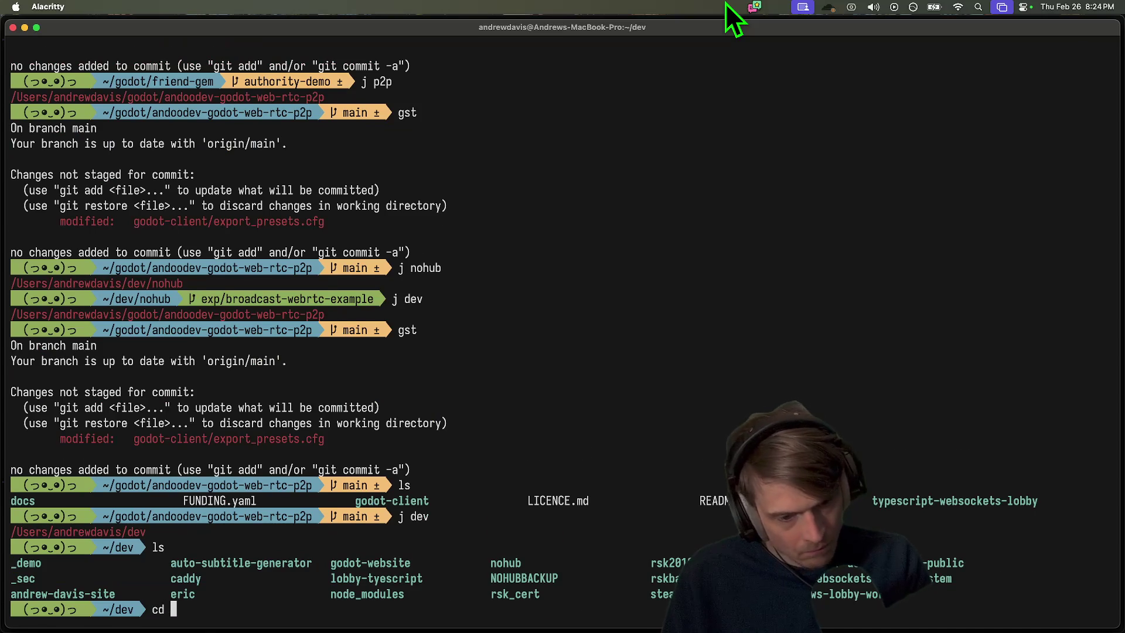
{"action": "key", "text": "Tab"}
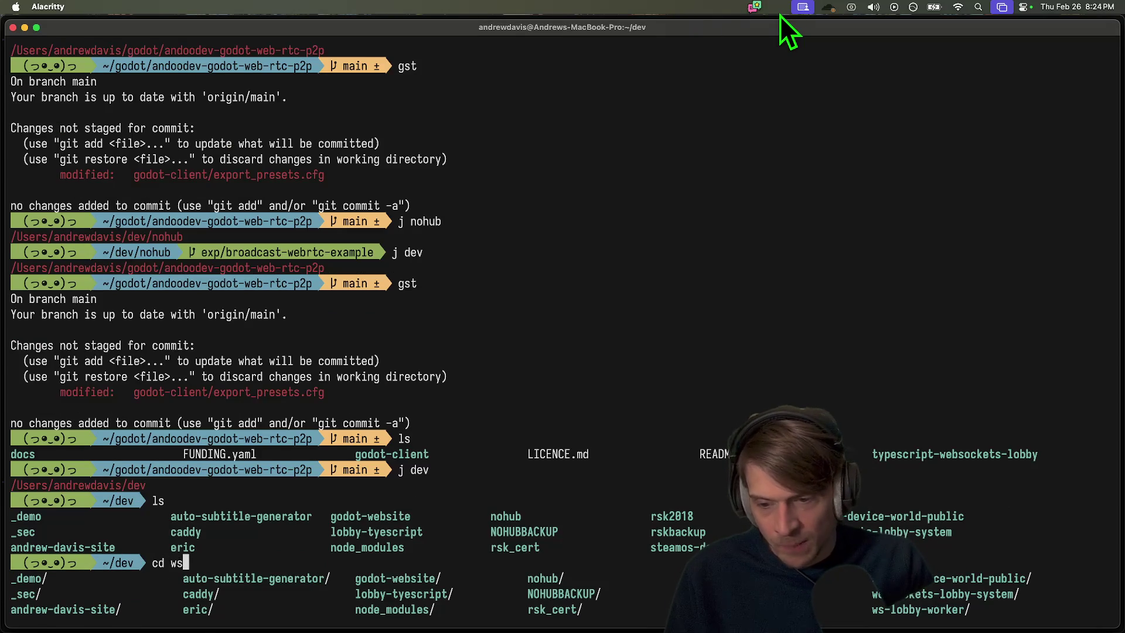
{"action": "type", "text": "-lobby-worker"}
{"action": "key", "text": "Return"}
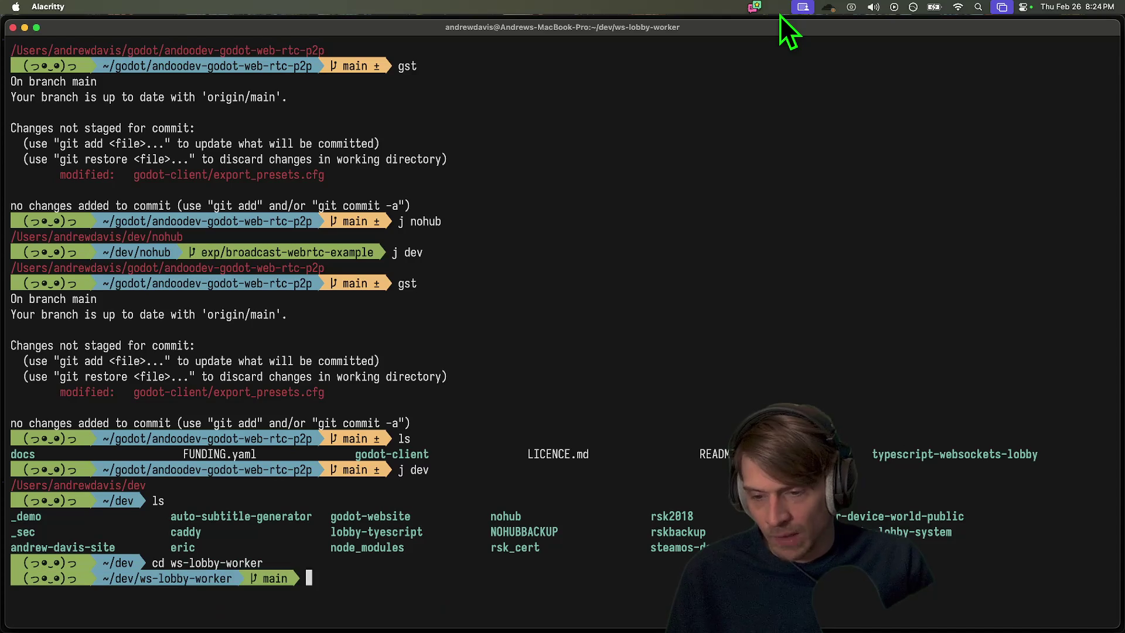
{"action": "type", "text": "clear"}
{"action": "key", "text": "Return"}
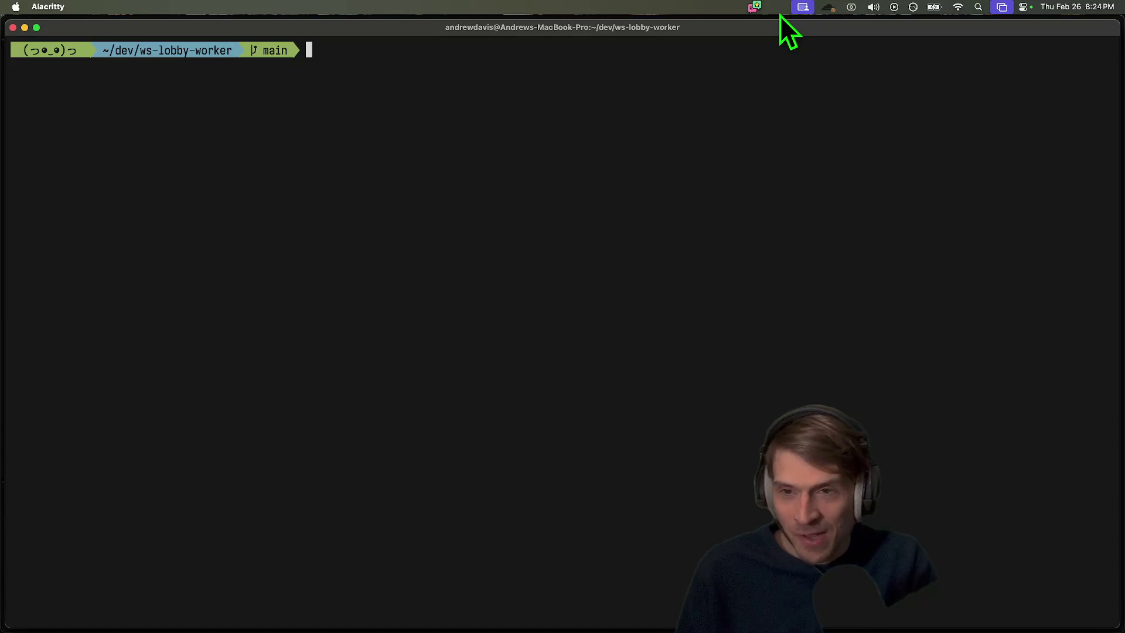
Abandon a partly typed code command and list the ws-lobby-worker files
{"action": "left_click_drag", "start_coordinate": [990, 286], "coordinate": [997, 294]}
{"action": "left_click", "coordinate": [997, 294]}
{"action": "type", "text": "code"}
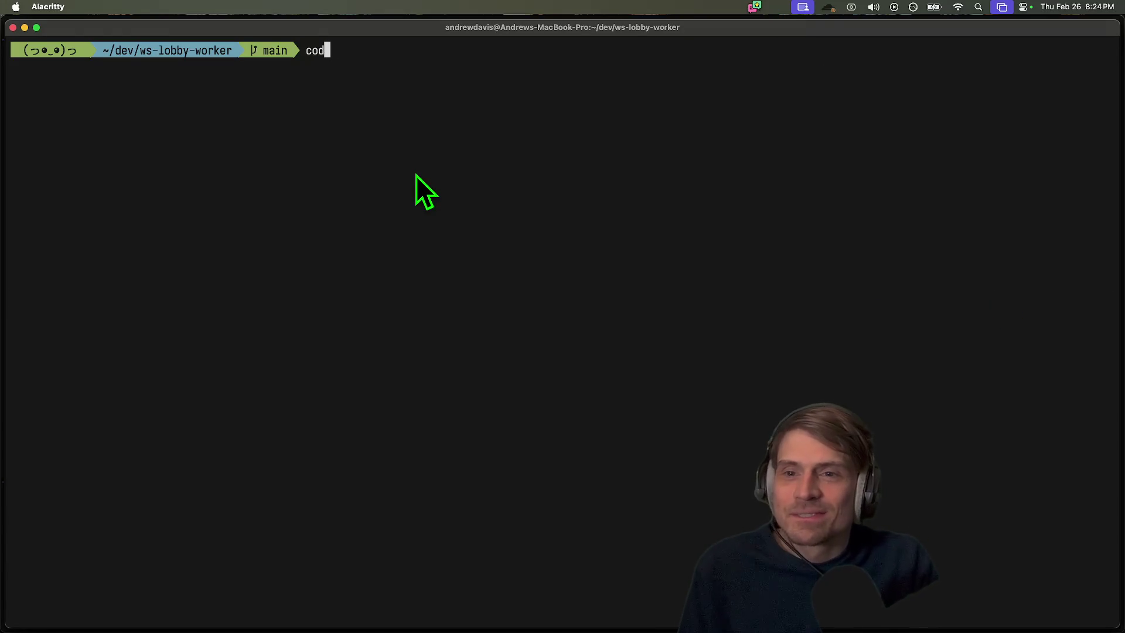
{"action": "key", "text": "BackSpace"}
{"action": "key", "text": "BackSpace"}
{"action": "key", "text": "BackSpace"}
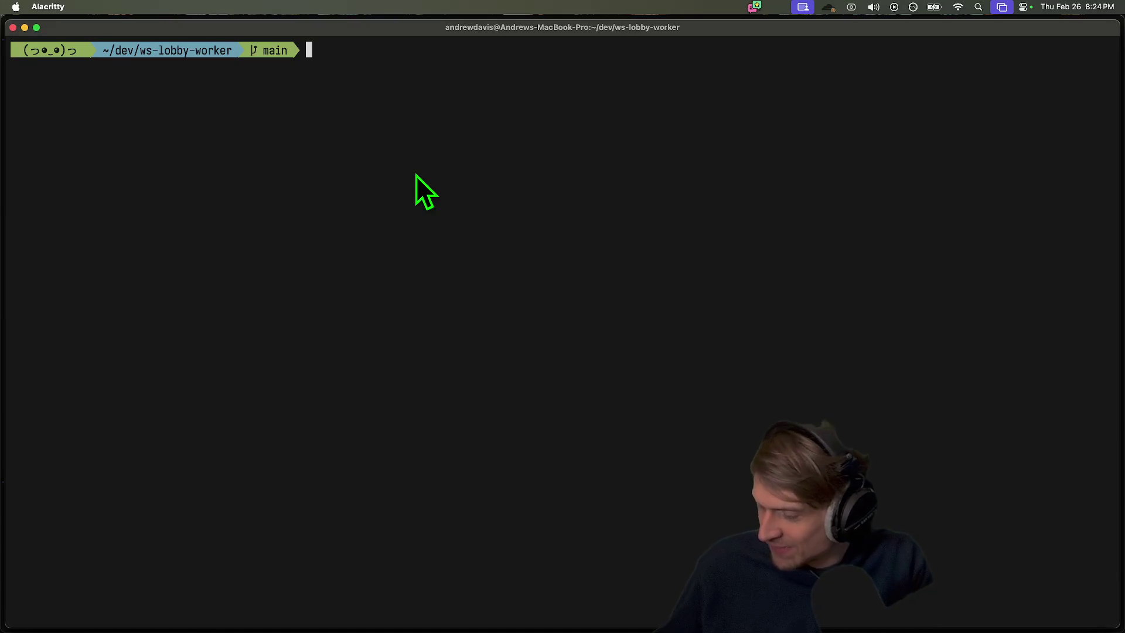
{"action": "type", "text": "code"}
{"action": "key", "text": "BackSpace"}
{"action": "key", "text": "BackSpace"}
{"action": "key", "text": "BackSpace"}
{"action": "type", "text": "ode"}
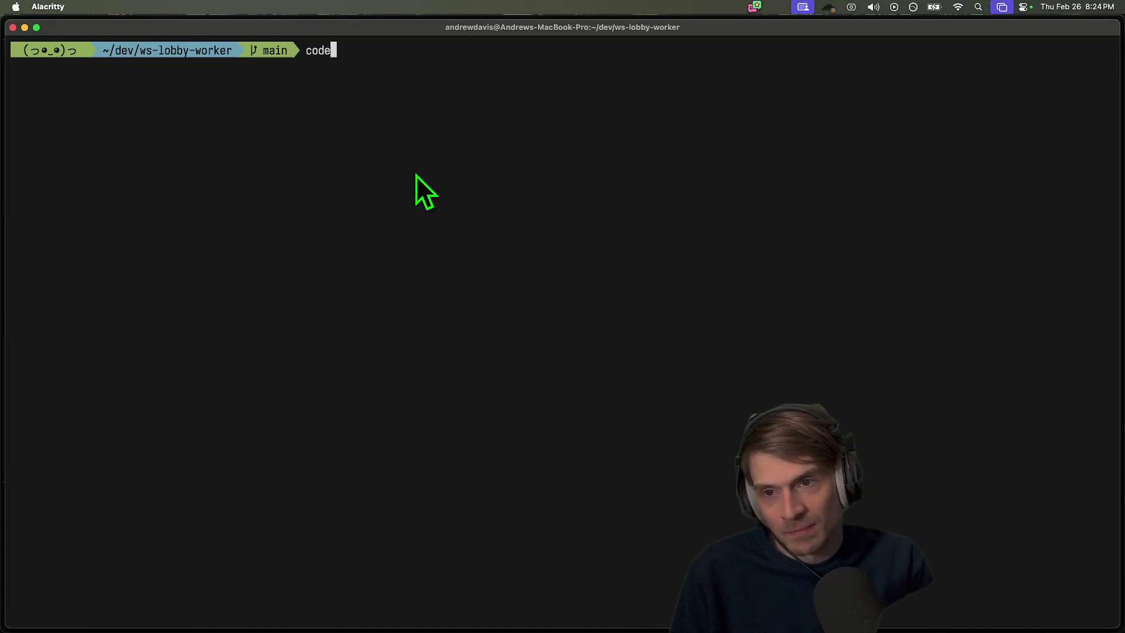
{"action": "key", "text": "BackSpace"}
{"action": "key", "text": "BackSpace"}
{"action": "key", "text": "BackSpace"}
{"action": "type", "text": "ls"}
{"action": "key", "text": "Return"}
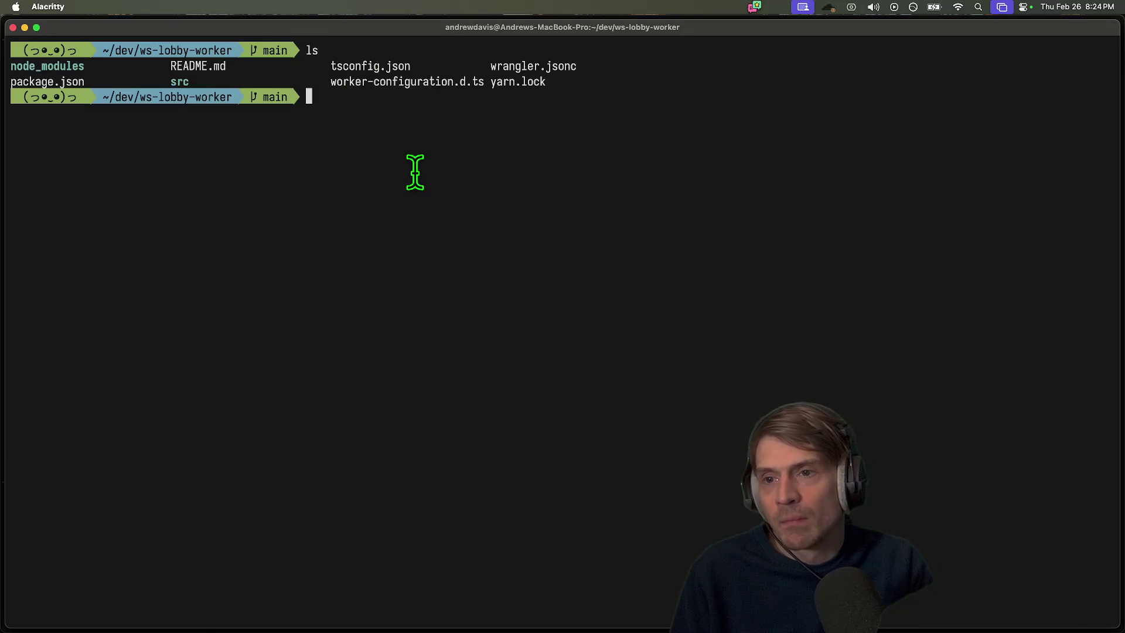
Review the worker repo's git status and commit history
{"action": "type", "text": "gst"}
{"action": "key", "text": "Return"}
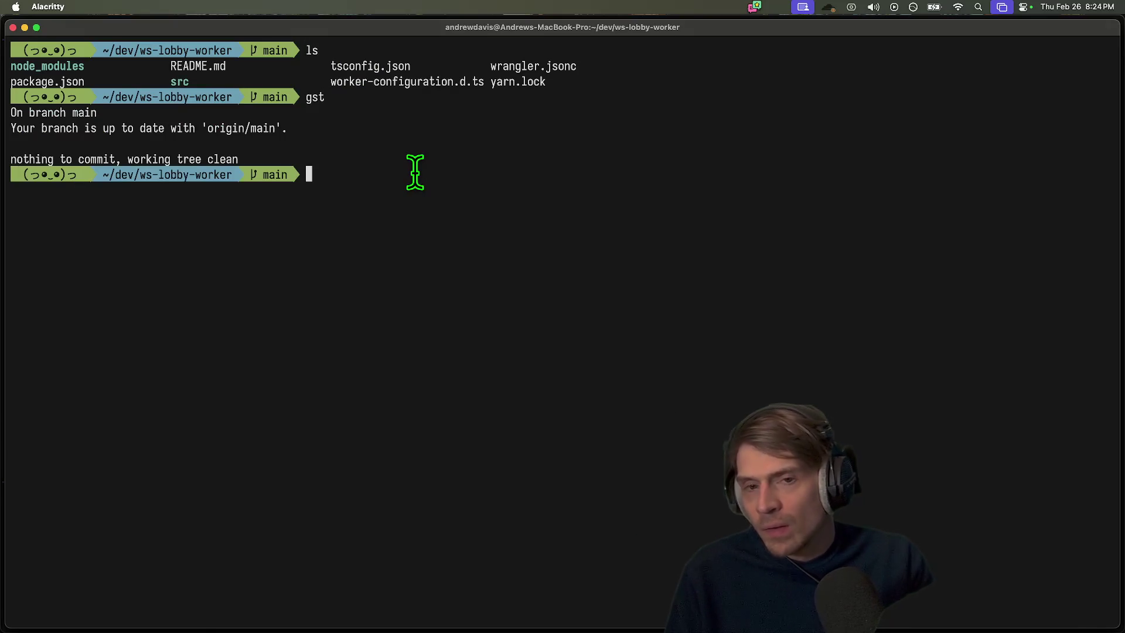
{"action": "type", "text": "git log"}
{"action": "key", "text": "Return"}
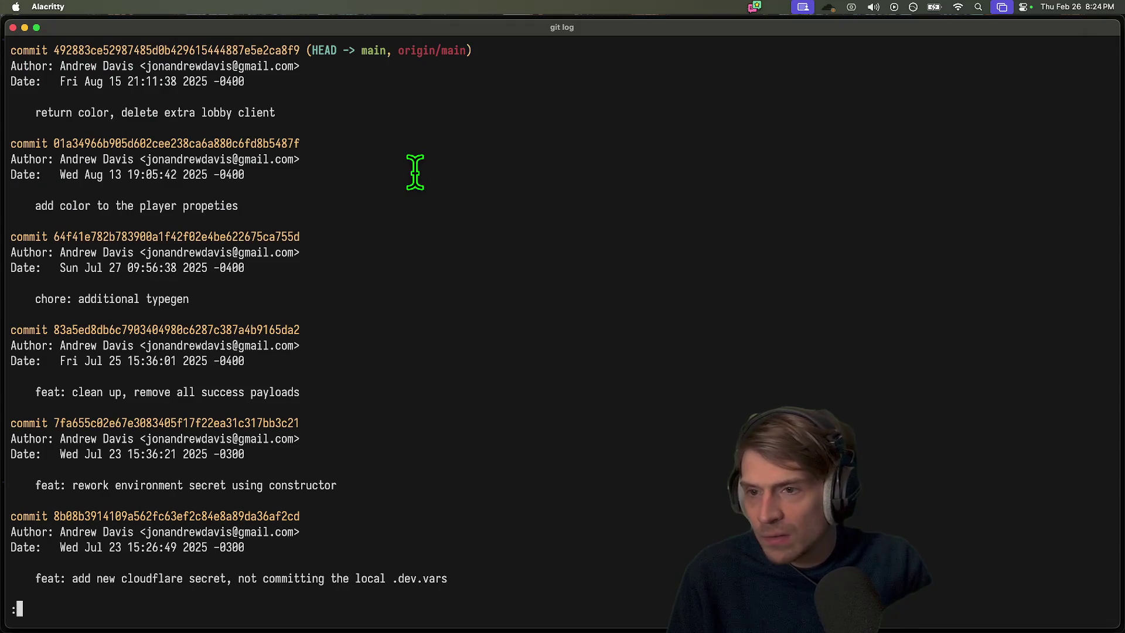
{"action": "left_click_drag", "start_coordinate": [331, 127], "coordinate": [41, 127]}
{"action": "double_click", "coordinate": [266, 114]}
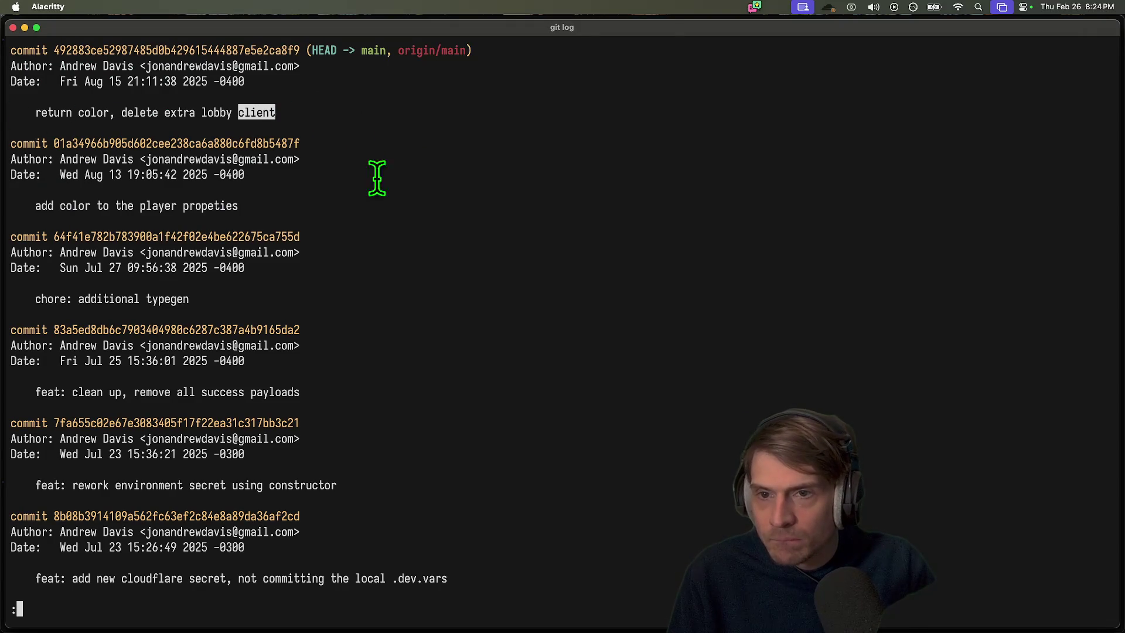
{"action": "key", "text": "q"}
{"action": "type", "text": "ls -"}
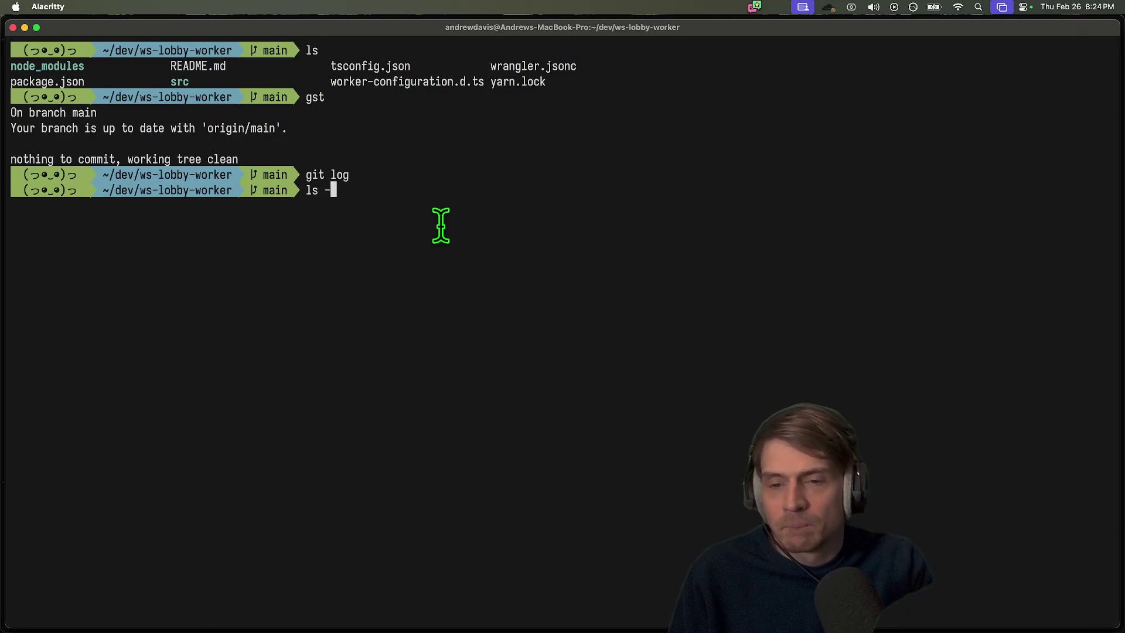
List hidden files and delete the .git folder with rm -rf
{"action": "type", "text": "a"}
{"action": "key", "text": "Return"}
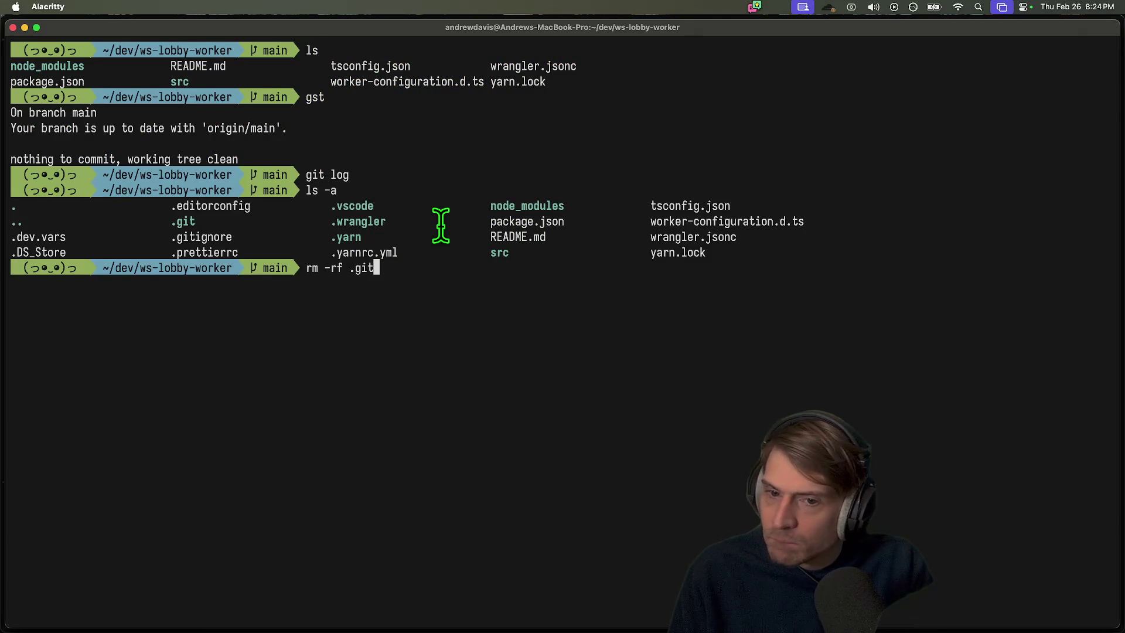
{"action": "key", "text": "Return"}
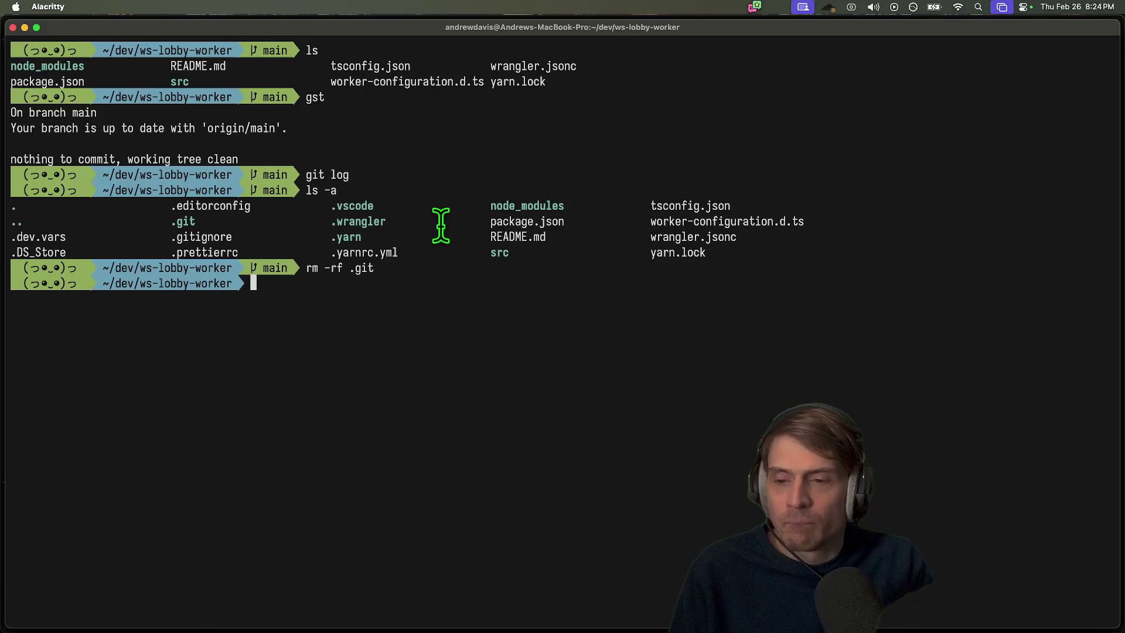
Select the folder name ws-lobby-worker in the prompt to copy it
{"action": "key", "text": "super+Tab"}
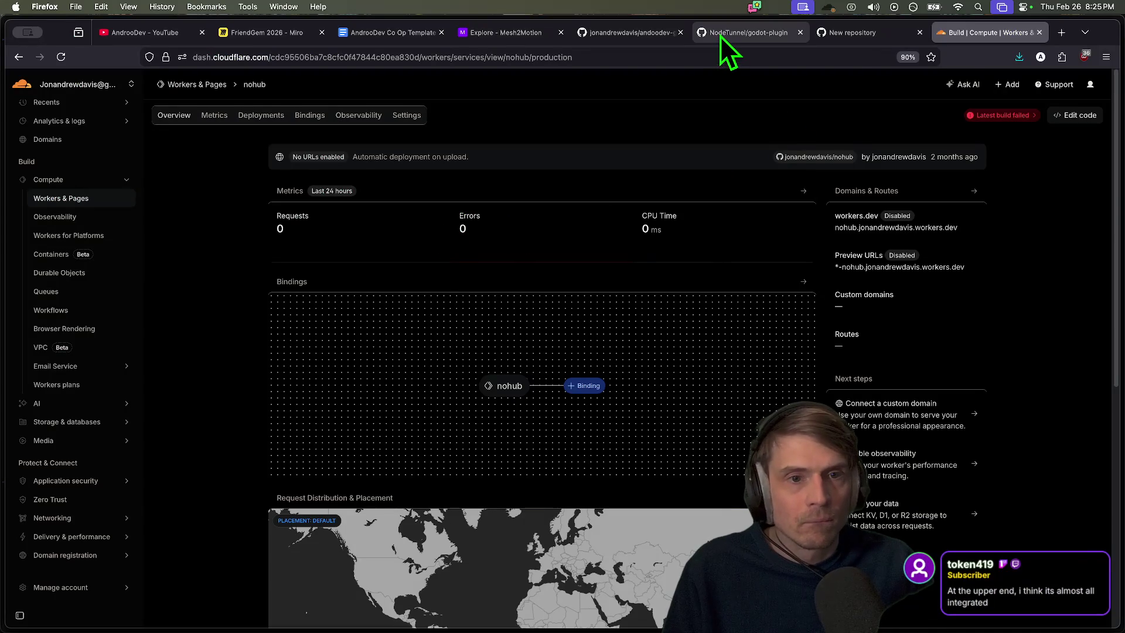
{"action": "key", "text": "super+Tab"}
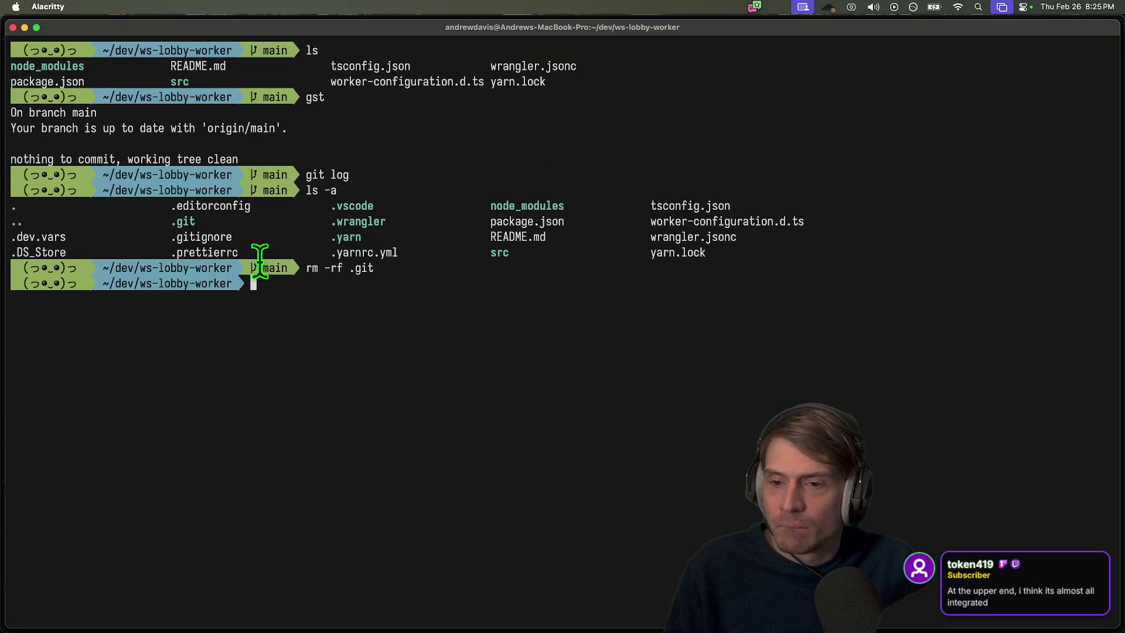
{"action": "left_click_drag", "start_coordinate": [233, 284], "coordinate": [139, 284]}
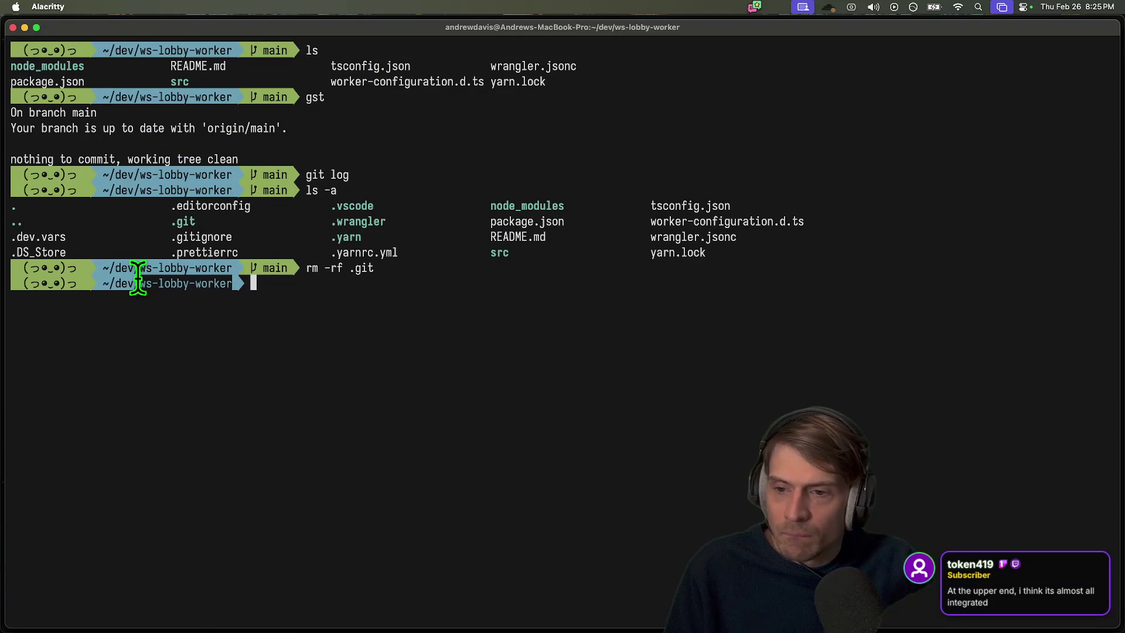
Name the new repository ws-lobby-worker with the description 'Websockets lobby'
{"action": "key", "text": "super+Tab"}
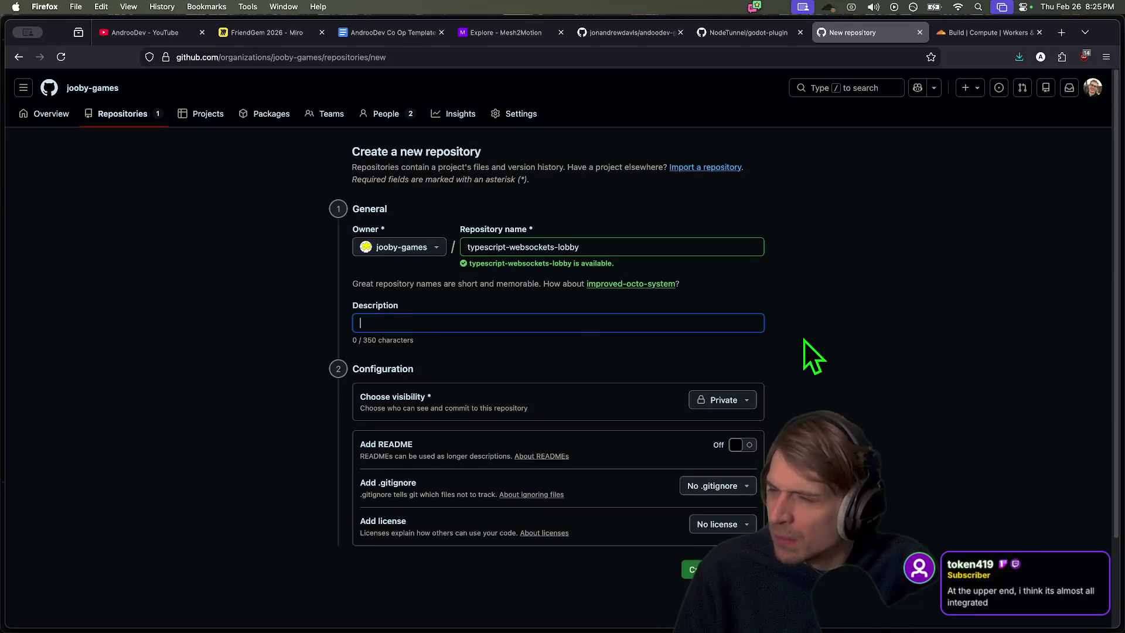
{"action": "left_click", "coordinate": [618, 318]}
{"action": "key", "text": "Escape"}
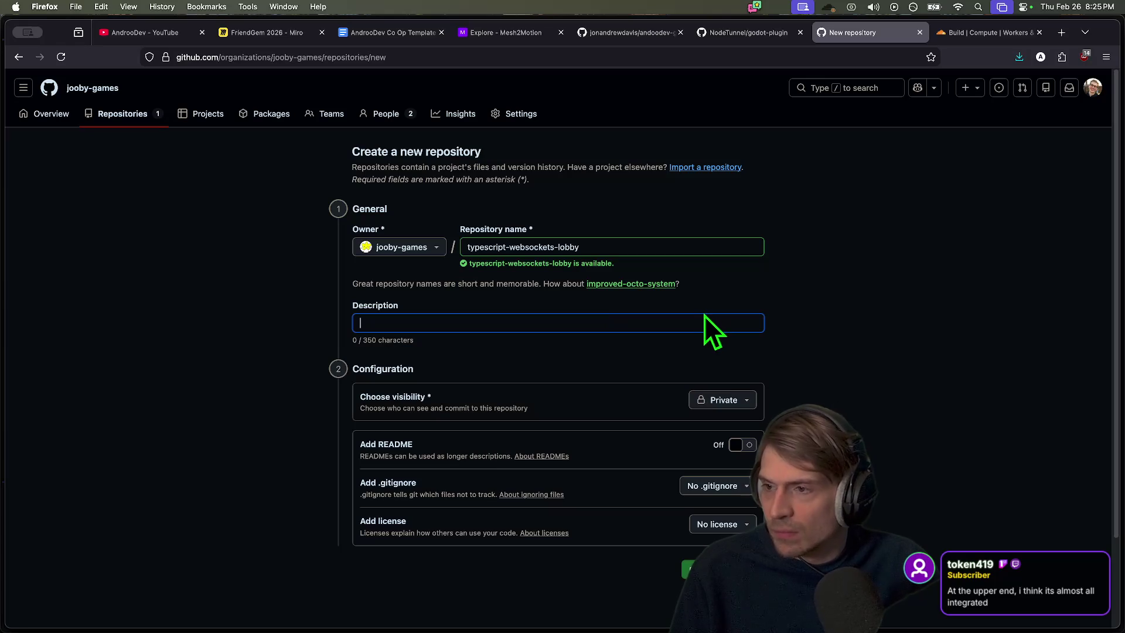
{"action": "triple_click", "coordinate": [646, 248]}
{"action": "type", "text": "ws-lobby-worker"}
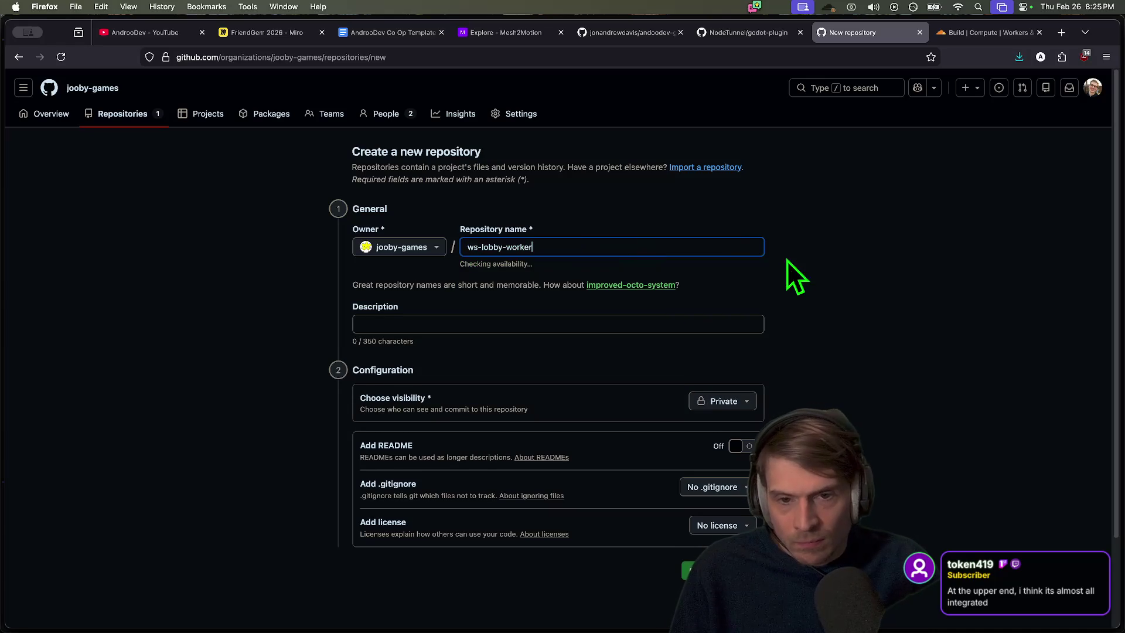
{"action": "left_click", "coordinate": [697, 324]}
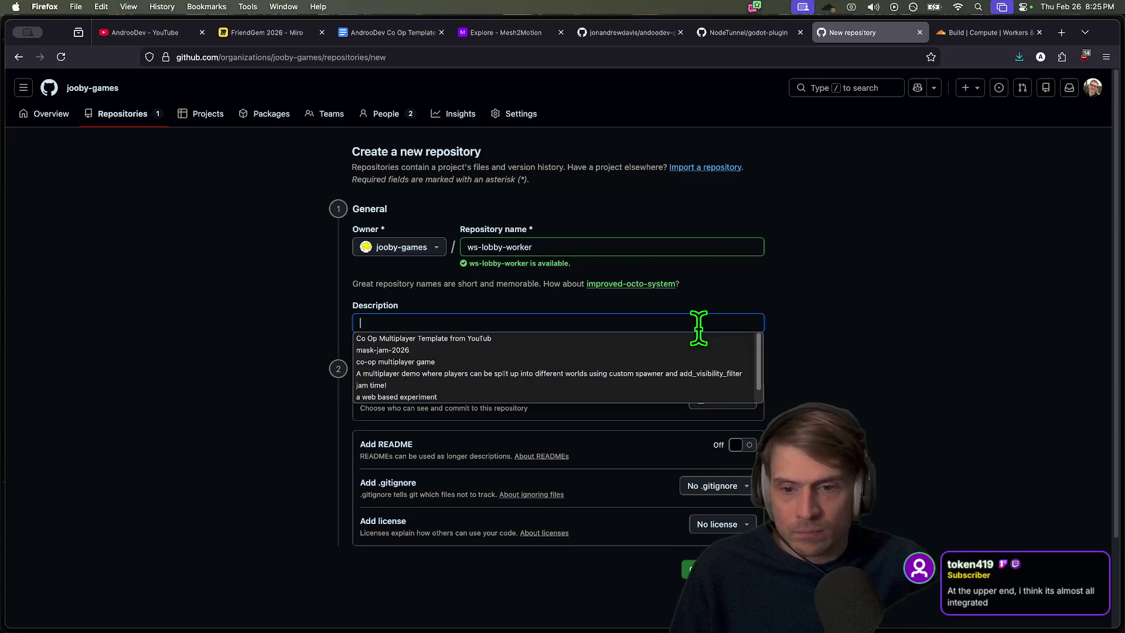
{"action": "key", "text": "Escape"}
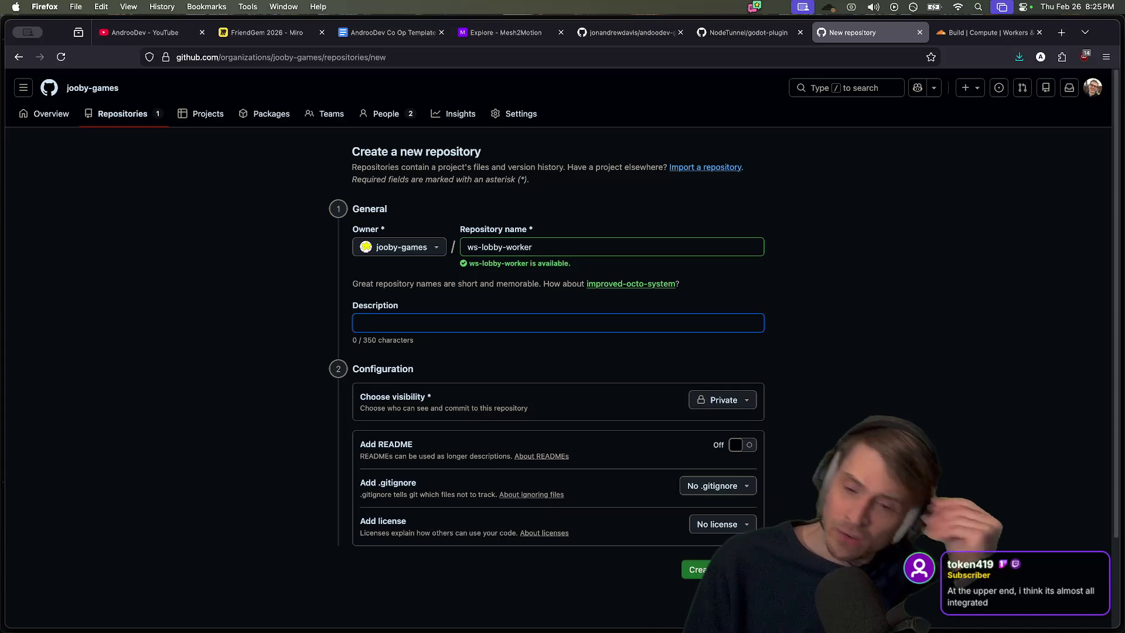
{"action": "type", "text": "d"}
{"action": "key", "text": "BackSpace"}
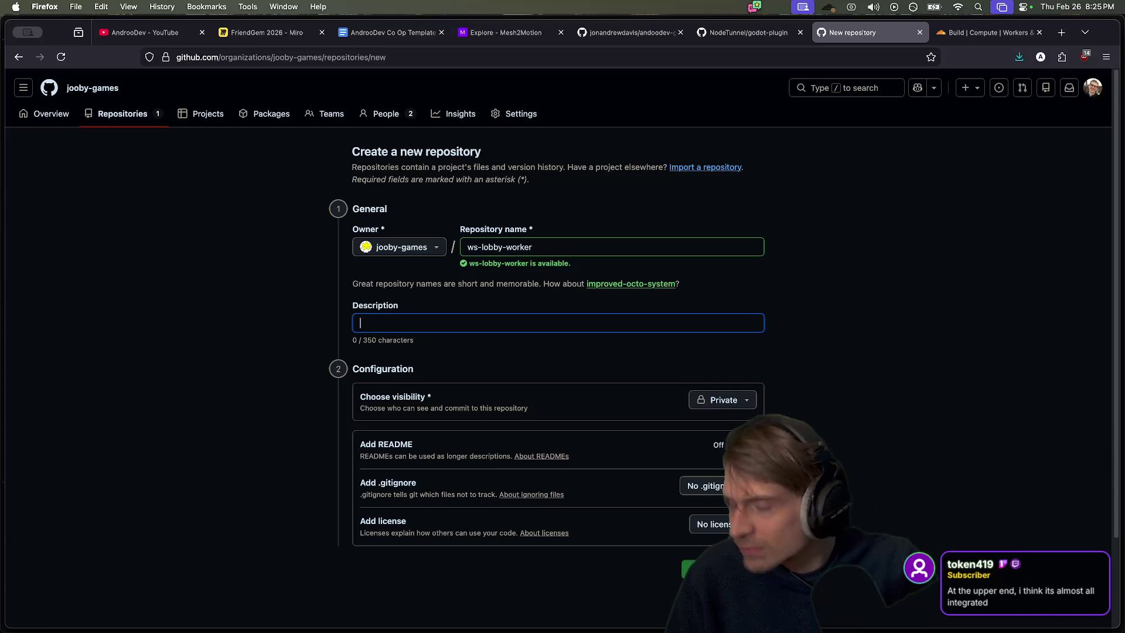
{"action": "type", "text": "Websockets lobb"}
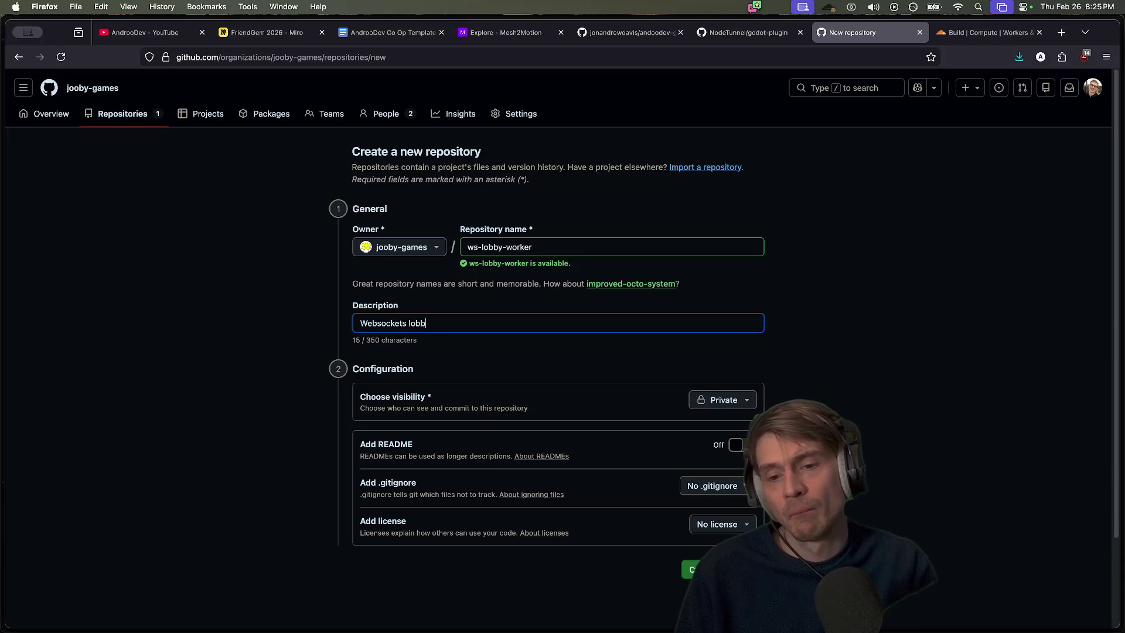
{"action": "type", "text": "y"}
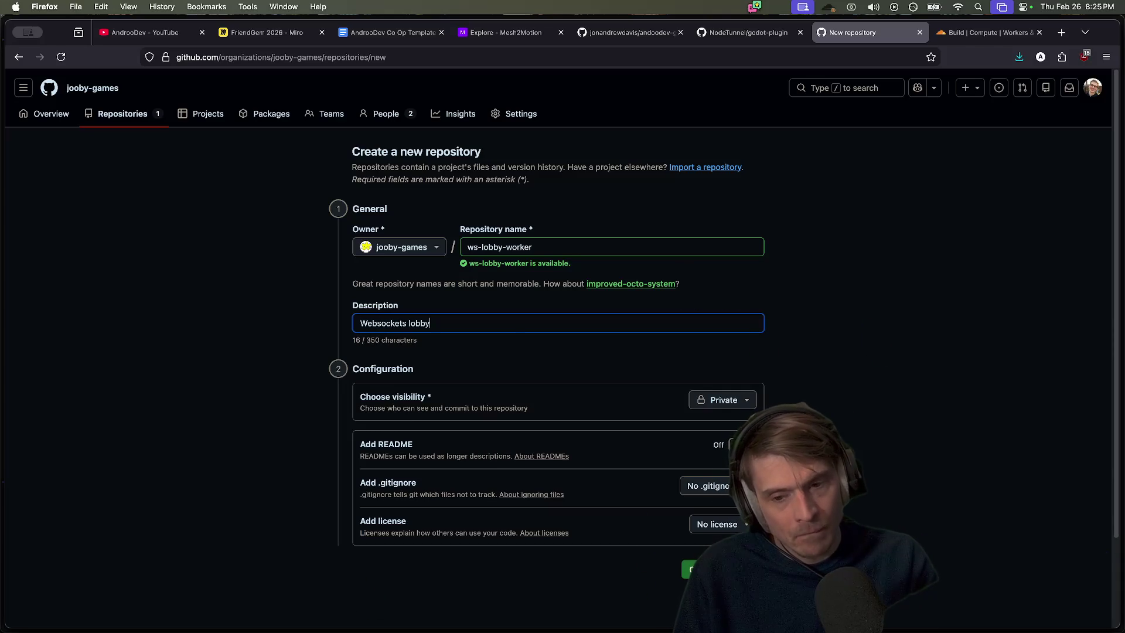
Review the visibility options and keep the repository Private
{"action": "left_click", "coordinate": [726, 402]}
{"action": "left_click", "coordinate": [909, 335]}
{"action": "left_click", "coordinate": [722, 400]}
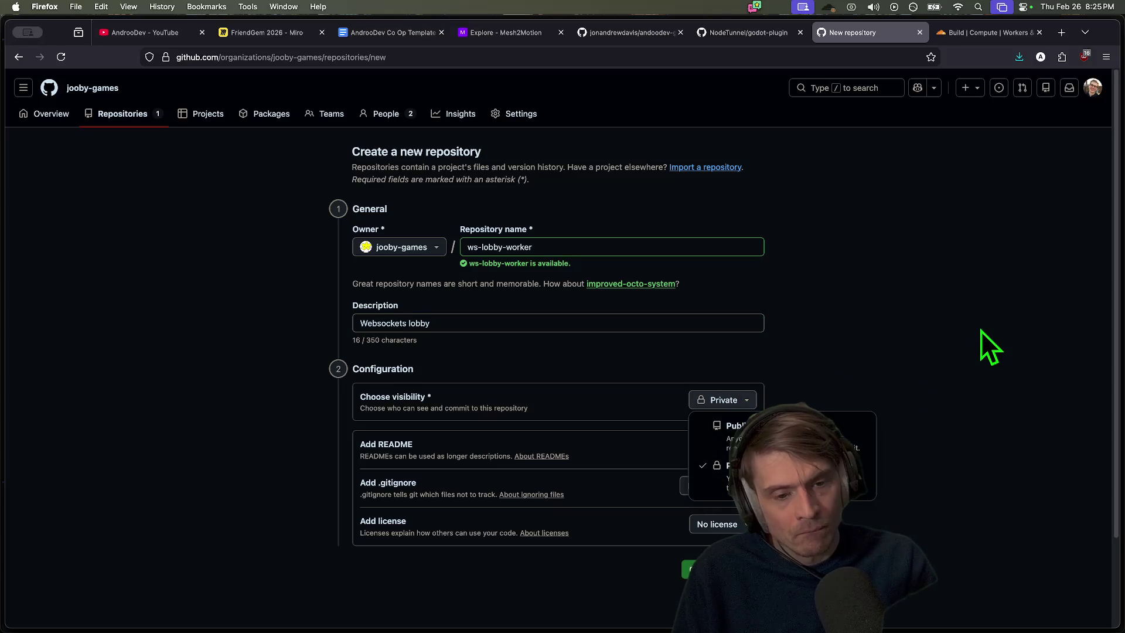
{"action": "left_click", "coordinate": [980, 332]}
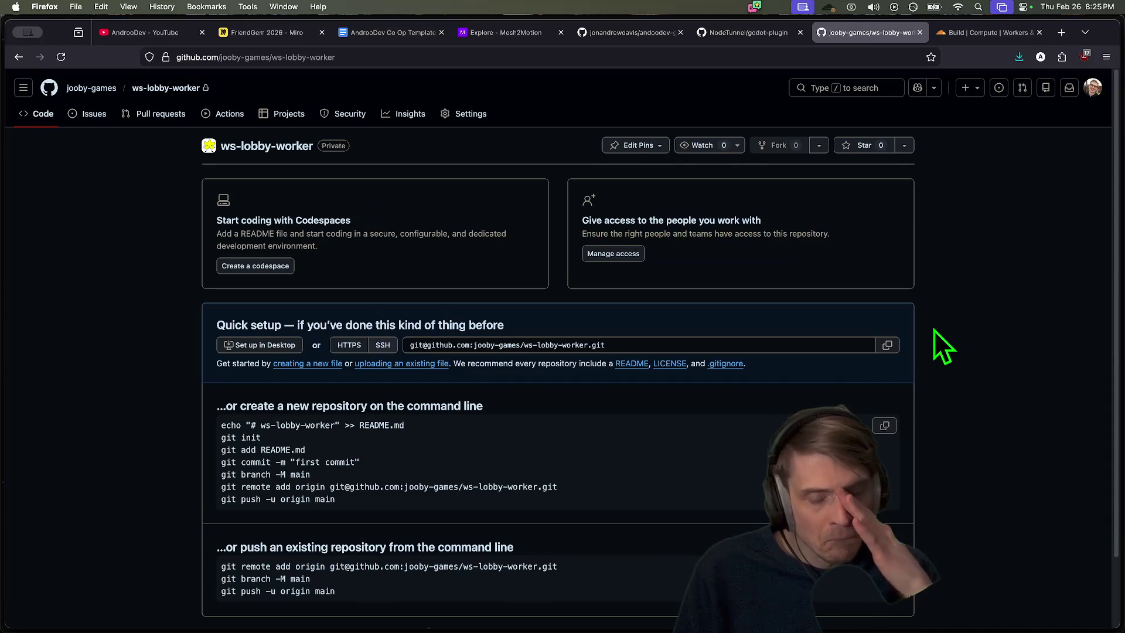
Select and copy the git init through git push setup commands
{"action": "double_click", "coordinate": [401, 425]}
{"action": "left_click_drag", "start_coordinate": [393, 437], "coordinate": [416, 503]}
{"action": "key", "text": "super+Tab"}
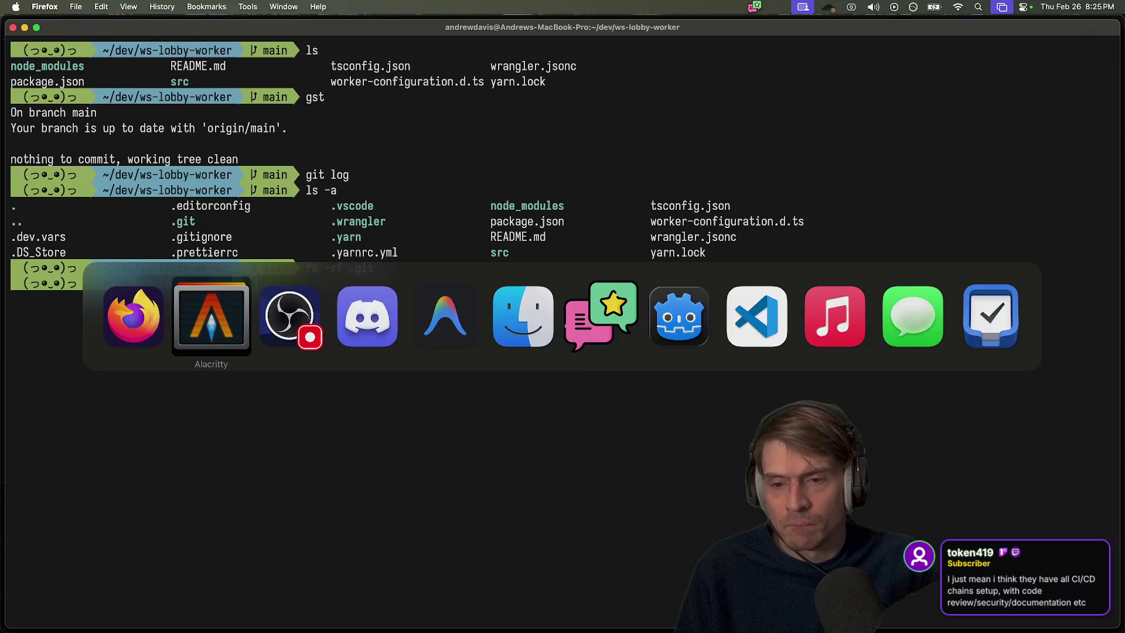
Paste and run the repository setup commands, then check git status
{"action": "key", "text": "super+v"}
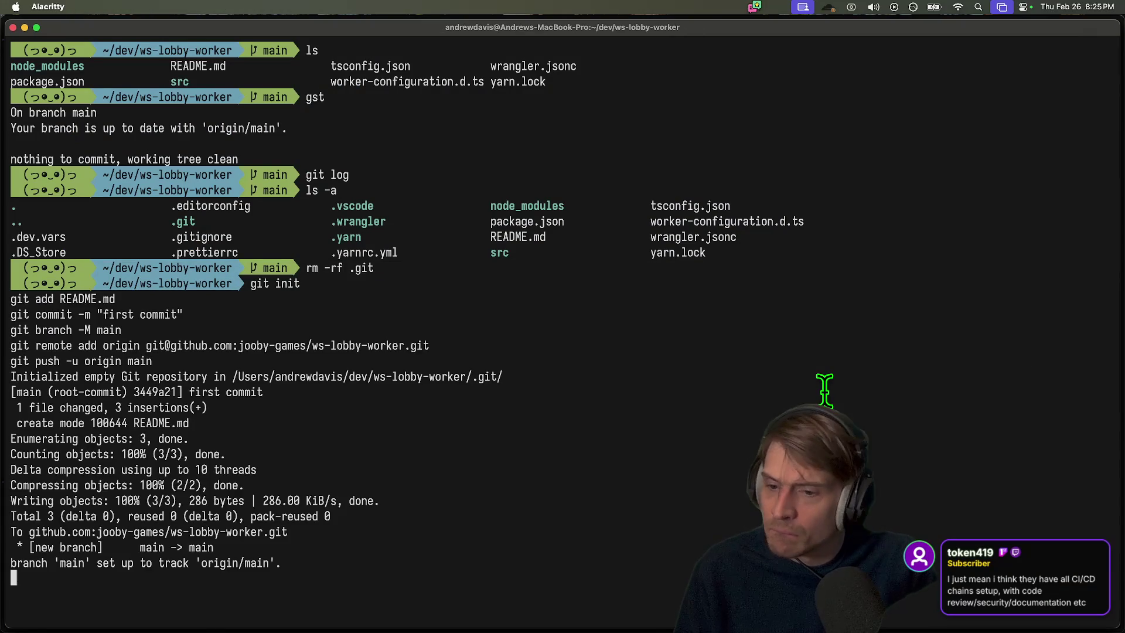
{"action": "type", "text": "gst"}
{"action": "key", "text": "Return"}
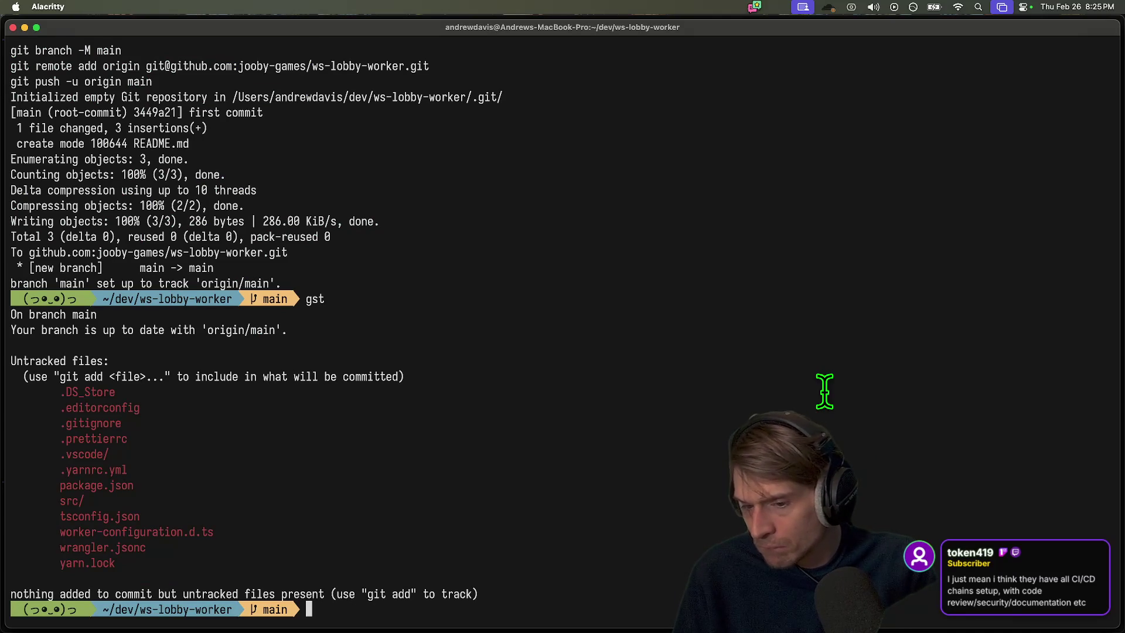
{"action": "type", "text": "rm .D"}
Delete .DS_Store from the project and glance at the editor's file tree
{"action": "key", "text": "Tab"}
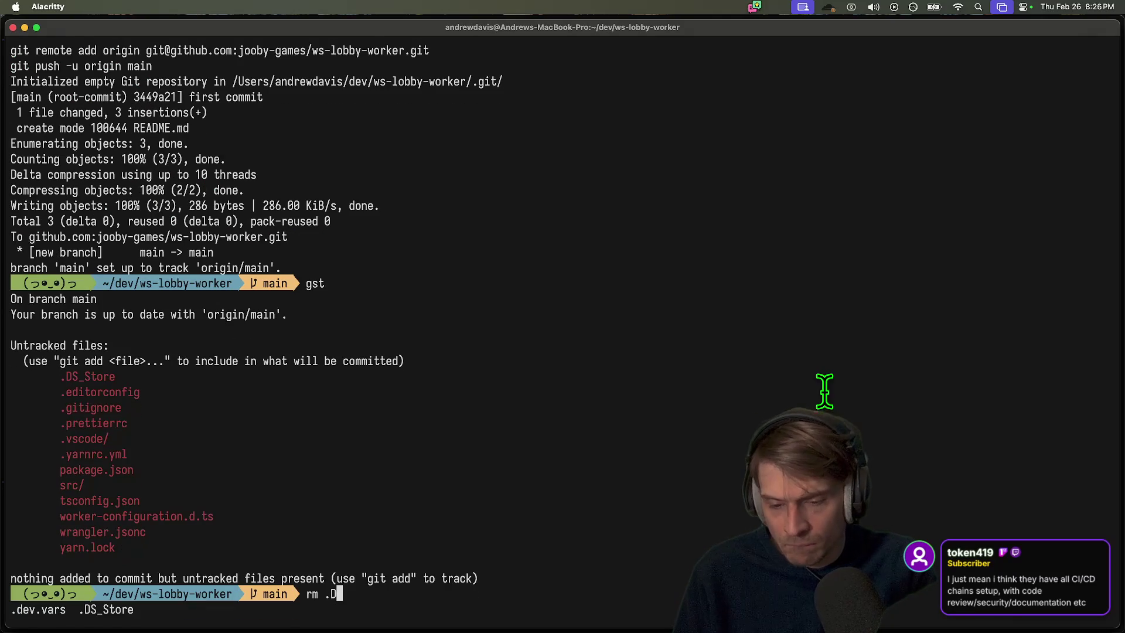
{"action": "key", "text": "Tab"}
{"action": "key", "text": "Tab"}
{"action": "key", "text": "Return"}
{"action": "type", "text": "co"}
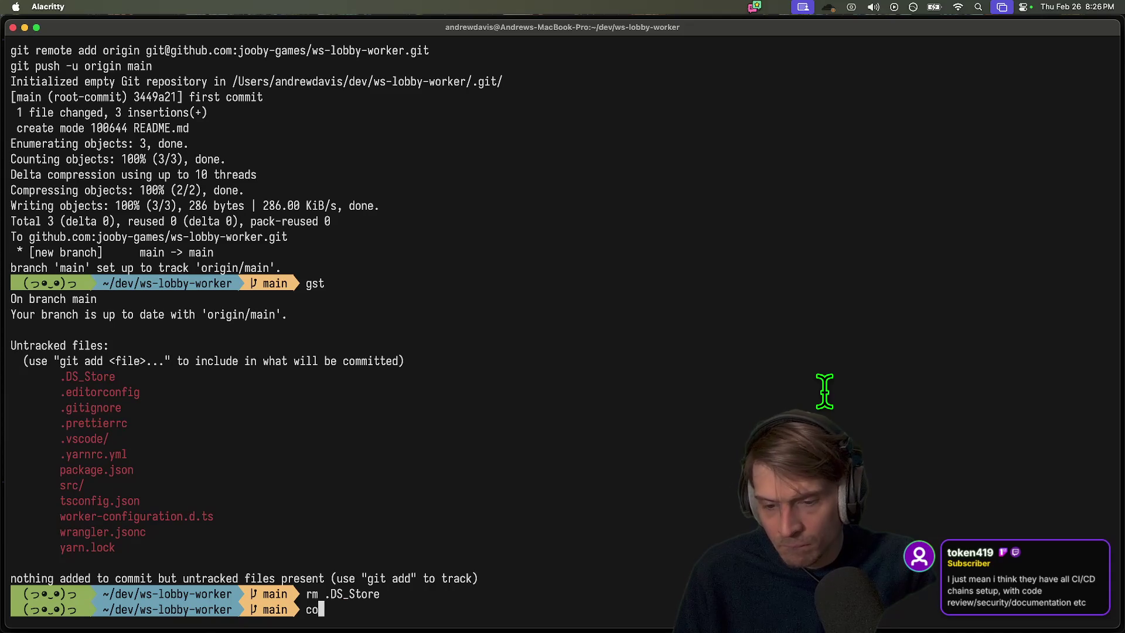
{"action": "key", "text": "super+Tab"}
{"action": "key", "text": "super+Tab"}
{"action": "key", "text": "super+Tab"}
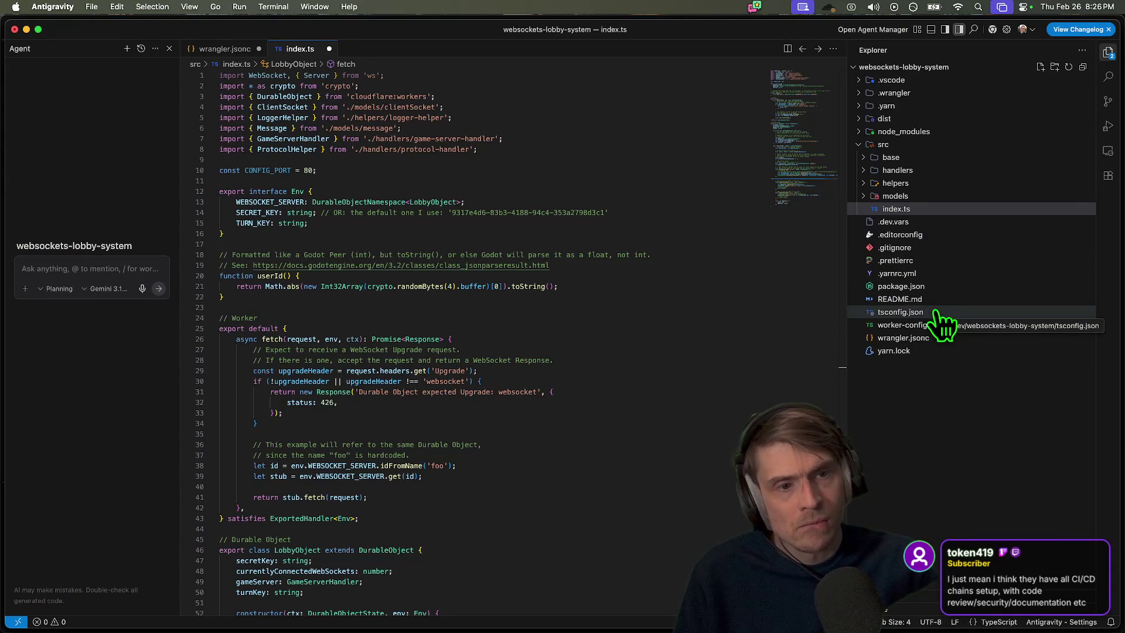
{"action": "left_click", "coordinate": [944, 429]}
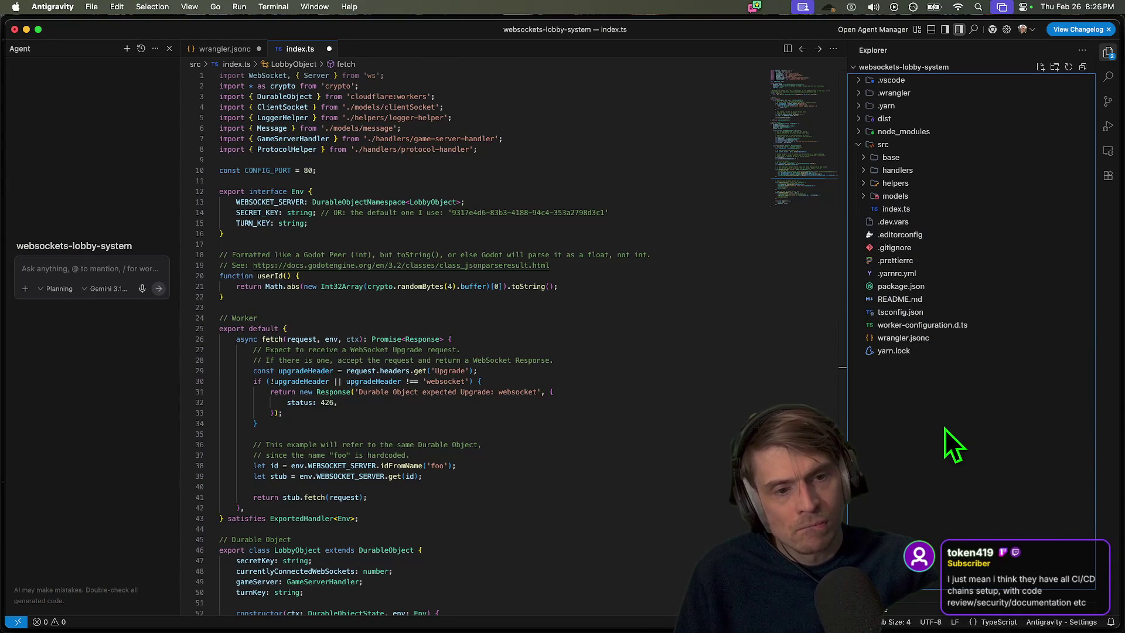
{"action": "key", "text": "super+Tab"}
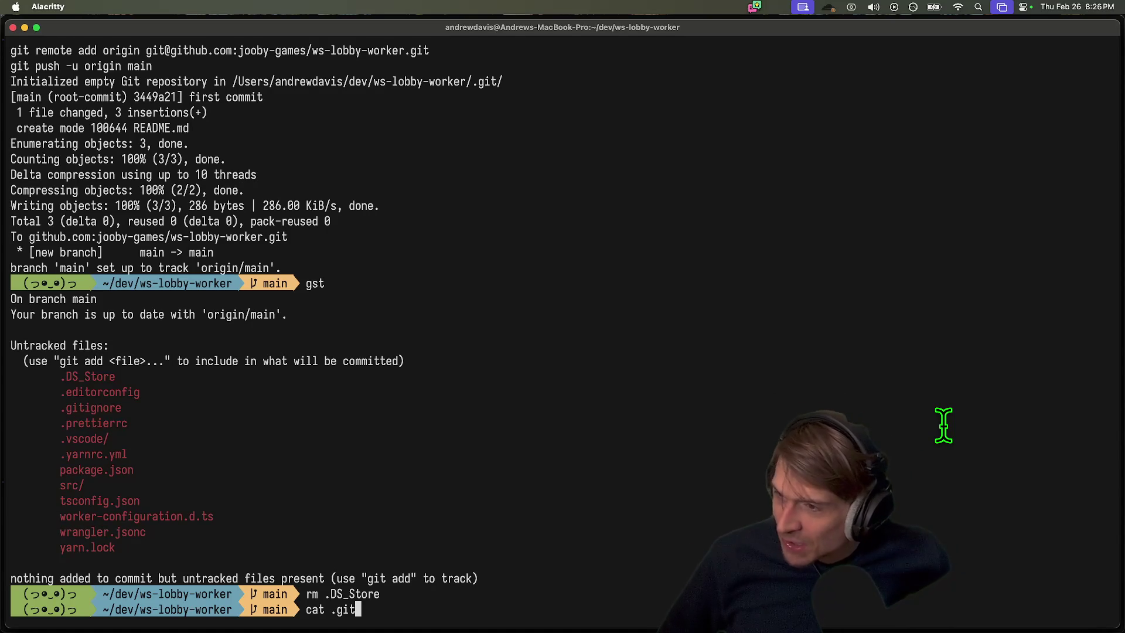
Search Google for 'gerrit code review' in a new Firefox tab
{"action": "key", "text": "super+Tab"}
{"action": "key", "text": "Tab"}
{"action": "key", "text": "Tab"}
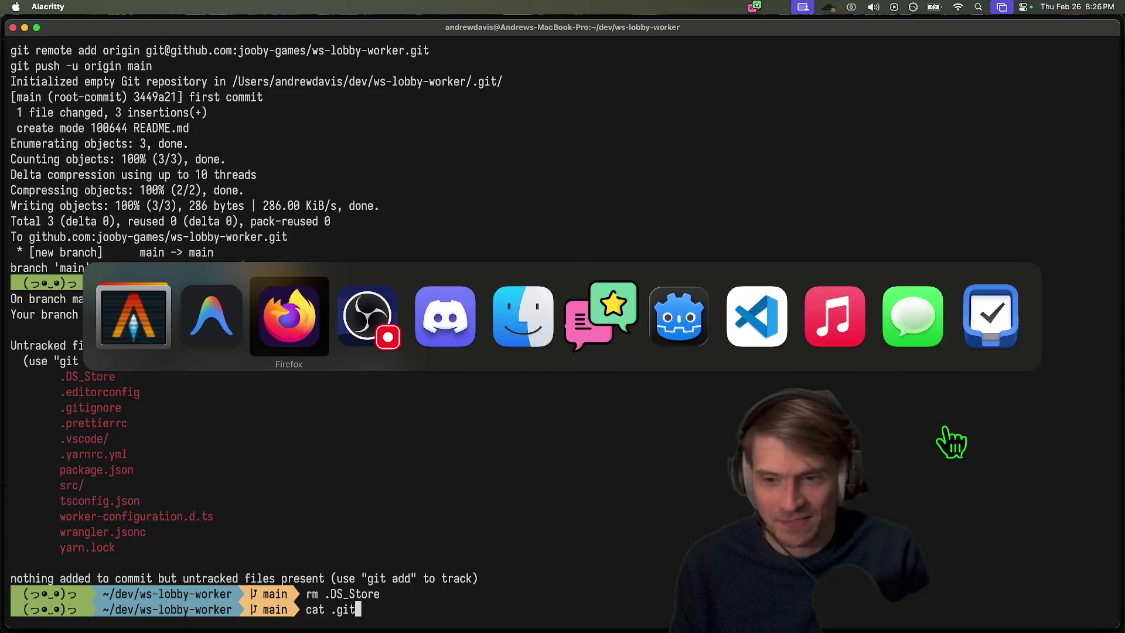
{"action": "type", "text": "gerrit co"}
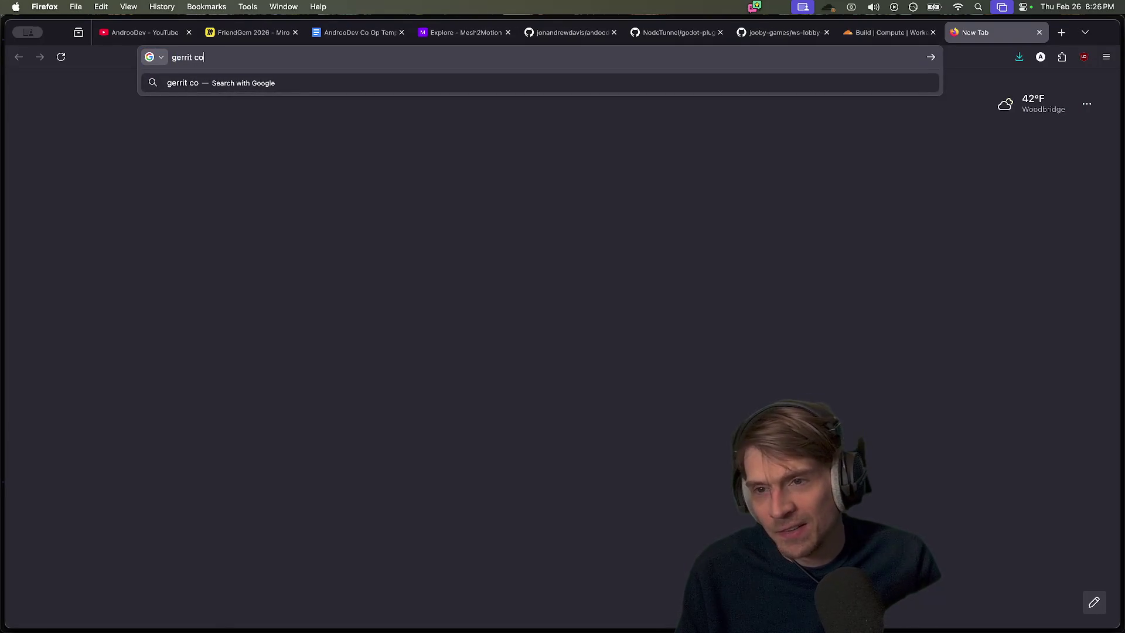
{"action": "type", "text": " iew"}
{"action": "key", "text": "Return"}
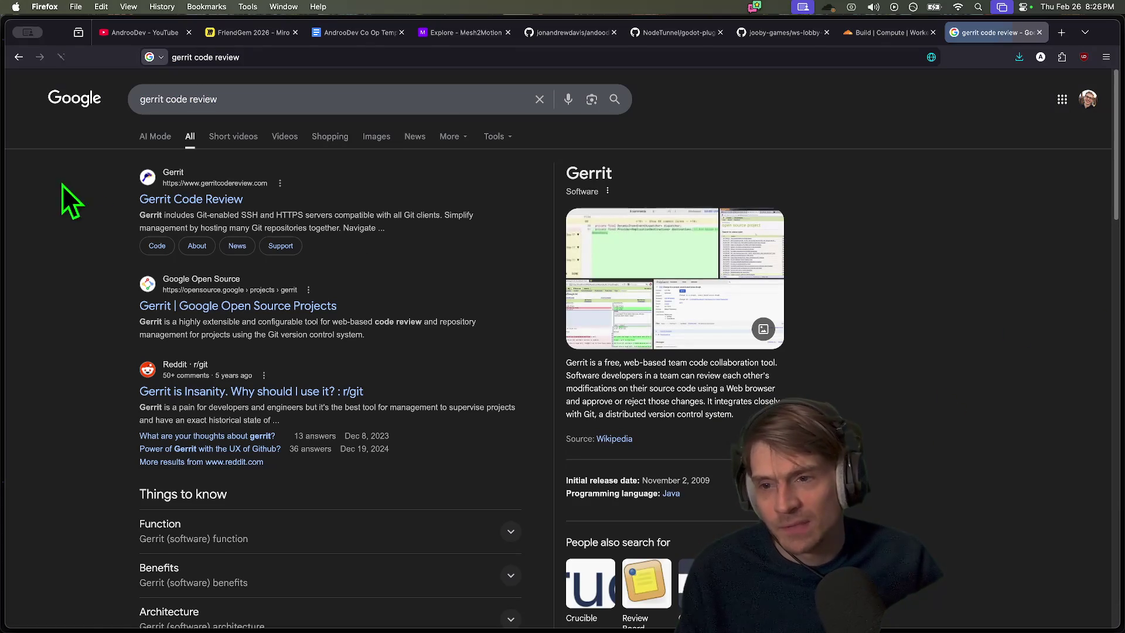
Enlarge the Gerrit screenshots, including the PizzaDough diff review, then close the search tab
{"action": "left_click", "coordinate": [644, 252]}
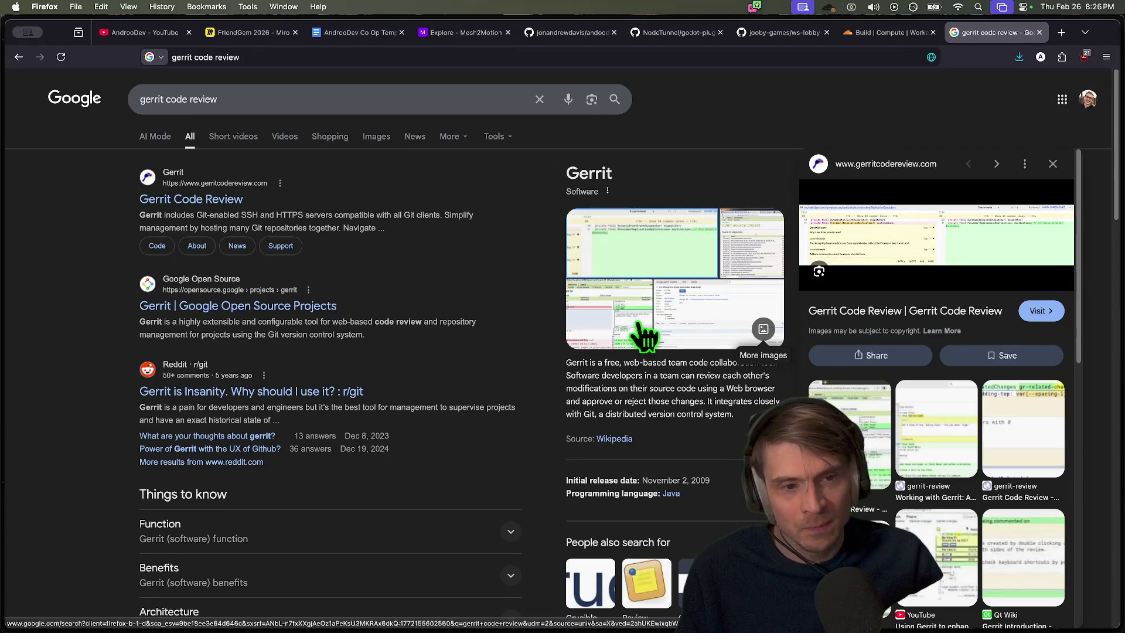
{"action": "left_click", "coordinate": [600, 343]}
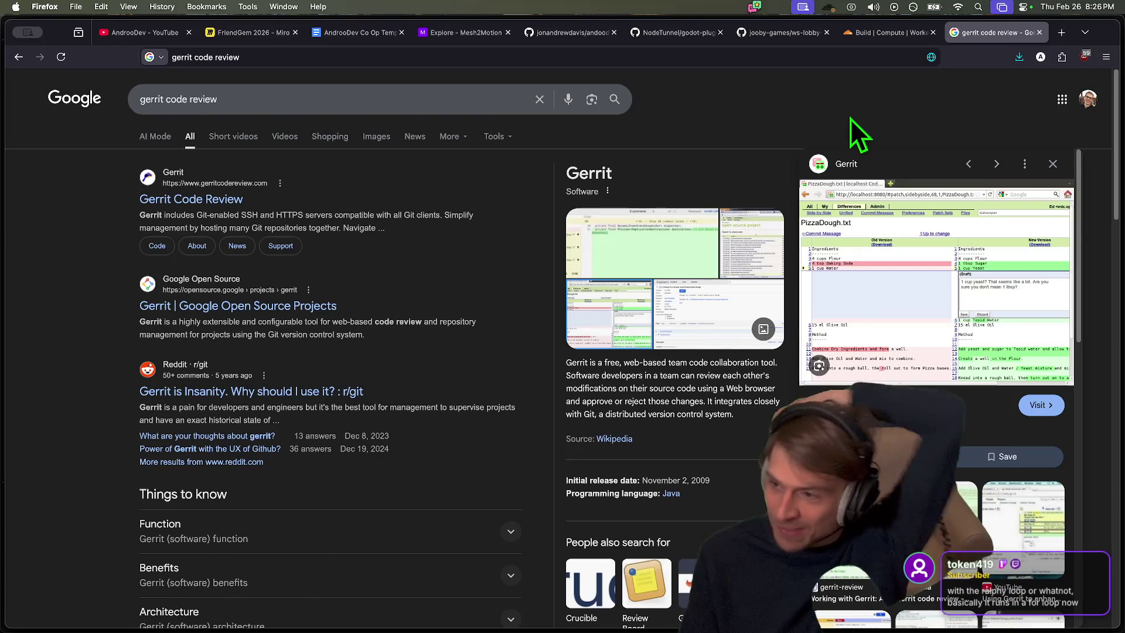
{"action": "key", "text": "super+w"}
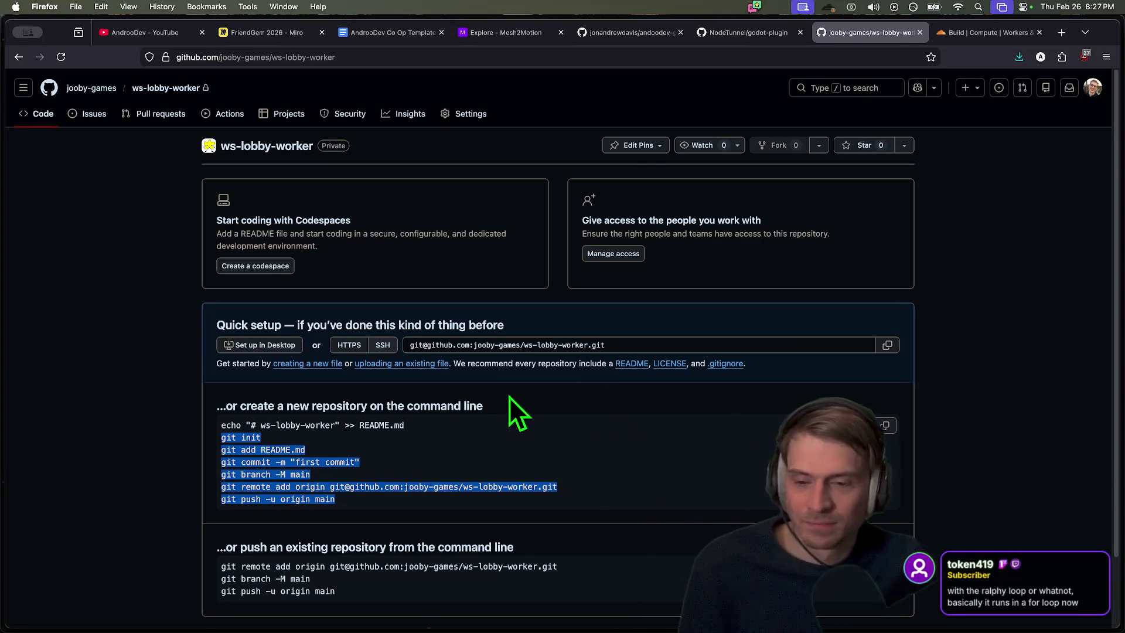
Print the project's .gitignore in the terminal with cat
{"action": "key", "text": "super+Tab"}
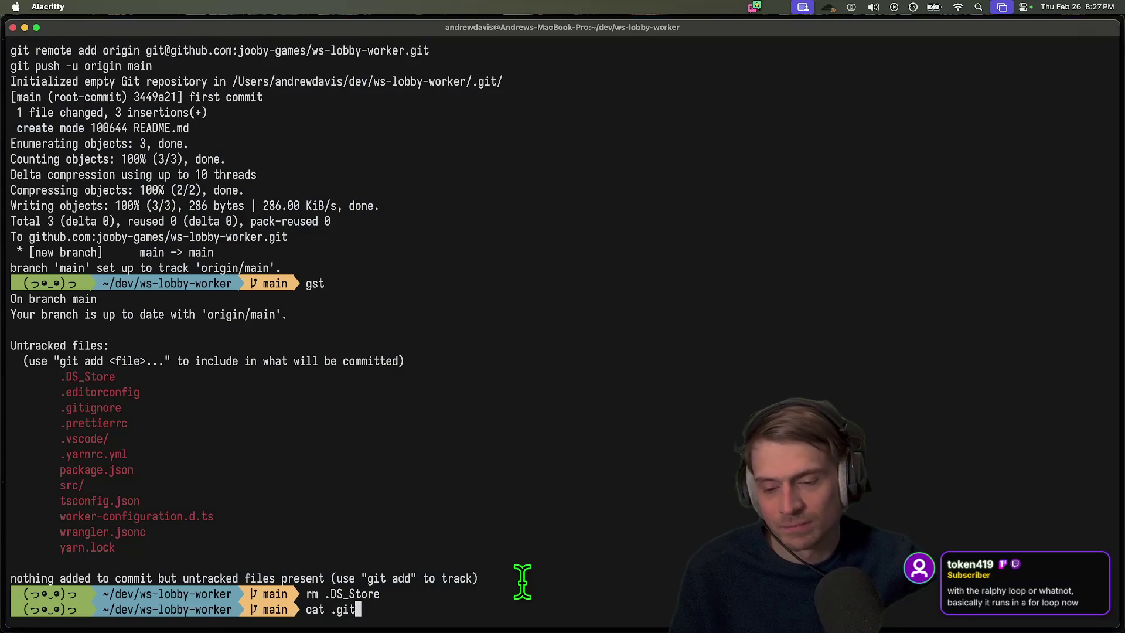
{"action": "key", "text": "Return"}
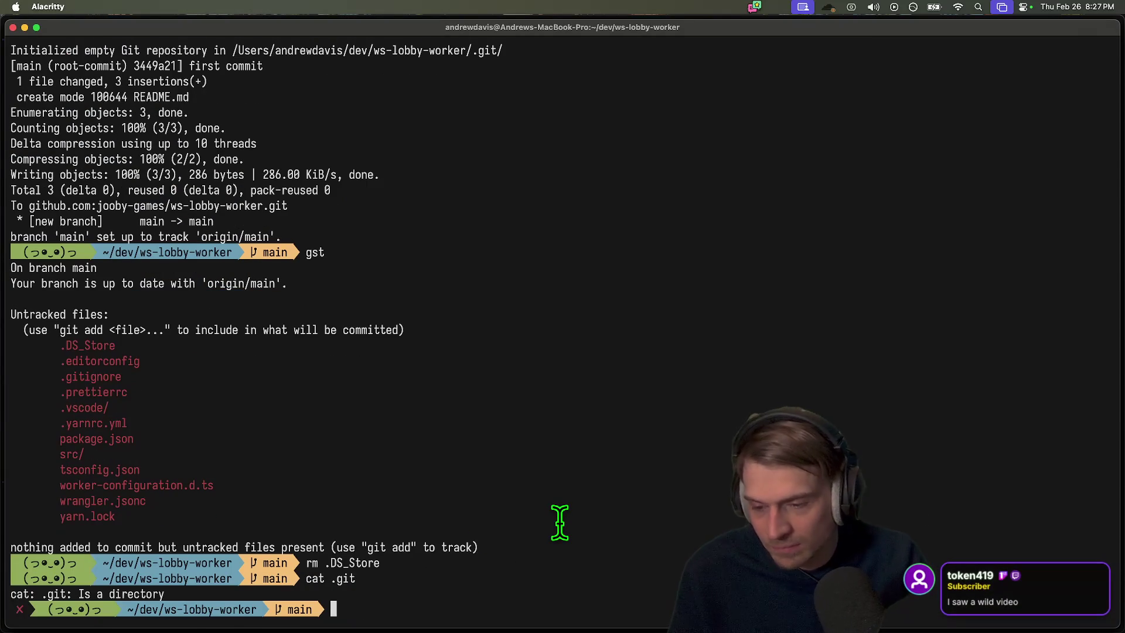
{"action": "type", "text": "cat .git"}
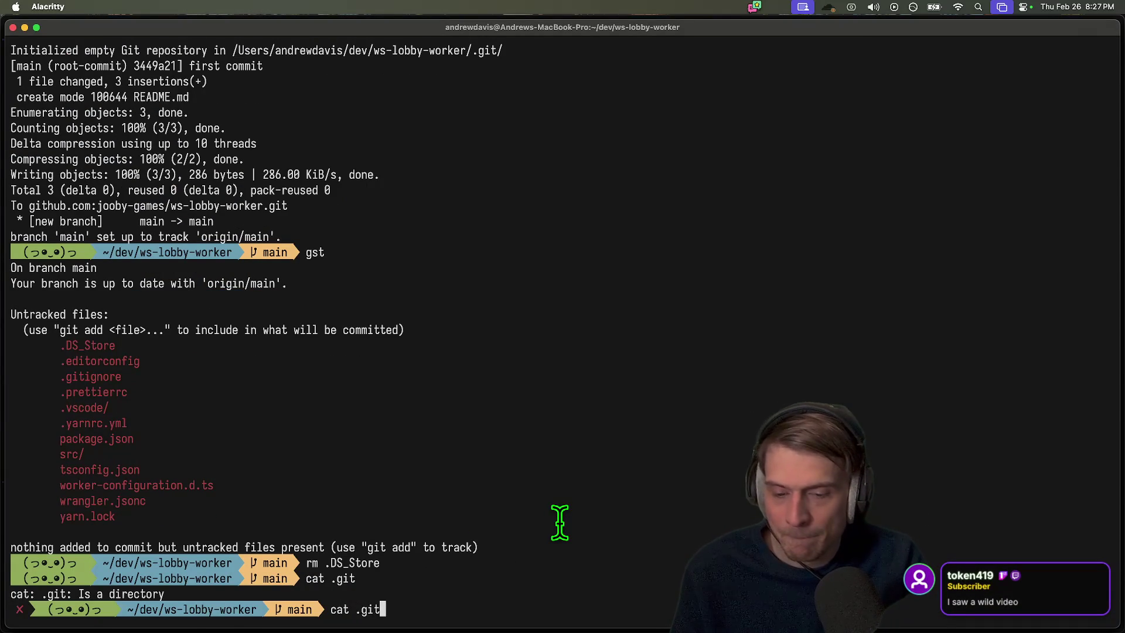
{"action": "key", "text": "Tab"}
{"action": "type", "text": "gn"}
{"action": "key", "text": "Tab"}
{"action": "key", "text": "Return"}
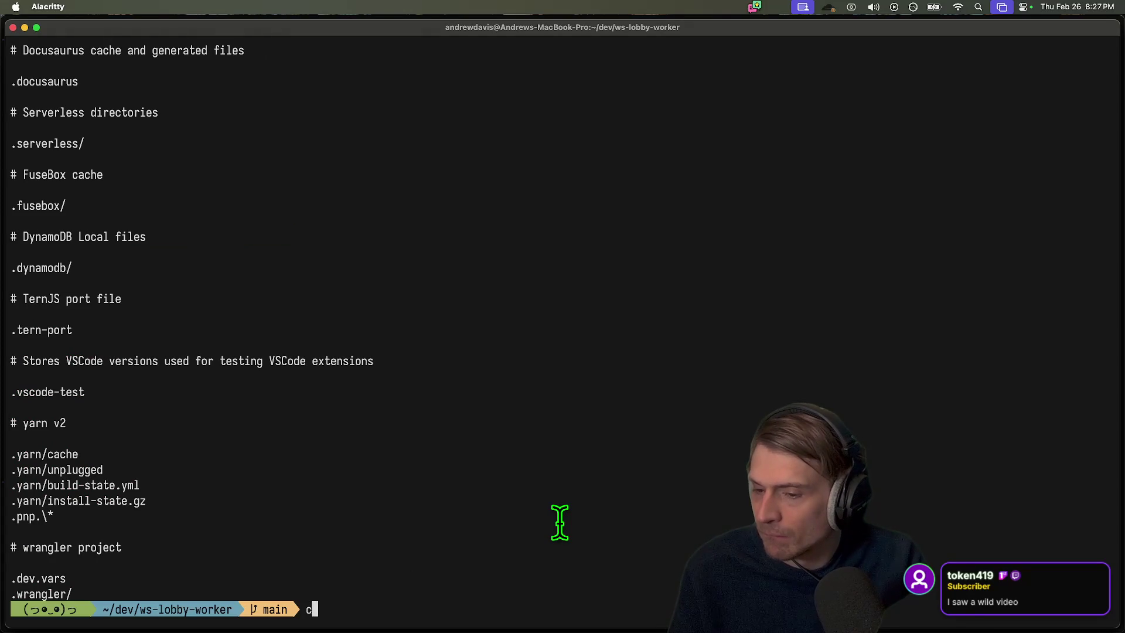
Open the ws-lobby-worker folder in Visual Studio Code with `code .`
{"action": "key", "text": "super+Tab"}
{"action": "key", "text": "super+Tab"}
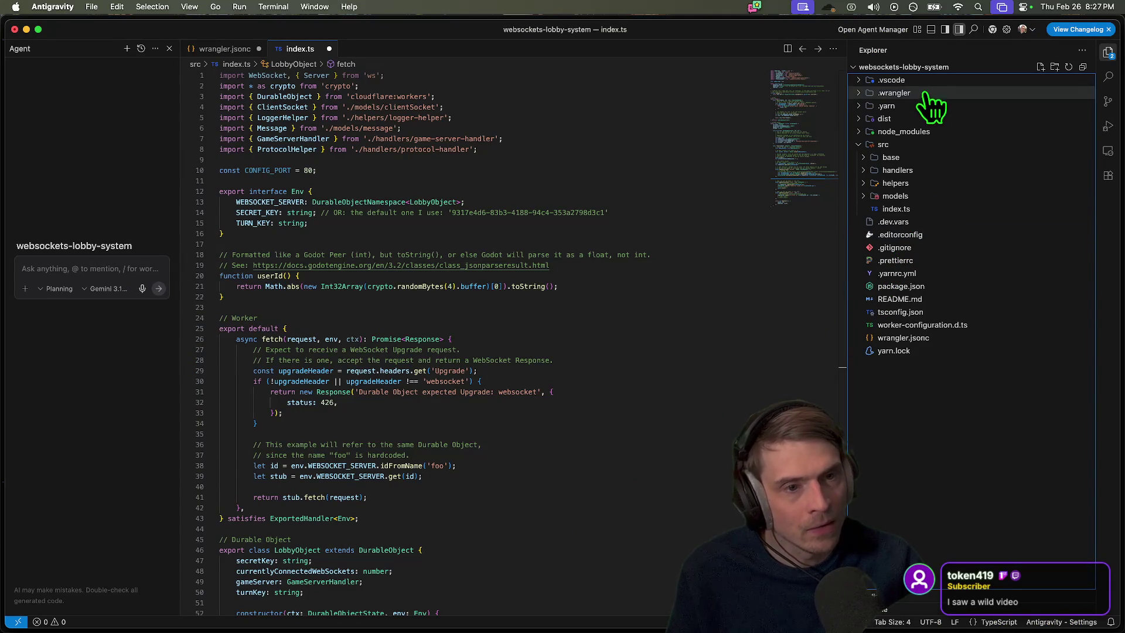
{"action": "right_click", "coordinate": [926, 415]}
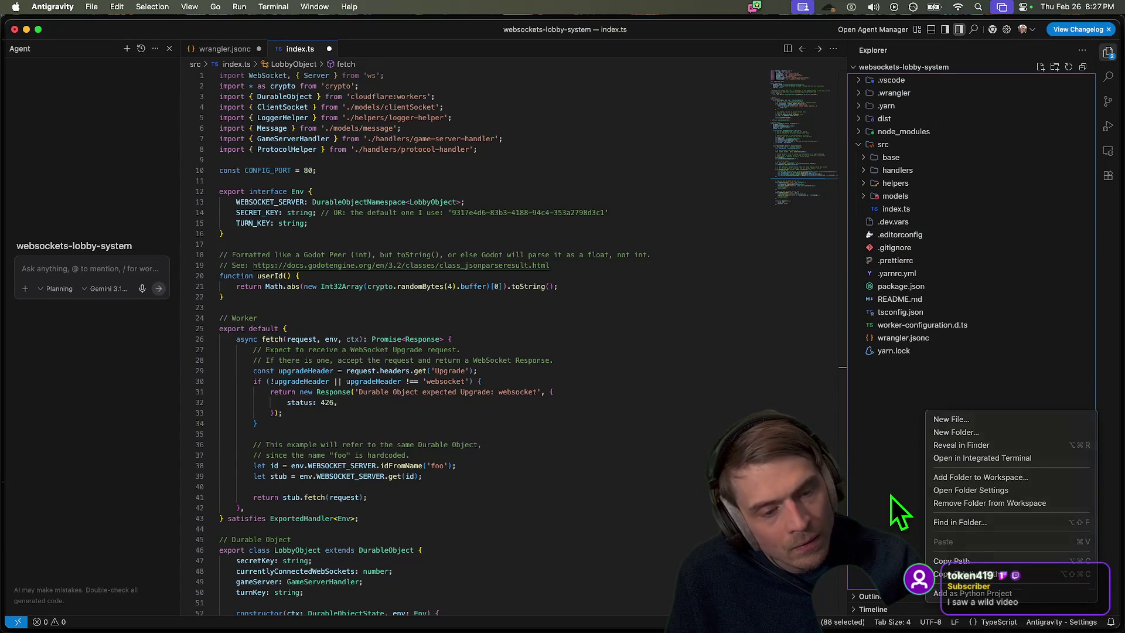
{"action": "key", "text": "Escape"}
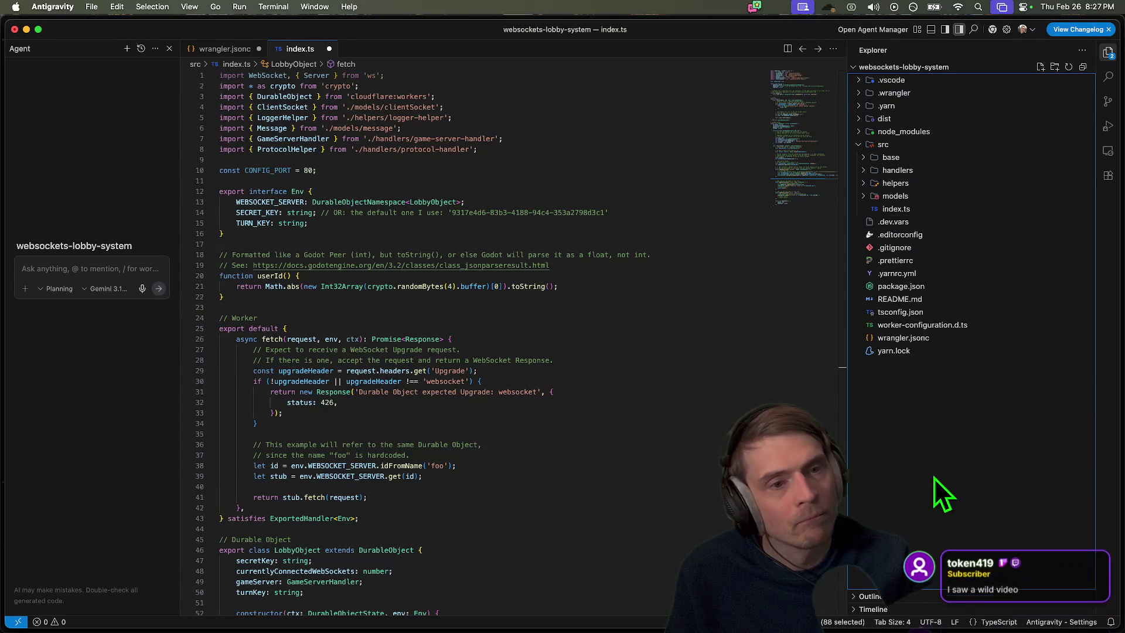
{"action": "key", "text": "super+Tab"}
{"action": "type", "text": "code ."}
{"action": "key", "text": "Return"}
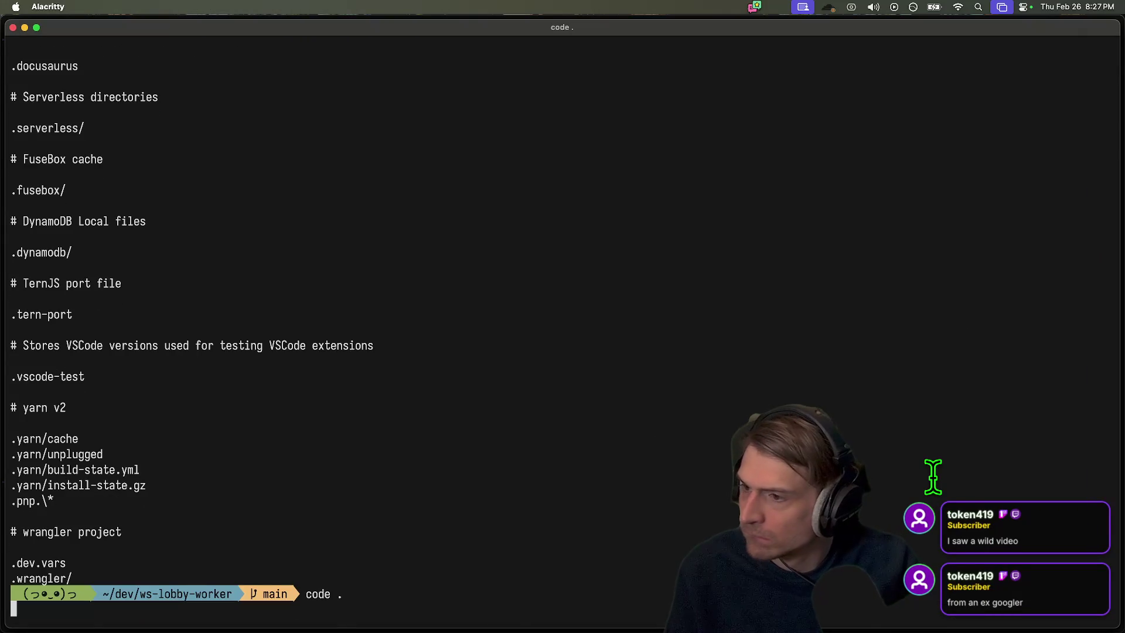
Collapse the src folder and open .gitignore in the Explorer
{"action": "mouse_move", "coordinate": [496, 623]}
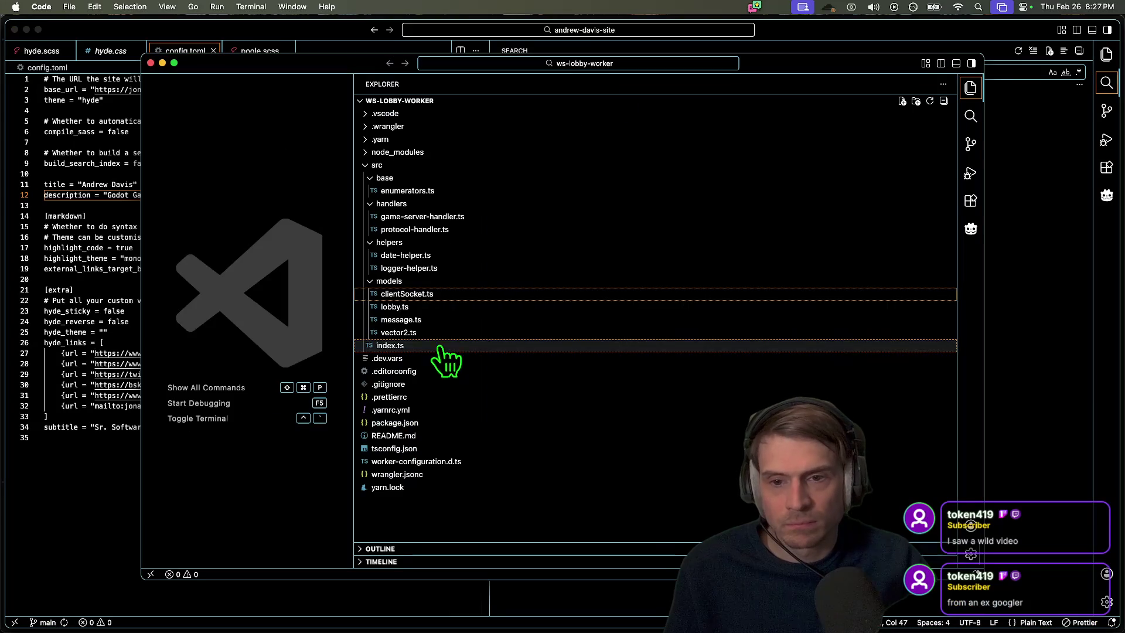
{"action": "left_click", "coordinate": [490, 520]}
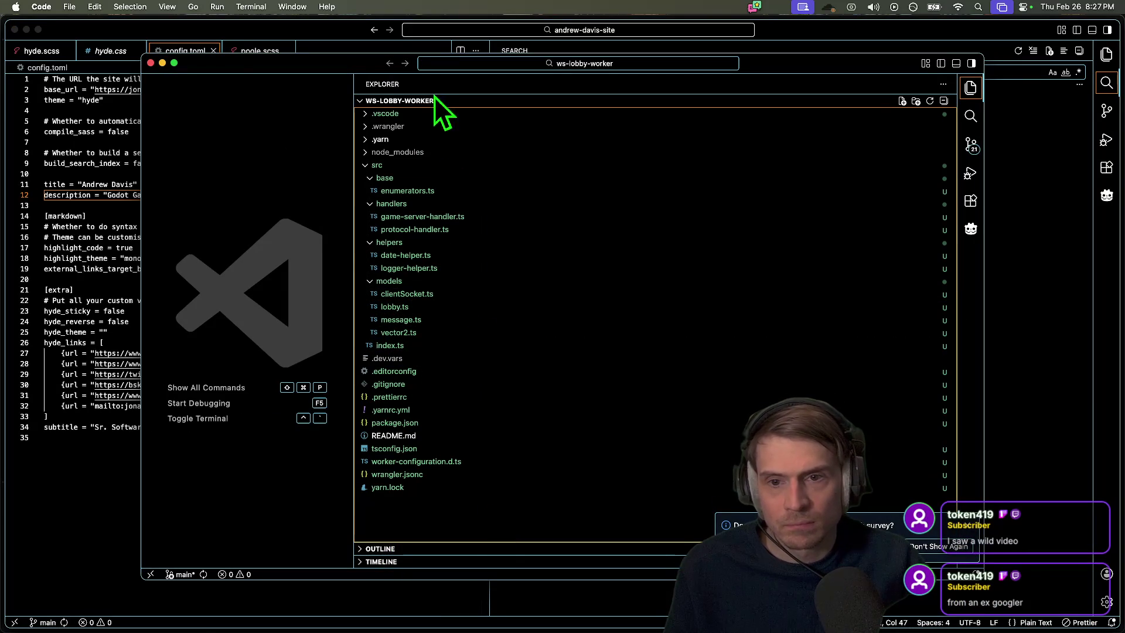
{"action": "left_click", "coordinate": [428, 166]}
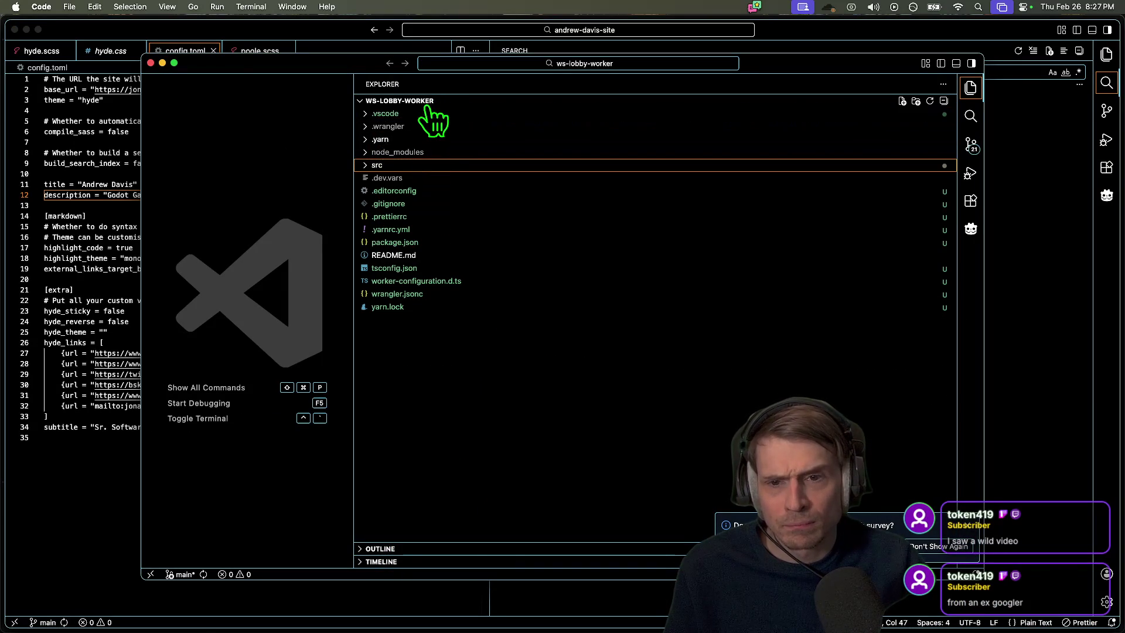
{"action": "left_click", "coordinate": [426, 204]}
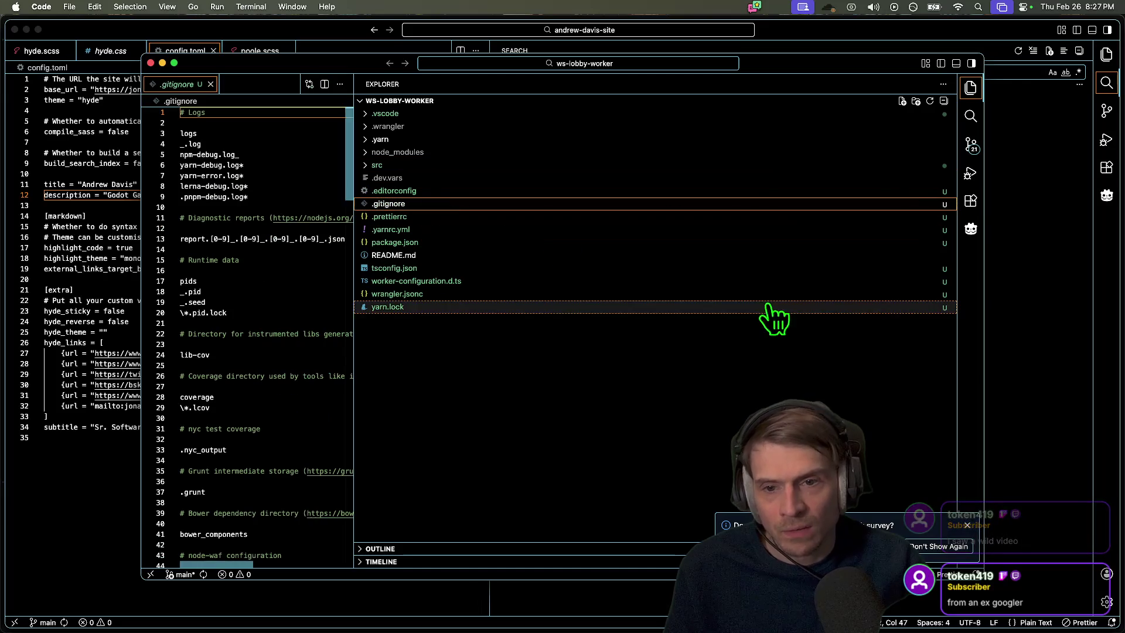
{"action": "left_click_drag", "start_coordinate": [351, 284], "coordinate": [500, 281]}
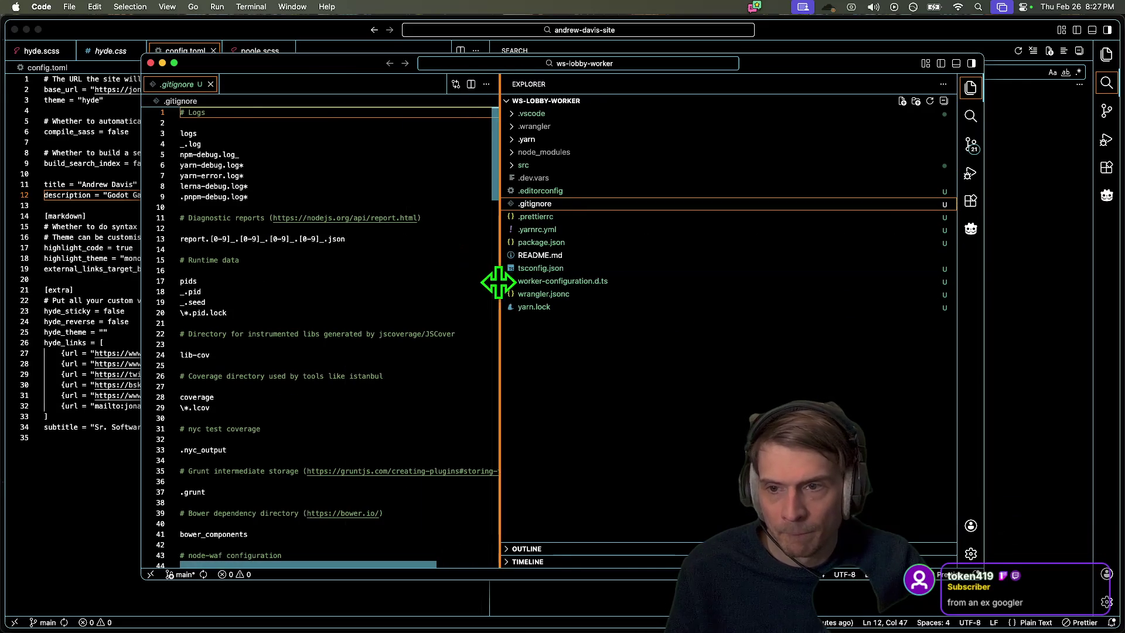
{"action": "scroll", "coordinate": [253, 255], "scroll_direction": "down", "scroll_amount": 2}
{"action": "scroll", "coordinate": [253, 255], "scroll_direction": "up", "scroll_amount": 3}
Insert DS_Store and **/.DS_Store lines right after the # Logs comment
{"action": "key", "text": "End"}
{"action": "key", "text": "Return"}
{"action": "type", "text": "D"}
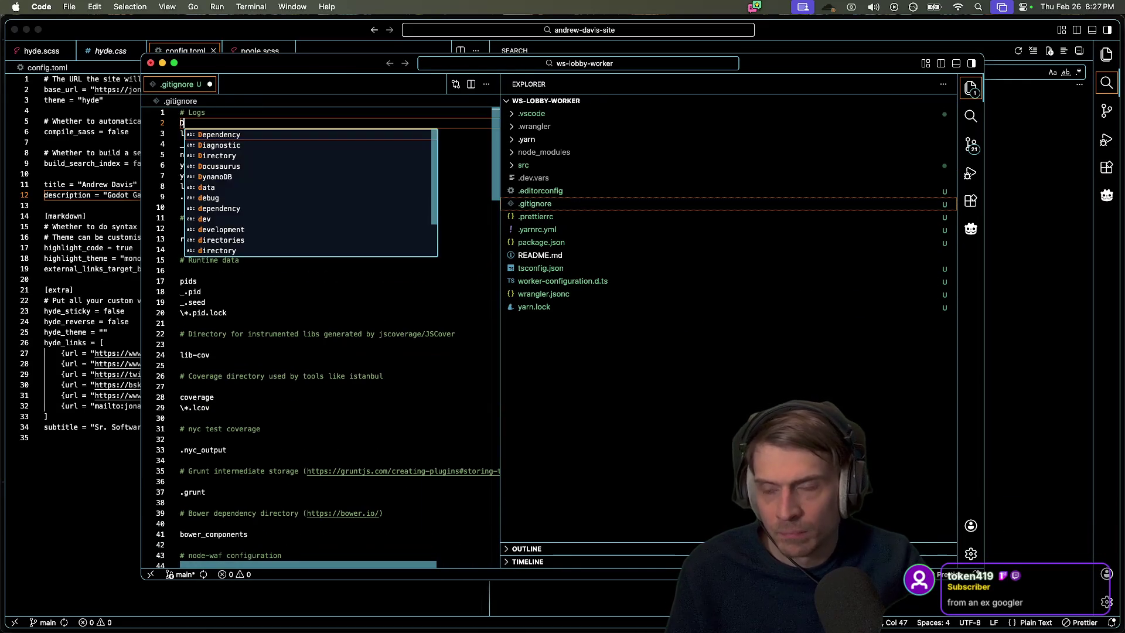
{"action": "type", "text": "S_Store"}
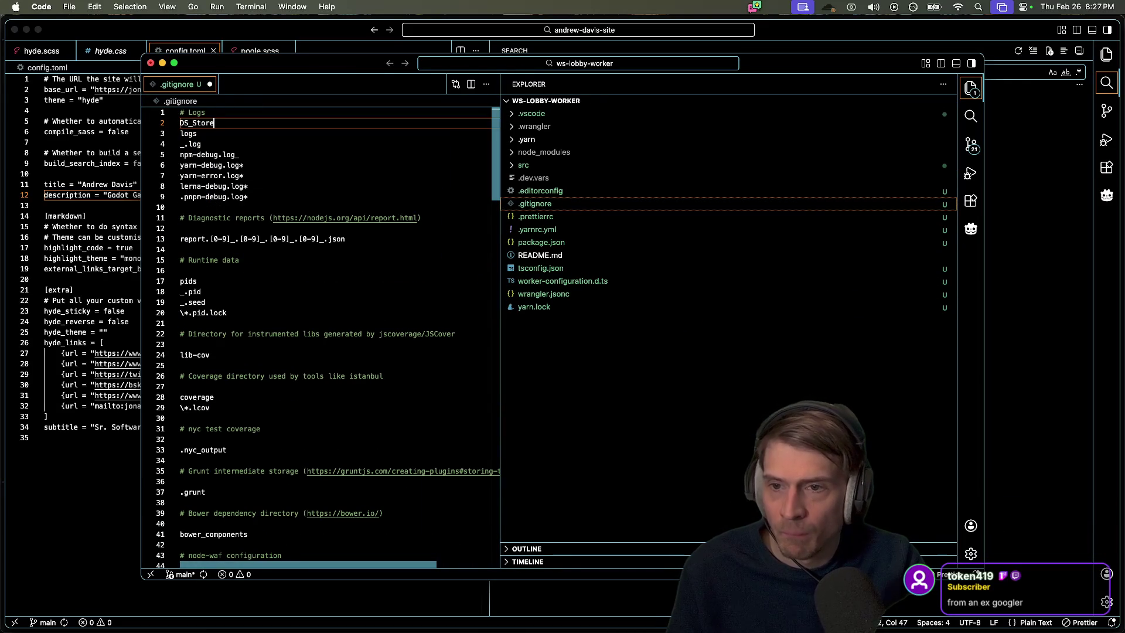
{"action": "key", "text": "Return"}
{"action": "type", "text": "**/D"}
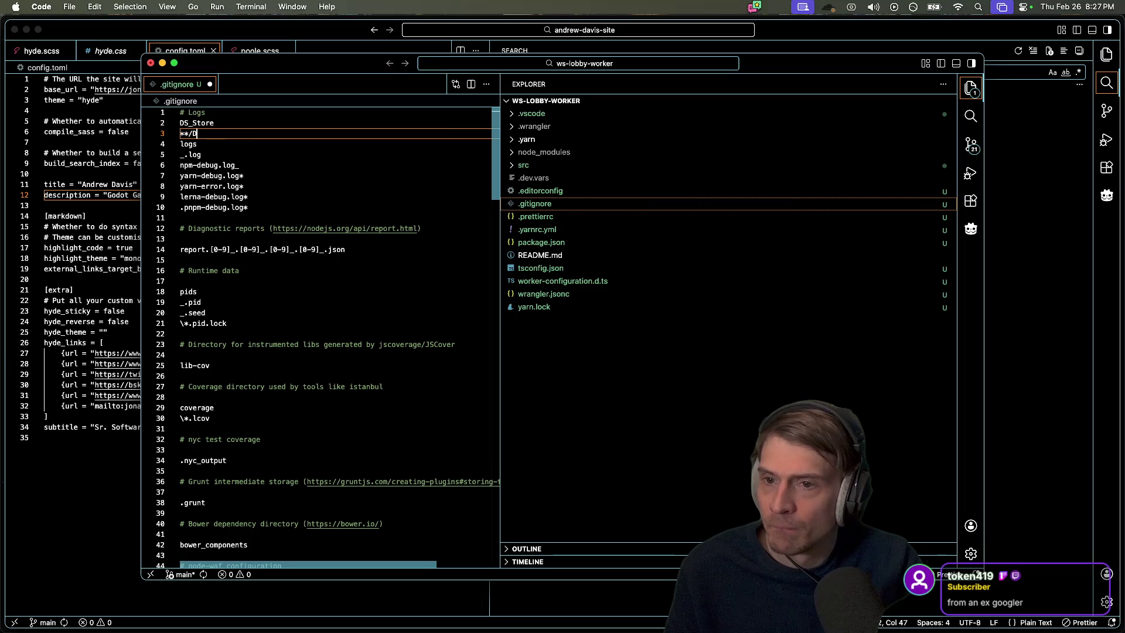
{"action": "type", "text": "S_"}
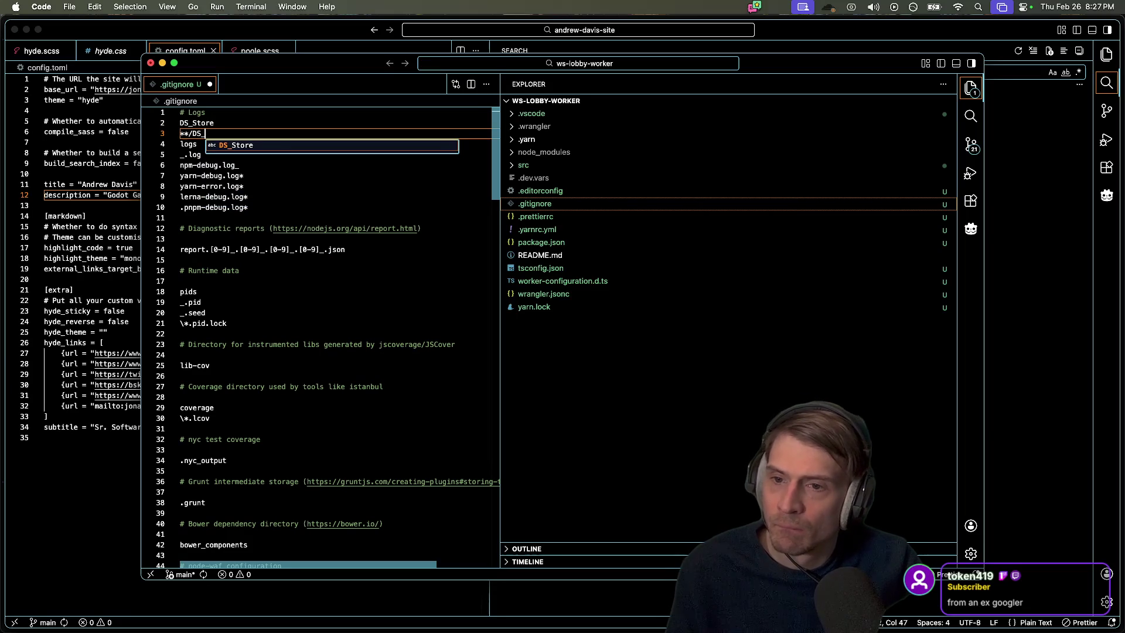
{"action": "key", "text": "Return"}
{"action": "type", "text": "."}
{"action": "key", "text": "Up"}
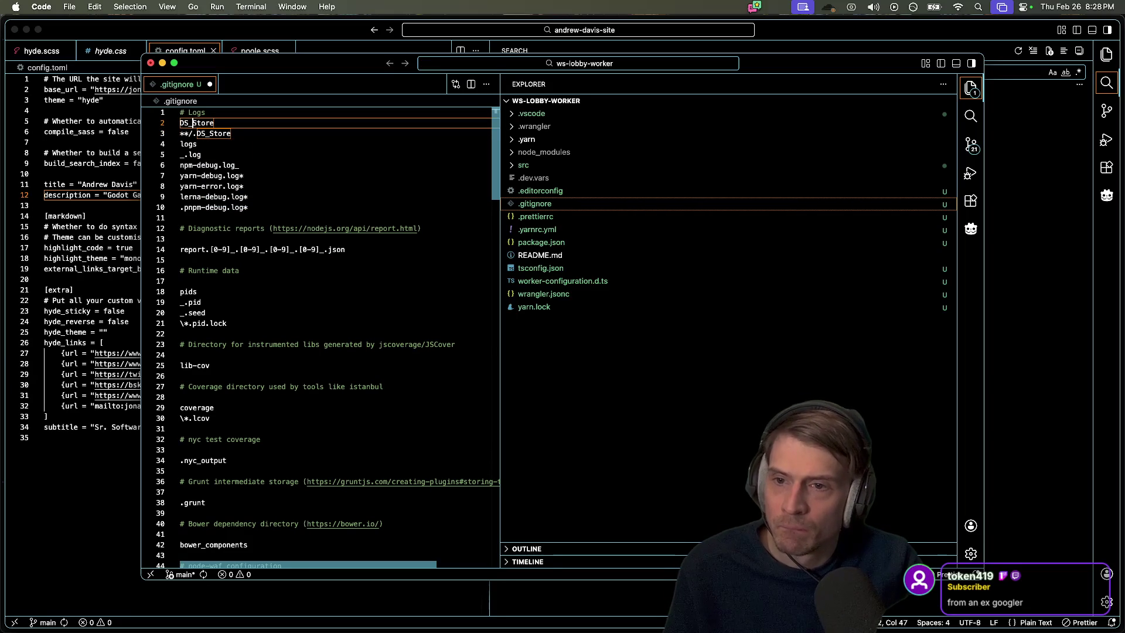
{"action": "key", "text": "super+Tab"}
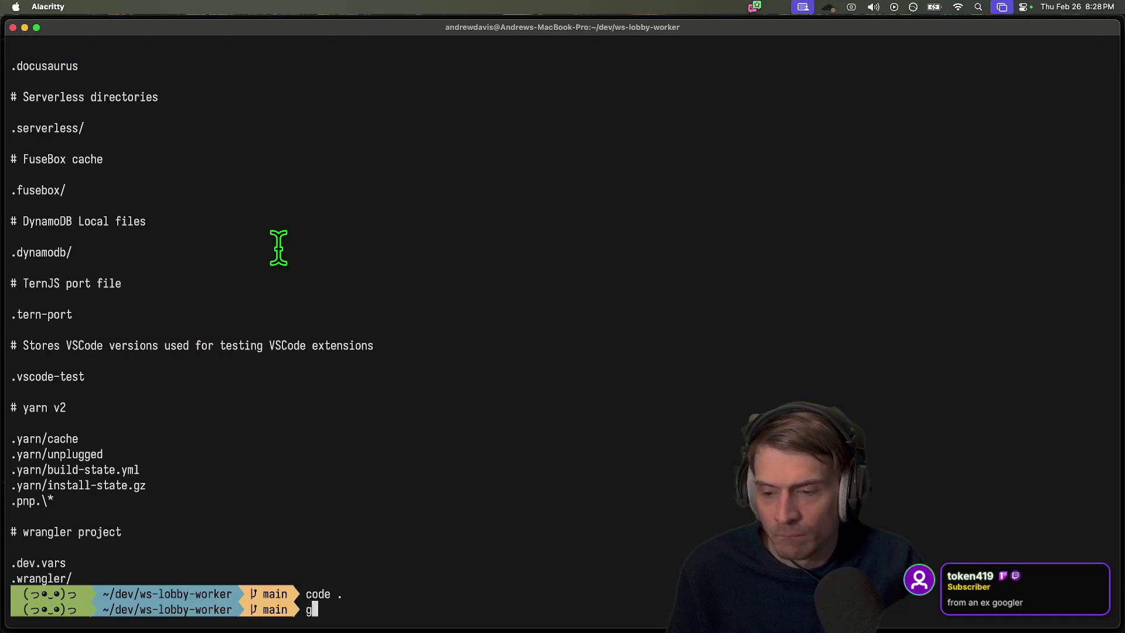
Check the ws-lobby-worker repository's git status with gst
{"action": "type", "text": "st"}
{"action": "key", "text": "Return"}
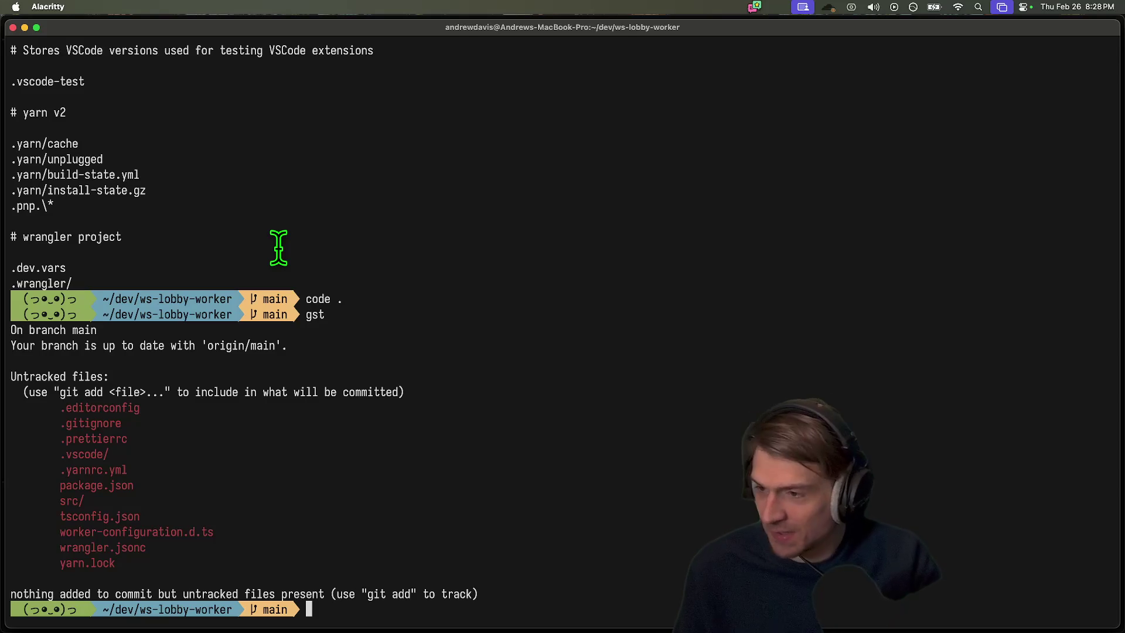
{"action": "type", "text": "gst"}
{"action": "key", "text": "Return"}
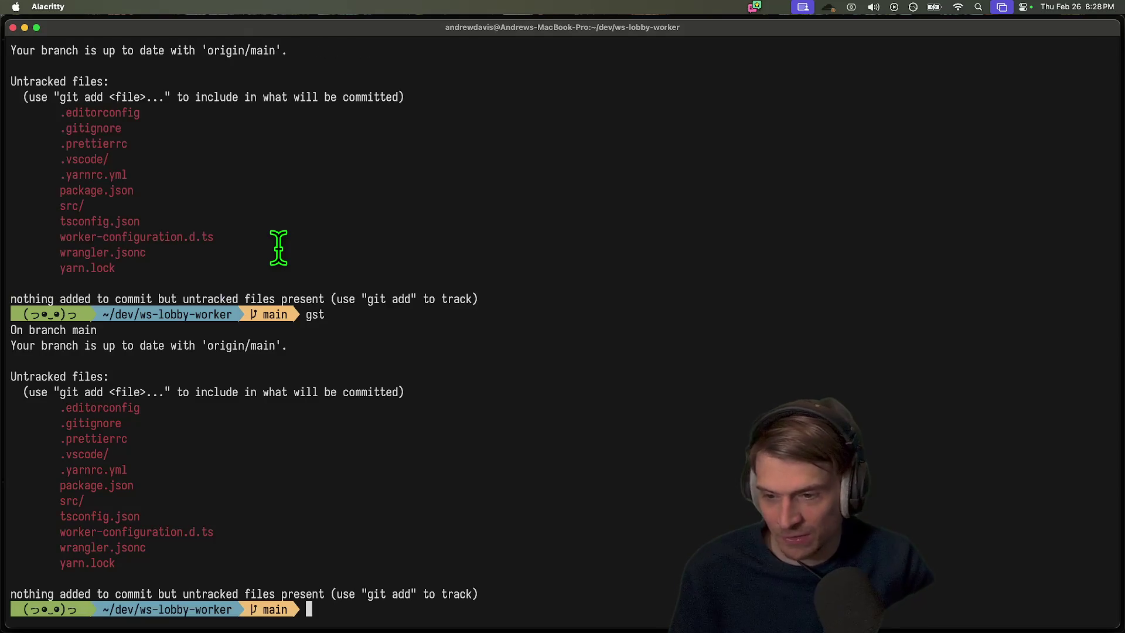
{"action": "left_click_drag", "start_coordinate": [45, 420], "coordinate": [597, 595]}
{"action": "left_click", "coordinate": [666, 545]}
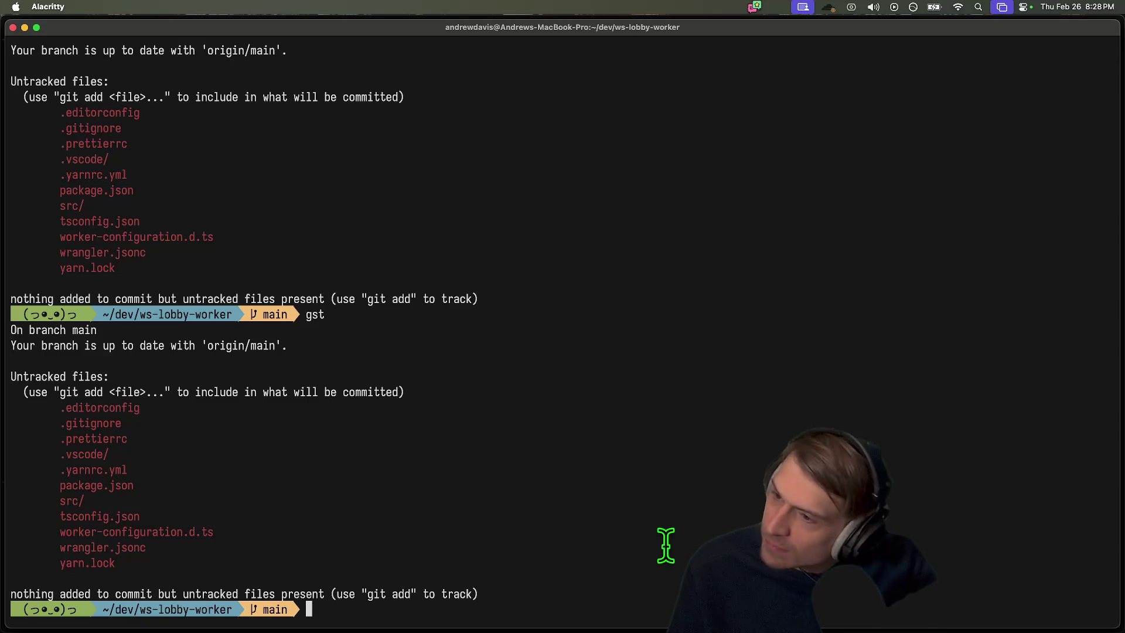
{"action": "key", "text": "super+space"}
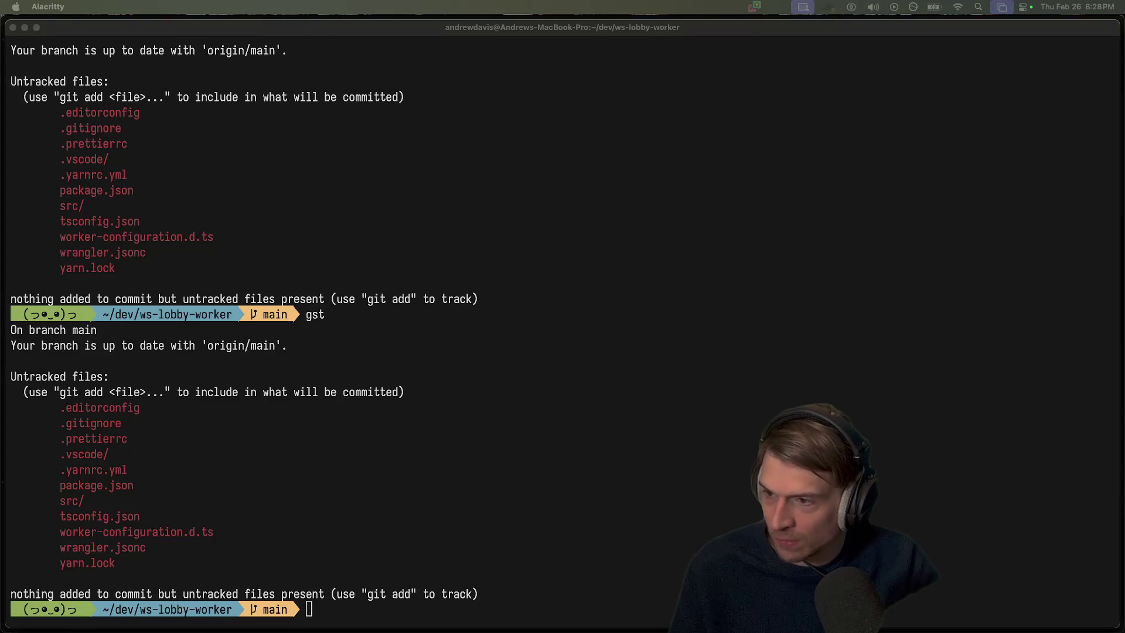
{"action": "left_click", "coordinate": [477, 550]}
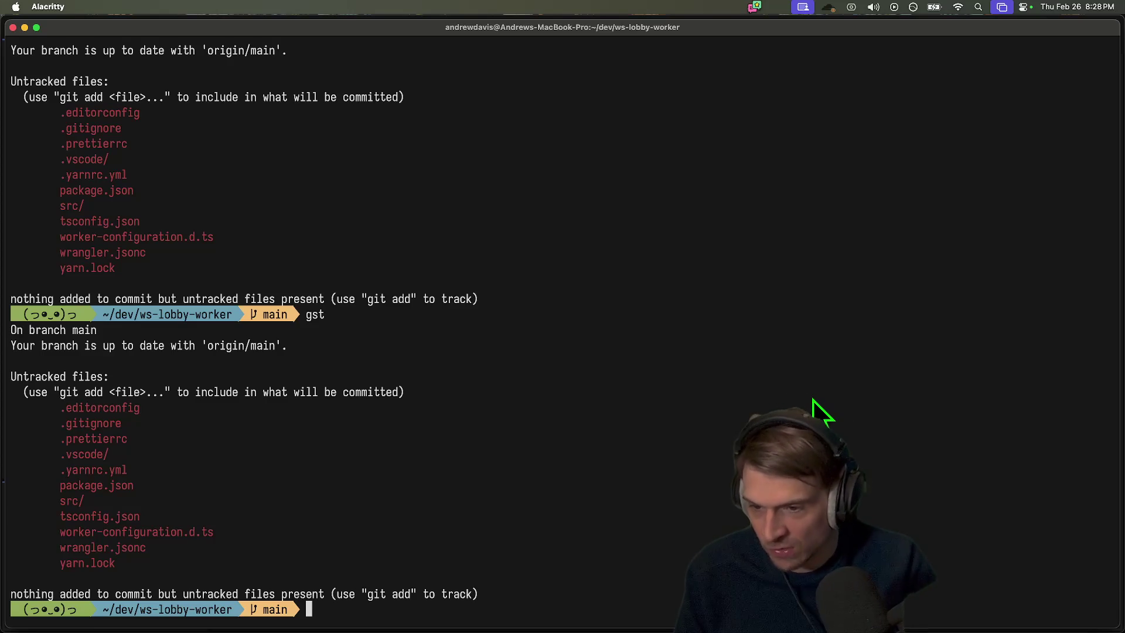
Stage every project file with `git add .`
{"action": "type", "text": "gs"}
{"action": "key", "text": "BackSpace"}
{"action": "key", "text": "BackSpace"}
{"action": "type", "text": "git add"}
{"action": "key", "text": "ctrl+c"}
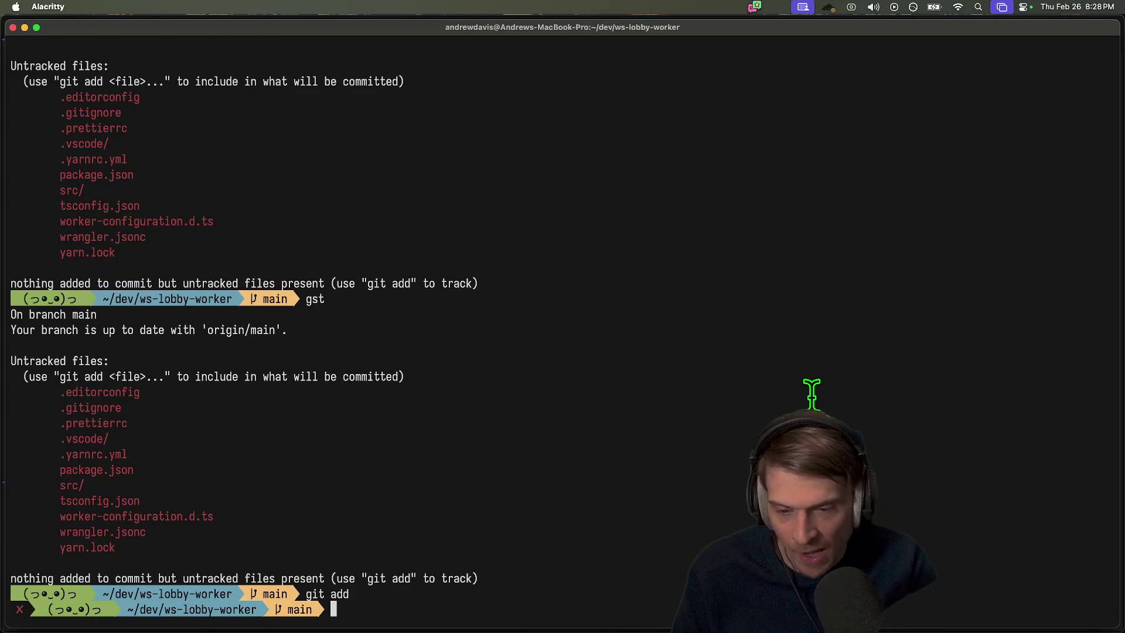
{"action": "type", "text": "git add "}
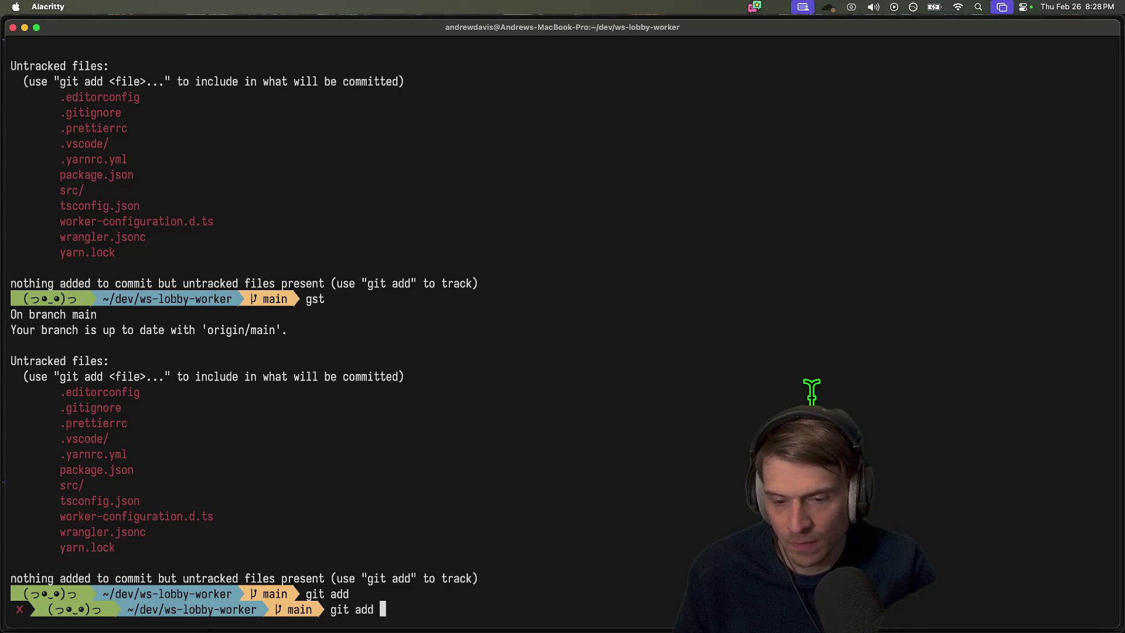
{"action": "type", "text": "."}
{"action": "key", "text": "Return"}
Commit as "feat: init commit of typescript-lobby from p2p project" and push to main
{"action": "type", "text": "gcam \"feat: css updates\"q"}
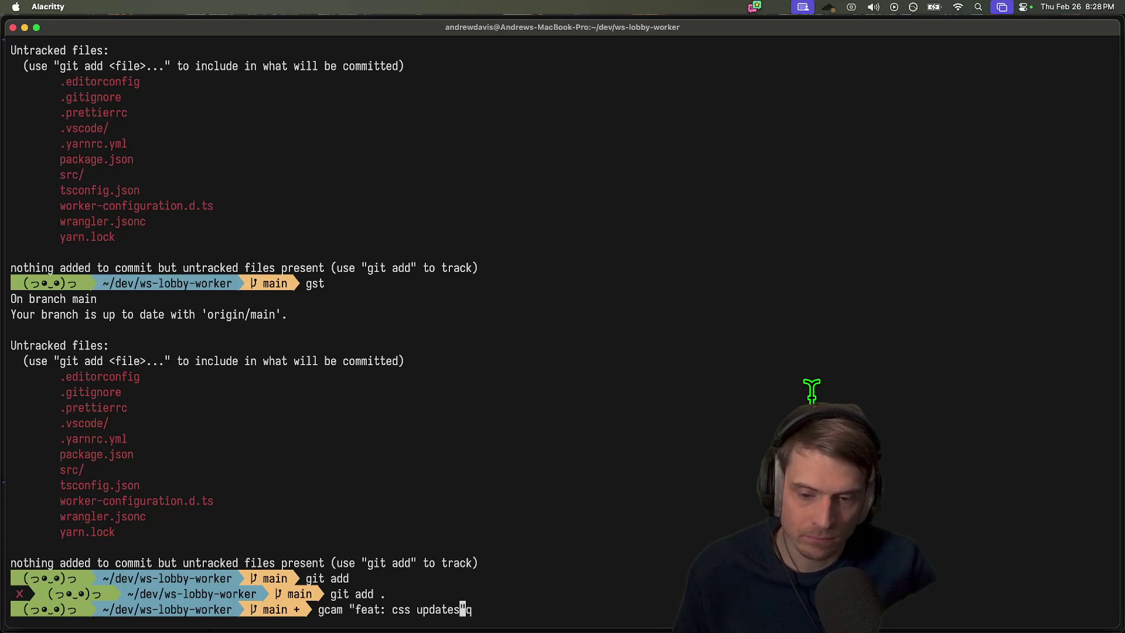
{"action": "key", "text": "BackSpace"}
{"action": "key", "text": "BackSpace"}
{"action": "key", "text": "BackSpace"}
{"action": "type", "text": "s"}
{"action": "key", "text": "Right"}
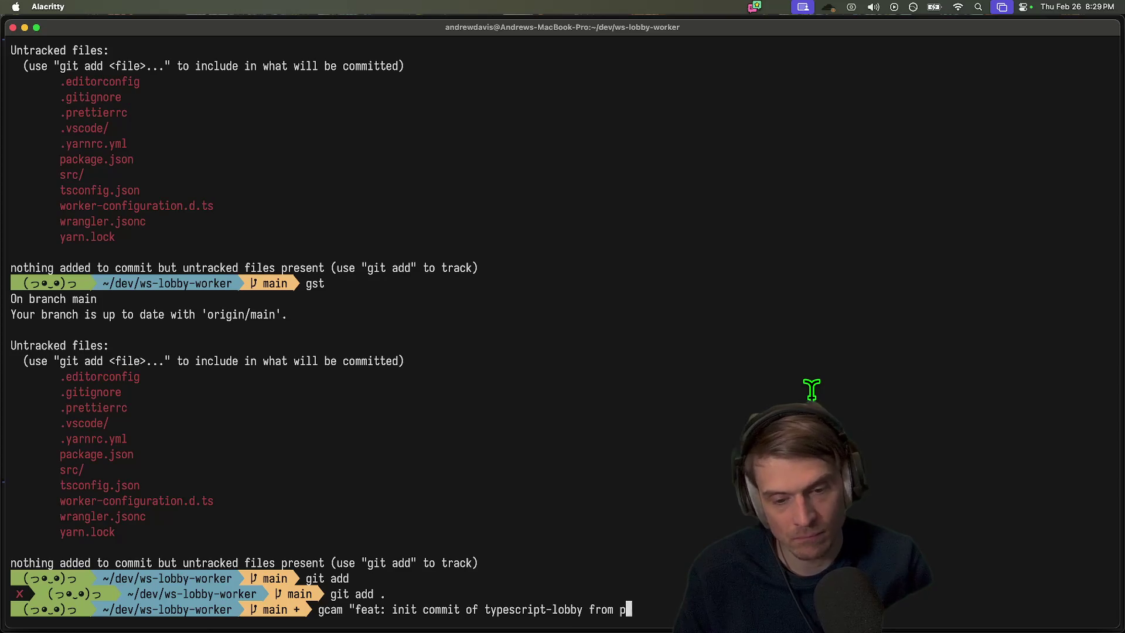
{"action": "type", "text": "2p project"}
{"action": "key", "text": "Return"}
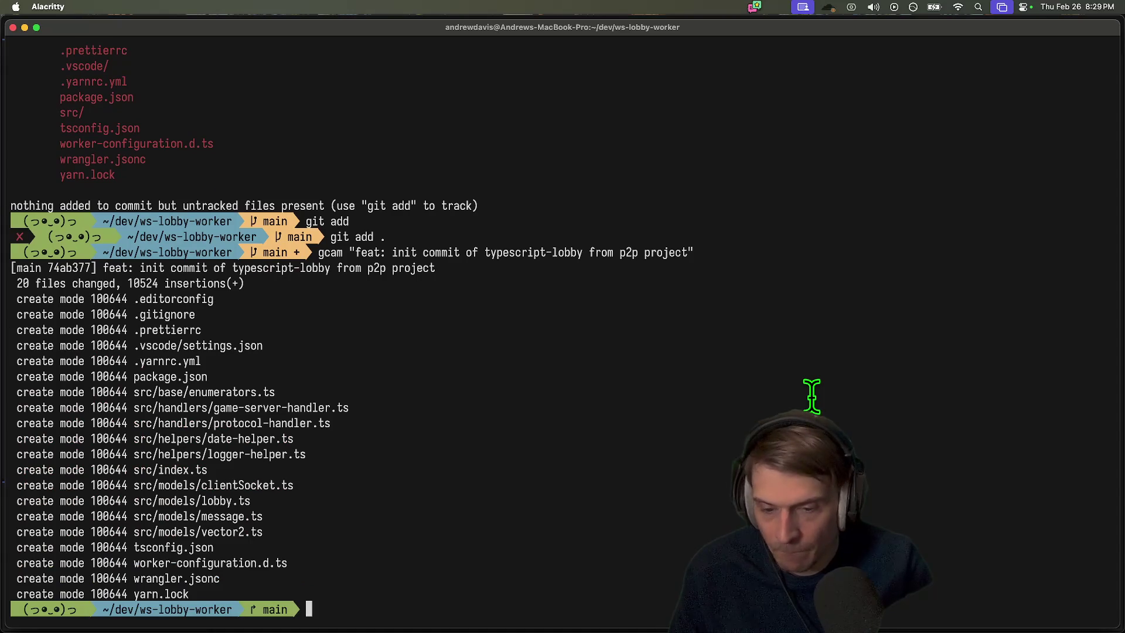
{"action": "type", "text": "ush"}
{"action": "key", "text": "Return"}
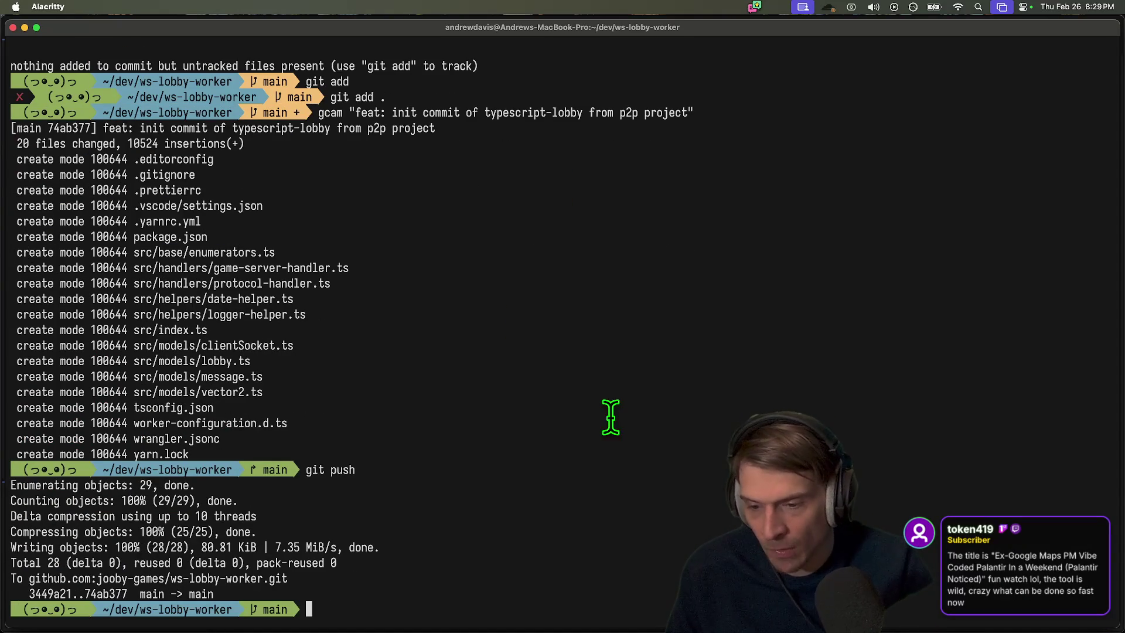
{"action": "key", "text": "super+Tab"}
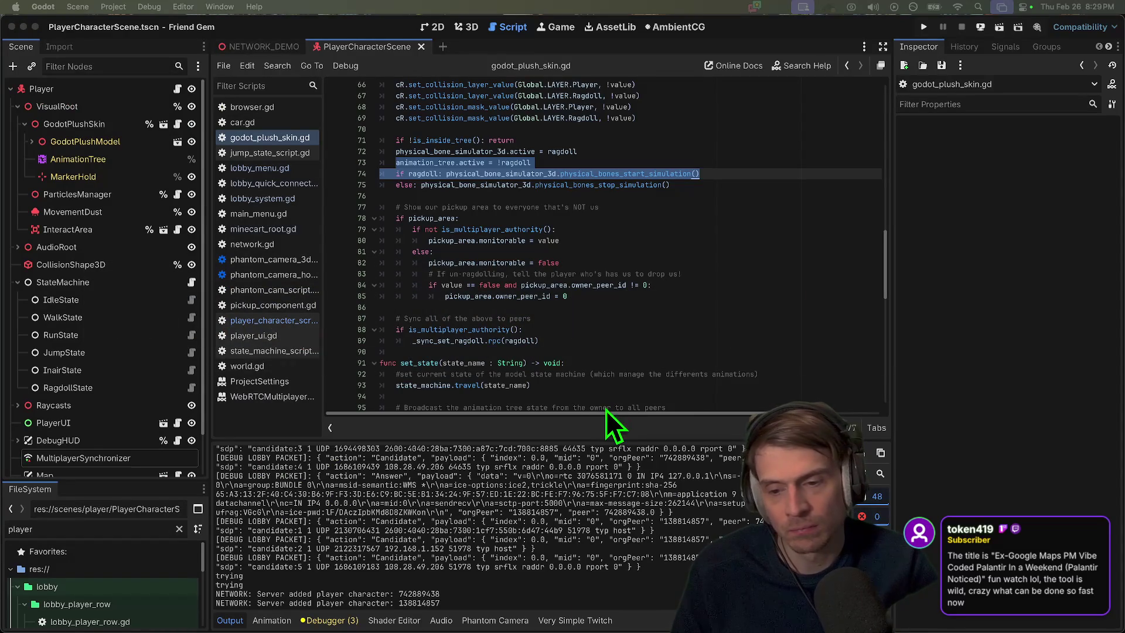
Bring Firefox forward from the Dock to show the ws-lobby-worker GitHub quick setup page
{"action": "mouse_move", "coordinate": [549, 607]}
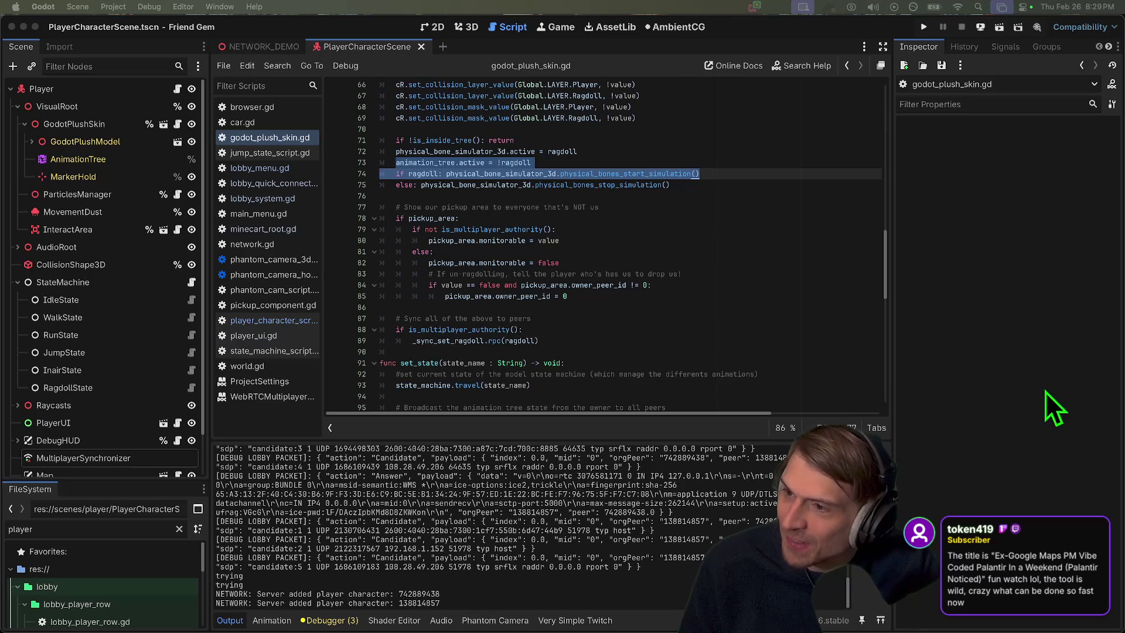
{"action": "mouse_move", "coordinate": [437, 621]}
{"action": "left_click", "coordinate": [212, 615]}
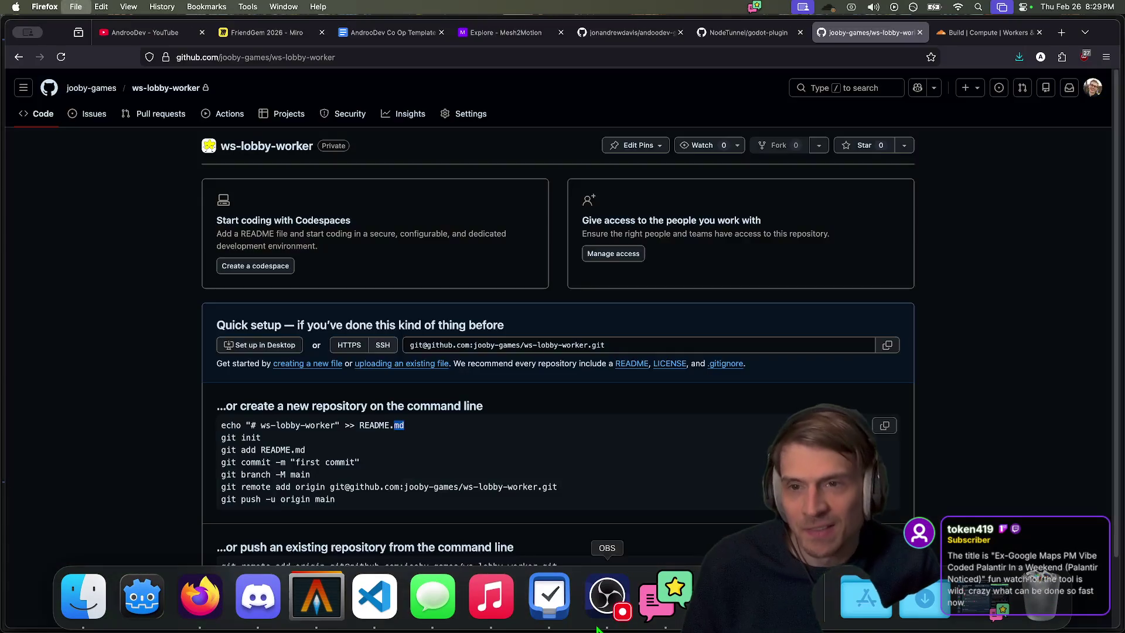
Search YouTube in a new tab and open the Ex-Google Maps Palantir video
{"action": "key", "text": "super+t"}
{"action": "type", "text": "www.youtube"}
{"action": "key", "text": "Return"}
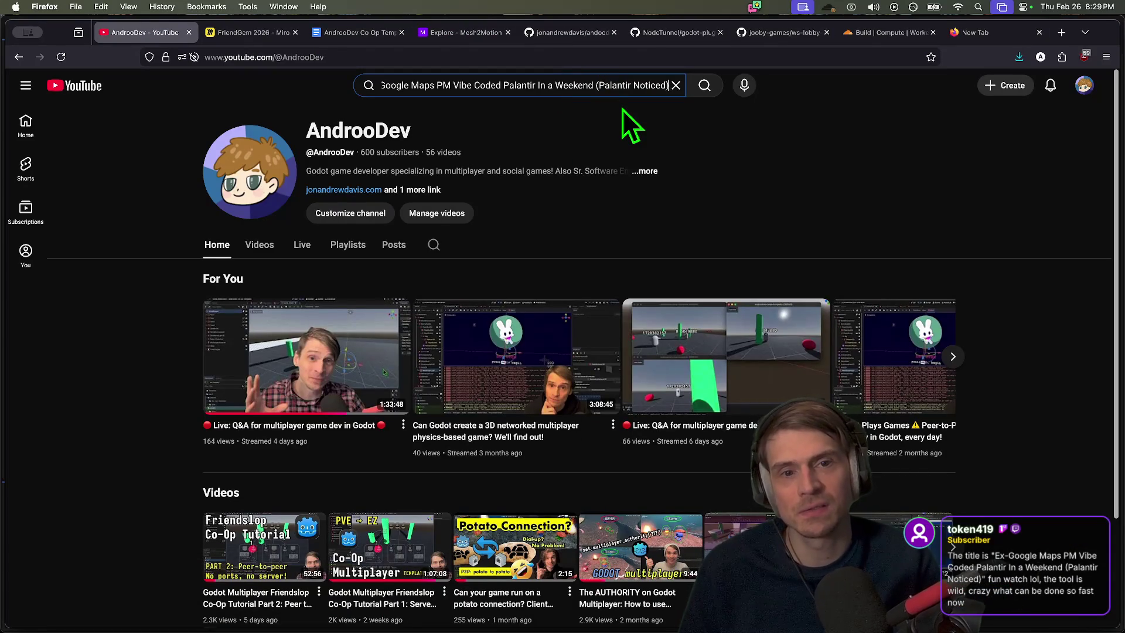
{"action": "key", "text": "Return"}
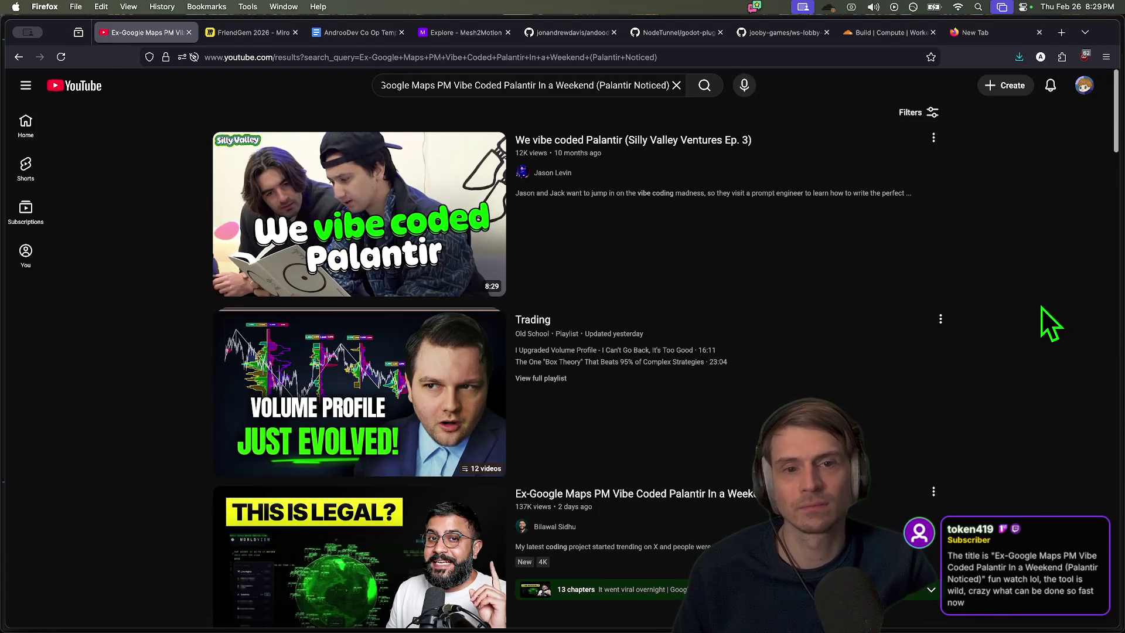
{"action": "scroll", "coordinate": [409, 345], "scroll_direction": "down", "scroll_amount": 3}
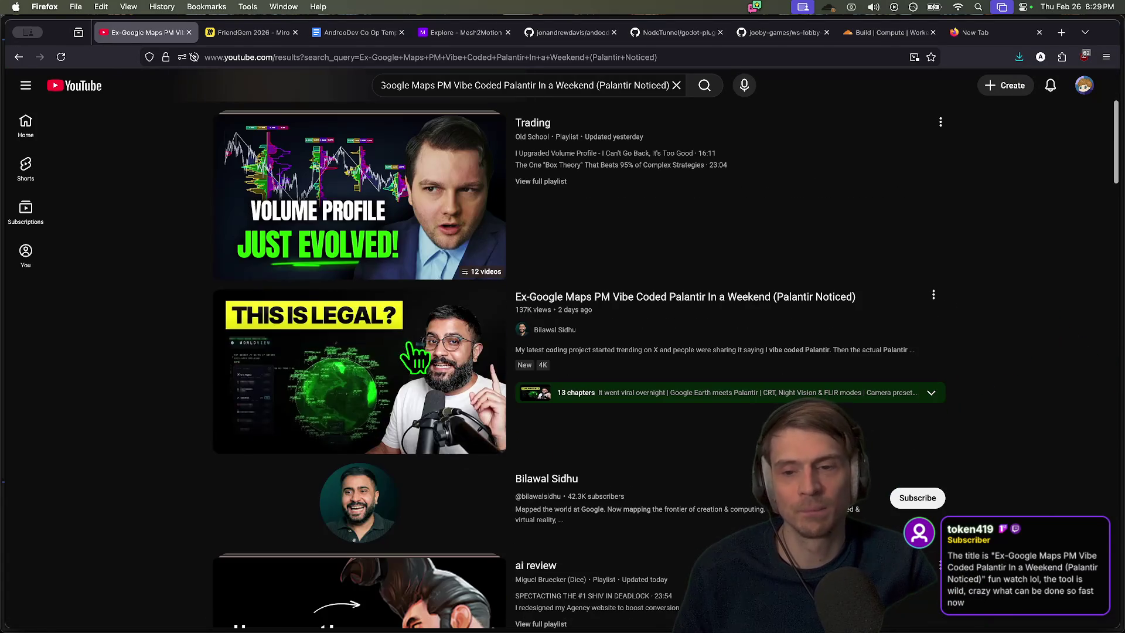
{"action": "left_click", "coordinate": [410, 350]}
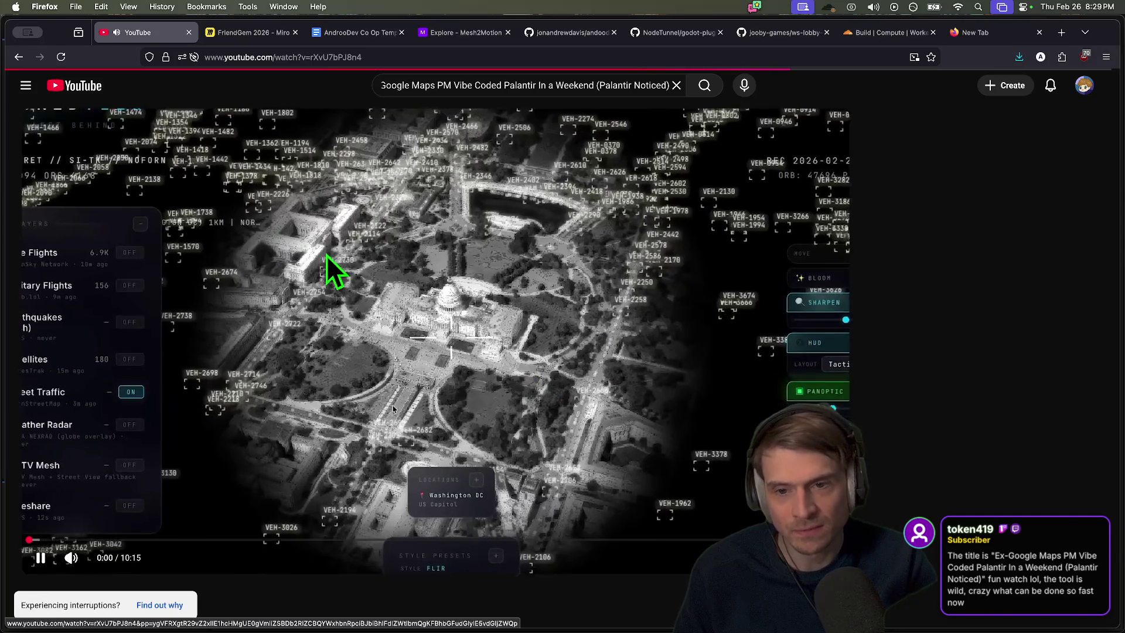
Start the video and save it to Watch later
{"action": "left_click", "coordinate": [332, 269]}
{"action": "scroll", "coordinate": [339, 533], "scroll_direction": "down", "scroll_amount": 2}
{"action": "scroll", "coordinate": [221, 536], "scroll_direction": "down", "scroll_amount": 3}
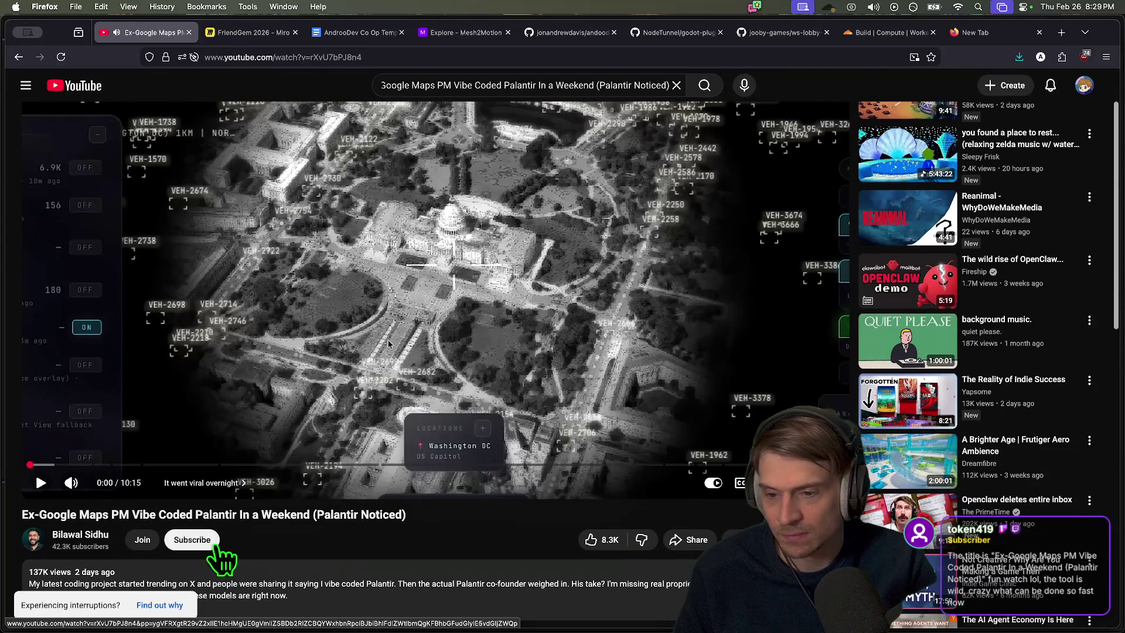
{"action": "scroll", "coordinate": [703, 410], "scroll_direction": "up", "scroll_amount": 1}
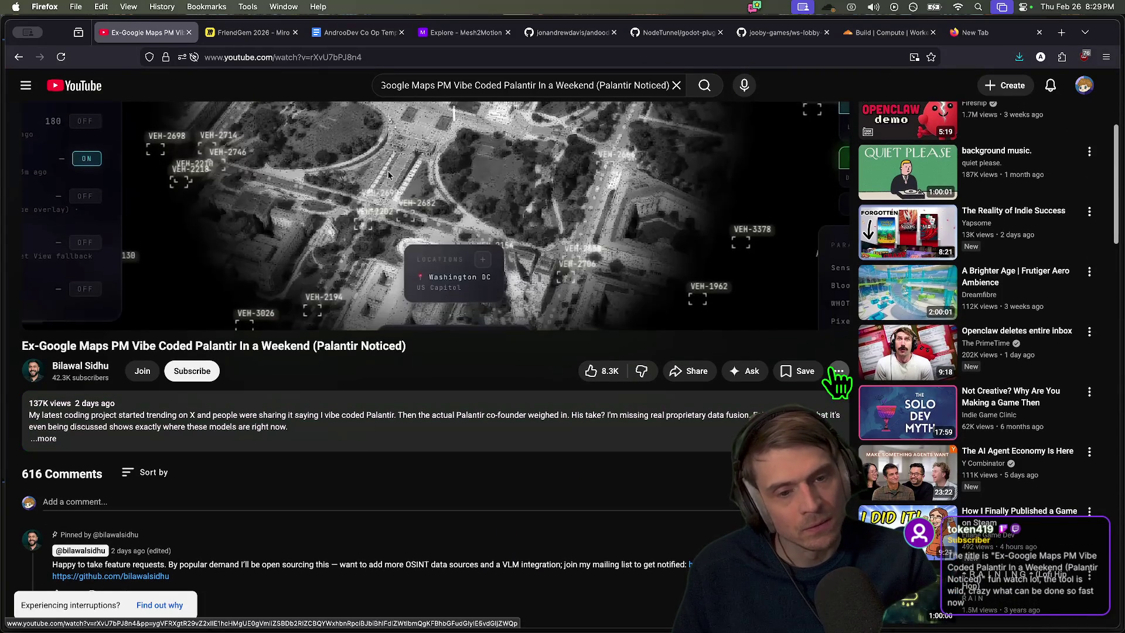
{"action": "left_click", "coordinate": [798, 371]}
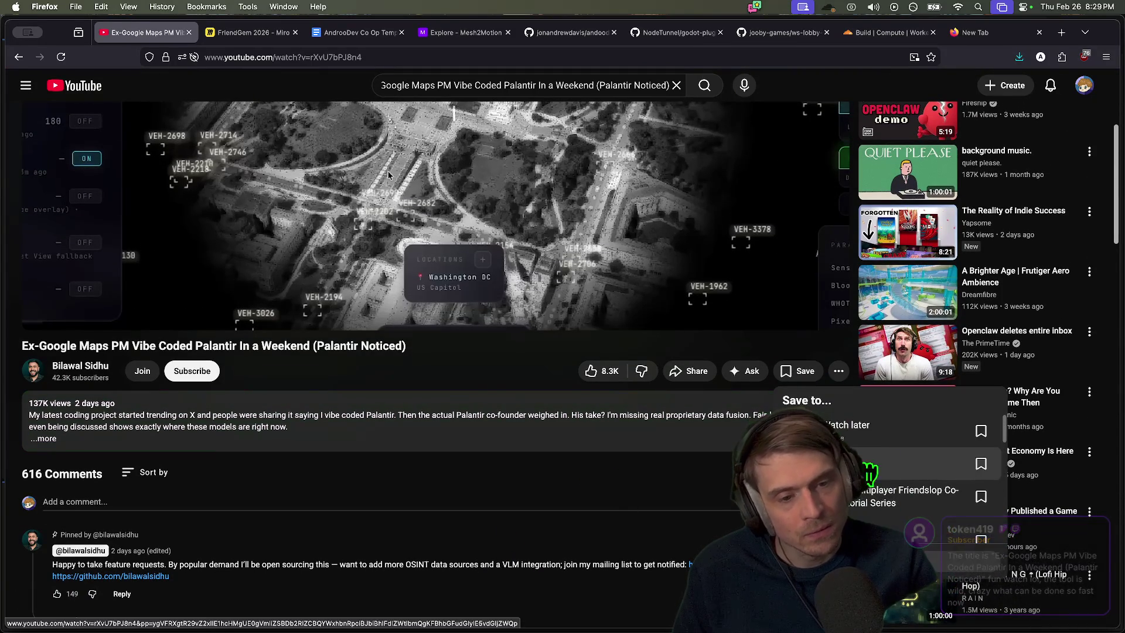
{"action": "left_click", "coordinate": [849, 425]}
Resume playback at lower volume, select the video title, then pause and close the tab
{"action": "scroll", "coordinate": [542, 387], "scroll_direction": "up", "scroll_amount": 5}
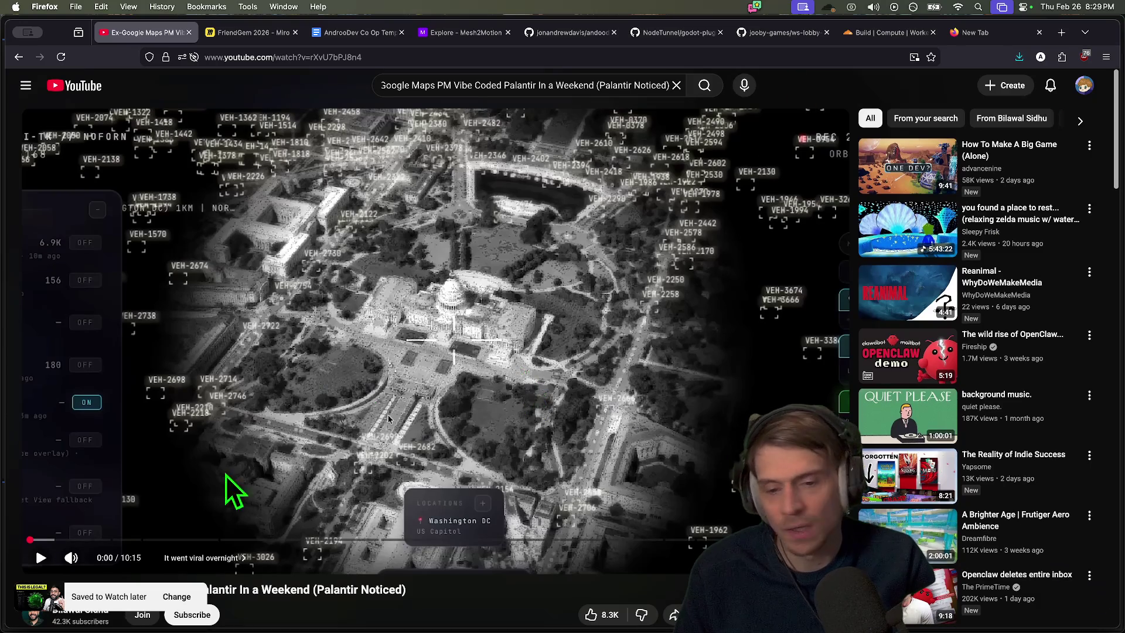
{"action": "left_click", "coordinate": [233, 490]}
{"action": "left_click", "coordinate": [90, 557]}
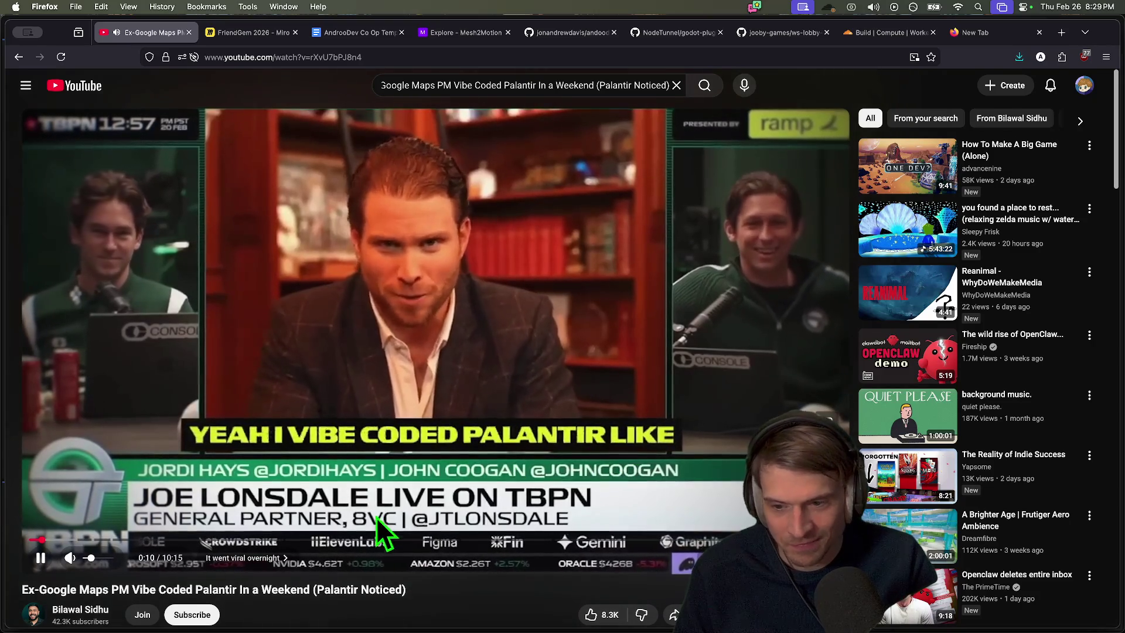
{"action": "scroll", "coordinate": [430, 571], "scroll_direction": "down", "scroll_amount": 1}
{"action": "triple_click", "coordinate": [438, 583]}
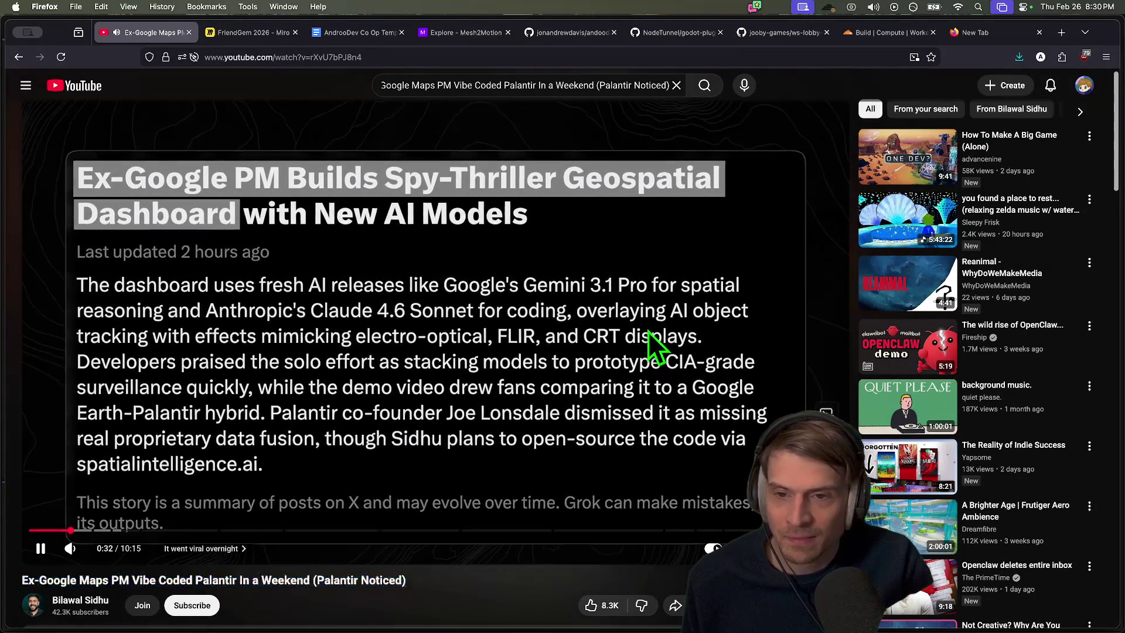
{"action": "key", "text": "space"}
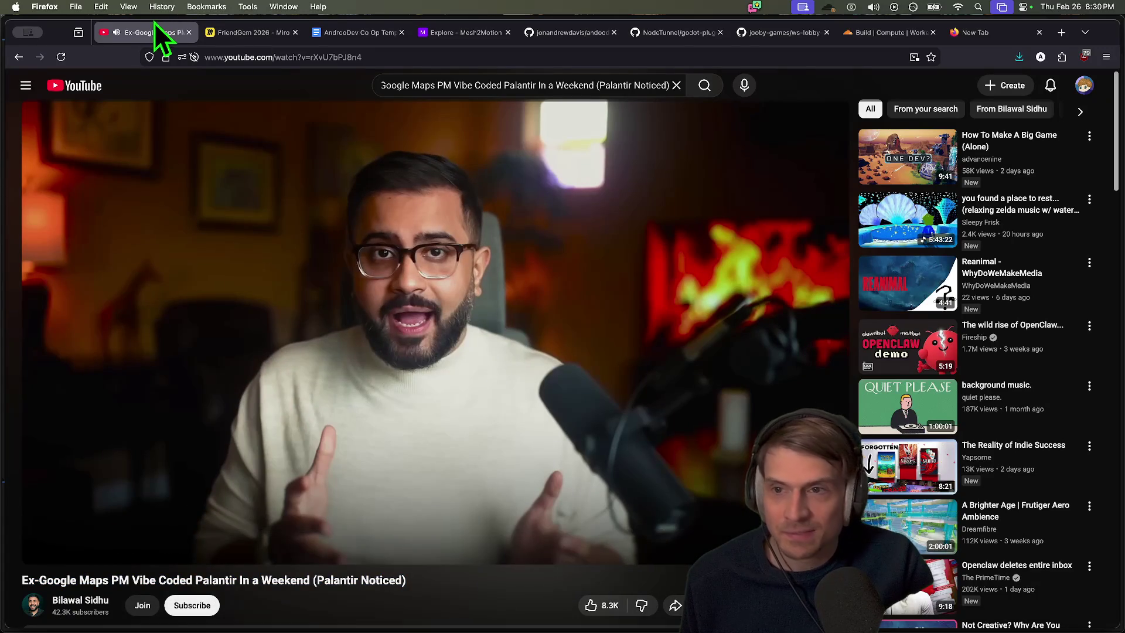
{"action": "middle_click", "coordinate": [156, 30]}
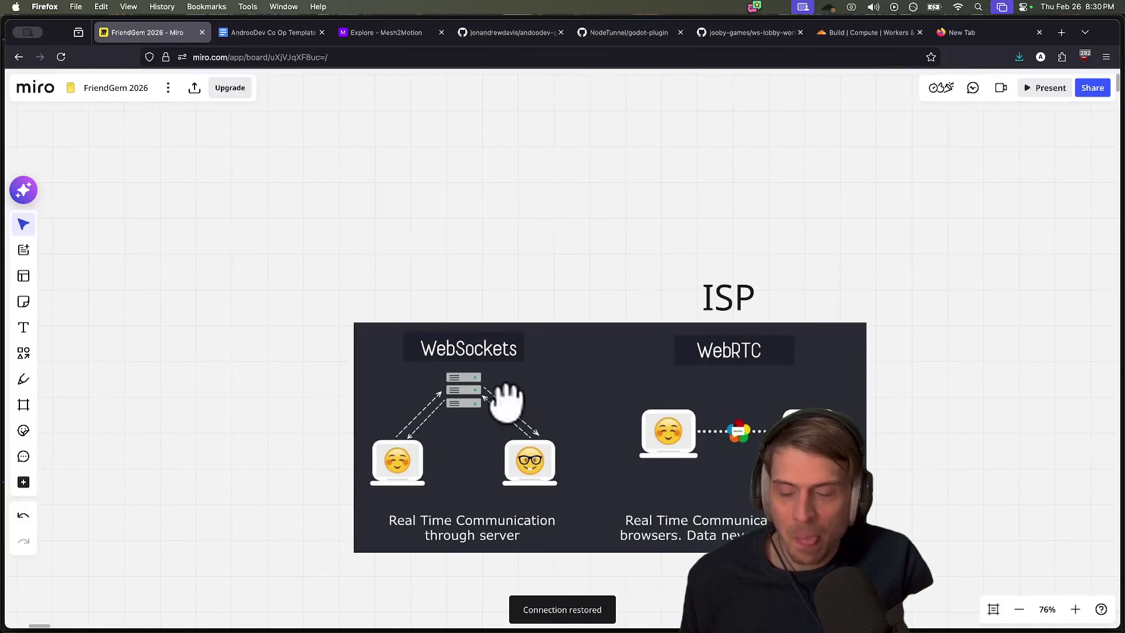
Scroll around the FriendGem 2026 Miro board's client/server diagrams
{"action": "scroll", "coordinate": [420, 281], "scroll_direction": "down", "scroll_amount": 5}
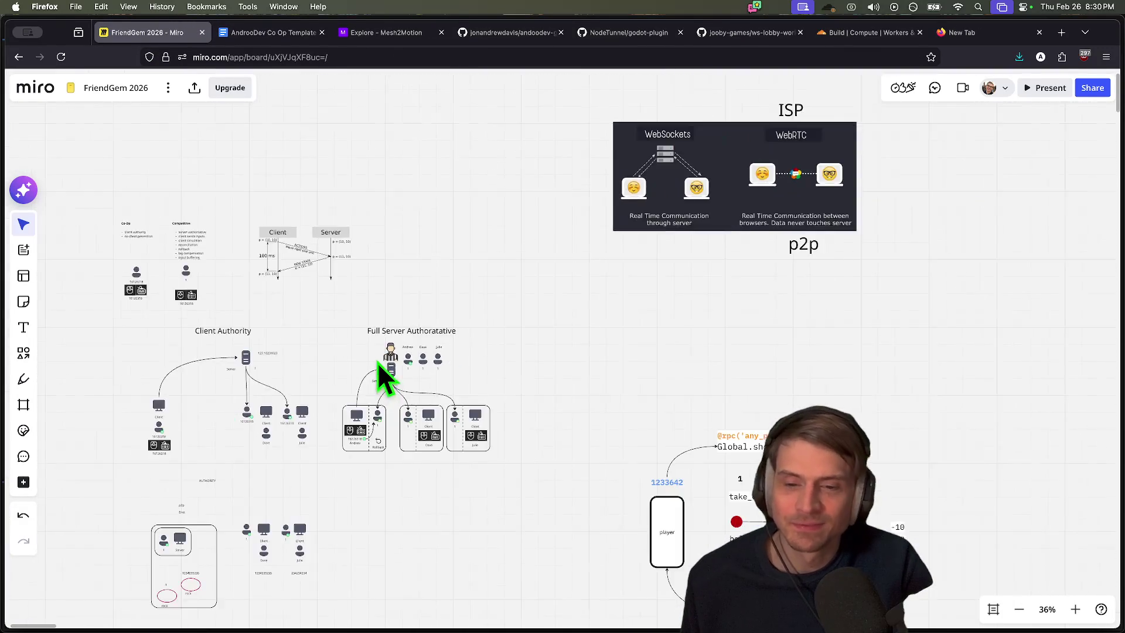
{"action": "scroll", "coordinate": [382, 377], "scroll_direction": "up", "scroll_amount": 10}
{"action": "scroll", "coordinate": [423, 470], "scroll_direction": "down", "scroll_amount": 5}
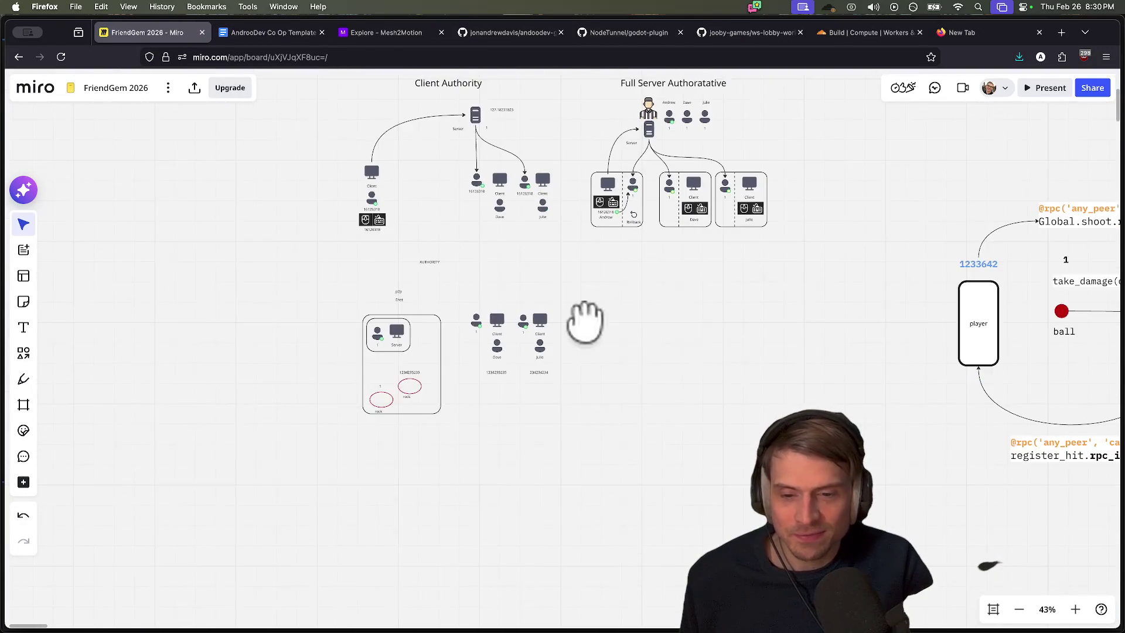
{"action": "scroll", "coordinate": [582, 318], "scroll_direction": "up", "scroll_amount": 8}
{"action": "scroll", "coordinate": [495, 351], "scroll_direction": "down", "scroll_amount": 2}
{"action": "scroll", "coordinate": [798, 354], "scroll_direction": "right", "scroll_amount": 3}
{"action": "scroll", "coordinate": [799, 354], "scroll_direction": "up", "scroll_amount": 2}
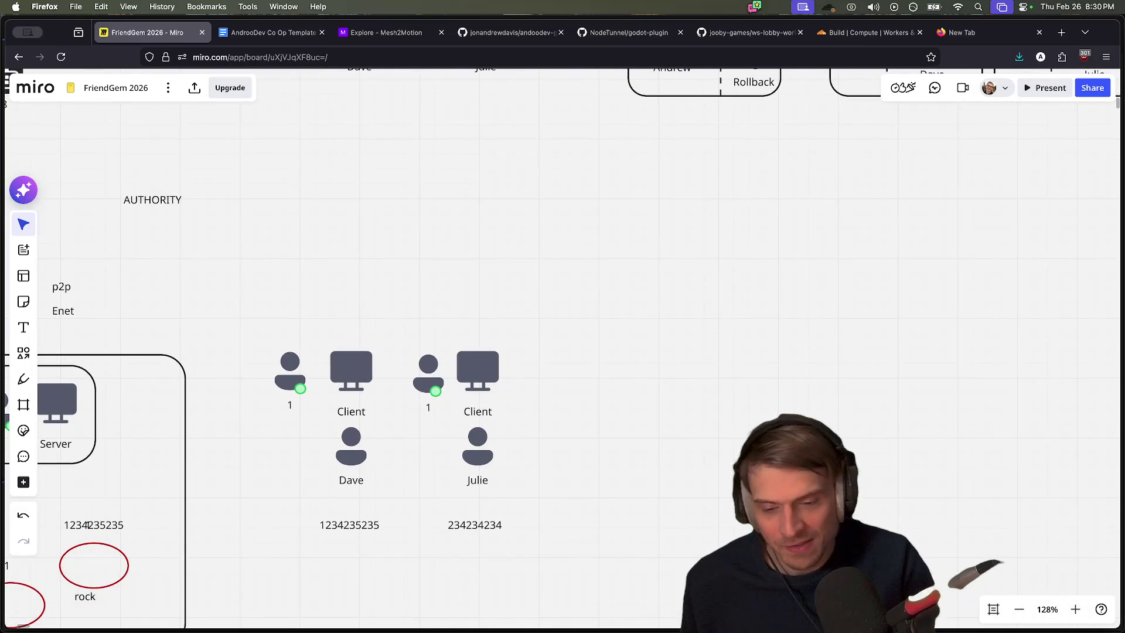
Switch to Discord, back to Firefox, then over to the Godot editor
{"action": "mouse_move", "coordinate": [428, 624]}
{"action": "left_click", "coordinate": [258, 615]}
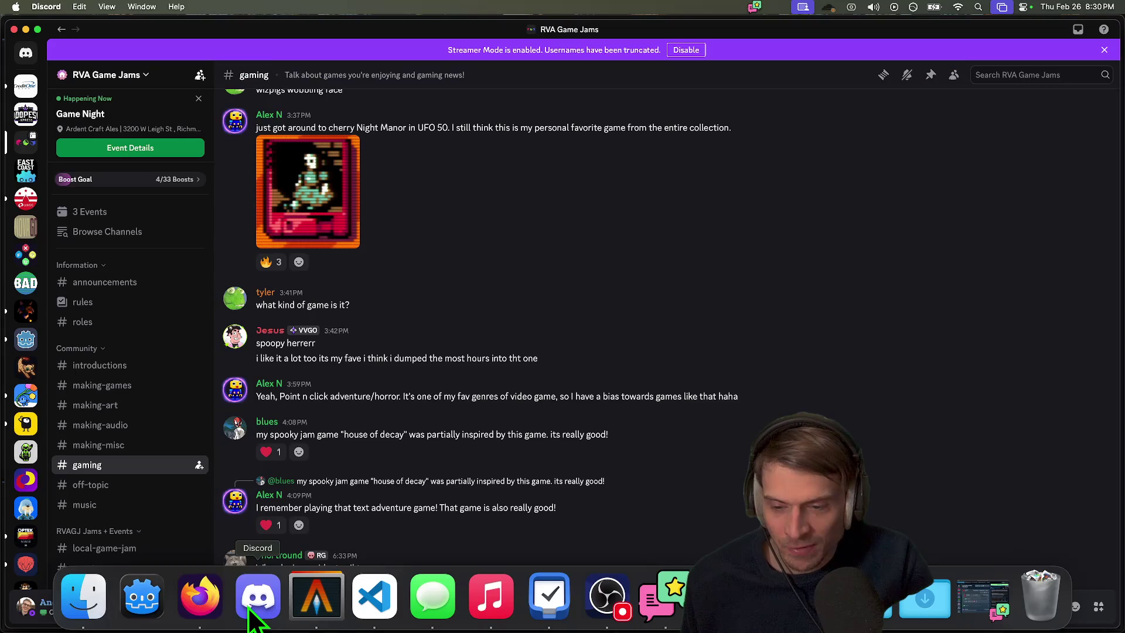
{"action": "mouse_move", "coordinate": [369, 622]}
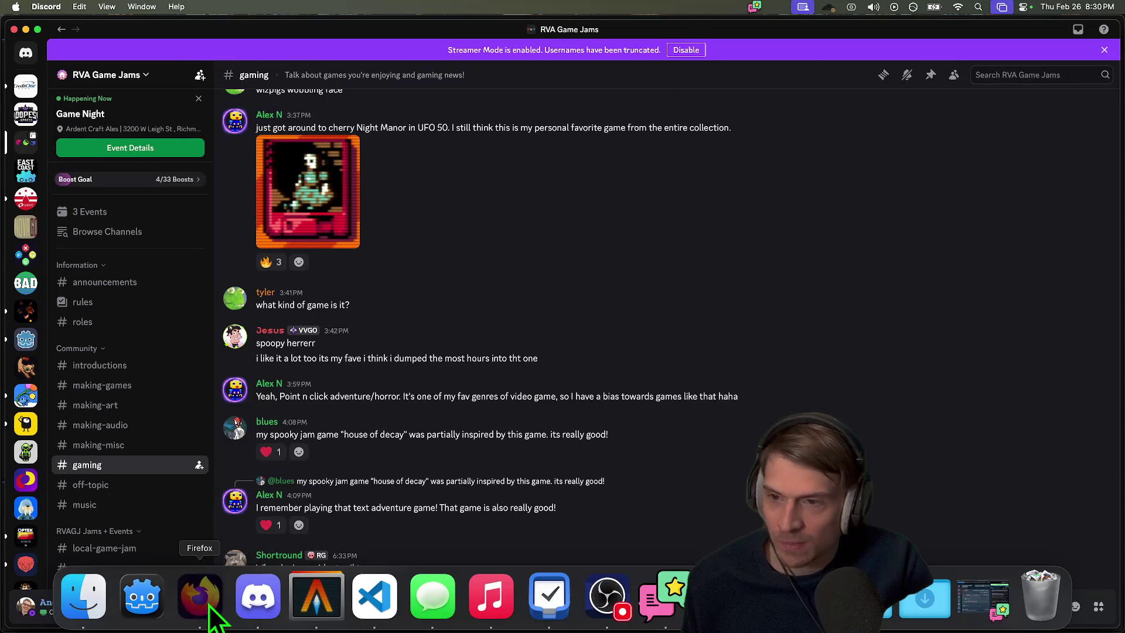
{"action": "left_click", "coordinate": [200, 613]}
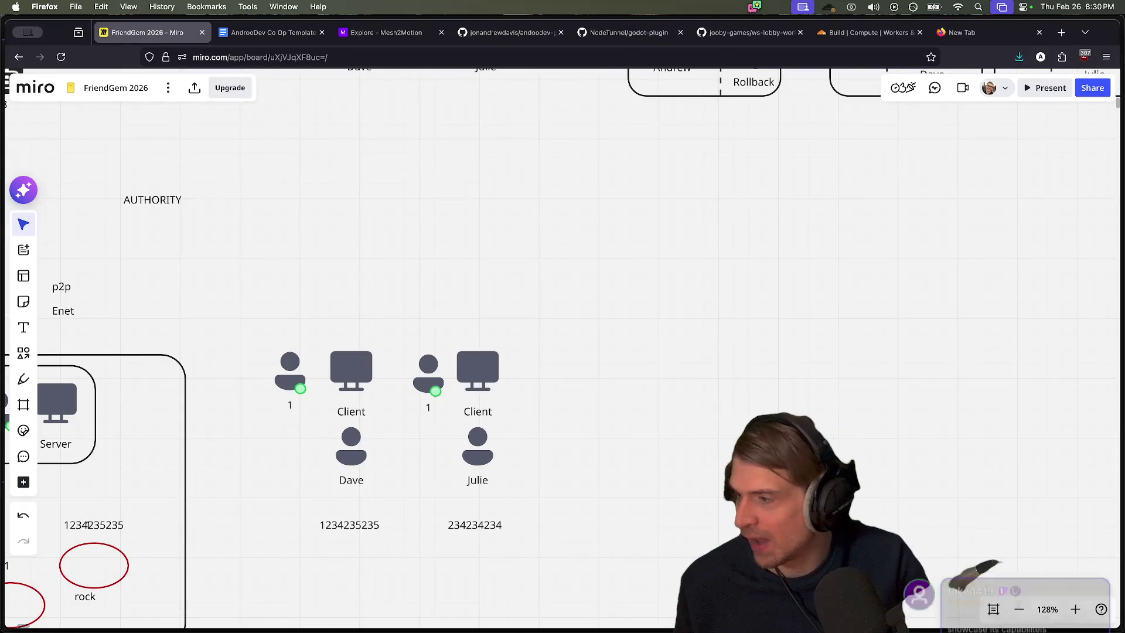
{"action": "key", "text": "super+Tab"}
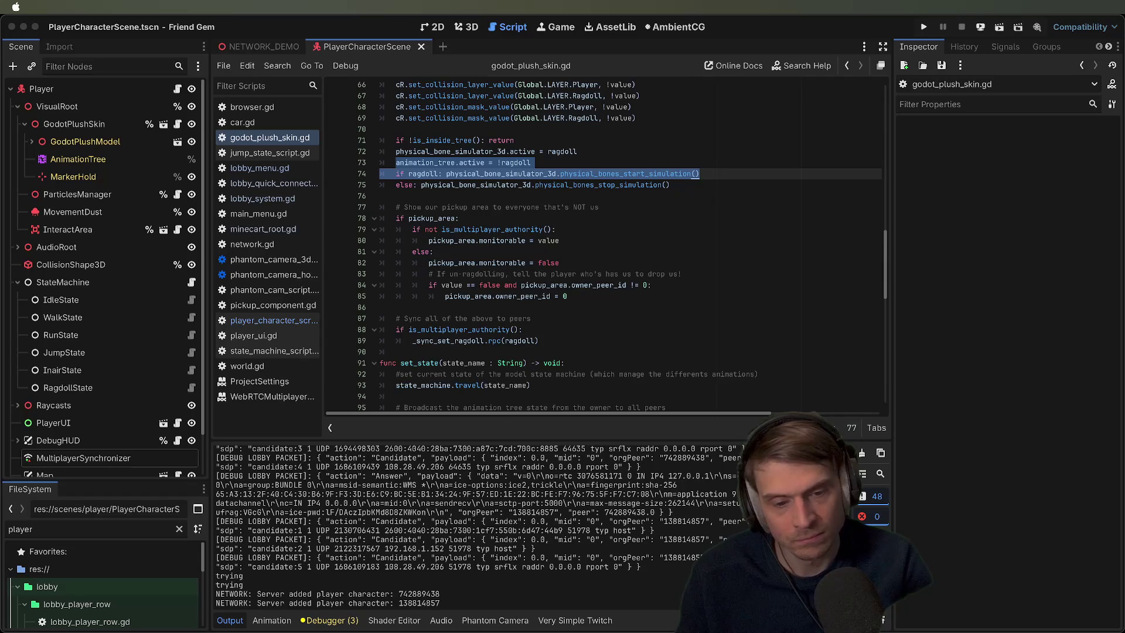
Focus Godot, peek at the finished git push in the Alacritty hotkey terminal, then switch to Antigravity
{"action": "key", "text": "super+Tab"}
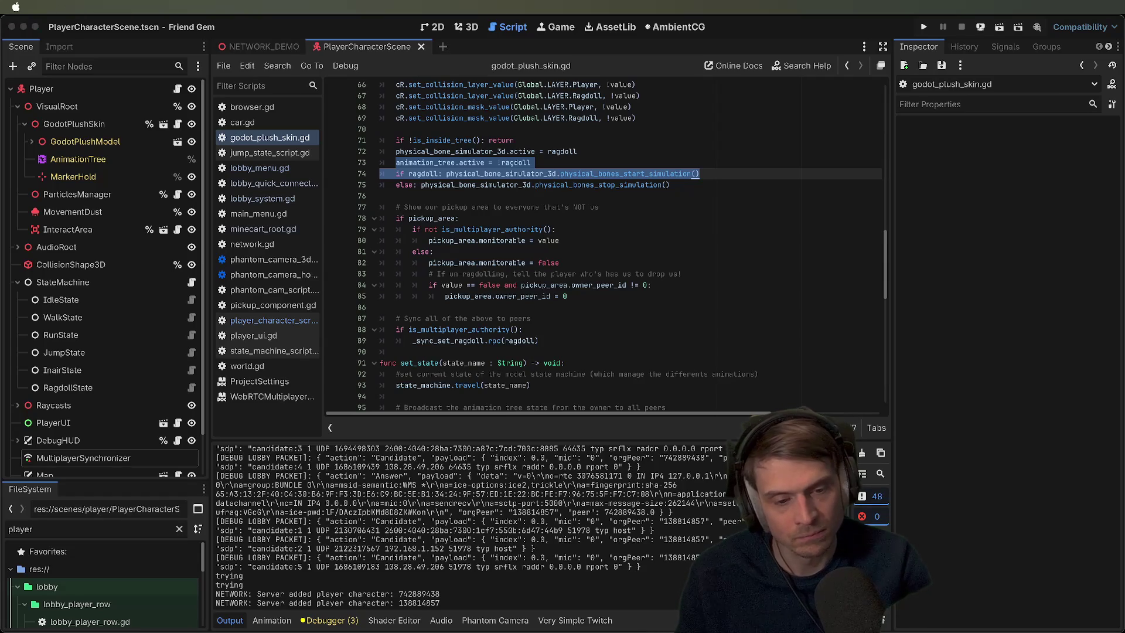
{"action": "left_click", "coordinate": [619, 531]}
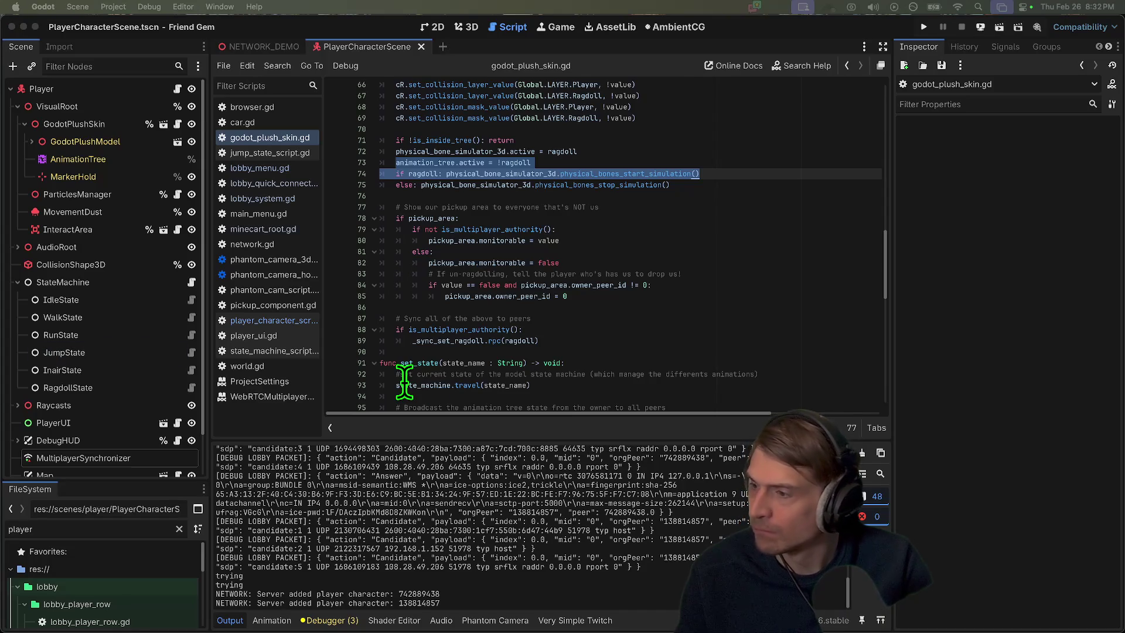
{"action": "mouse_move", "coordinate": [403, 385]}
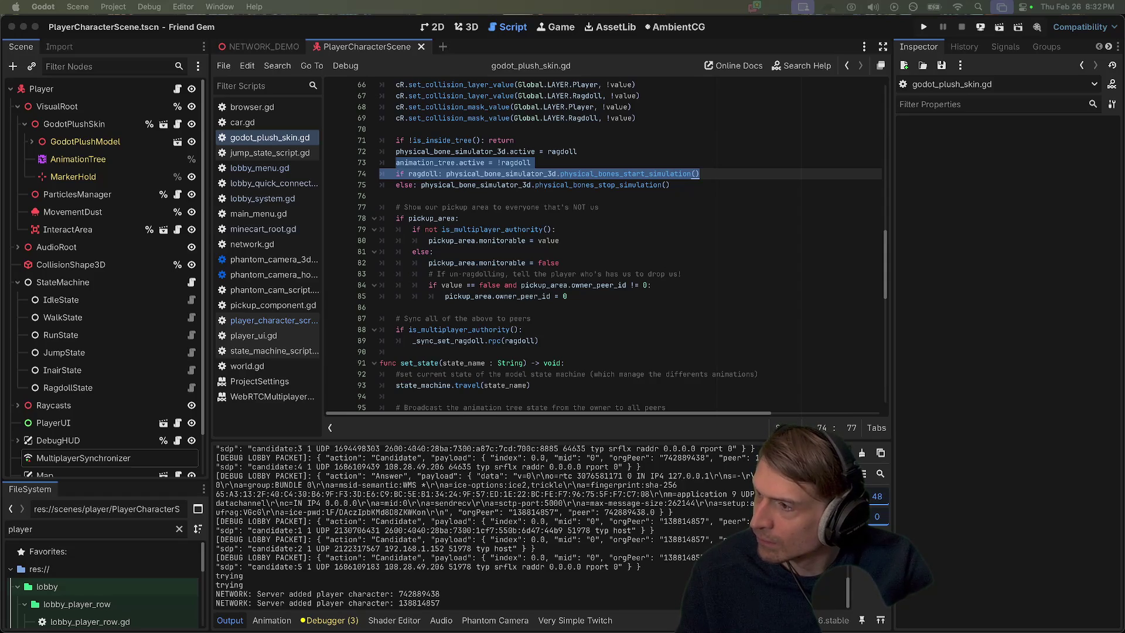
{"action": "key", "text": "ctrl+grave"}
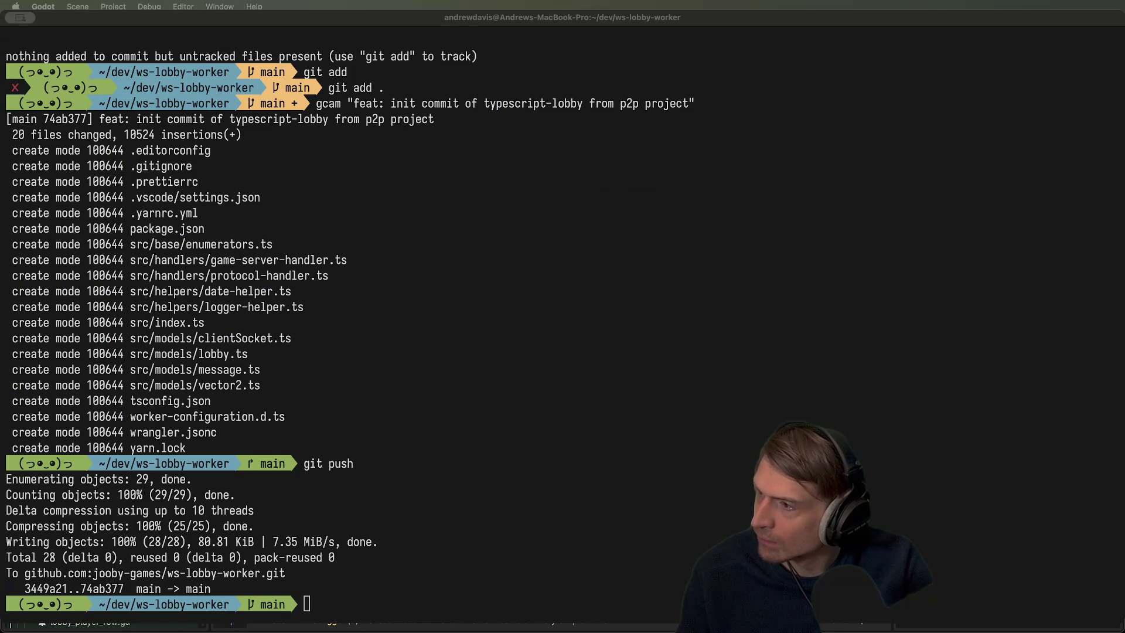
{"action": "key", "text": "ctrl+grave"}
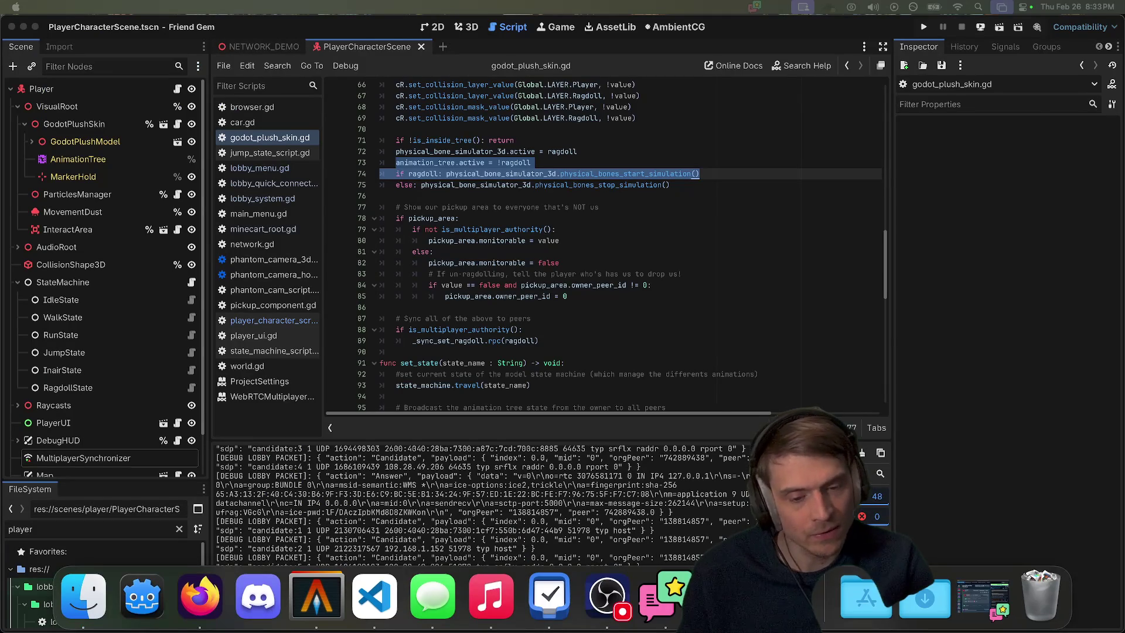
{"action": "key", "text": "super+Tab"}
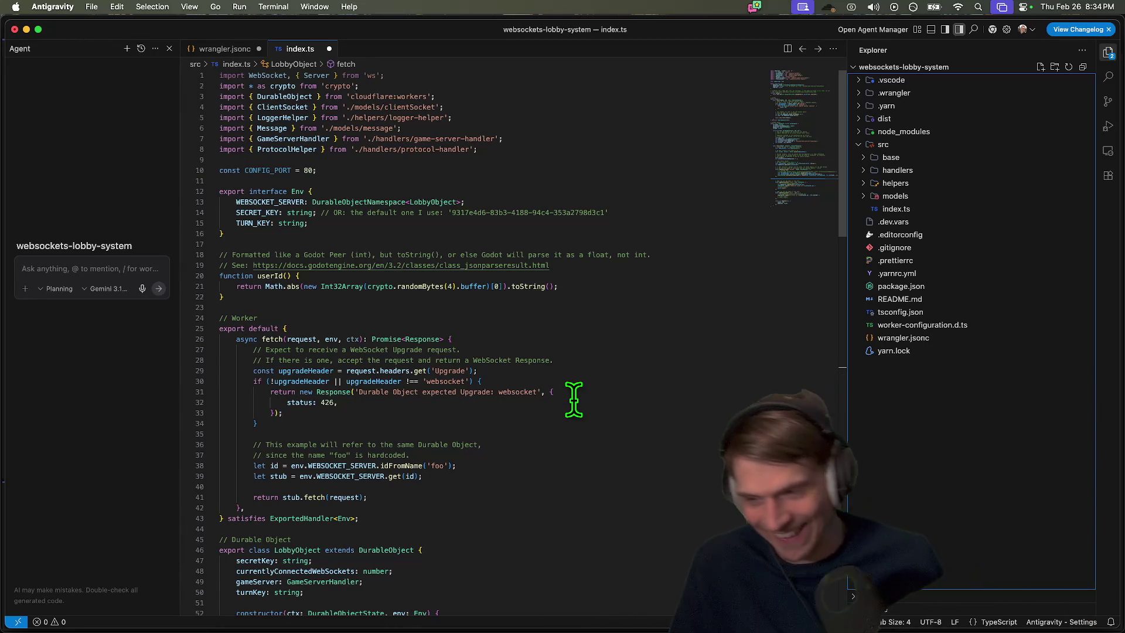
Scroll through index.ts, select the userId code on lines 20–21, and drag the window aside
{"action": "scroll", "coordinate": [499, 403], "scroll_direction": "down", "scroll_amount": 1}
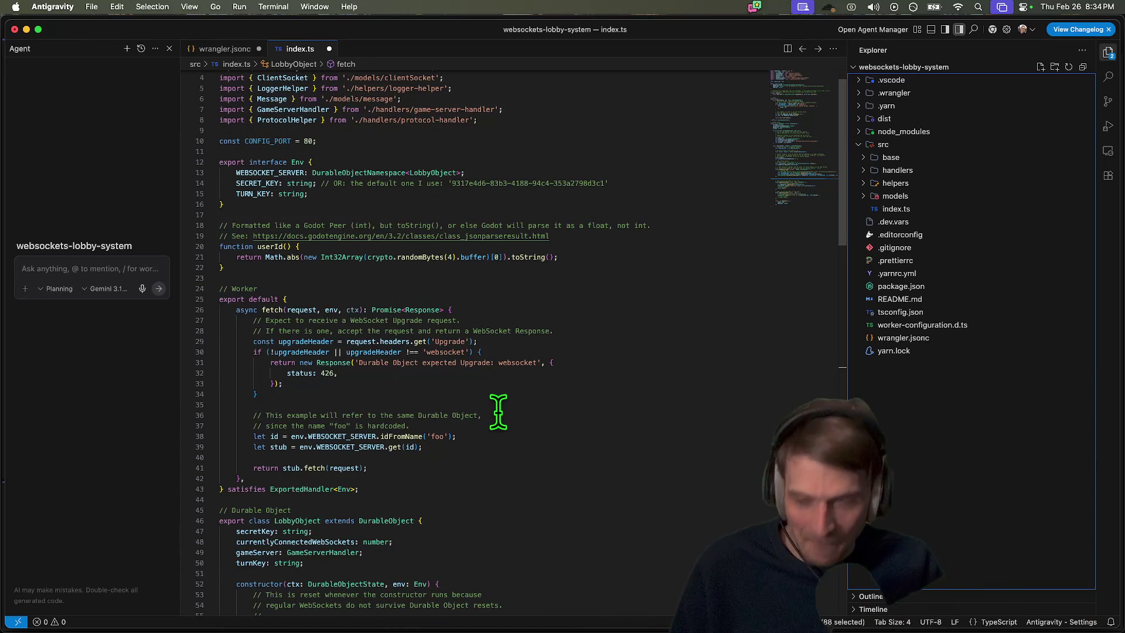
{"action": "scroll", "coordinate": [498, 403], "scroll_direction": "down", "scroll_amount": 4}
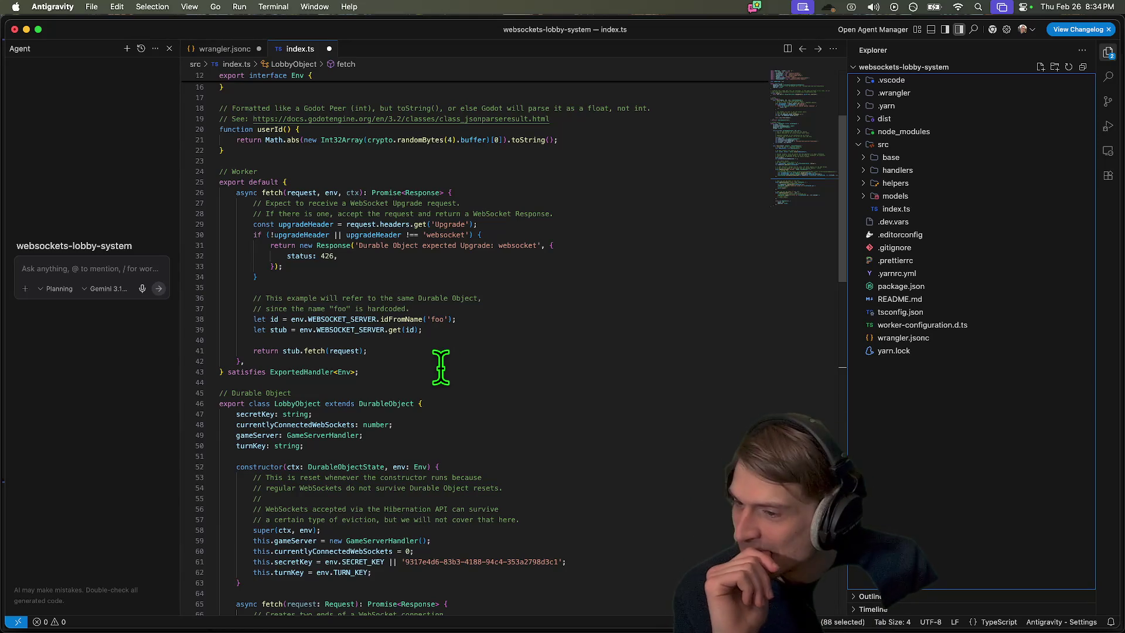
{"action": "scroll", "coordinate": [441, 375], "scroll_direction": "down", "scroll_amount": 1}
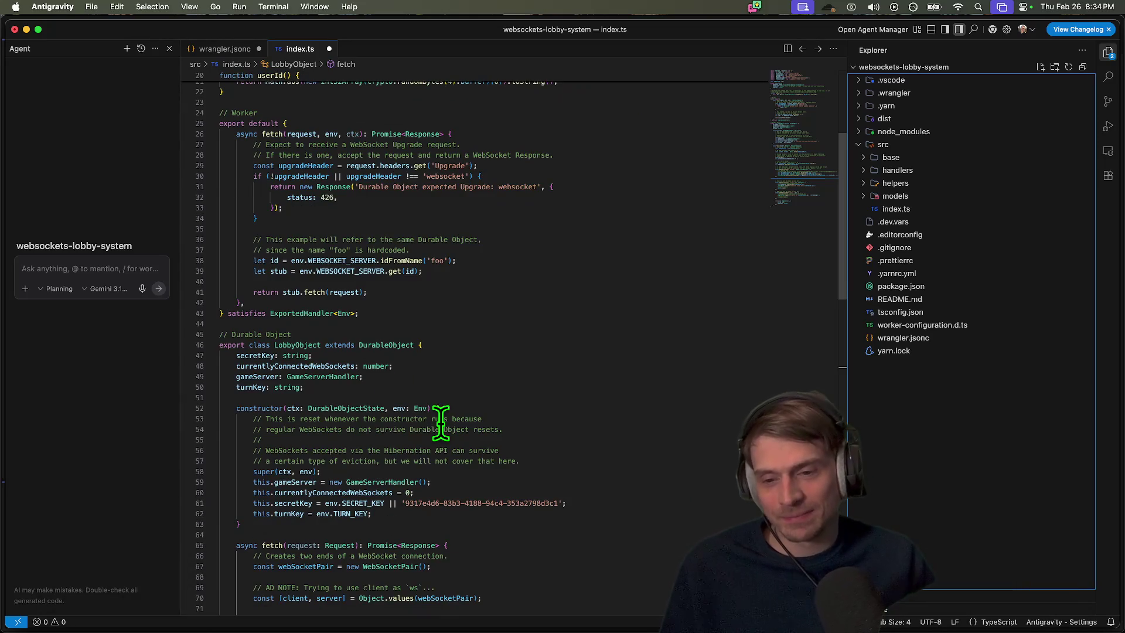
{"action": "scroll", "coordinate": [445, 423], "scroll_direction": "up", "scroll_amount": 6}
{"action": "left_click_drag", "start_coordinate": [270, 276], "coordinate": [563, 291]}
{"action": "triple_click", "coordinate": [39, 246]}
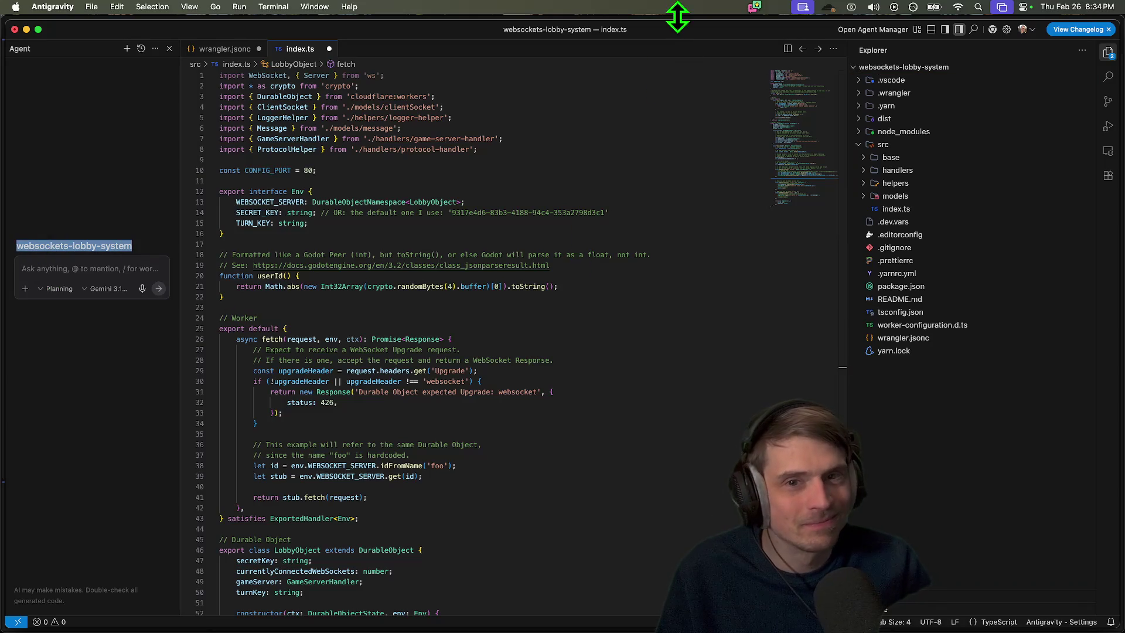
{"action": "mouse_move", "coordinate": [677, 29]}
{"action": "left_mouse_down"}
{"action": "mouse_move", "coordinate": [696, 178]}
{"action": "mouse_move", "coordinate": [702, 27]}
{"action": "left_mouse_up"}
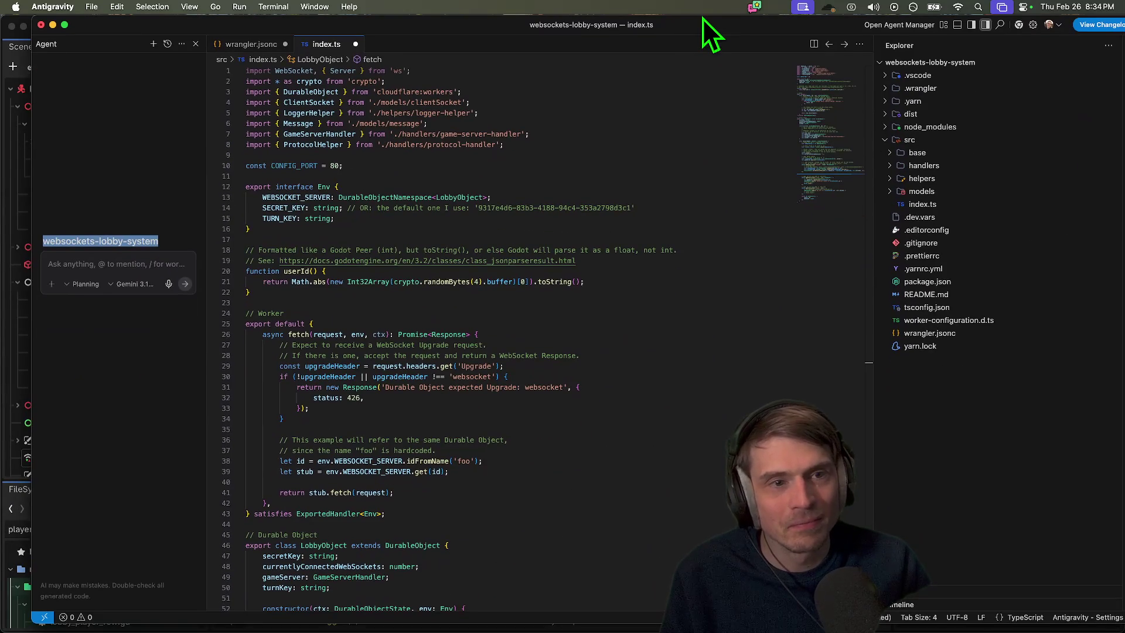
Switch through Godot and Firefox, then open the nohub folder in Finder
{"action": "left_click", "coordinate": [688, 427]}
{"action": "key", "text": "super+Tab"}
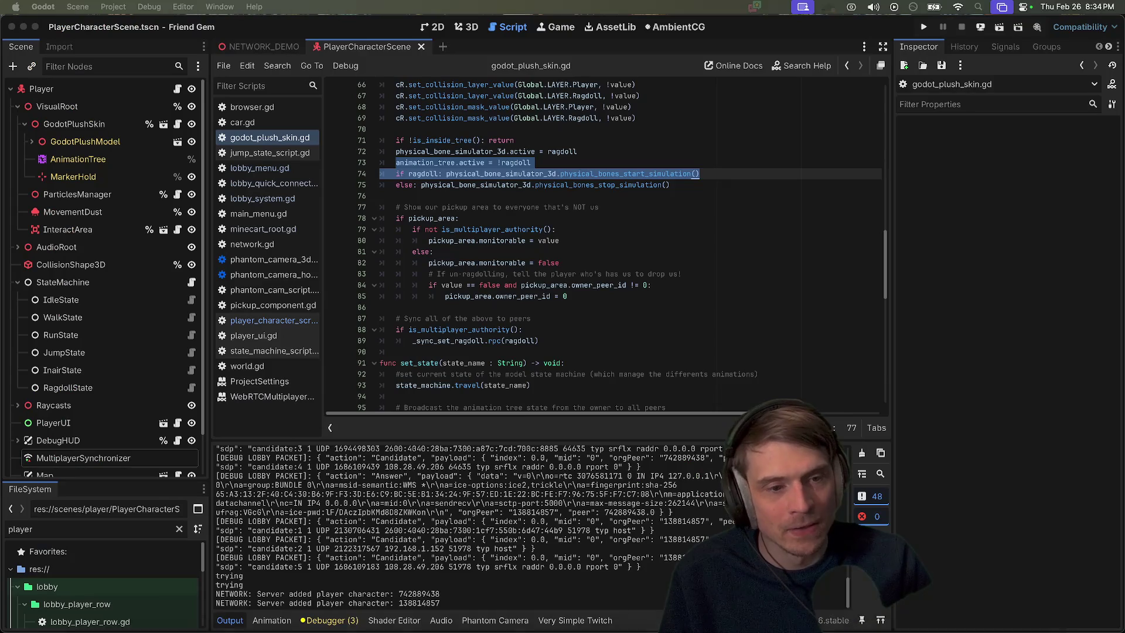
{"action": "mouse_move", "coordinate": [523, 629]}
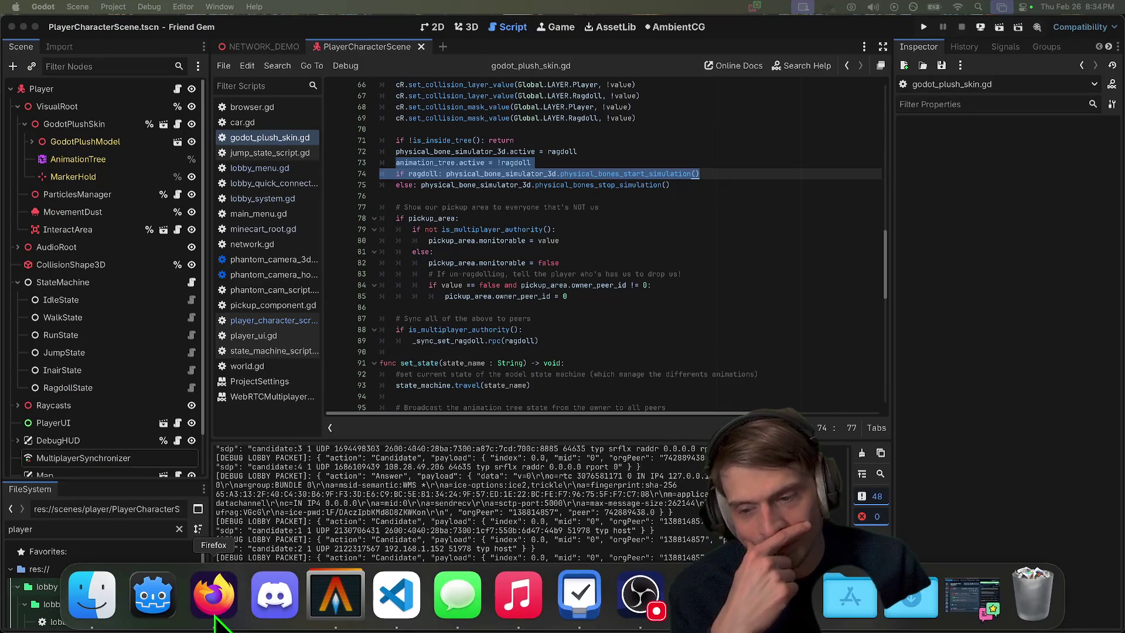
{"action": "left_click", "coordinate": [214, 594]}
{"action": "scroll", "coordinate": [616, 493], "scroll_direction": "up", "scroll_amount": 10}
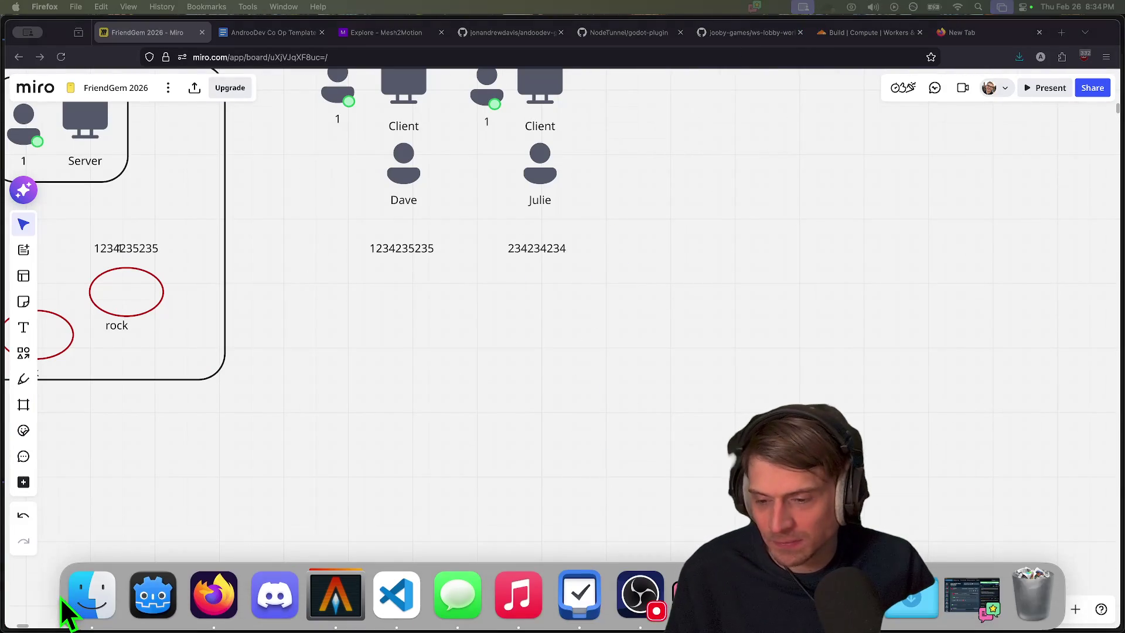
{"action": "left_click", "coordinate": [71, 601]}
{"action": "left_click", "coordinate": [101, 280]}
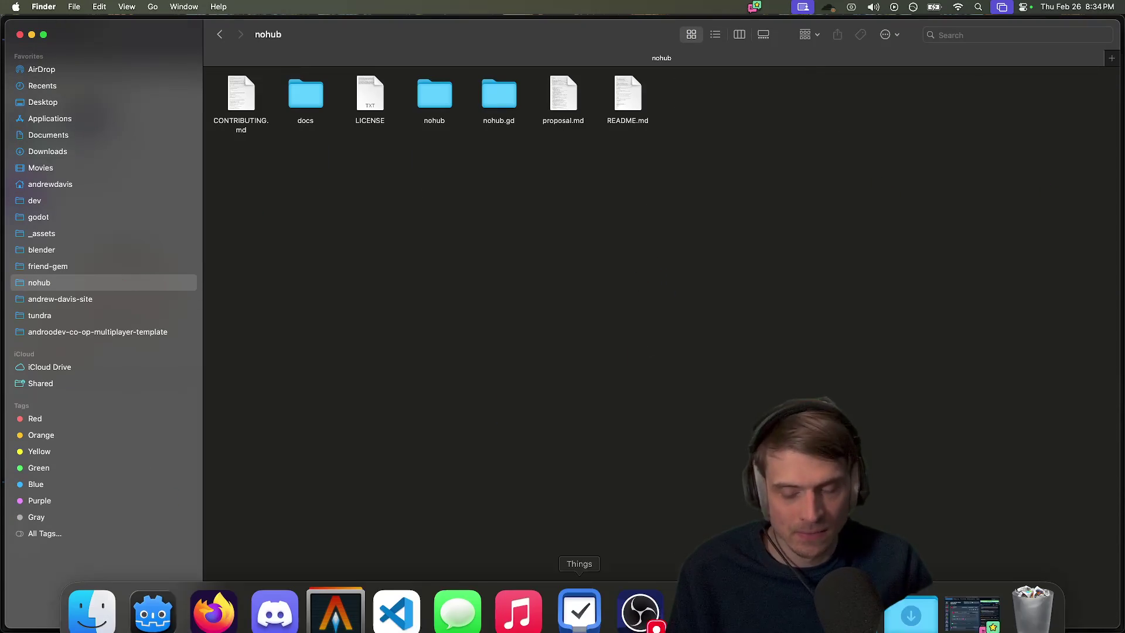
In Alacritty, jump into nohub, clear the screen and check git status
{"action": "left_click", "coordinate": [336, 595]}
{"action": "type", "text": "j nohub"}
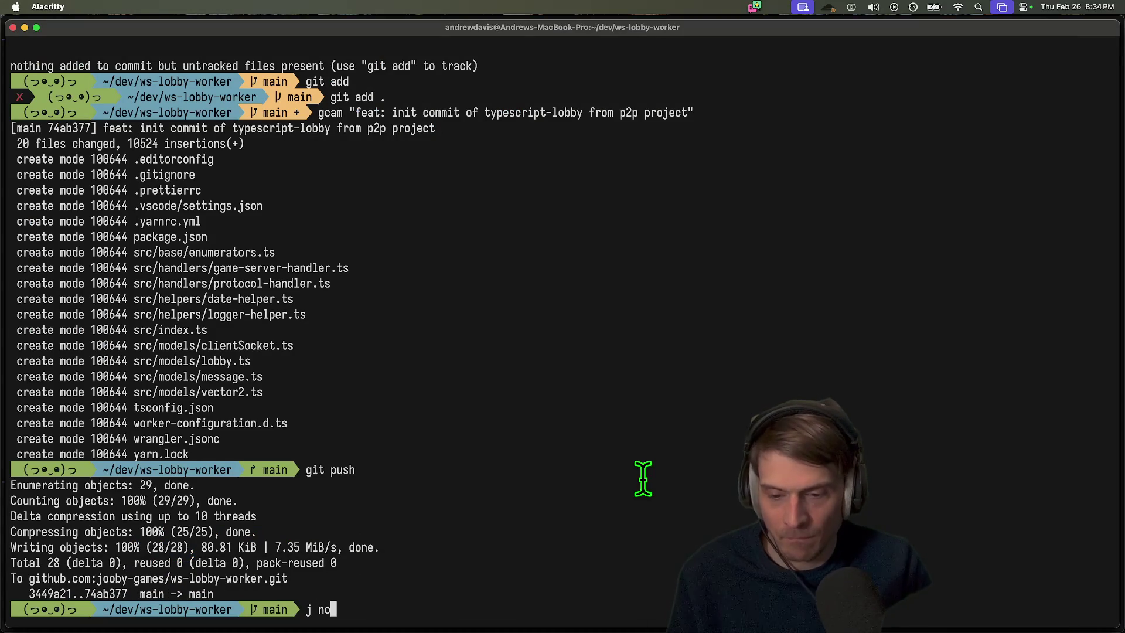
{"action": "key", "text": "Return"}
{"action": "type", "text": "clear"}
{"action": "key", "text": "Return"}
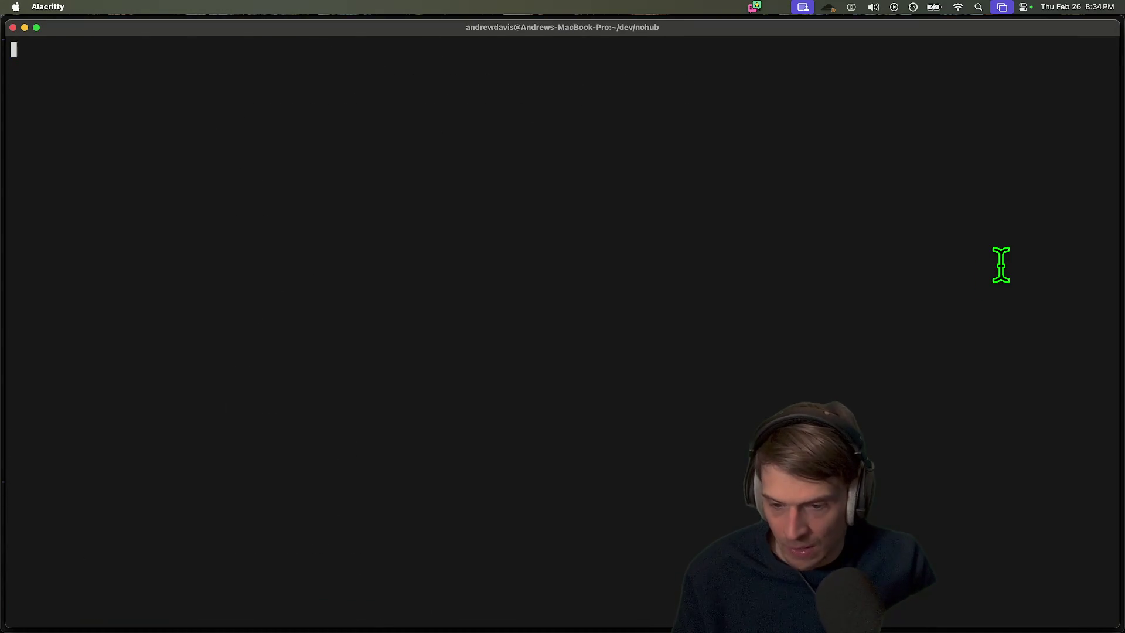
{"action": "type", "text": "gst"}
{"action": "key", "text": "Return"}
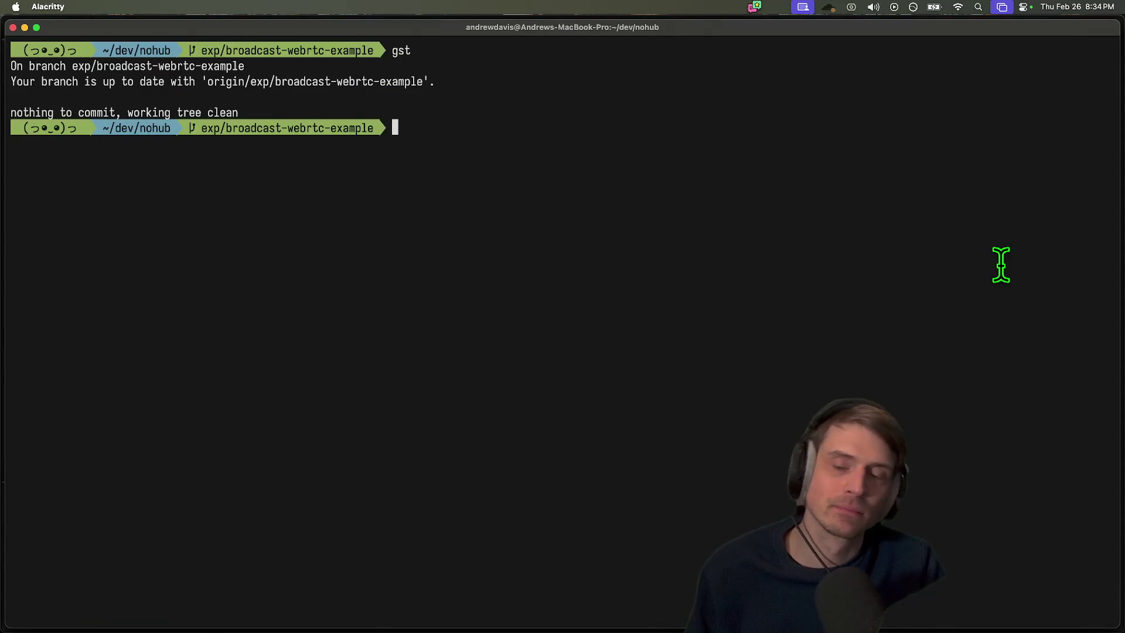
List the nohub files and open the project in VS Code with `code .`
{"action": "key", "text": "super+Tab"}
{"action": "left_click", "coordinate": [335, 595]}
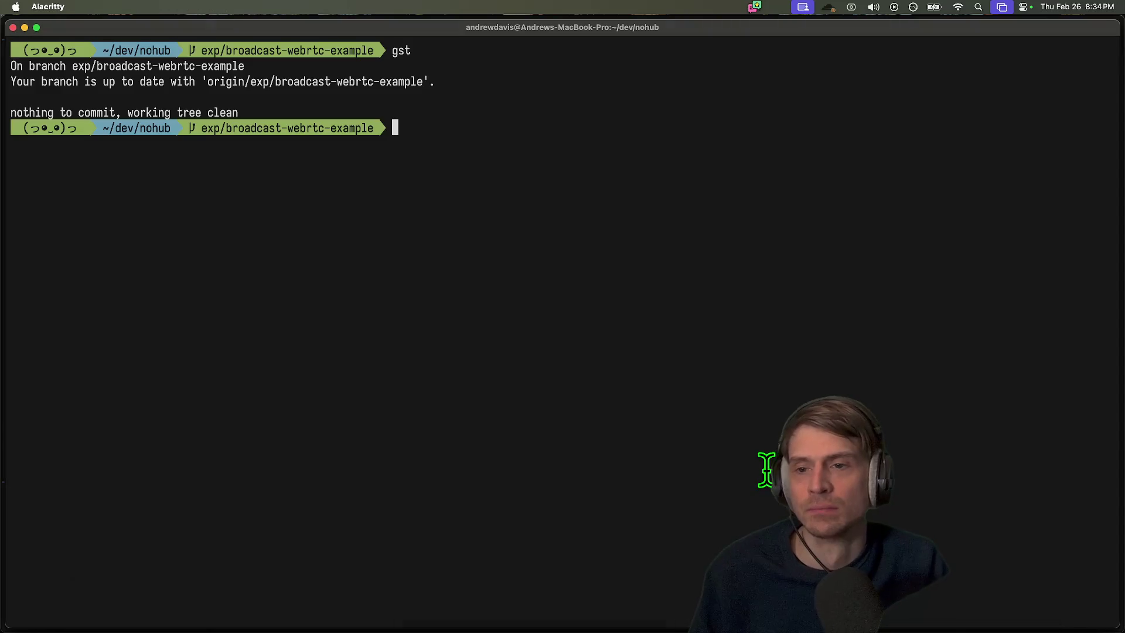
{"action": "type", "text": "ls"}
{"action": "key", "text": "Return"}
{"action": "type", "text": "c"}
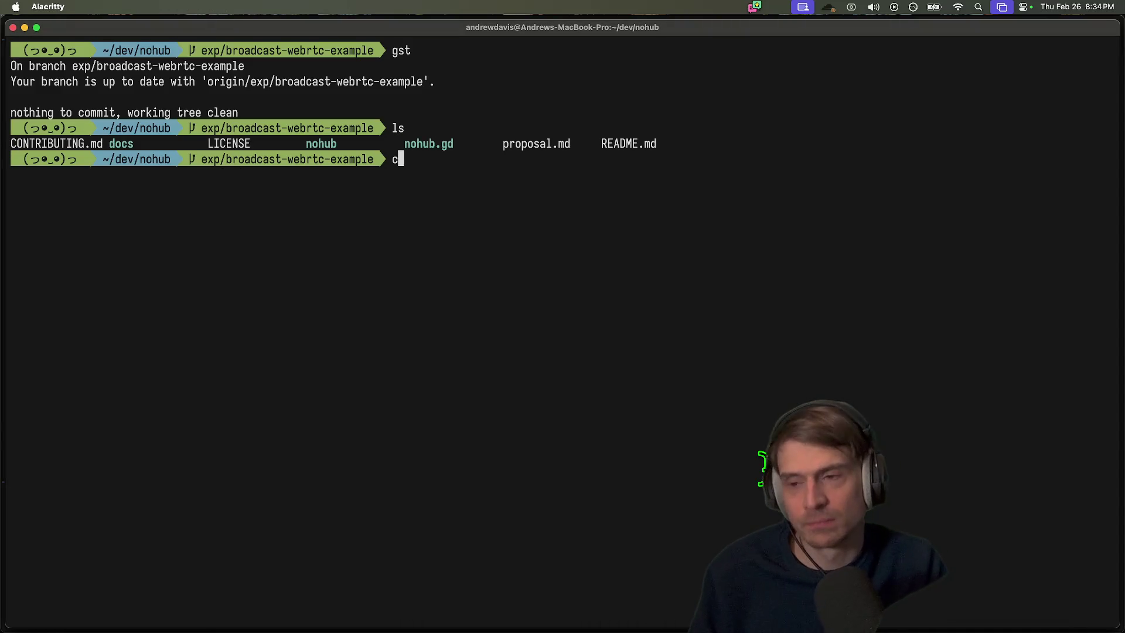
{"action": "type", "text": "ode ."}
{"action": "key", "text": "Return"}
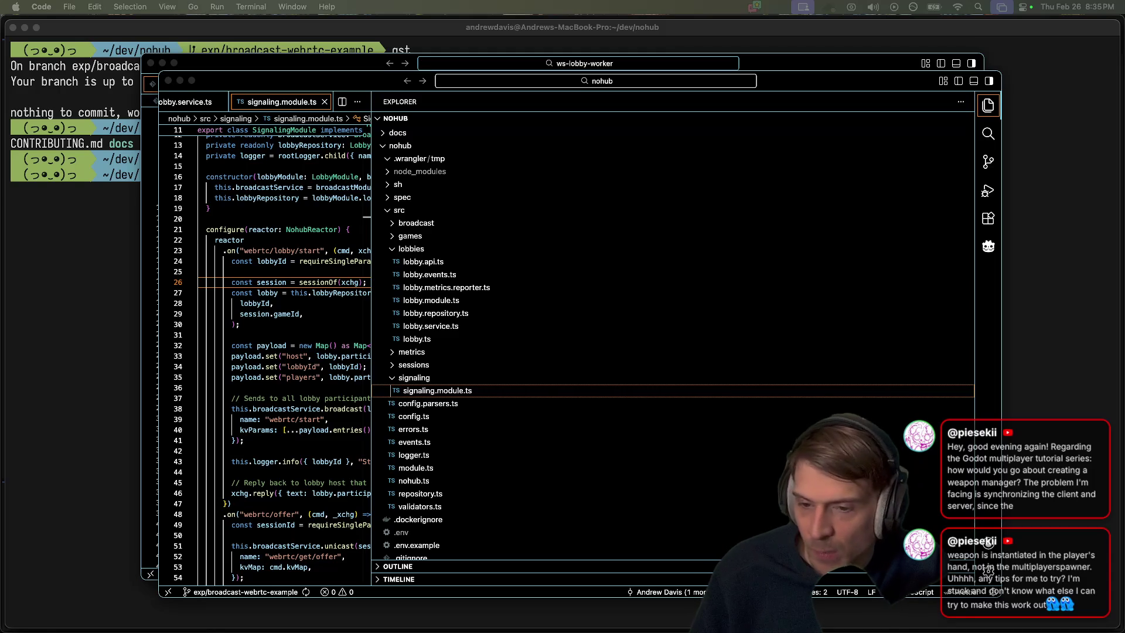
Quit to the Project List and open the AndooDev WebRTC P2P Example project
{"action": "mouse_move", "coordinate": [434, 608]}
{"action": "left_click", "coordinate": [153, 595]}
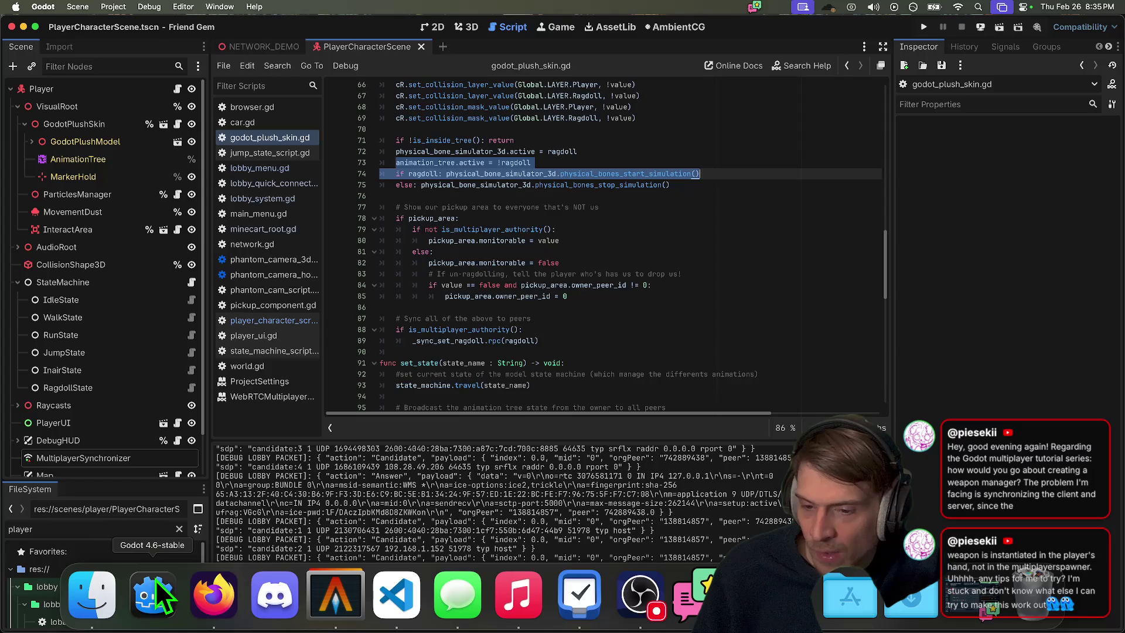
{"action": "left_click", "coordinate": [125, 7]}
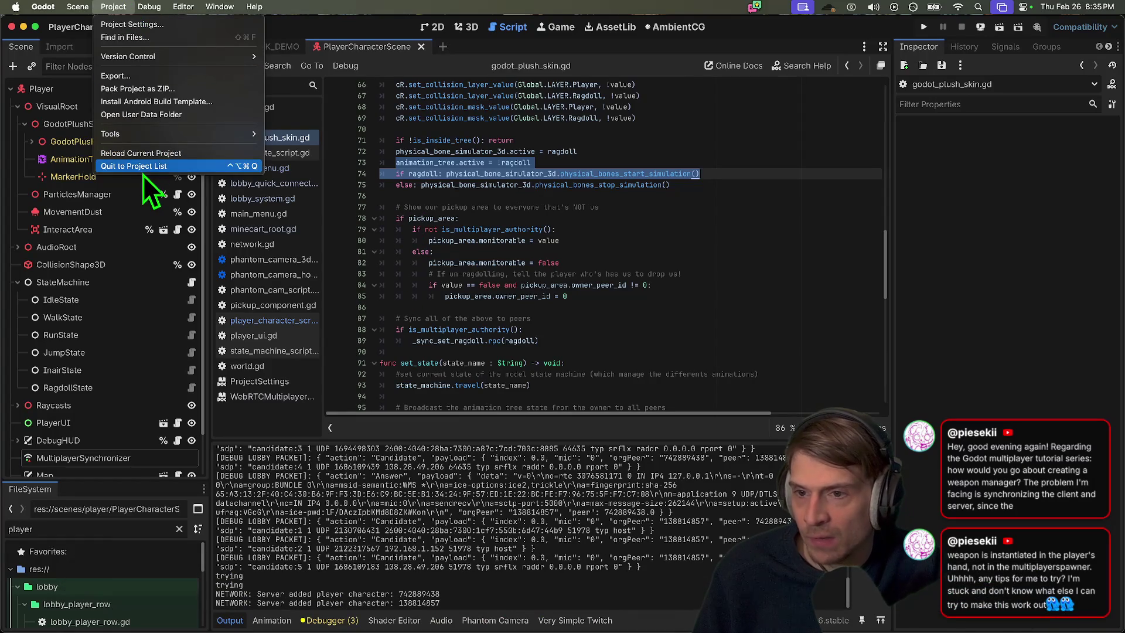
{"action": "left_click", "coordinate": [160, 172]}
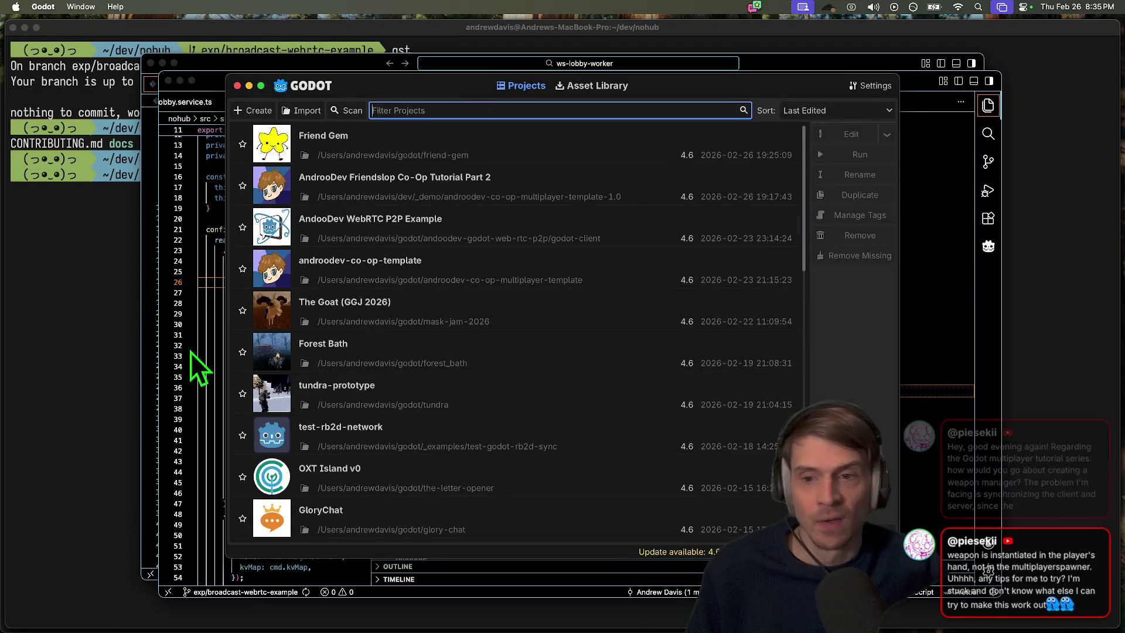
{"action": "left_click", "coordinate": [635, 216]}
{"action": "double_click", "coordinate": [593, 219]}
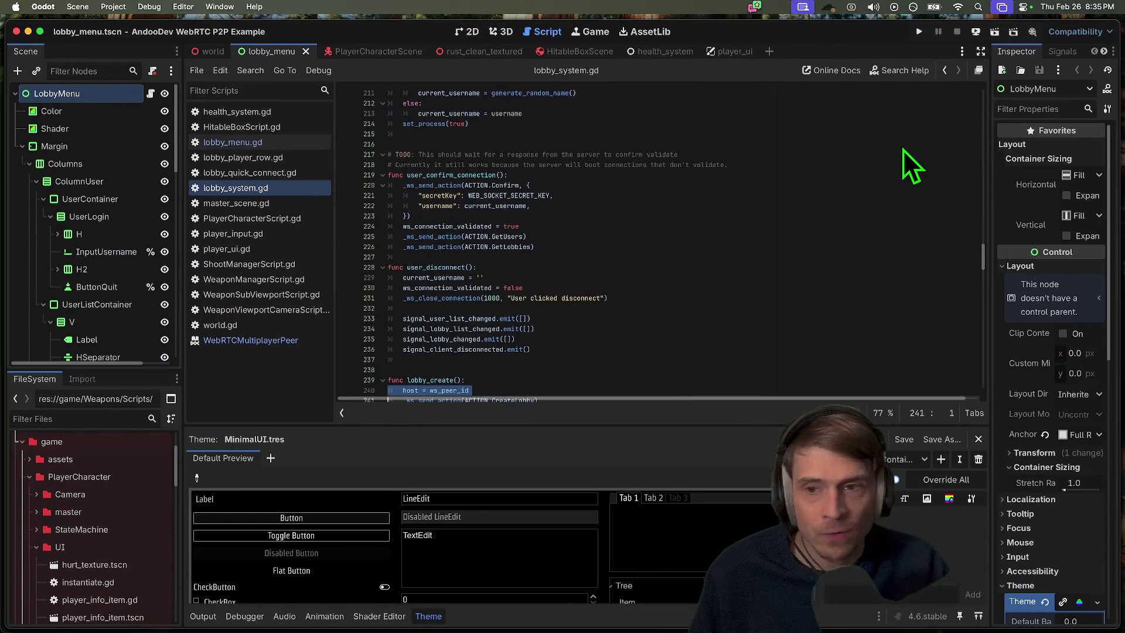
Run two game instances side by side, connect the first and create a lobby
{"action": "key", "text": "super+b"}
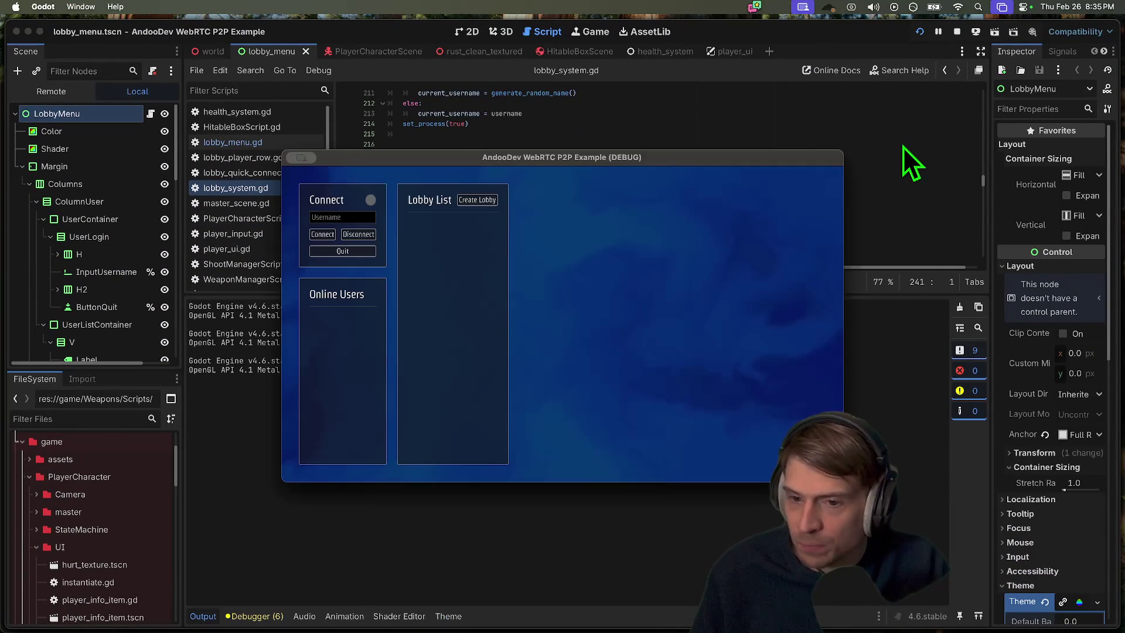
{"action": "left_click_drag", "start_coordinate": [674, 153], "coordinate": [385, 70]}
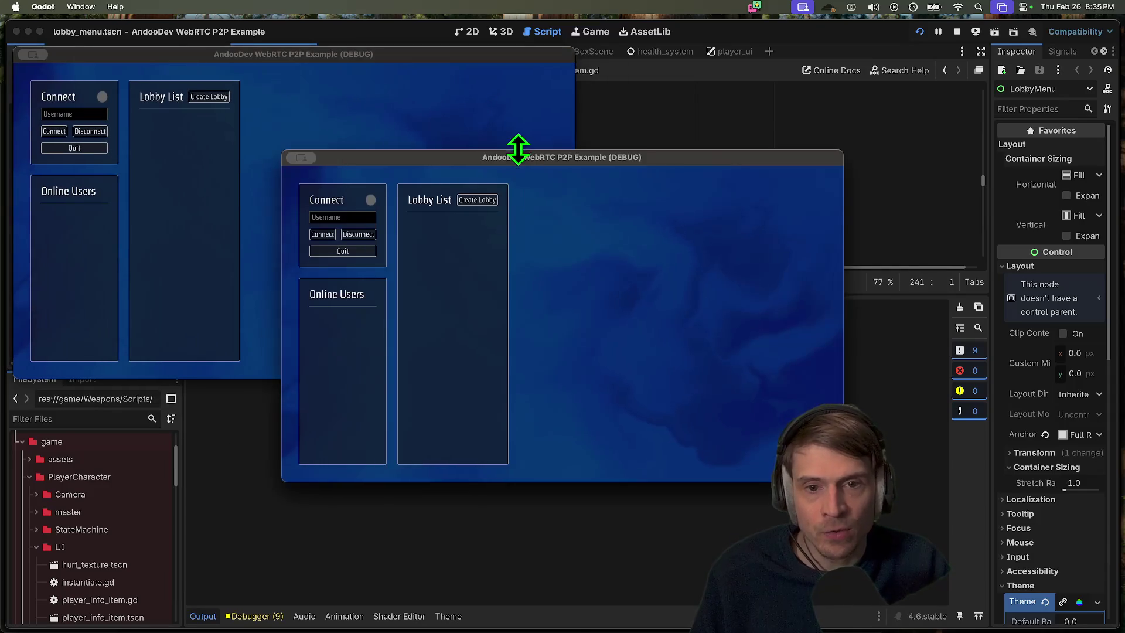
{"action": "left_click_drag", "start_coordinate": [518, 149], "coordinate": [749, 117]}
{"action": "left_click", "coordinate": [311, 180]}
{"action": "left_click", "coordinate": [54, 130]}
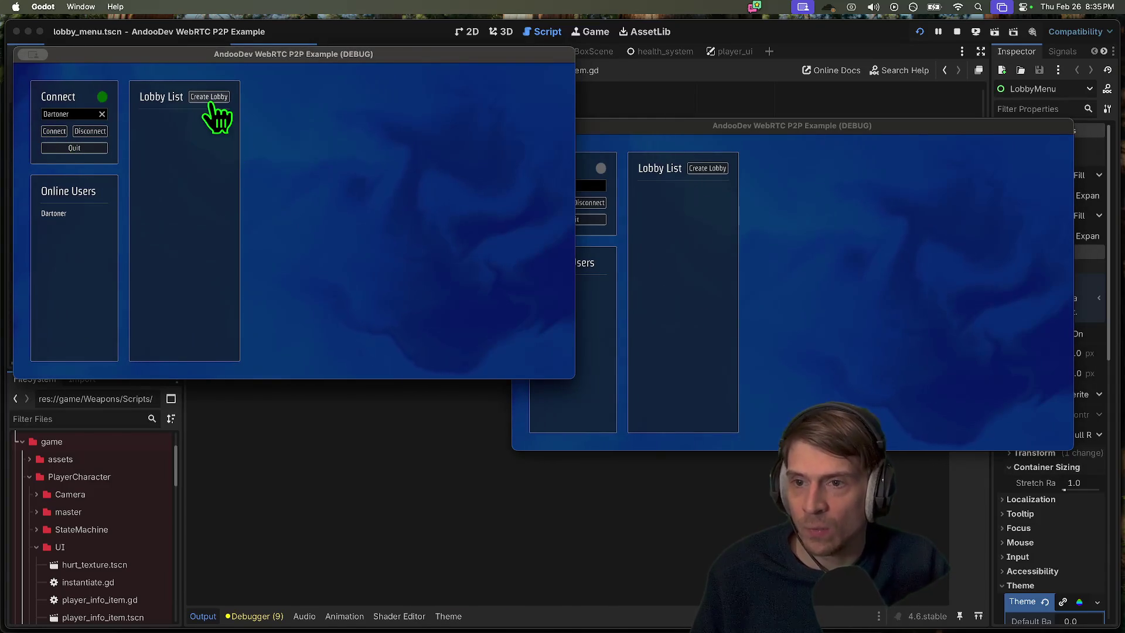
{"action": "left_click", "coordinate": [210, 100]}
Connect the second client, join the lobby, and start the 3D FPS Demo match
{"action": "left_click", "coordinate": [810, 257]}
{"action": "left_click", "coordinate": [548, 203]}
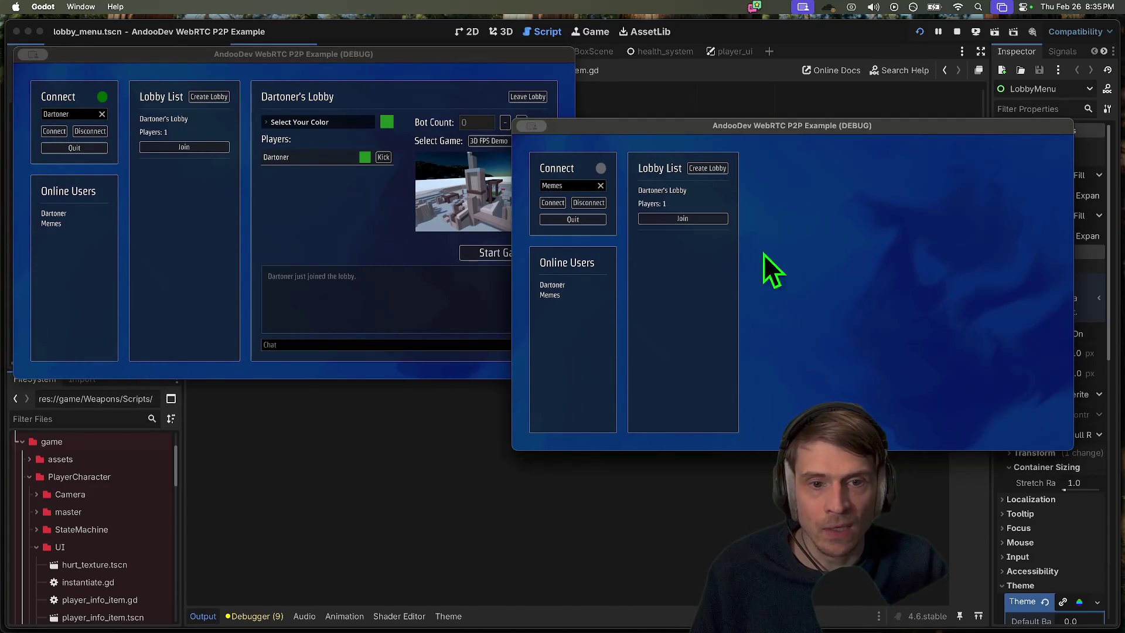
{"action": "left_click", "coordinate": [713, 217]}
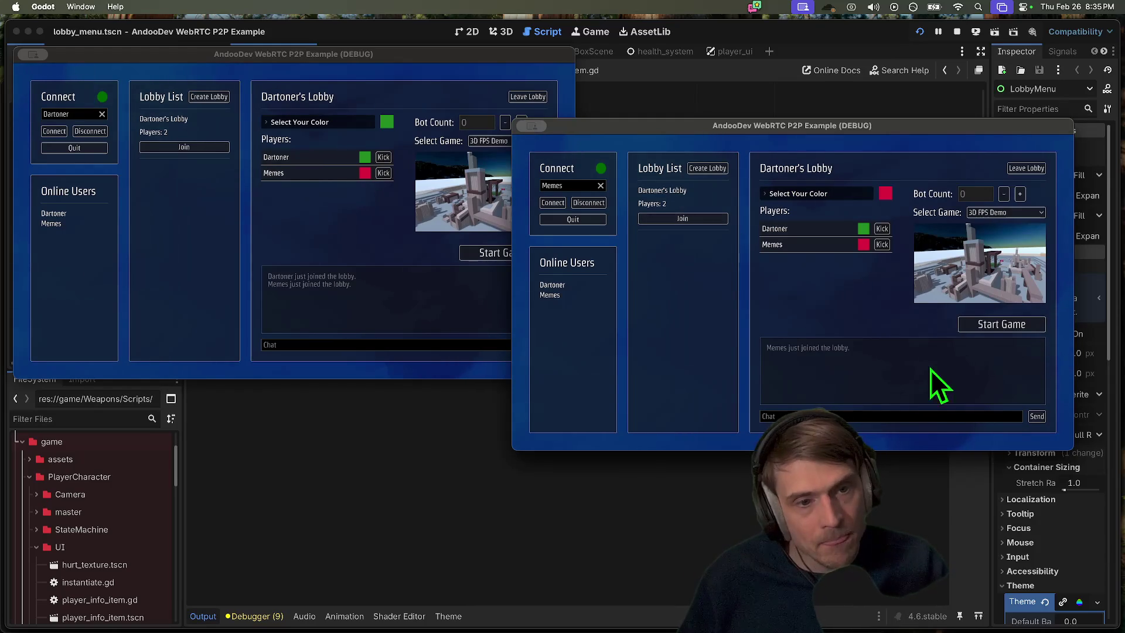
{"action": "left_click", "coordinate": [1002, 324]}
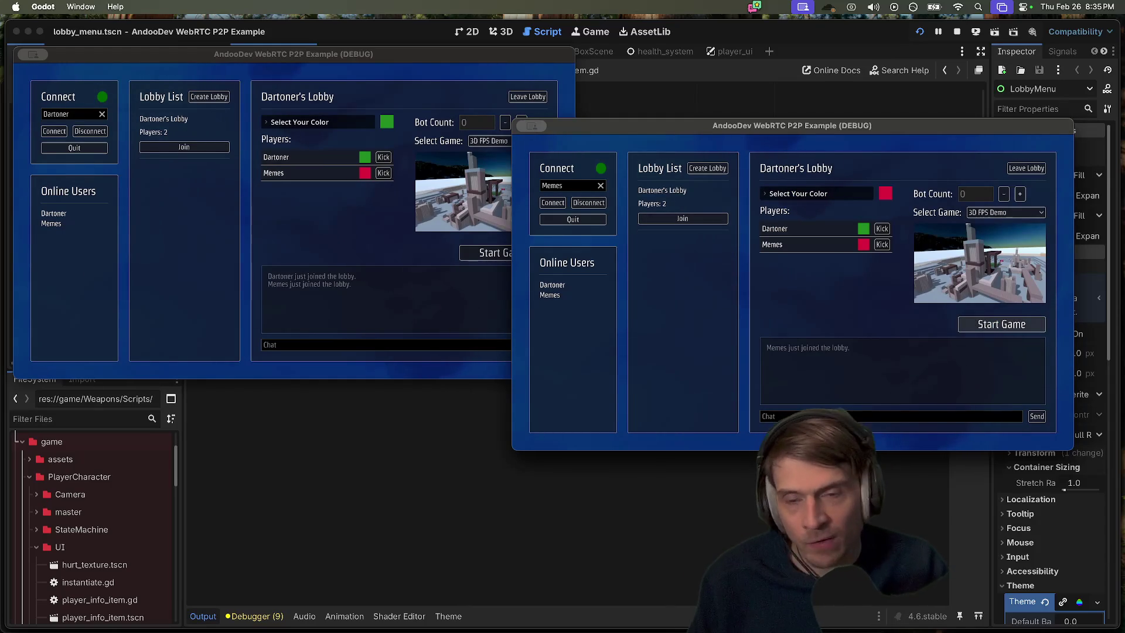
Toggle both clients' in-game menus and walk the left player around the map
{"action": "key", "text": "Tab"}
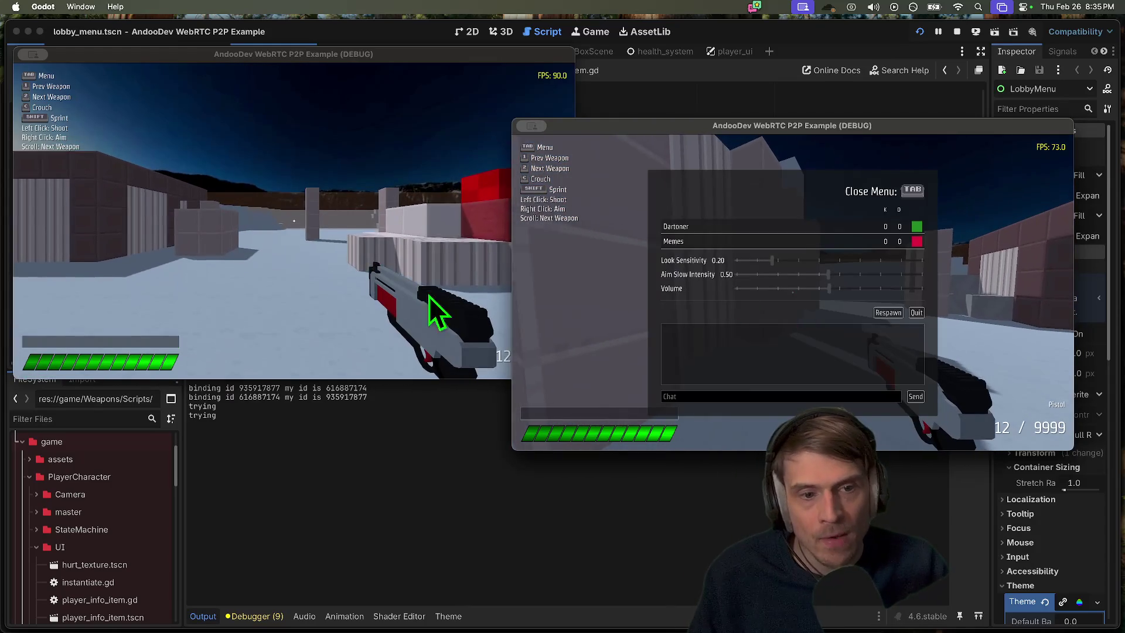
{"action": "left_click", "coordinate": [293, 220]}
{"action": "key", "text": "w"}
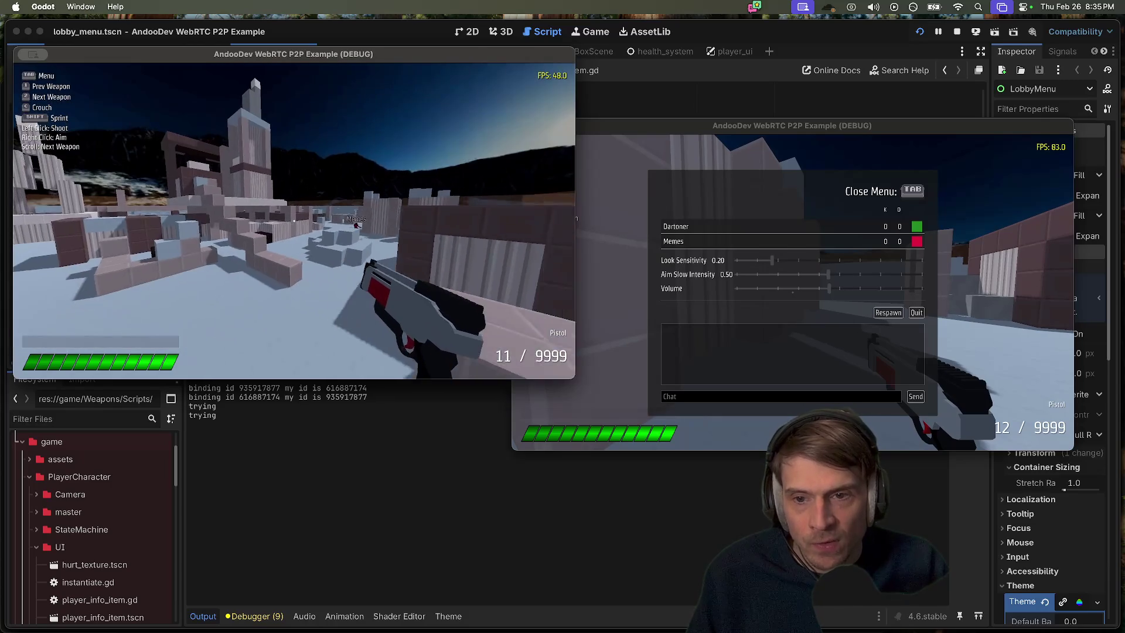
{"action": "mouse_move", "coordinate": [293, 221]}
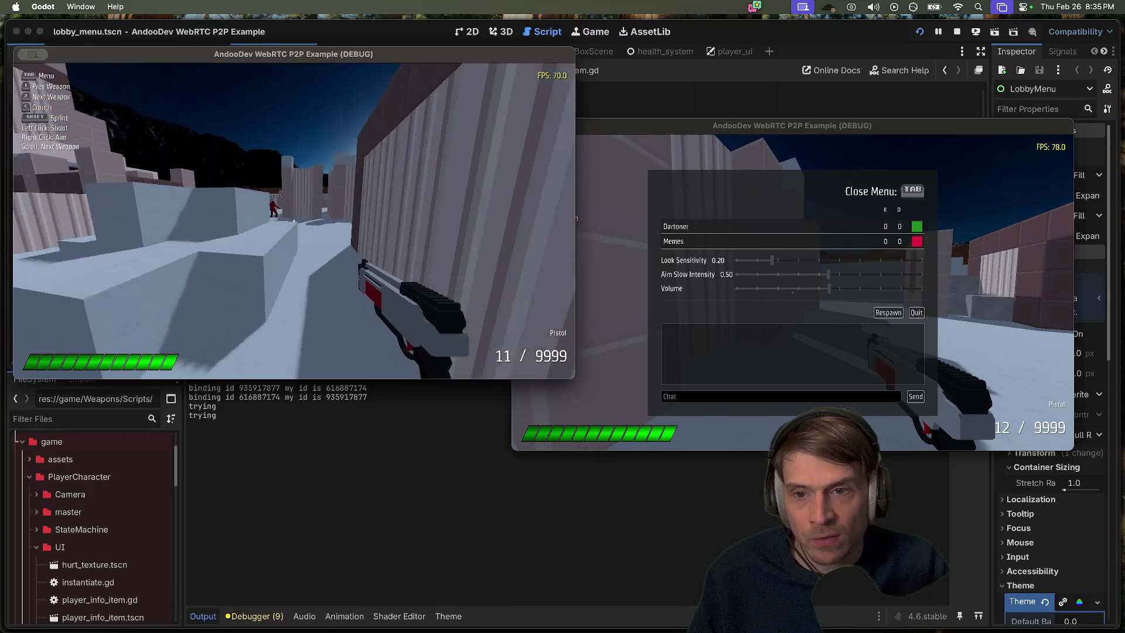
{"action": "key", "text": "Tab"}
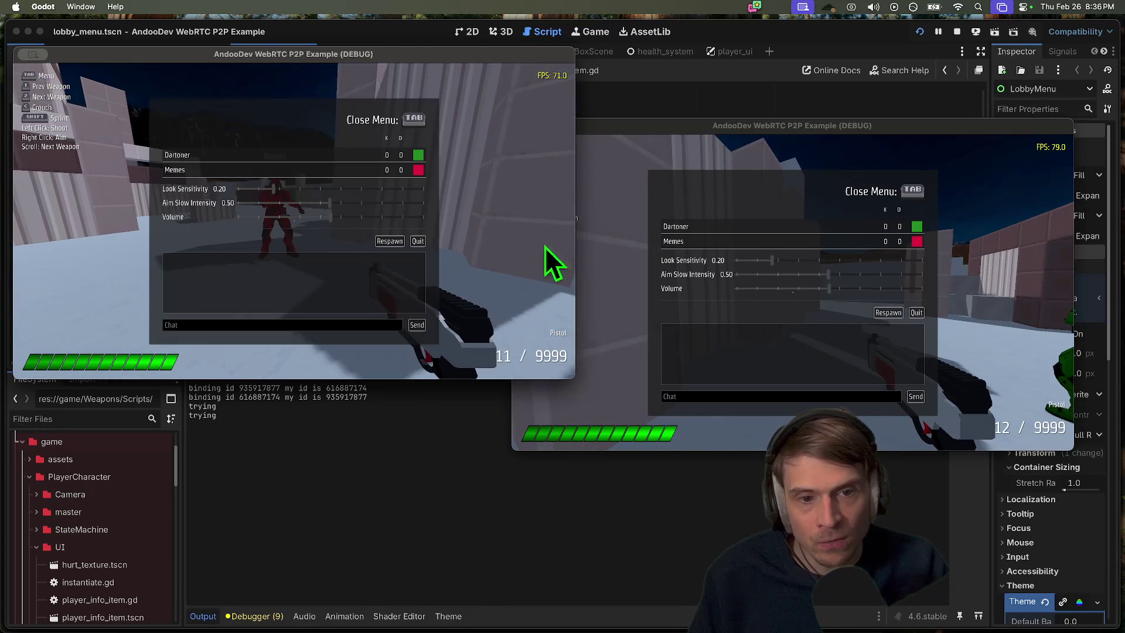
{"action": "left_click", "coordinate": [754, 340]}
{"action": "key", "text": "Tab"}
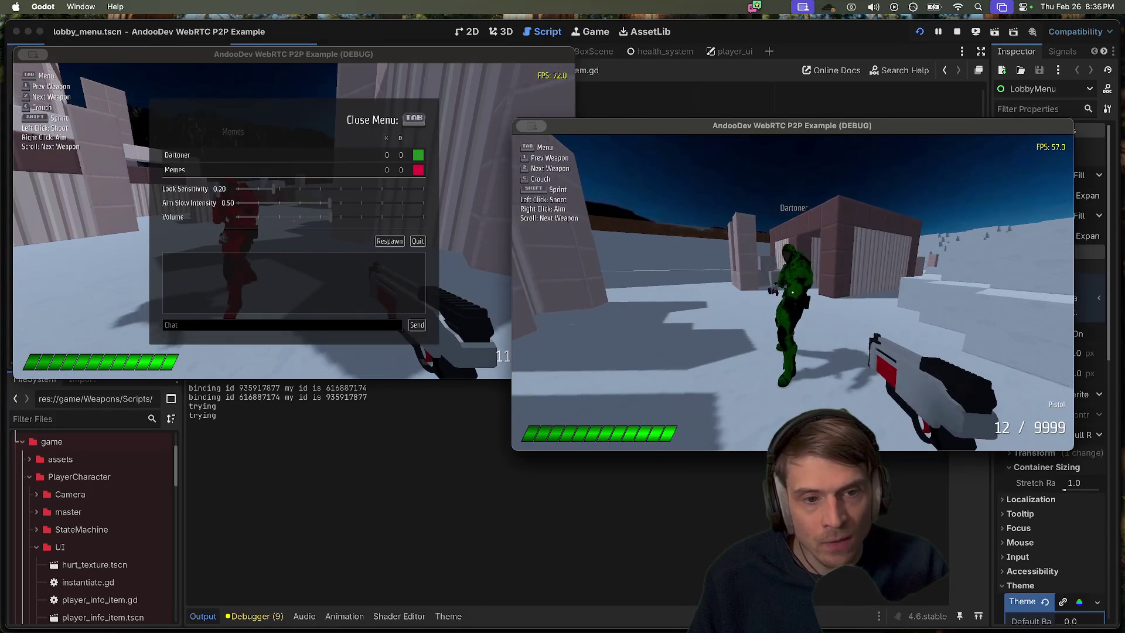
{"action": "key", "text": "Tab"}
{"action": "key", "text": "Tab"}
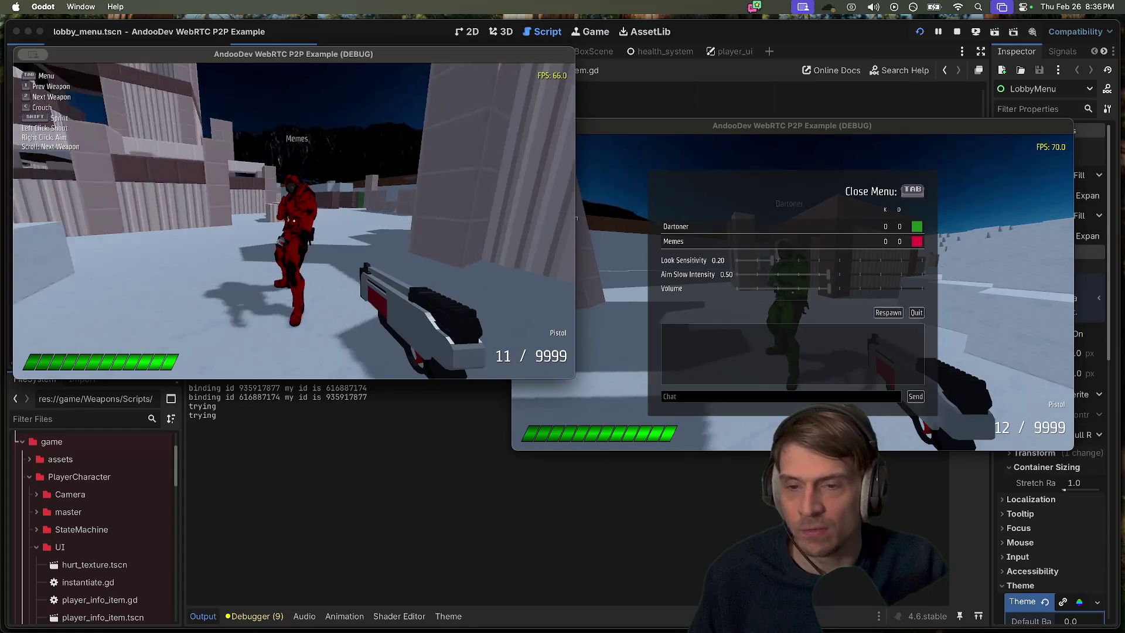
{"action": "key", "text": "w"}
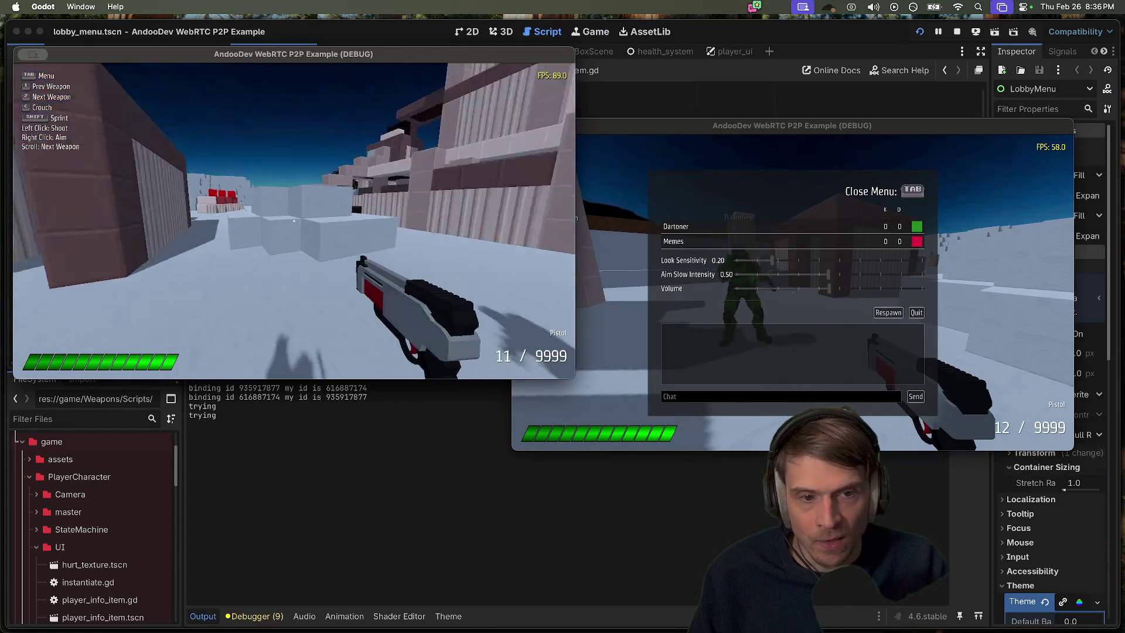
{"action": "mouse_move", "coordinate": [293, 220]}
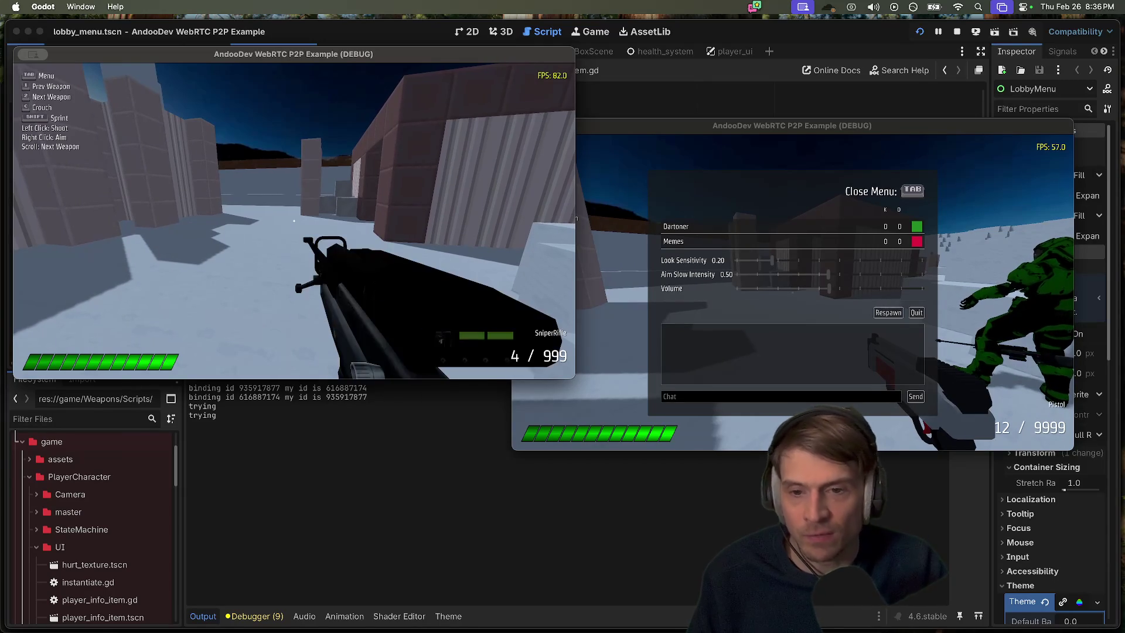
Fire the sniper rifle twice, then switch to the pistol, shoot the red player and reload
{"action": "left_click", "coordinate": [294, 220]}
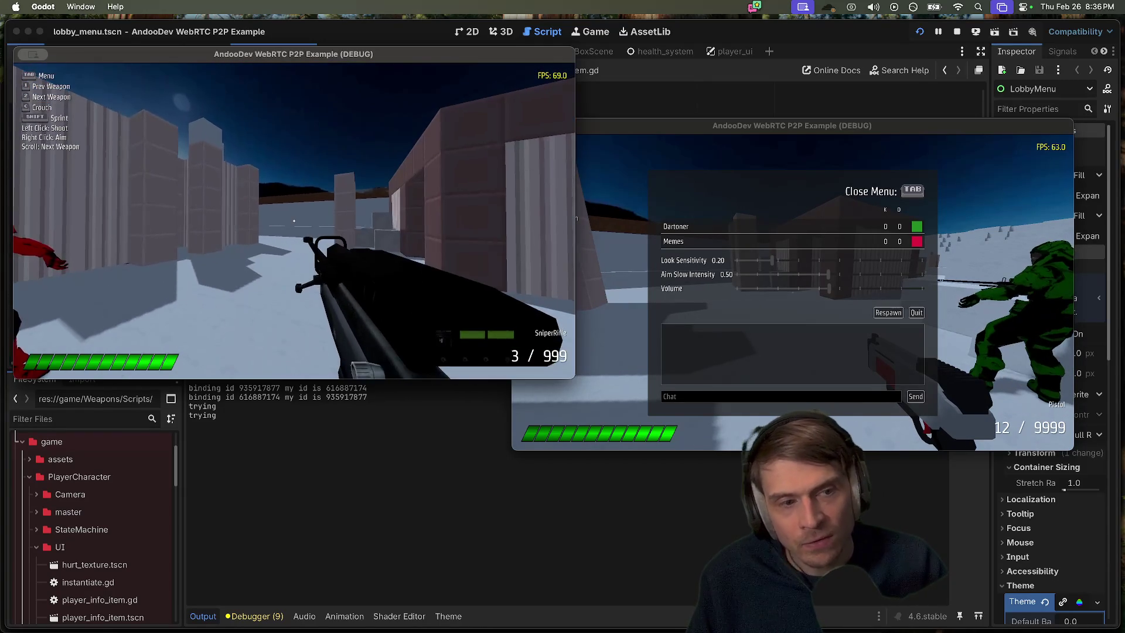
{"action": "left_click", "coordinate": [294, 220]}
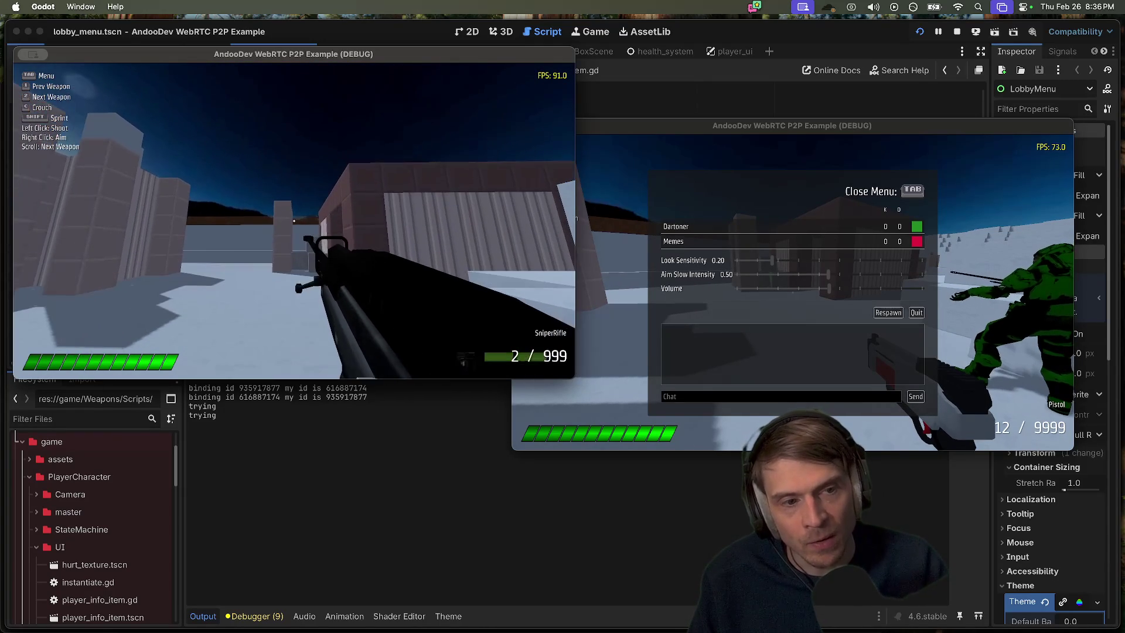
{"action": "key", "text": "1"}
{"action": "left_click", "coordinate": [294, 221]}
{"action": "left_click", "coordinate": [293, 221]}
{"action": "left_click", "coordinate": [294, 220]}
{"action": "left_click", "coordinate": [293, 220]}
{"action": "left_click", "coordinate": [294, 220]}
{"action": "left_click", "coordinate": [294, 220]}
{"action": "left_click", "coordinate": [294, 220]}
{"action": "left_click", "coordinate": [293, 220]}
{"action": "left_click", "coordinate": [294, 220]}
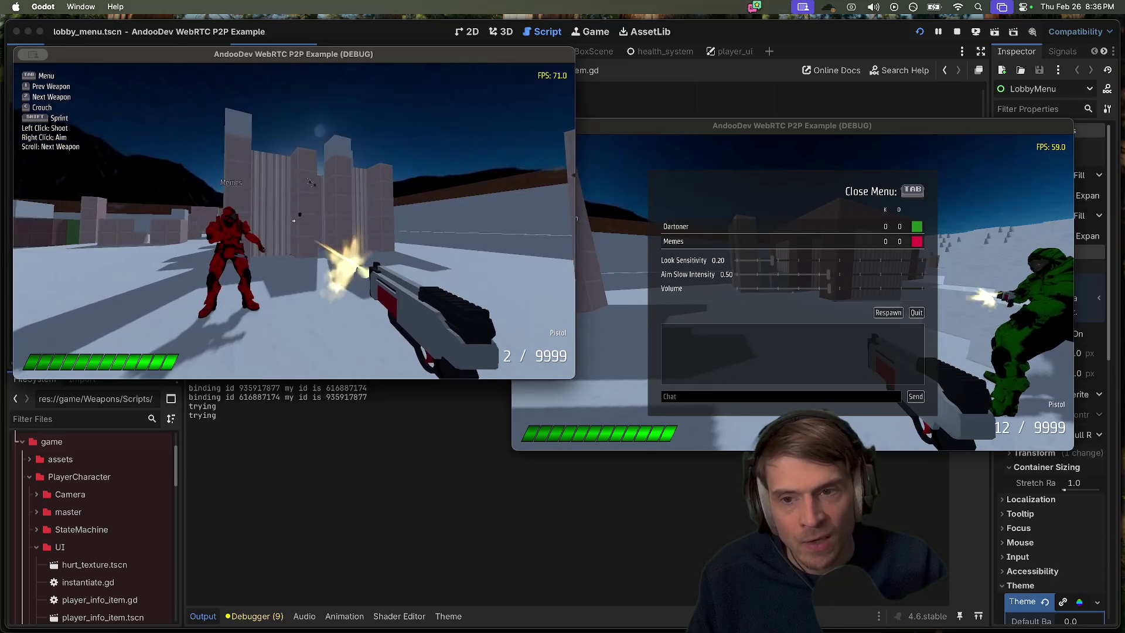
{"action": "left_click", "coordinate": [294, 221]}
{"action": "left_click", "coordinate": [294, 220]}
{"action": "key", "text": "r"}
{"action": "left_click", "coordinate": [293, 221]}
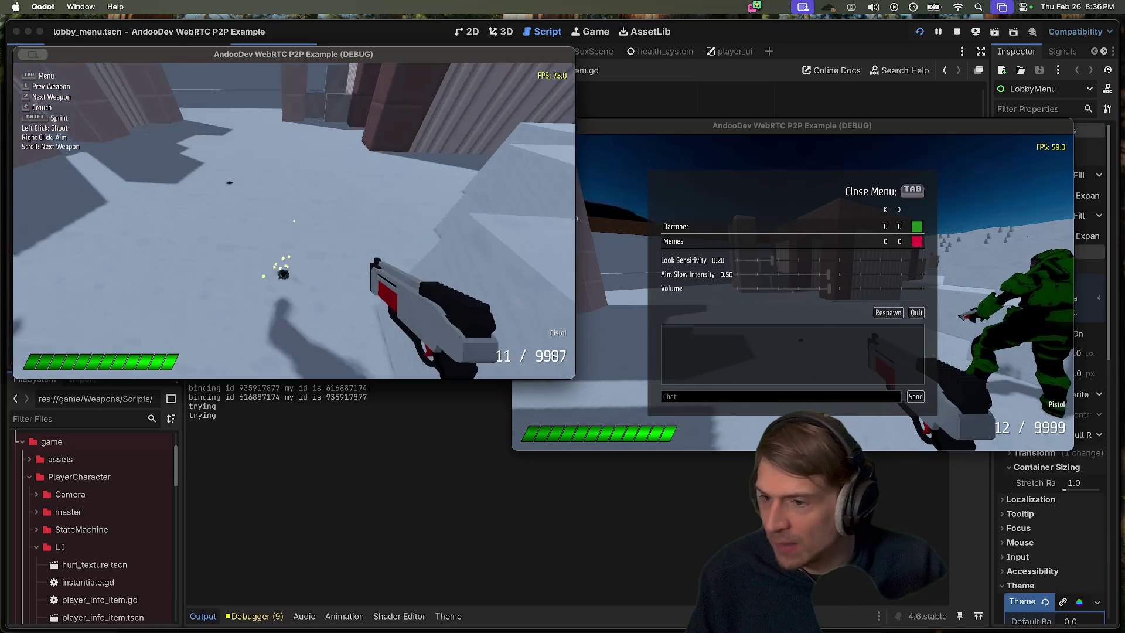
{"action": "left_click", "coordinate": [293, 220]}
{"action": "left_click", "coordinate": [294, 220]}
{"action": "left_click", "coordinate": [293, 221]}
Switch back and forth between the SniperRifle and Pistol, ending on the pistol
{"action": "key", "text": "2"}
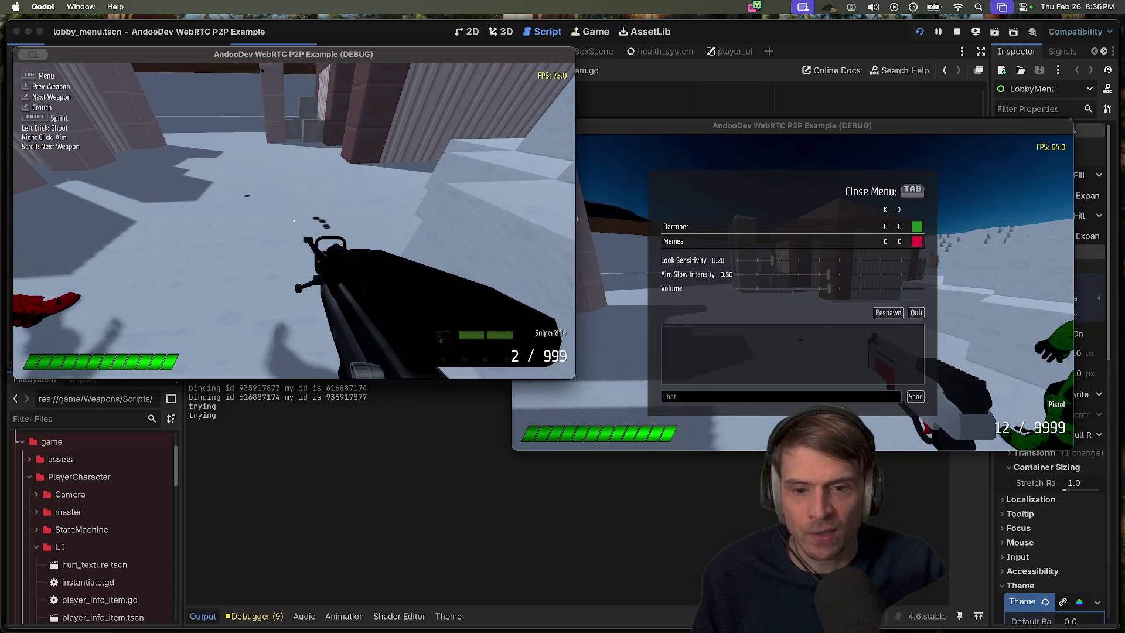
{"action": "key", "text": "1"}
{"action": "key", "text": "2"}
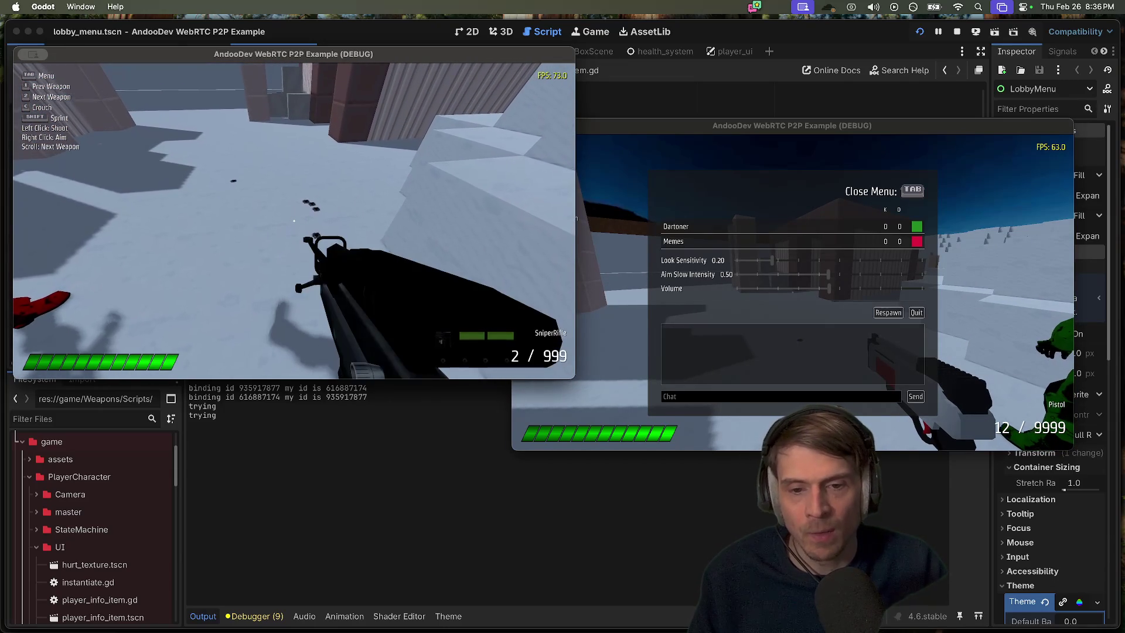
{"action": "key", "text": "1"}
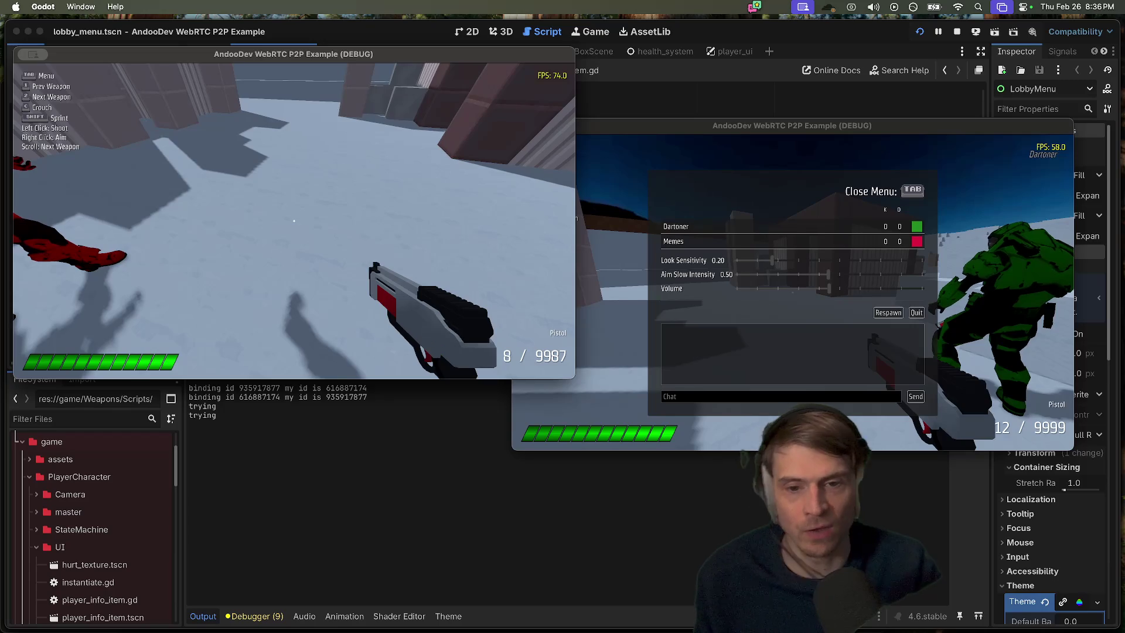
Quit the second game client from its in-game menu
{"action": "key", "text": "Tab"}
{"action": "left_click", "coordinate": [743, 289]}
{"action": "left_click", "coordinate": [916, 312]}
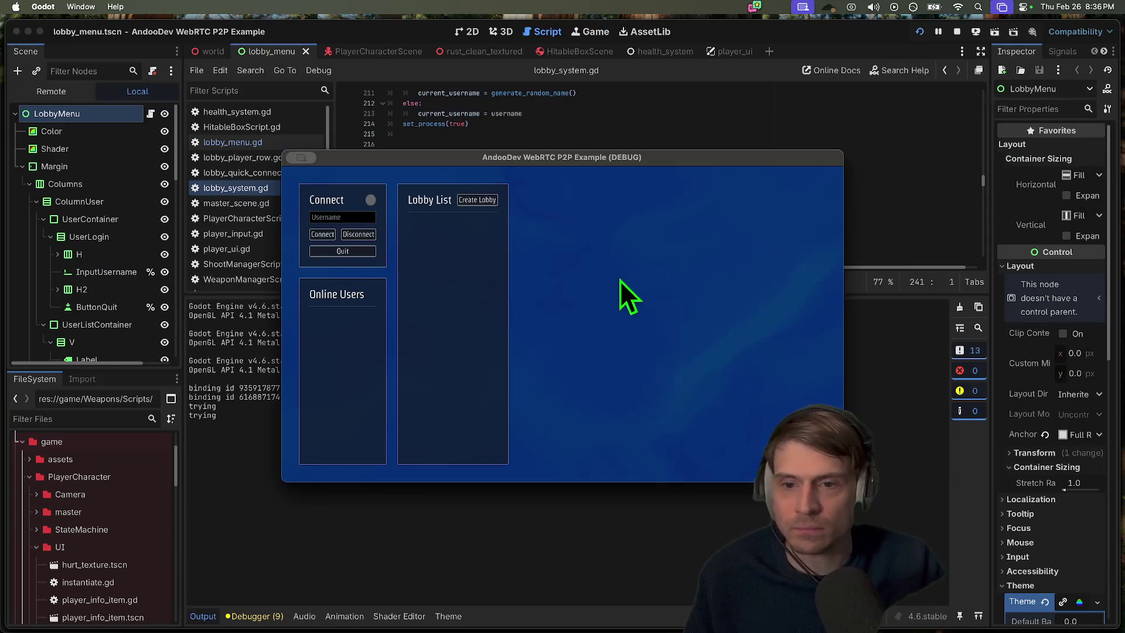
Stop the running project and open PlayerCharacterScene.tscn from the FileSystem dock
{"action": "key", "text": "super+q"}
{"action": "left_click_drag", "start_coordinate": [68, 371], "coordinate": [76, 207]}
{"action": "type", "text": "play"}
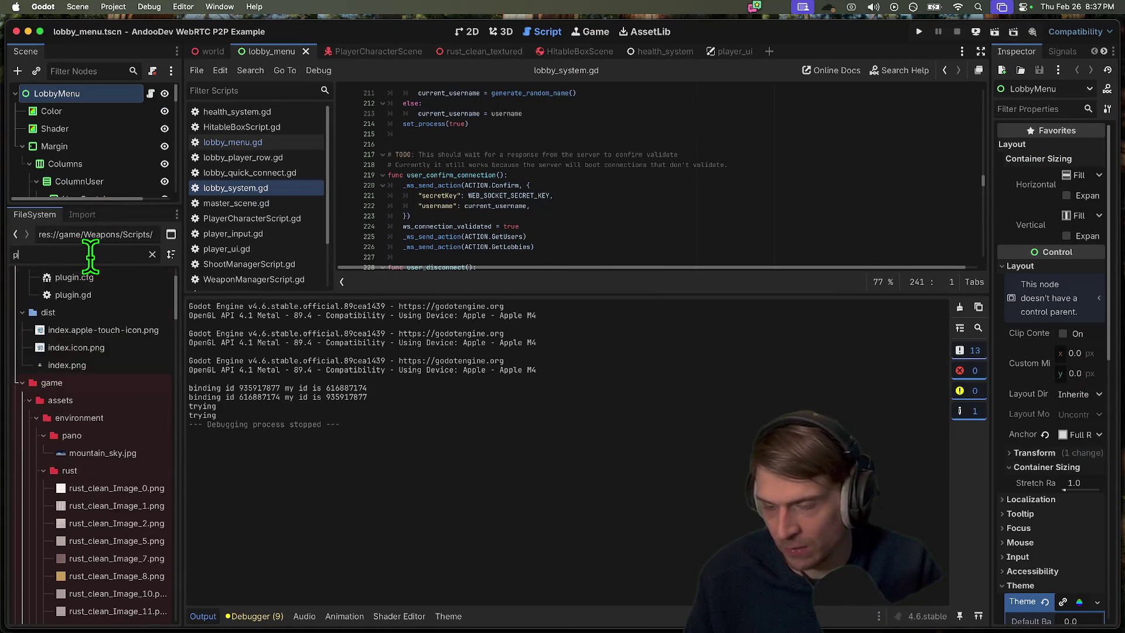
{"action": "scroll", "coordinate": [109, 537], "scroll_direction": "down", "scroll_amount": 5}
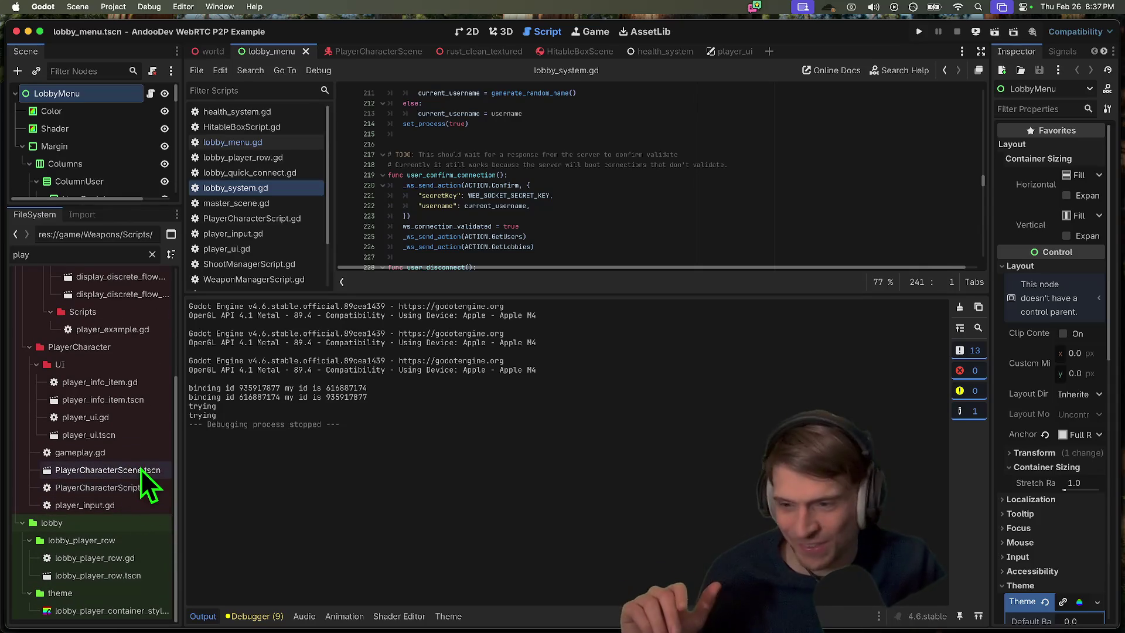
{"action": "double_click", "coordinate": [141, 469]}
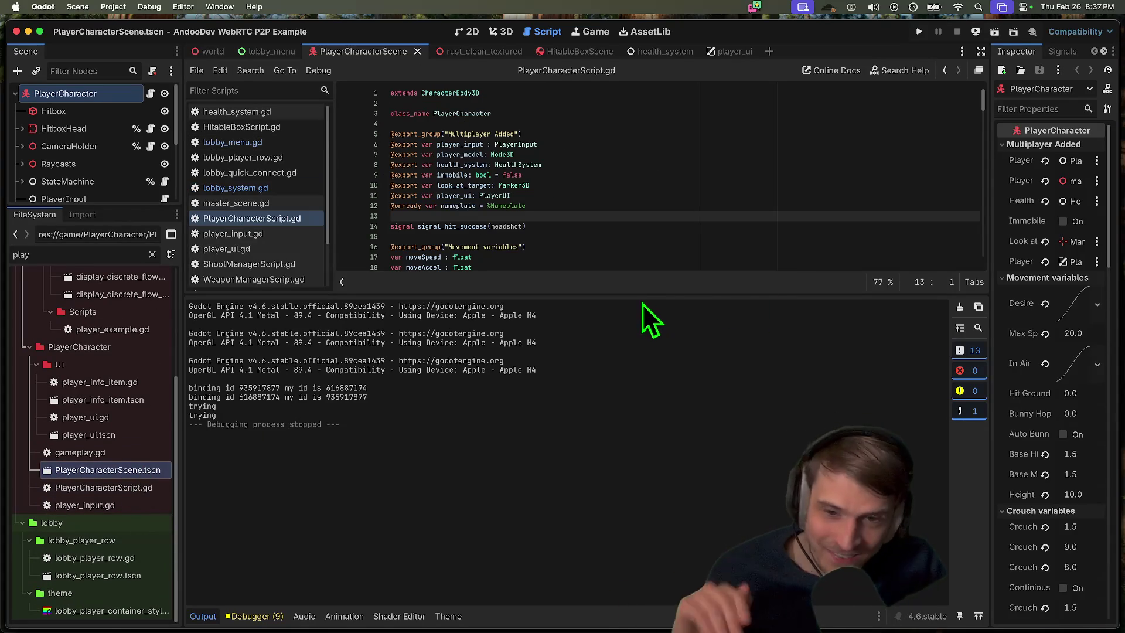
Resize the docks and expand CameraHolder to reveal WeaponManager and its child nodes
{"action": "mouse_move", "coordinate": [645, 294]}
{"action": "left_mouse_down"}
{"action": "mouse_move", "coordinate": [608, 479]}
{"action": "mouse_move", "coordinate": [620, 460]}
{"action": "left_mouse_up"}
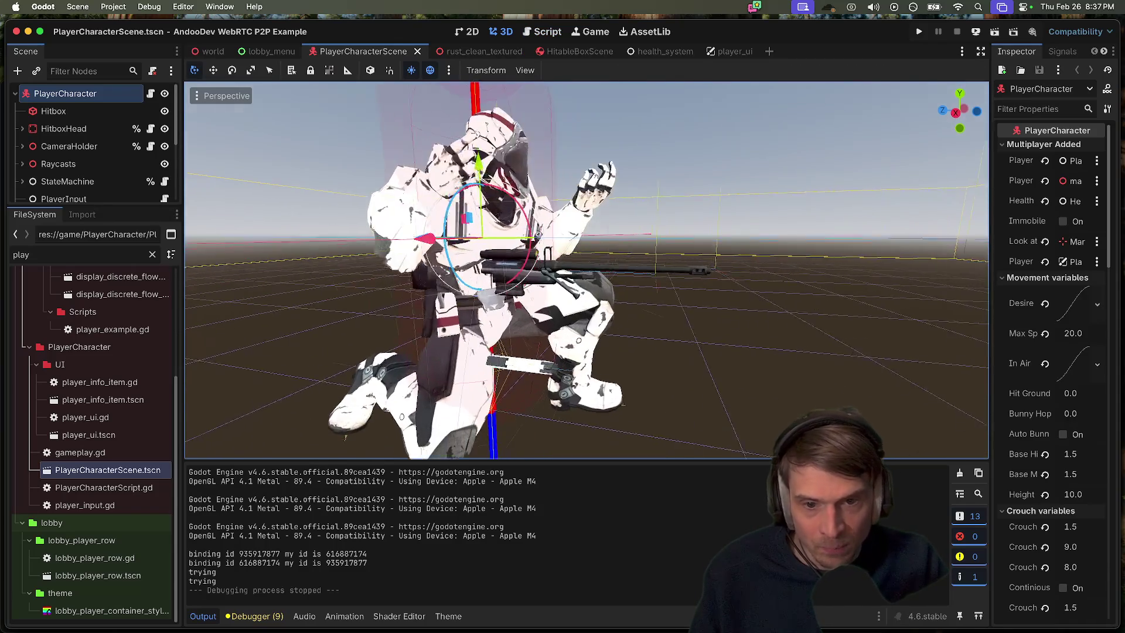
{"action": "mouse_move", "coordinate": [115, 208]}
{"action": "left_mouse_down"}
{"action": "mouse_move", "coordinate": [62, 525]}
{"action": "mouse_move", "coordinate": [111, 404]}
{"action": "left_mouse_up"}
{"action": "left_click", "coordinate": [115, 375]}
{"action": "left_click", "coordinate": [108, 183]}
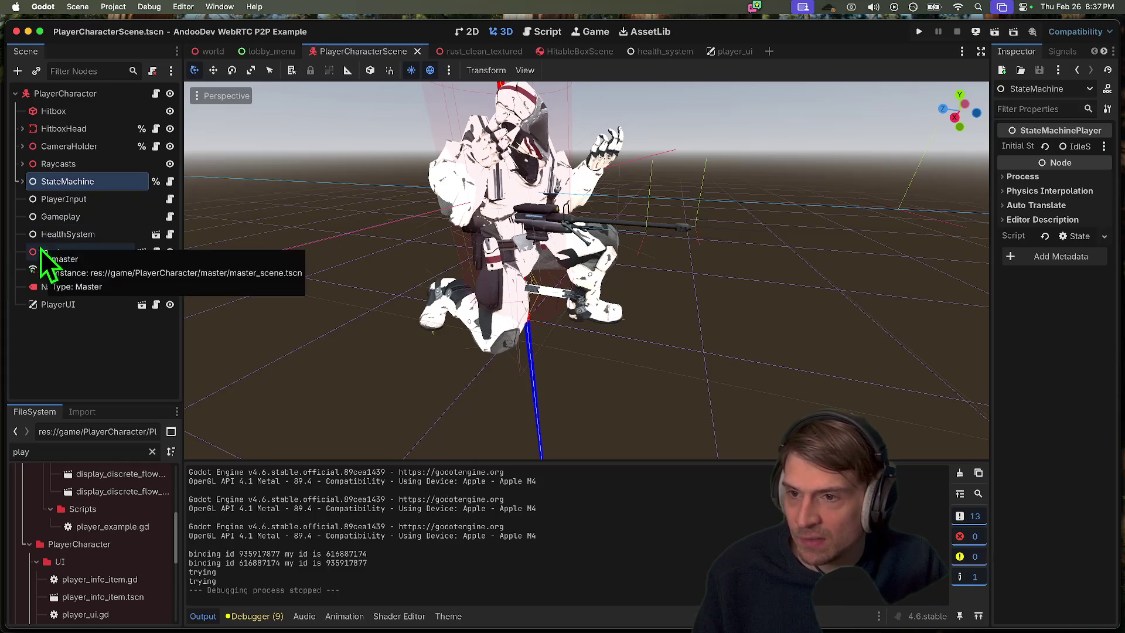
{"action": "left_click", "coordinate": [22, 146]}
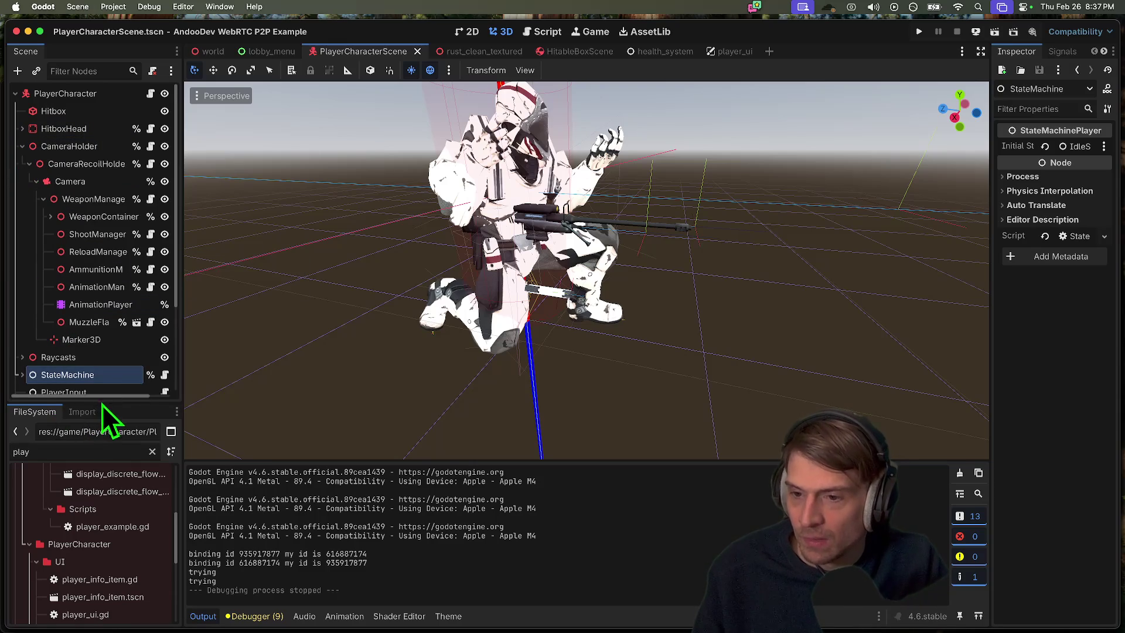
{"action": "left_click_drag", "start_coordinate": [101, 403], "coordinate": [101, 492]}
{"action": "mouse_move", "coordinate": [182, 205]}
{"action": "left_mouse_down"}
{"action": "mouse_move", "coordinate": [319, 211]}
{"action": "mouse_move", "coordinate": [289, 216]}
{"action": "mouse_move", "coordinate": [287, 203]}
{"action": "left_mouse_up"}
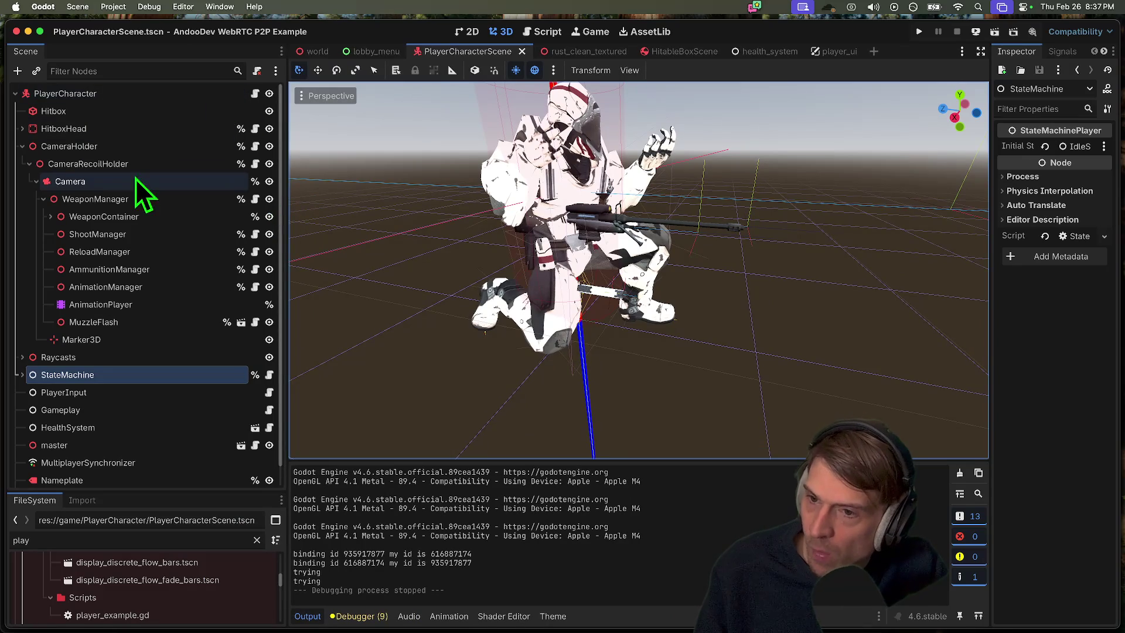
Expand WeaponContainer and compare the Pistol and SniperRifle weapon slot settings
{"action": "left_click", "coordinate": [131, 199]}
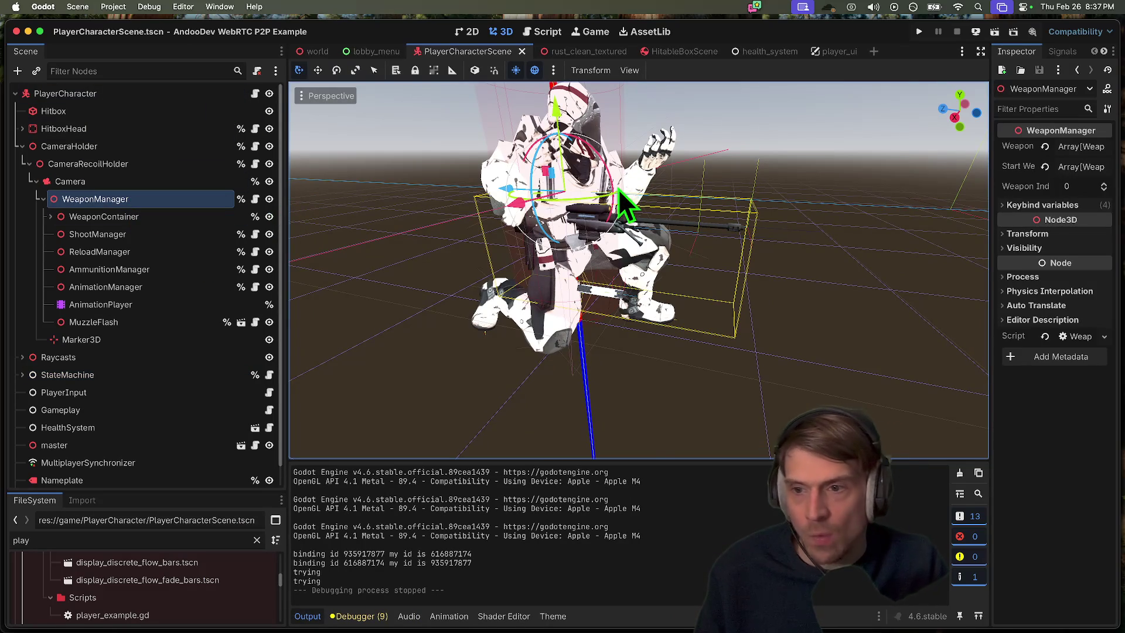
{"action": "left_click", "coordinate": [50, 217]}
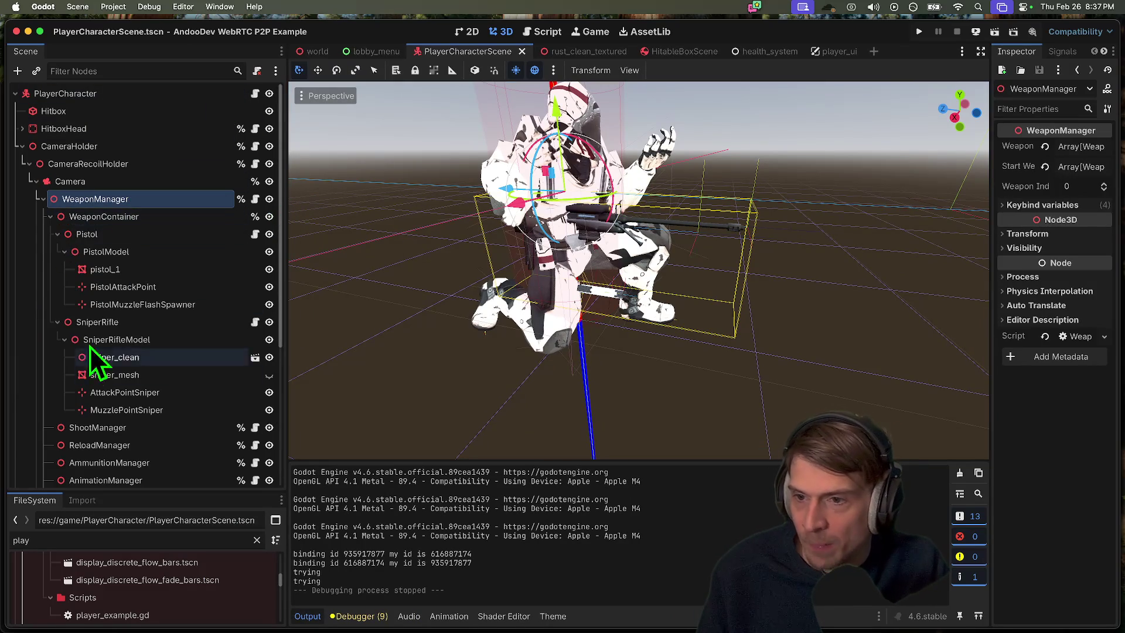
{"action": "left_click", "coordinate": [56, 235]}
{"action": "left_click", "coordinate": [57, 253]}
{"action": "left_click", "coordinate": [87, 253]}
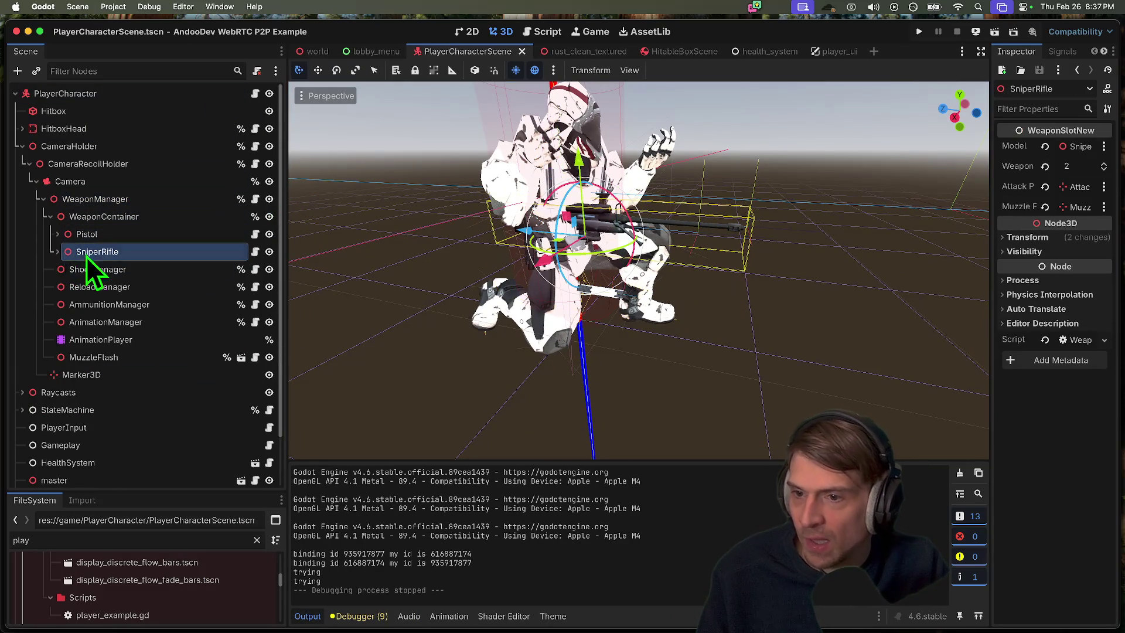
{"action": "left_click", "coordinate": [116, 235]}
{"action": "left_click", "coordinate": [120, 257]}
{"action": "left_click", "coordinate": [122, 238]}
{"action": "left_click", "coordinate": [122, 243]}
{"action": "left_click", "coordinate": [122, 237]}
{"action": "left_click", "coordinate": [122, 256]}
{"action": "left_click", "coordinate": [123, 237]}
{"action": "left_click", "coordinate": [124, 258]}
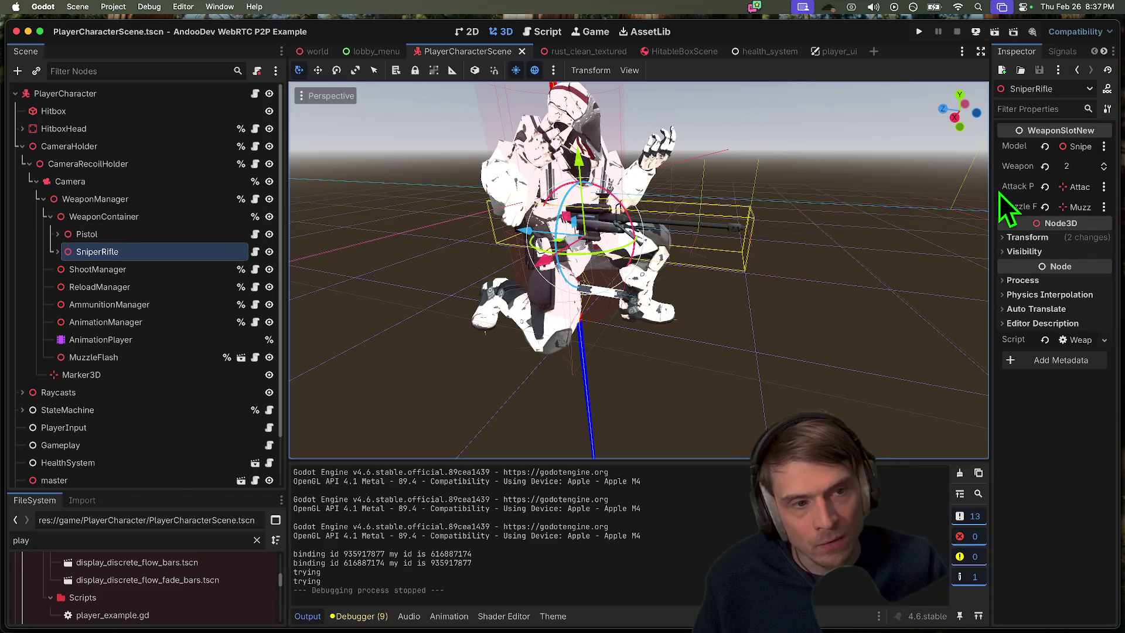
Review ShootManager, ReloadManager, AmmunitionManager, AnimationManager, AnimationPlayer and MuzzleFlash, then open WeaponManager's script
{"action": "left_click_drag", "start_coordinate": [991, 189], "coordinate": [732, 205]}
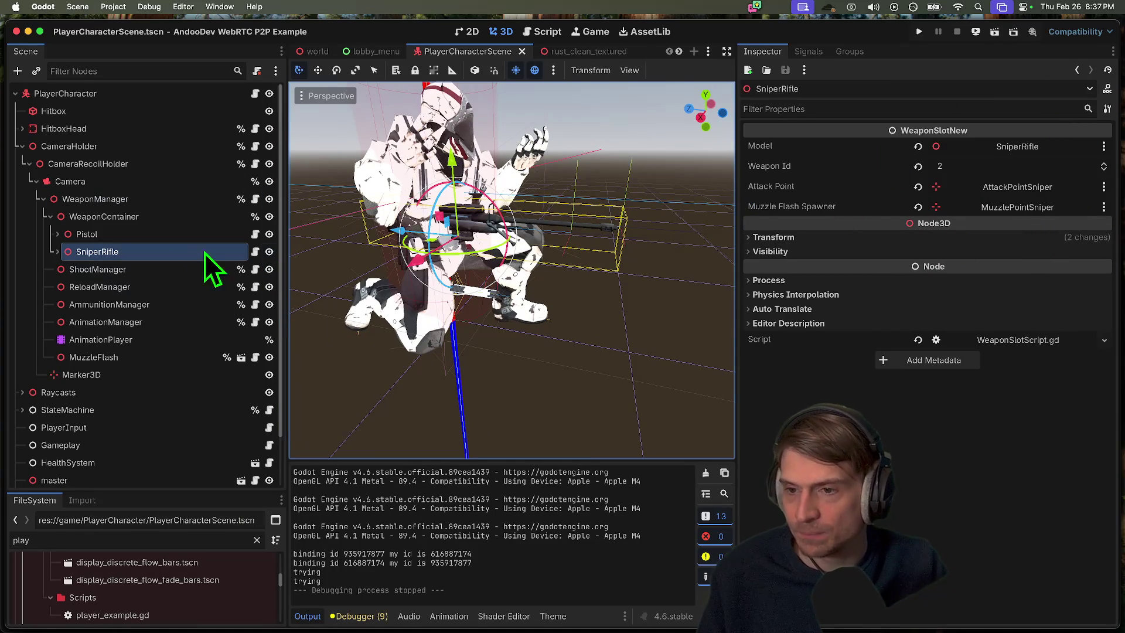
{"action": "left_click", "coordinate": [161, 276]}
{"action": "left_click", "coordinate": [157, 287]}
{"action": "left_click", "coordinate": [153, 306]}
{"action": "left_click", "coordinate": [149, 323]}
{"action": "left_click", "coordinate": [150, 339]}
{"action": "left_click", "coordinate": [146, 357]}
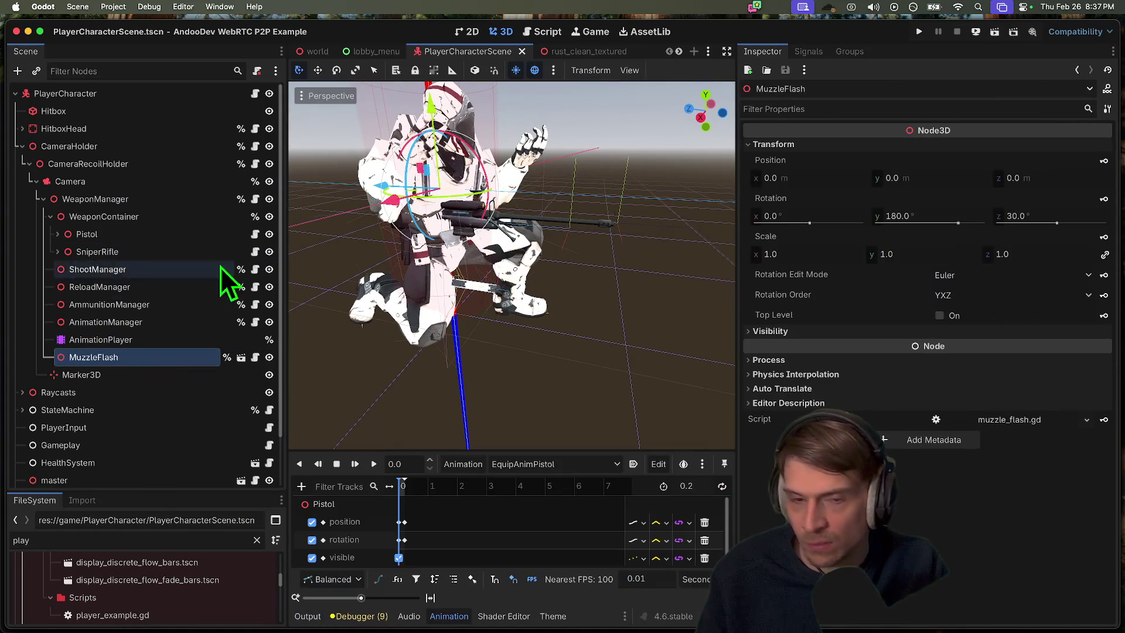
{"action": "left_click", "coordinate": [178, 201]}
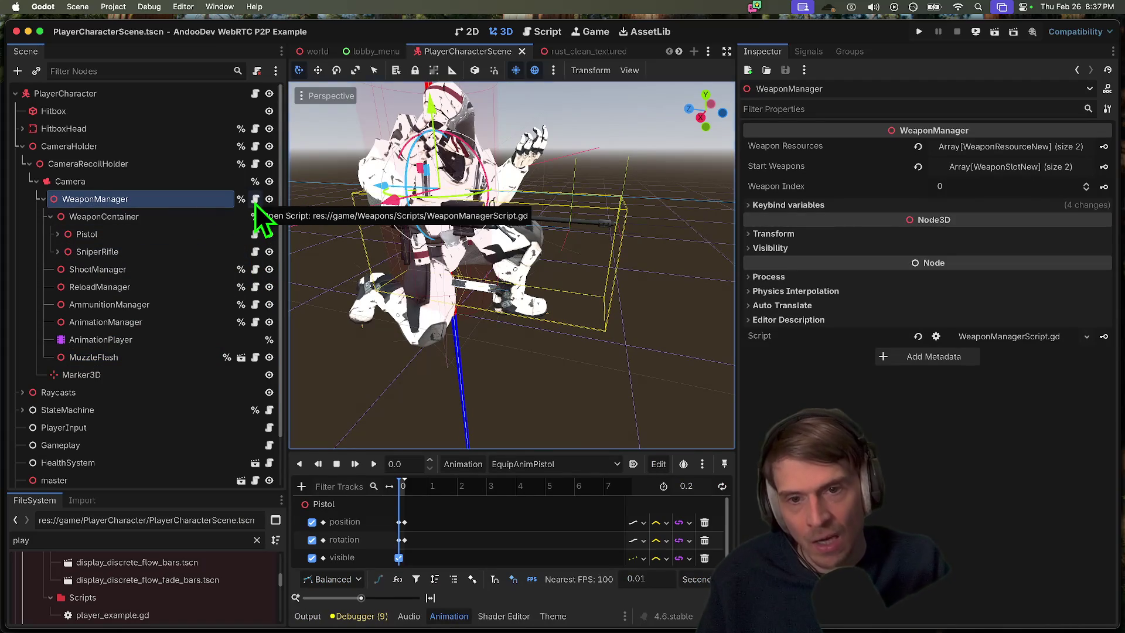
{"action": "left_click", "coordinate": [256, 200]}
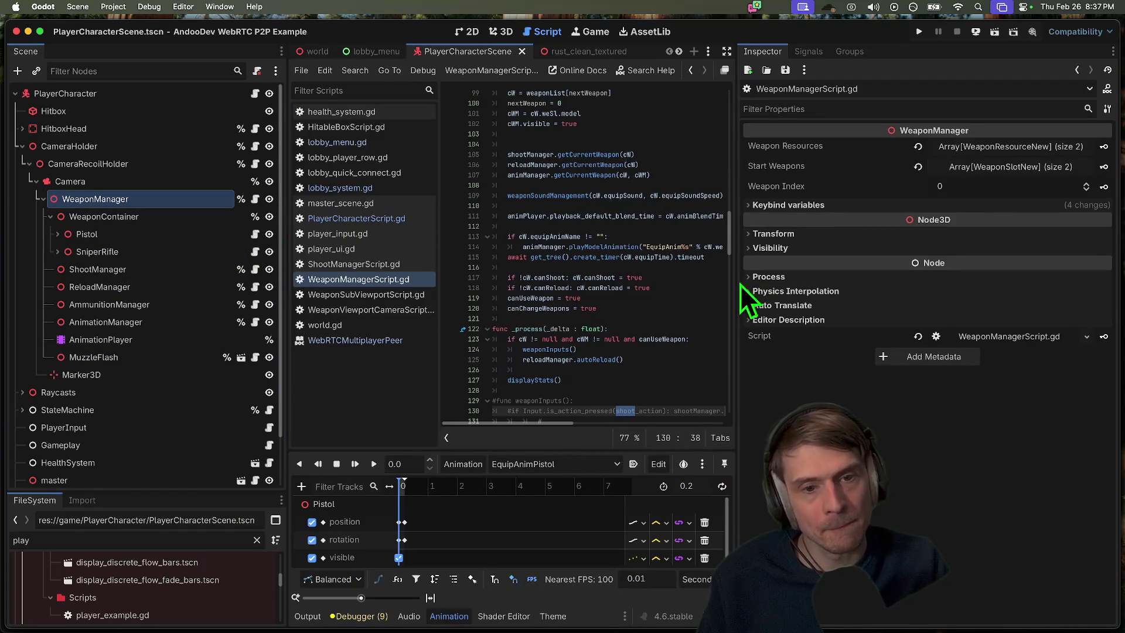
Widen the code editor and resize the animation panel to show more code
{"action": "left_click_drag", "start_coordinate": [734, 289], "coordinate": [938, 302]}
{"action": "left_click_drag", "start_coordinate": [616, 466], "coordinate": [610, 317]}
{"action": "left_click", "coordinate": [596, 332]}
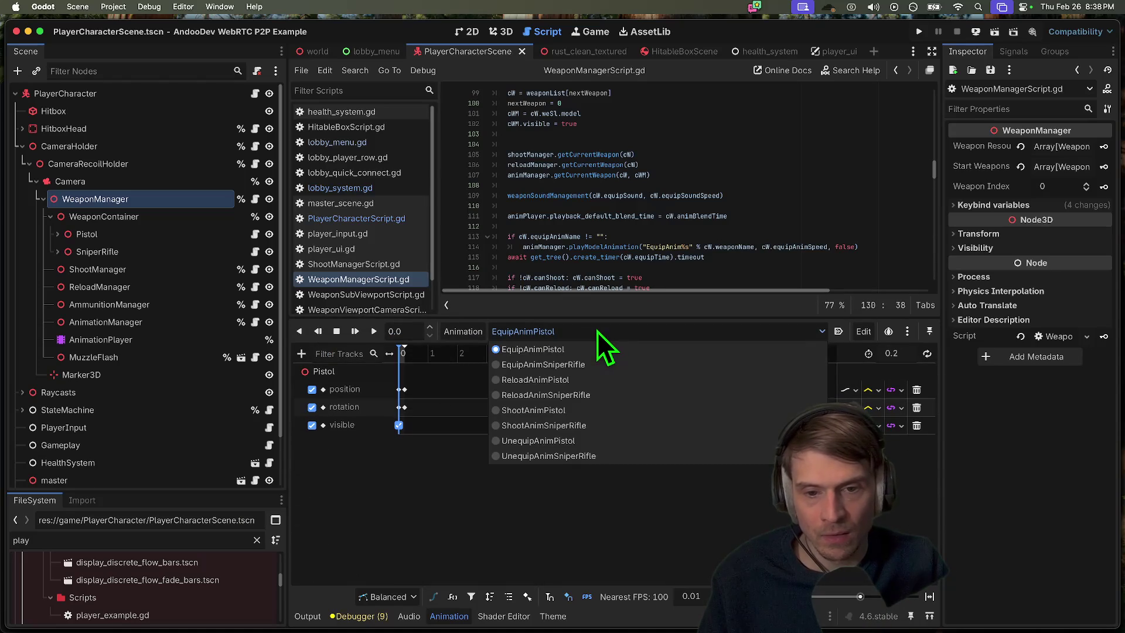
{"action": "left_click", "coordinate": [607, 337]}
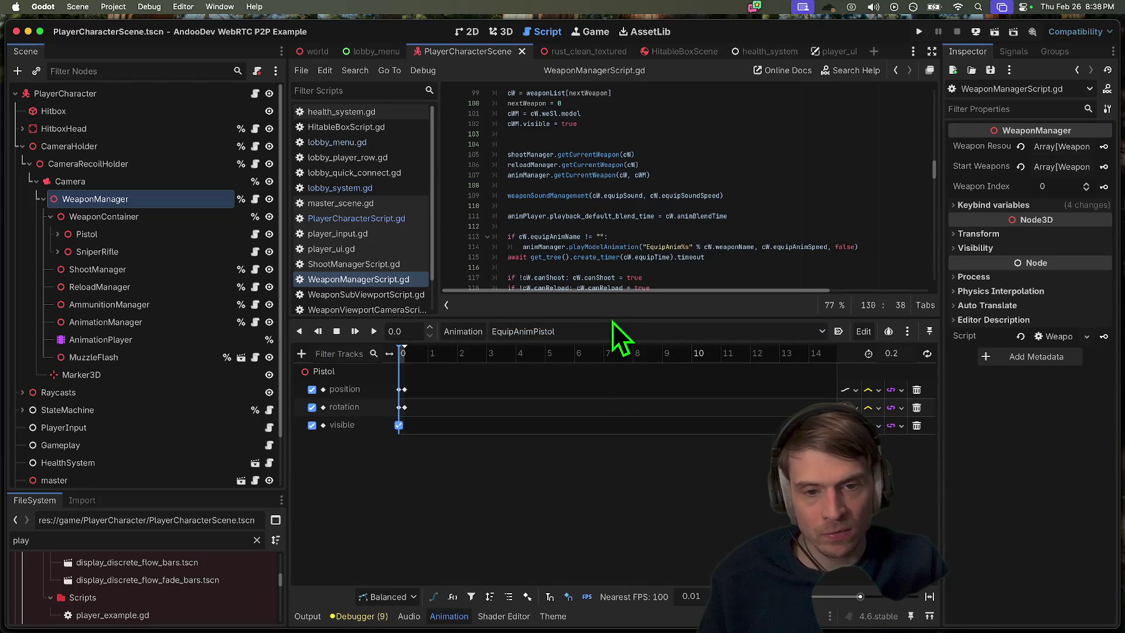
{"action": "left_click_drag", "start_coordinate": [607, 323], "coordinate": [609, 417]}
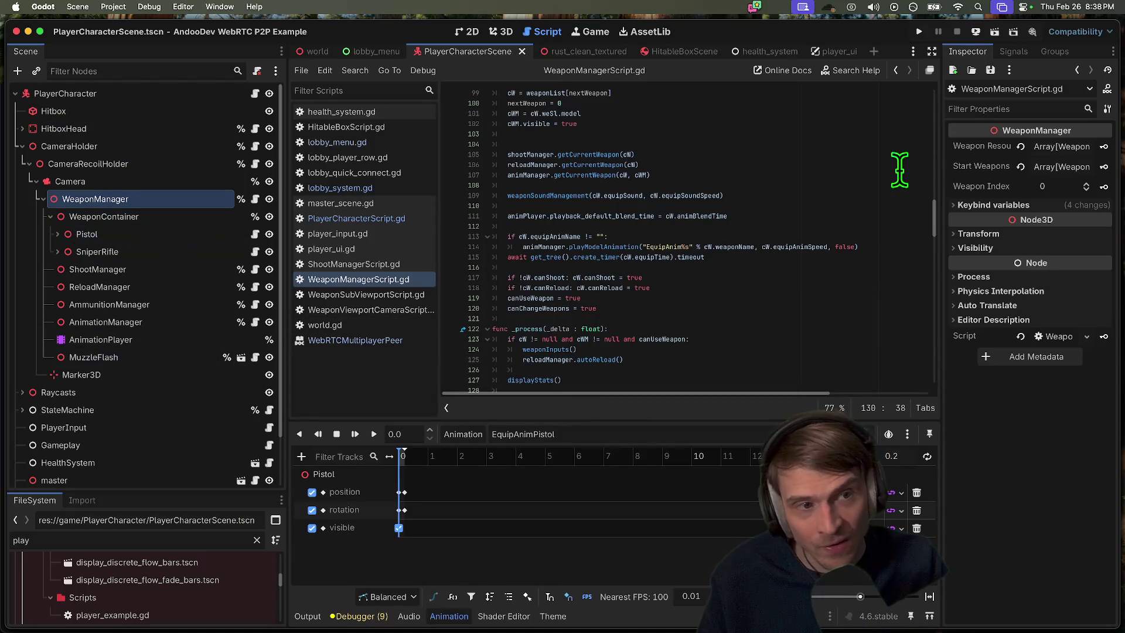
Expand Weapon Resources and browse the pistol resource's Equip and Shoot variable groups
{"action": "mouse_move", "coordinate": [939, 151]}
{"action": "left_mouse_down"}
{"action": "mouse_move", "coordinate": [698, 133]}
{"action": "mouse_move", "coordinate": [685, 120]}
{"action": "left_mouse_up"}
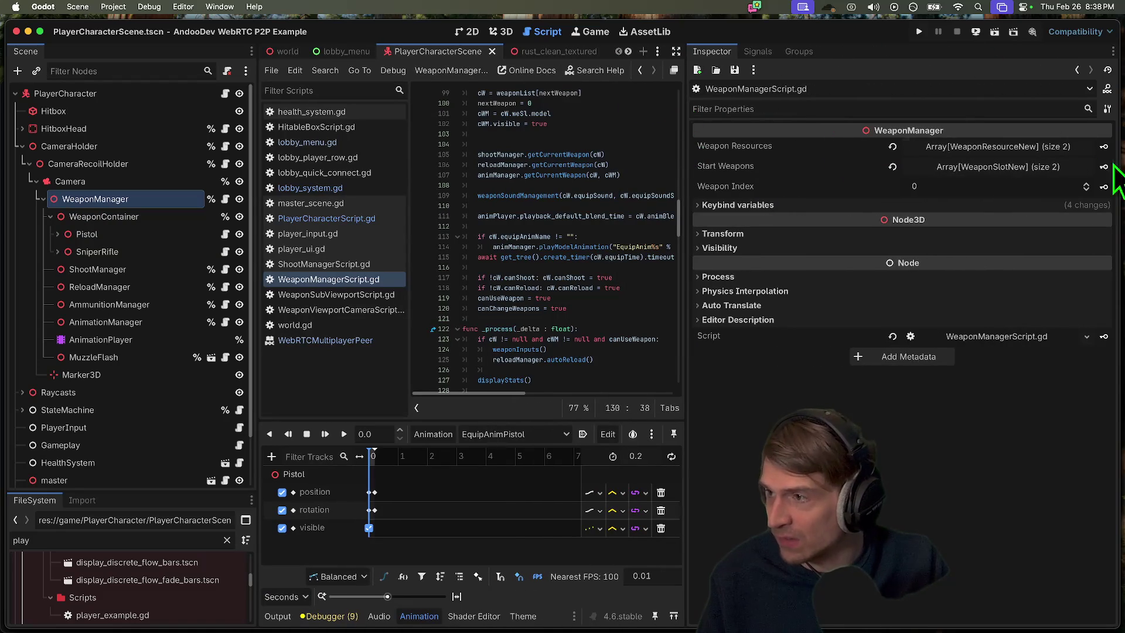
{"action": "left_click", "coordinate": [991, 147]}
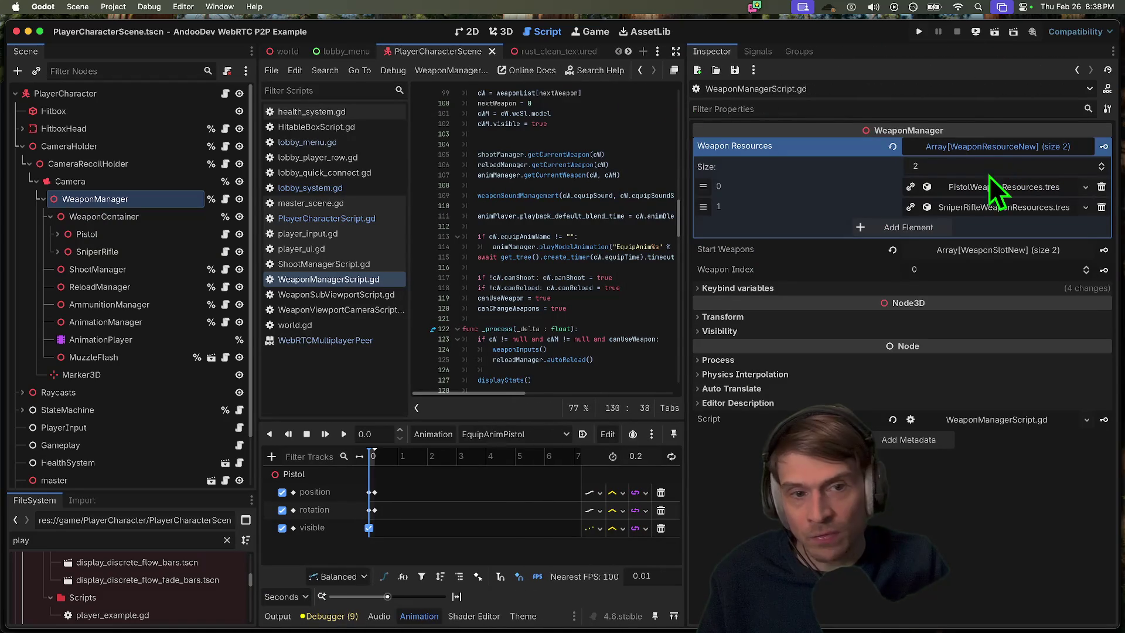
{"action": "left_click", "coordinate": [1014, 187]}
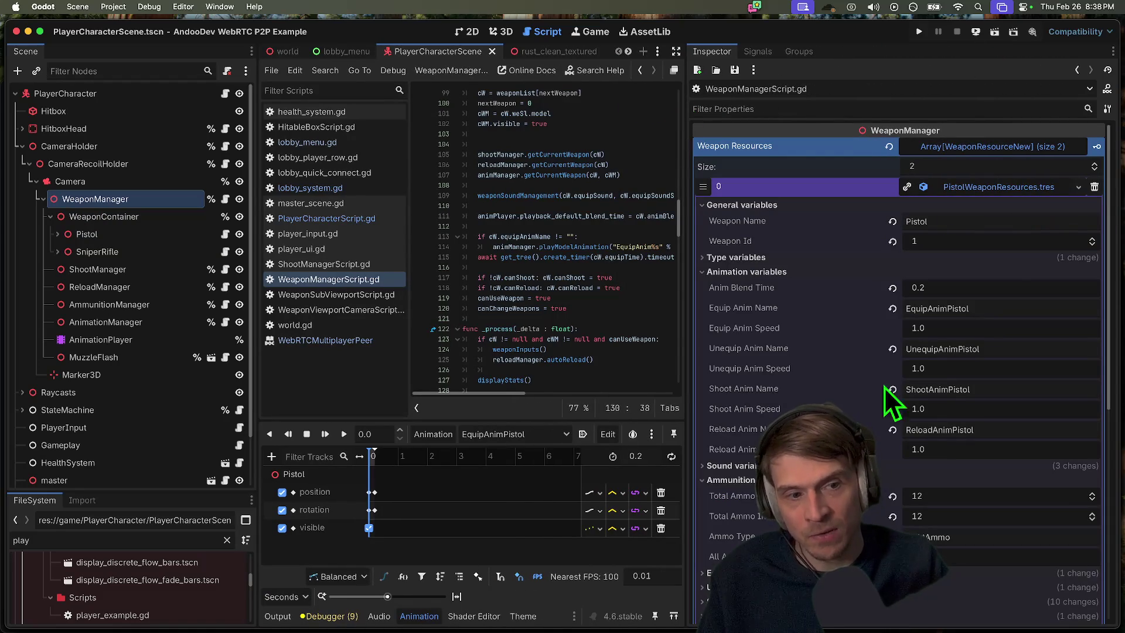
{"action": "scroll", "coordinate": [830, 300], "scroll_direction": "down", "scroll_amount": 5}
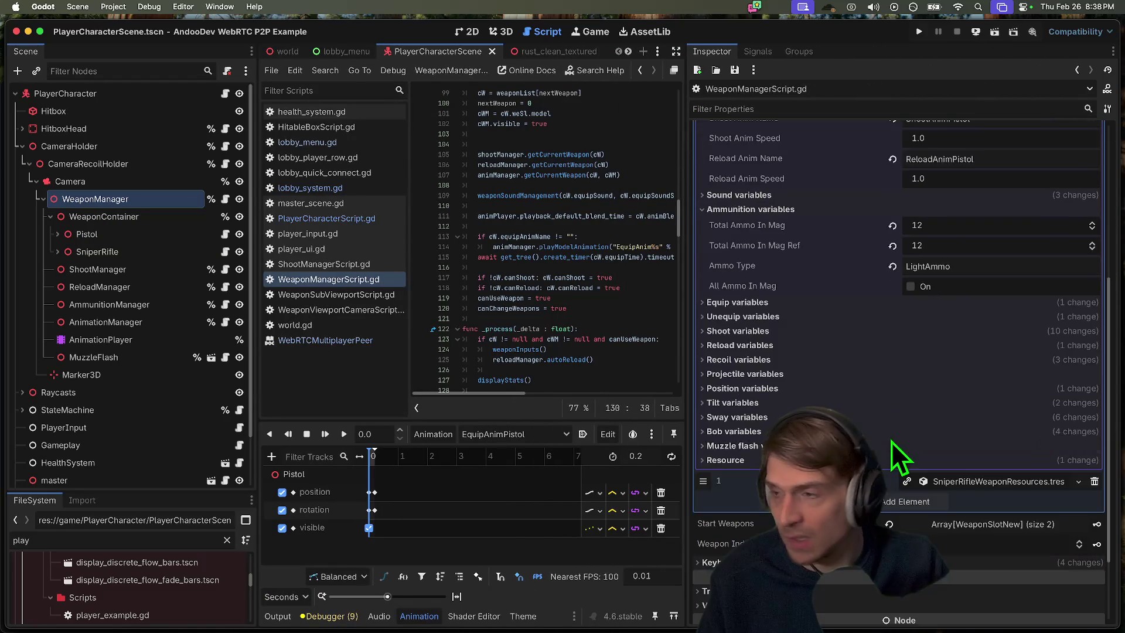
{"action": "scroll", "coordinate": [866, 414], "scroll_direction": "up", "scroll_amount": 5}
{"action": "scroll", "coordinate": [926, 264], "scroll_direction": "down", "scroll_amount": 5}
{"action": "left_click", "coordinate": [908, 235]}
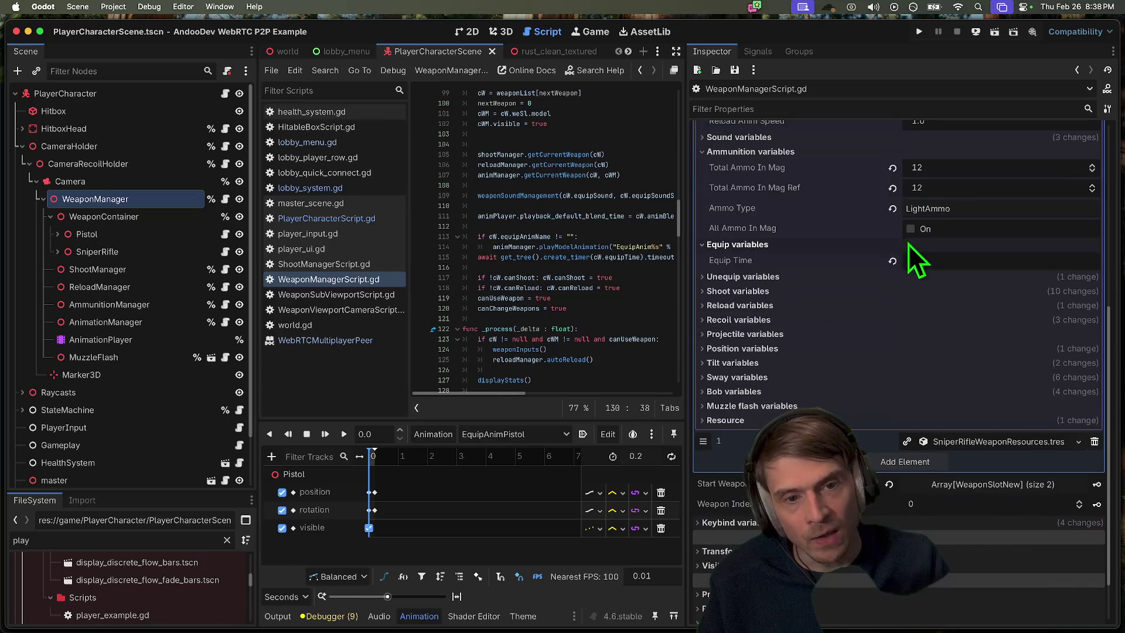
{"action": "left_click", "coordinate": [812, 292]}
{"action": "left_click", "coordinate": [793, 294]}
{"action": "left_click", "coordinate": [793, 294]}
{"action": "left_click", "coordinate": [793, 294]}
{"action": "scroll", "coordinate": [807, 329], "scroll_direction": "up", "scroll_amount": 5}
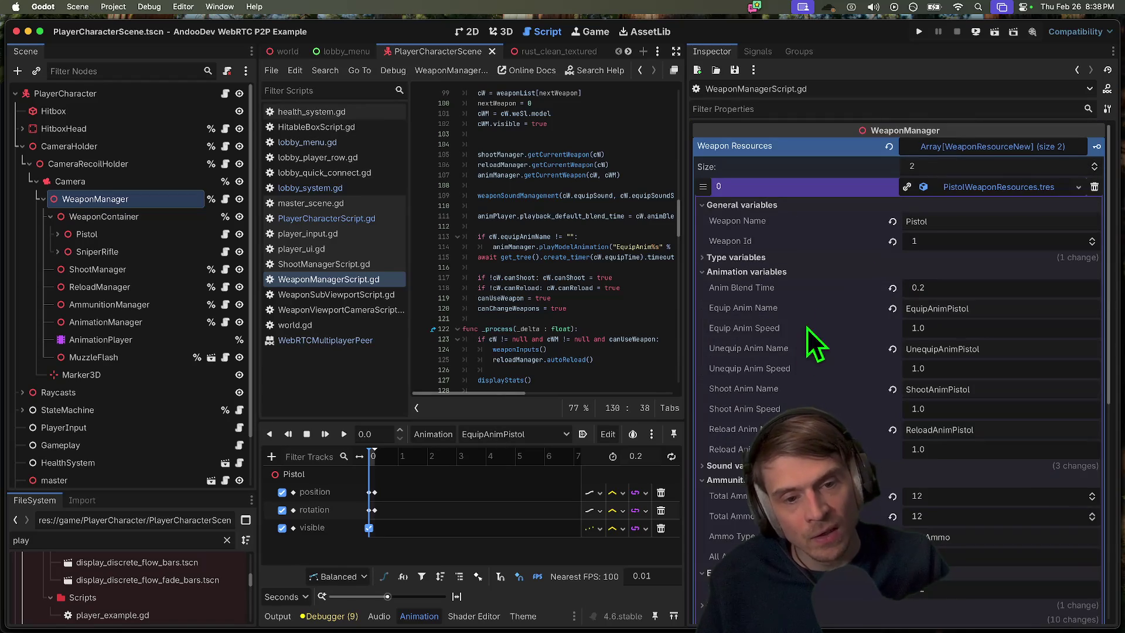
Collapse Weapon Resources and expand Start Weapons to check the SniperRifle slot's node
{"action": "left_click", "coordinate": [988, 150]}
{"action": "left_click", "coordinate": [986, 169]}
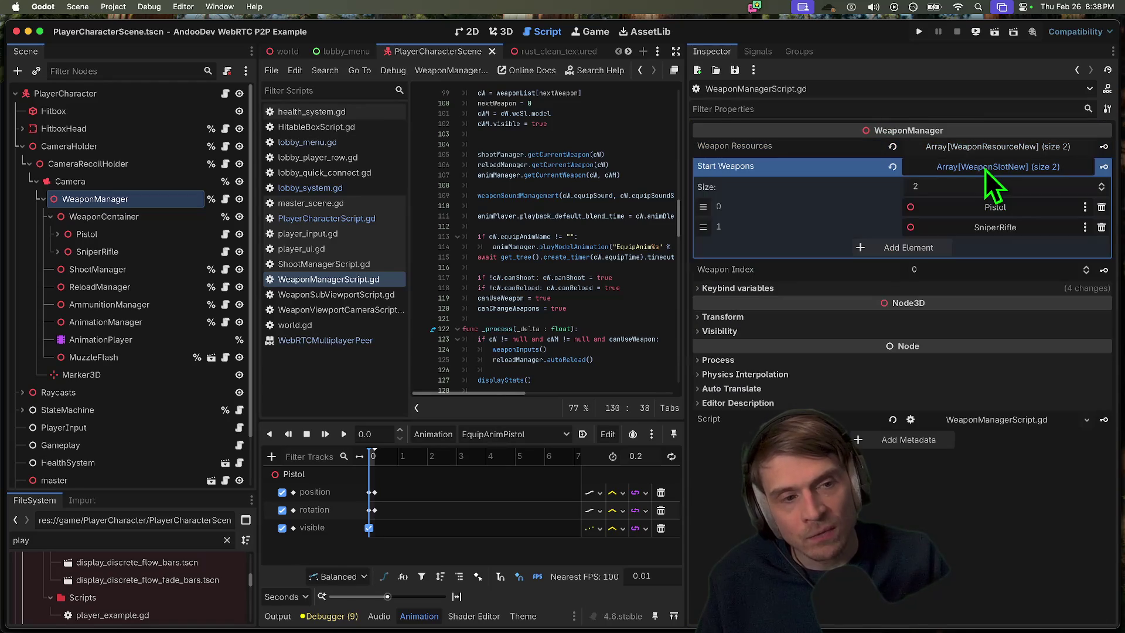
{"action": "left_click", "coordinate": [982, 229]}
{"action": "key", "text": "Escape"}
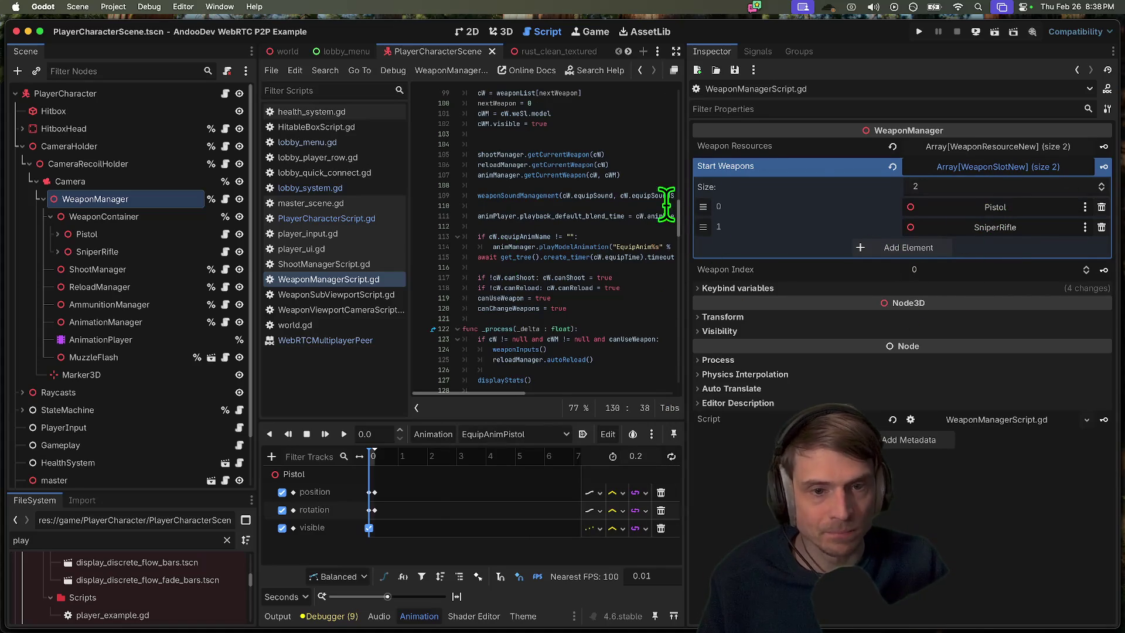
{"action": "mouse_move", "coordinate": [685, 188]}
{"action": "left_mouse_down"}
{"action": "mouse_move", "coordinate": [726, 183]}
{"action": "mouse_move", "coordinate": [669, 175]}
{"action": "left_mouse_up"}
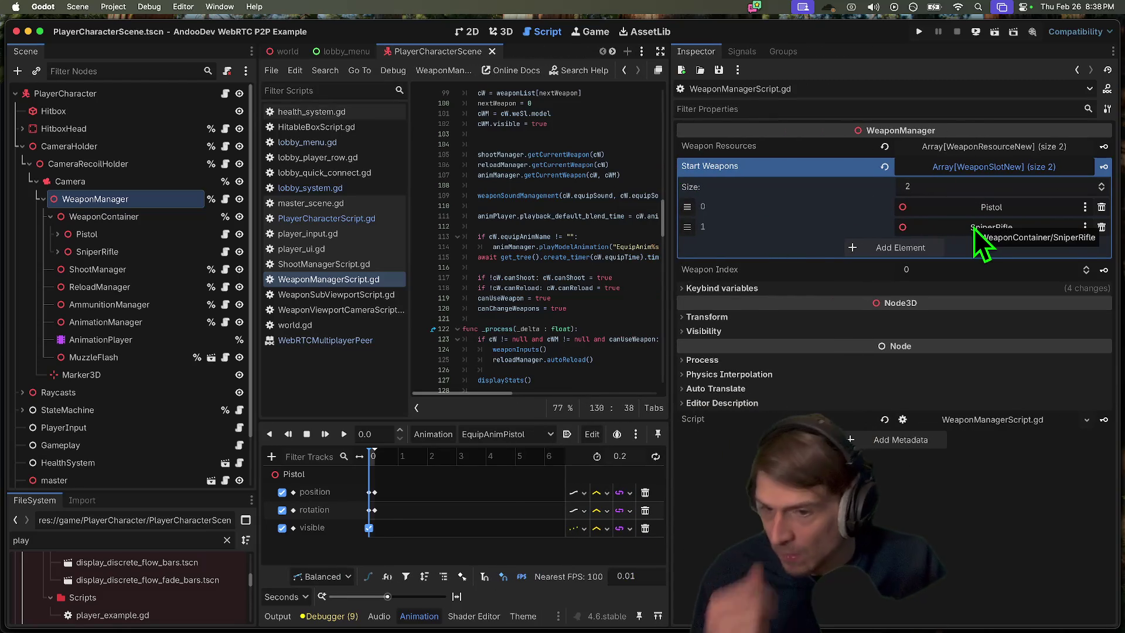